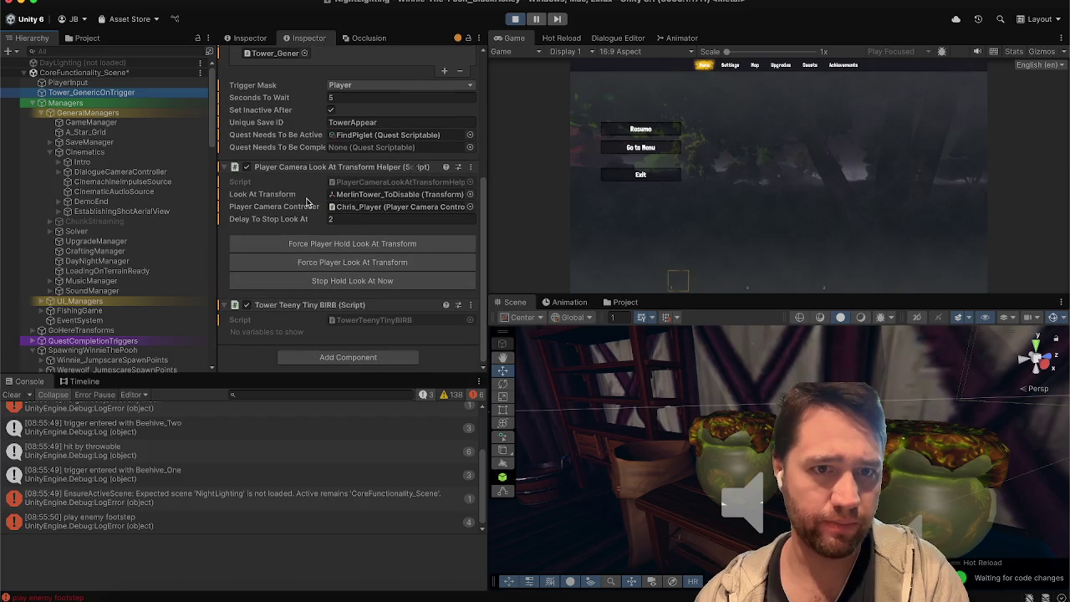
Scroll the Inspector back up and resume the paused game inside Winnie's house
scroll(303, 231, "up", 5)
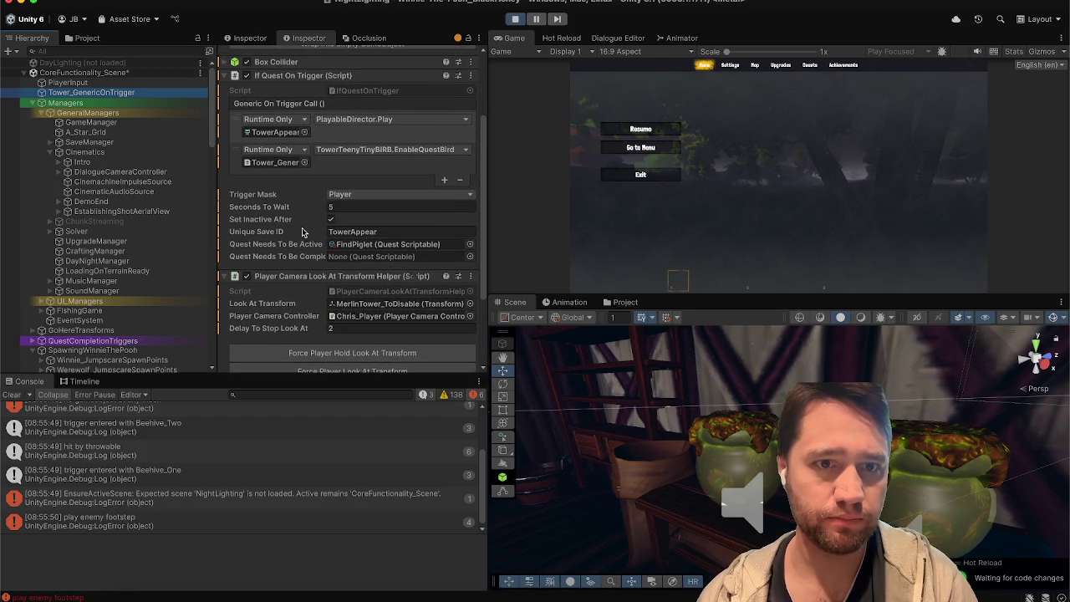
scroll(302, 231, "up", 1)
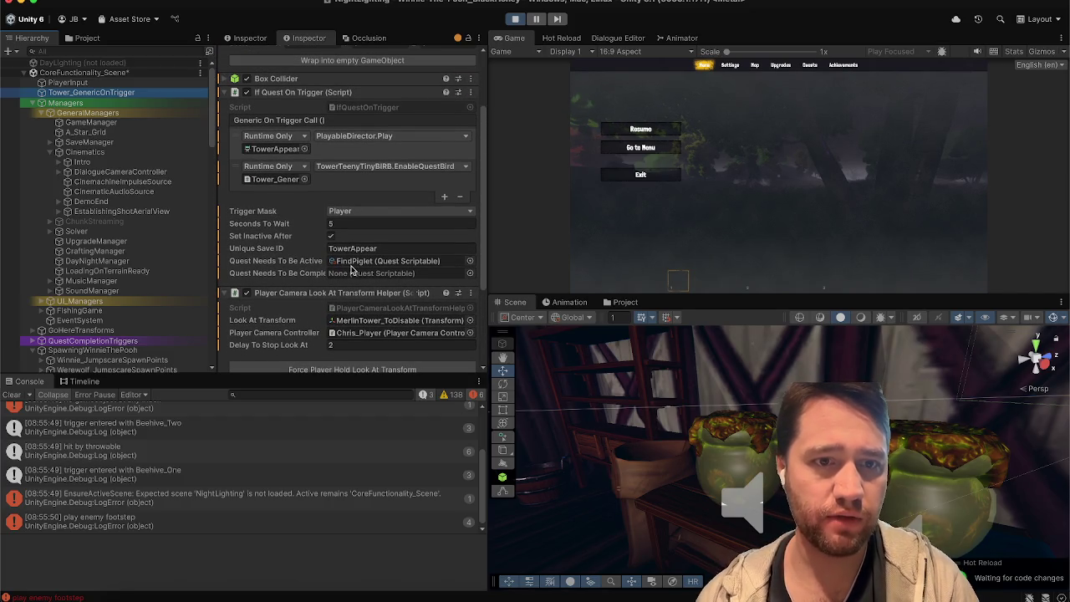
left_click(603, 129)
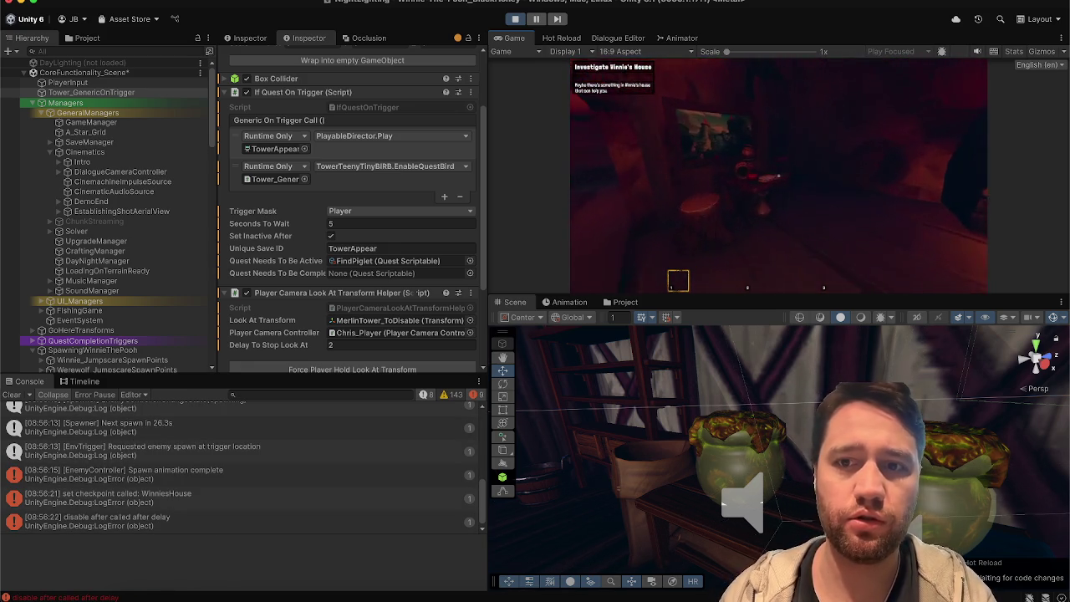
Read the note to advance the quest and walk outdoors into the forest
key("e")
key("w")
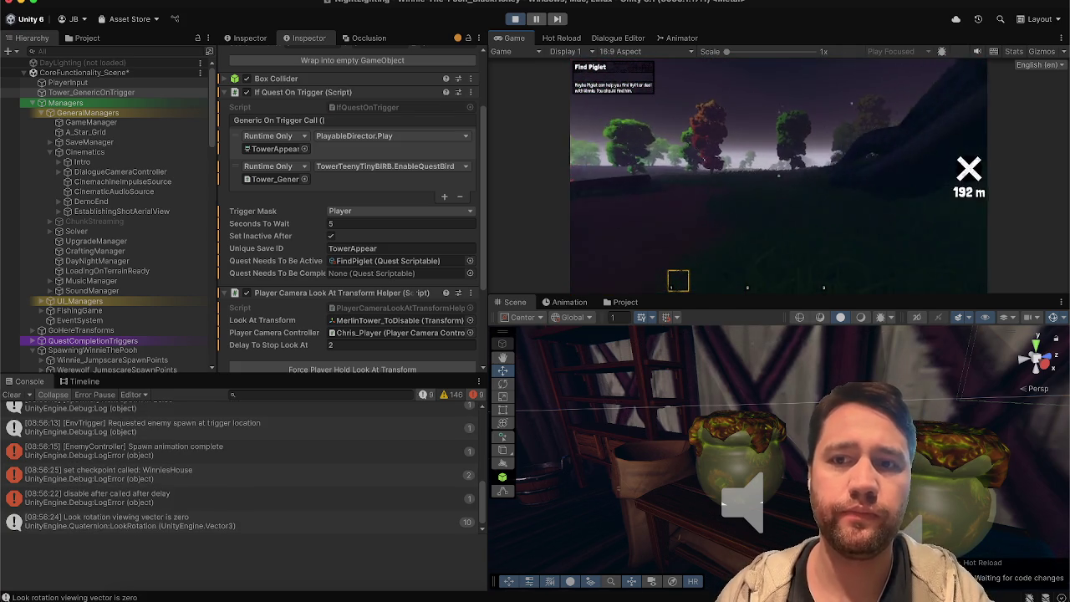
key("w")
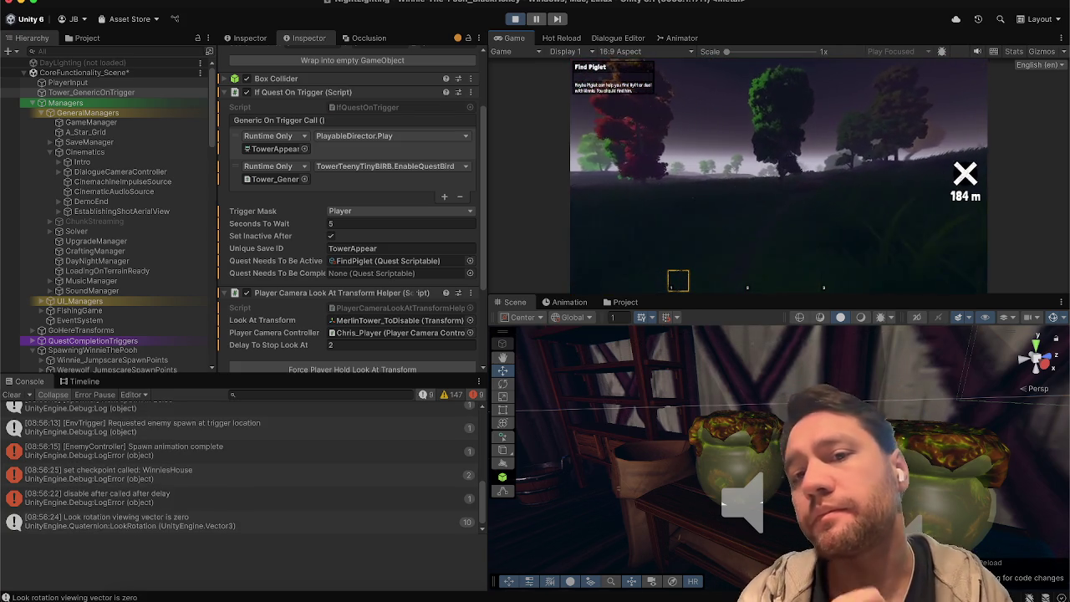
Check the Upgrades tree from the pause menu, then return to play
key("Escape")
left_click(782, 65)
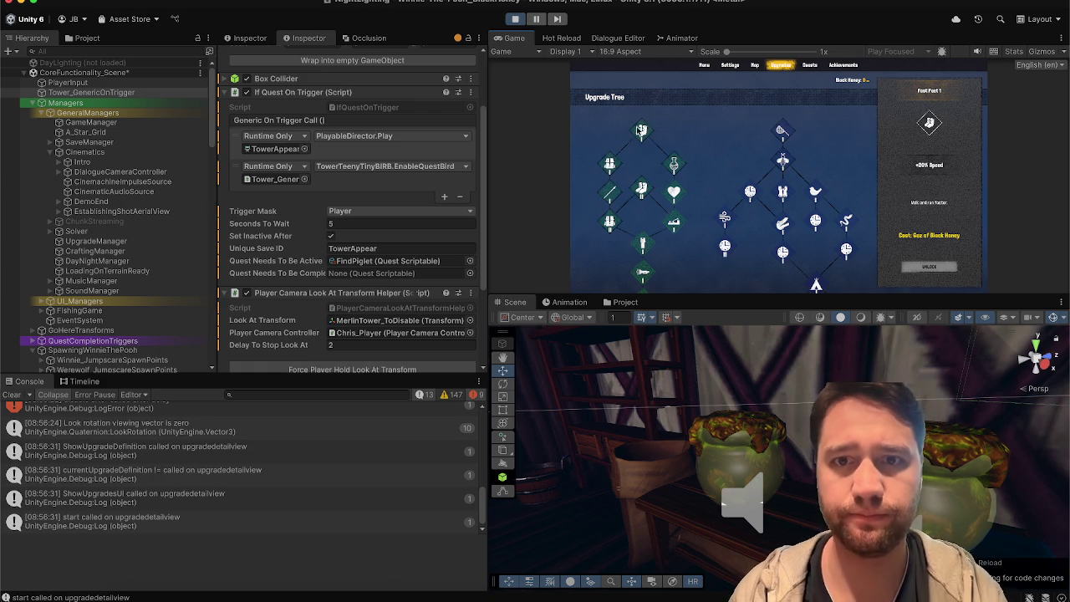
key("Escape")
Walk toward the quest marker into the TowerAppear trigger to start the tower cutscene
key("w")
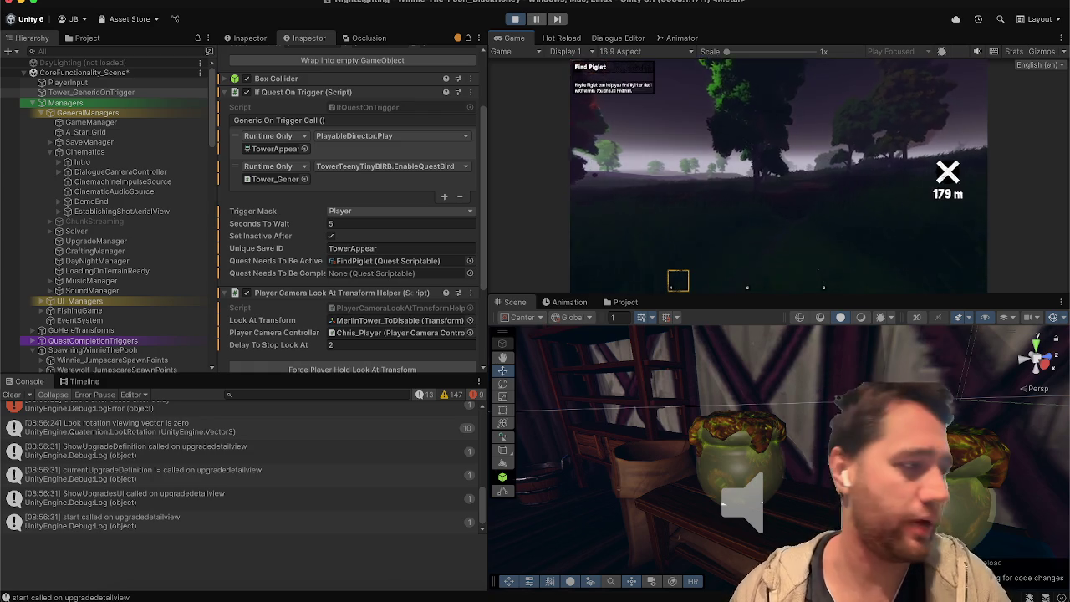
key("w")
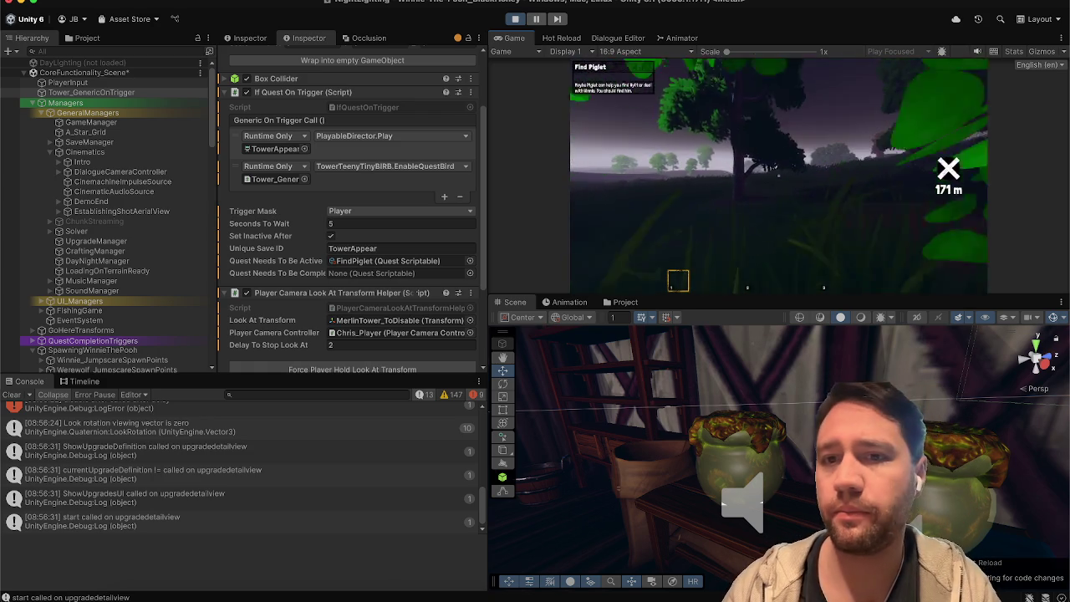
key("w")
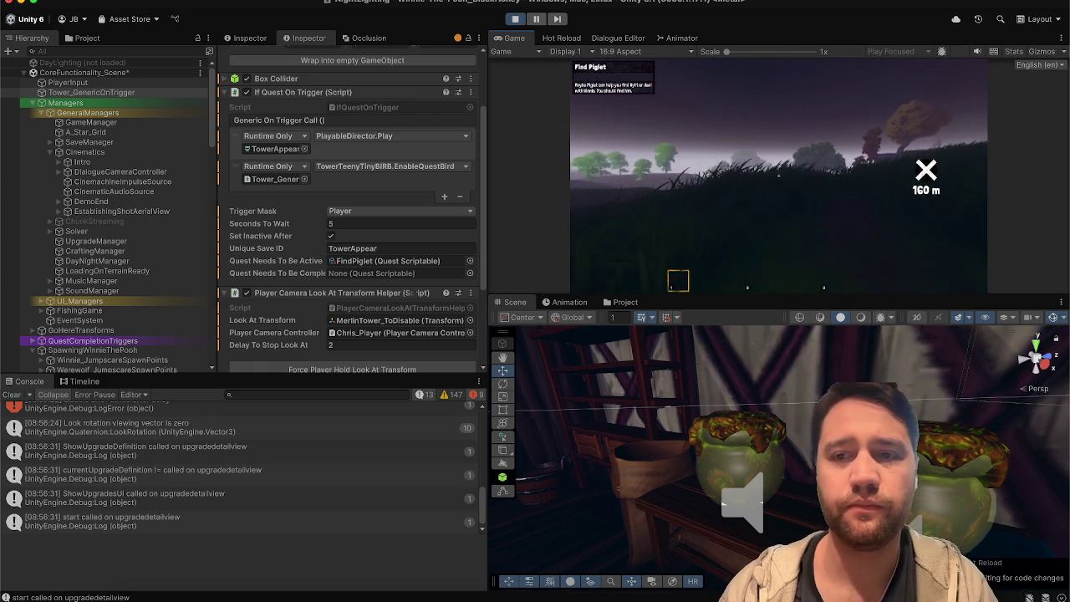
key("w")
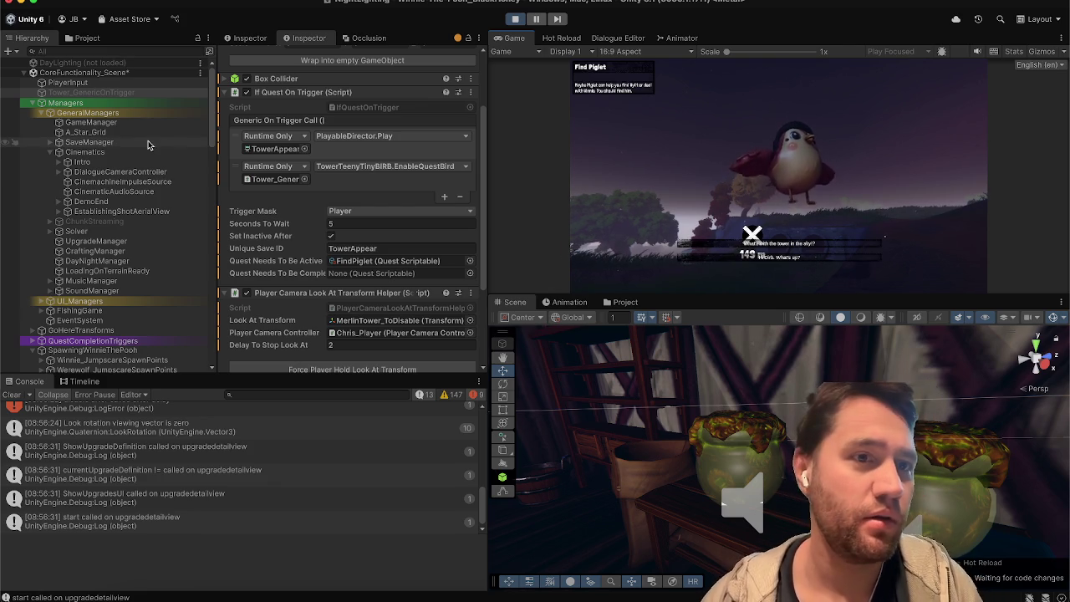
Pick a reply in the bird's dialogue so the objective becomes 'Report to Birb Tef'
left_click(724, 247)
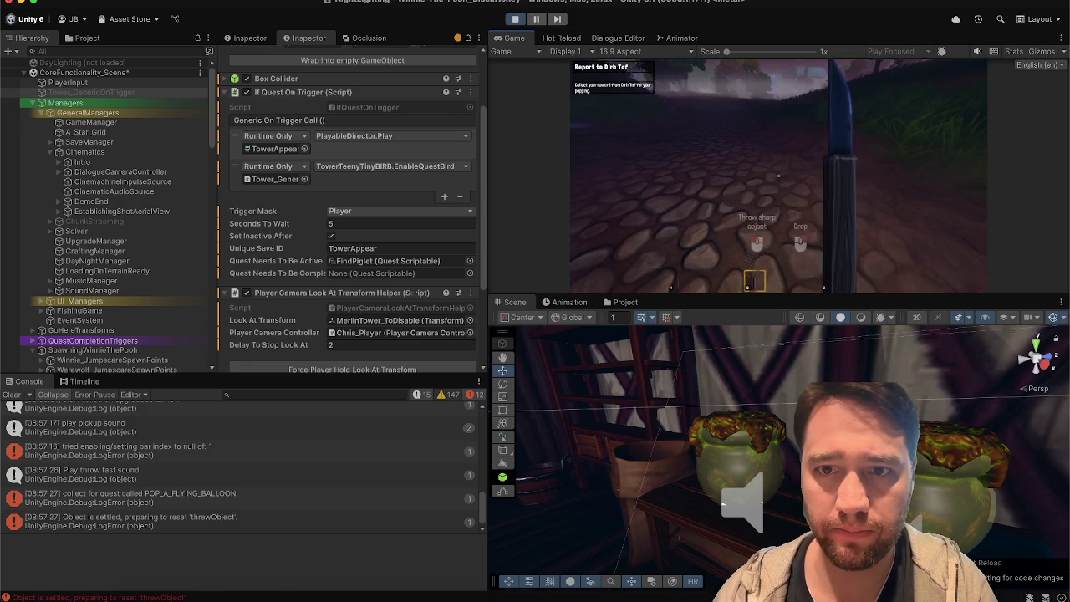
Swap hotbar slots 3 and 2, talk to the bird to accept 'Pop 3 Flying Balloons', and view Upgrades
key("3")
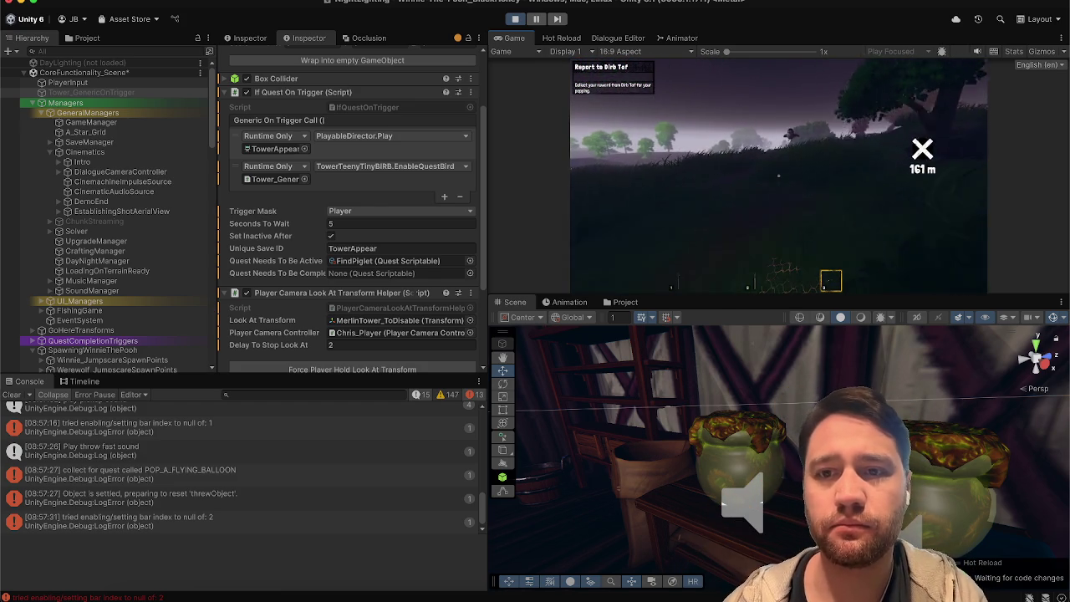
key("2")
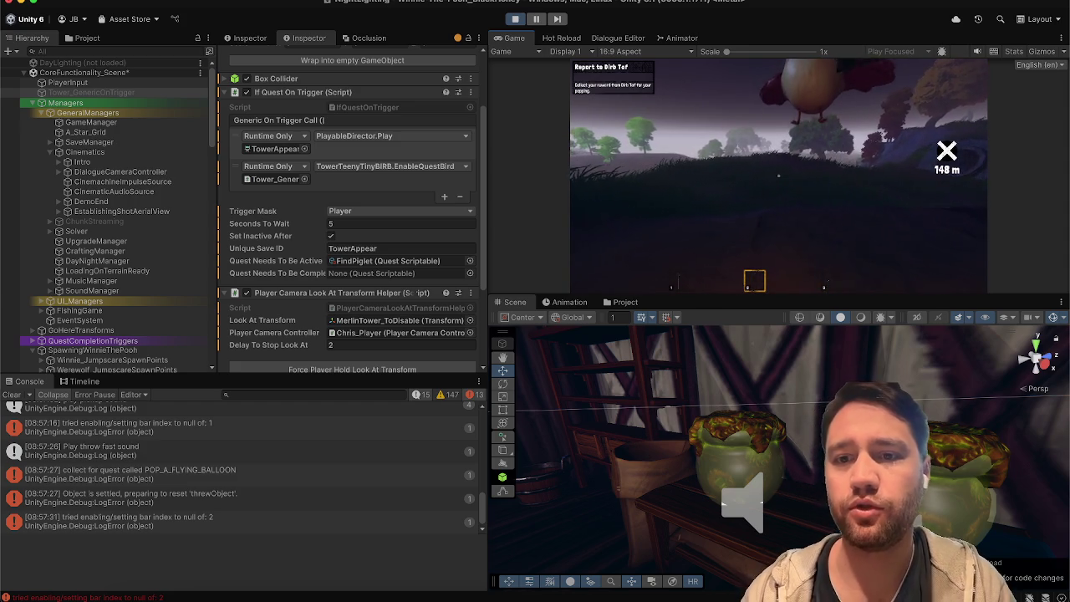
key("e")
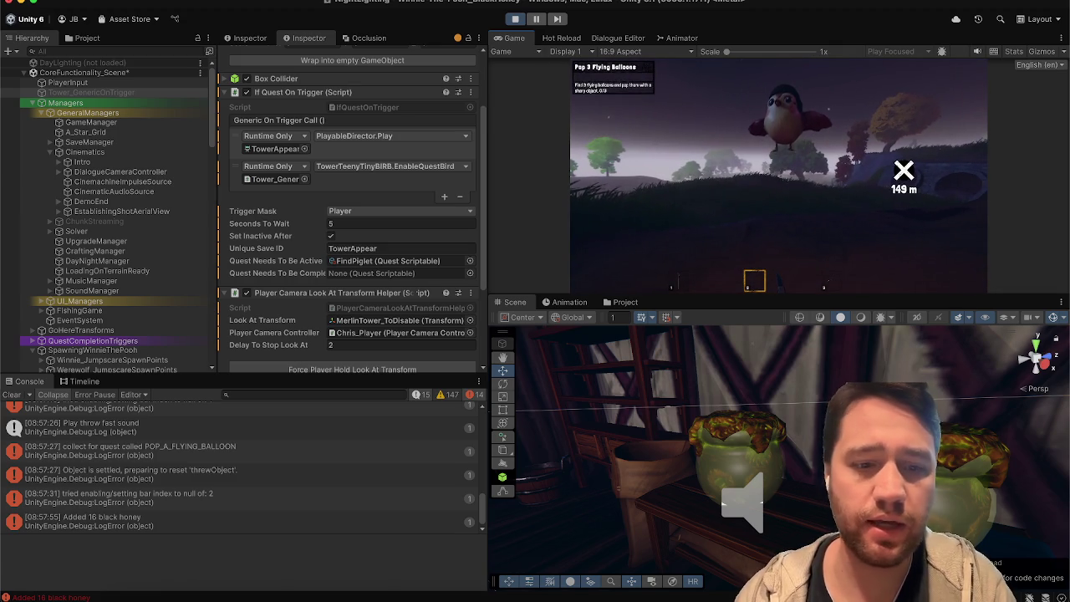
key("Escape")
left_click(778, 64)
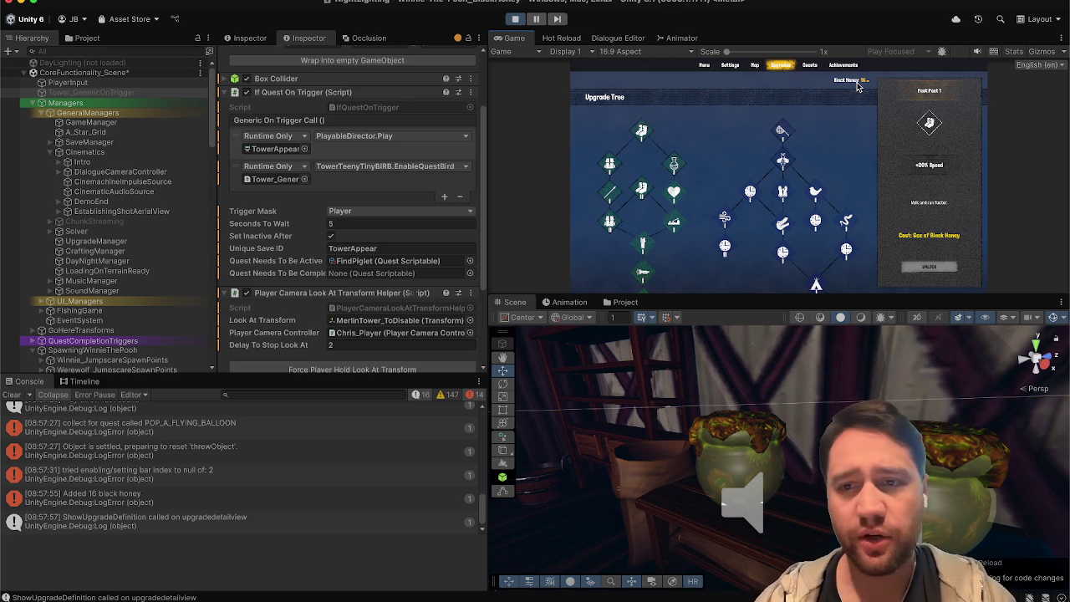
Resume play through the hiding minigame using hotbar slots 1 and 2, then reopen the upgrade tree
key("Escape")
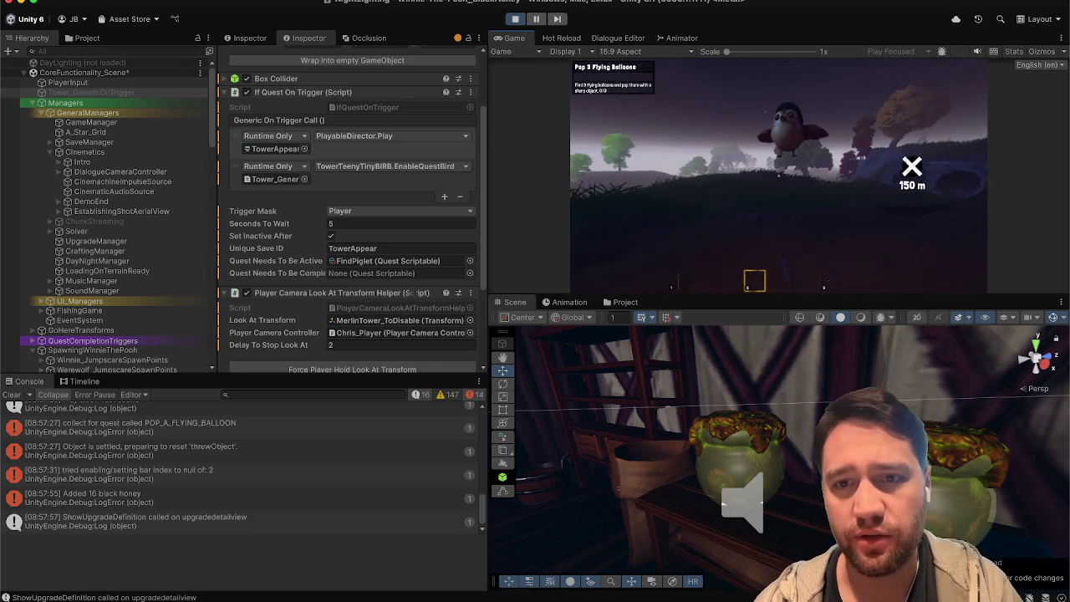
key("e")
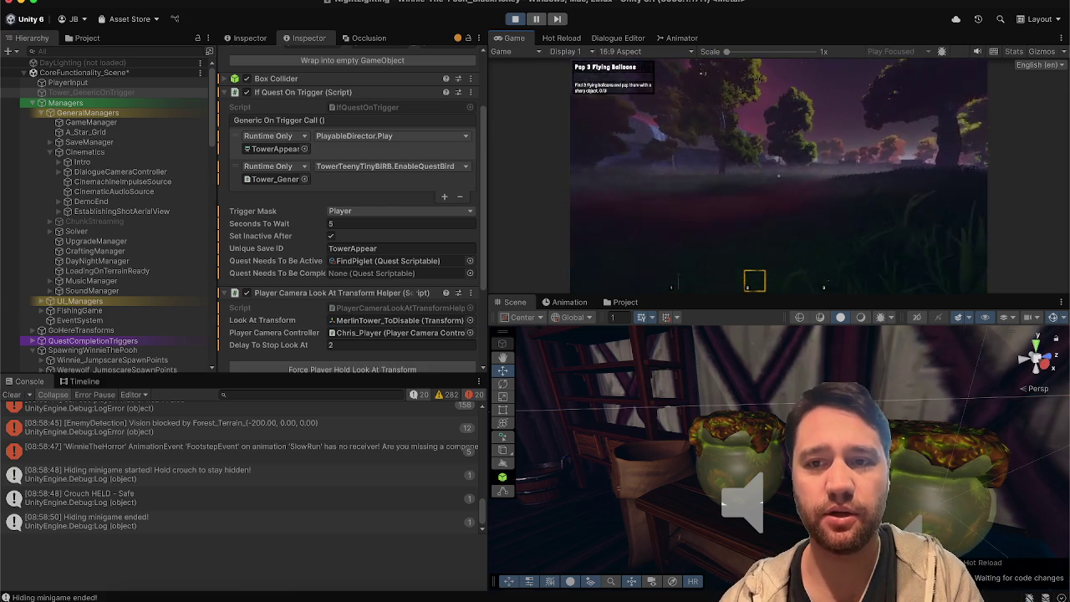
key("1")
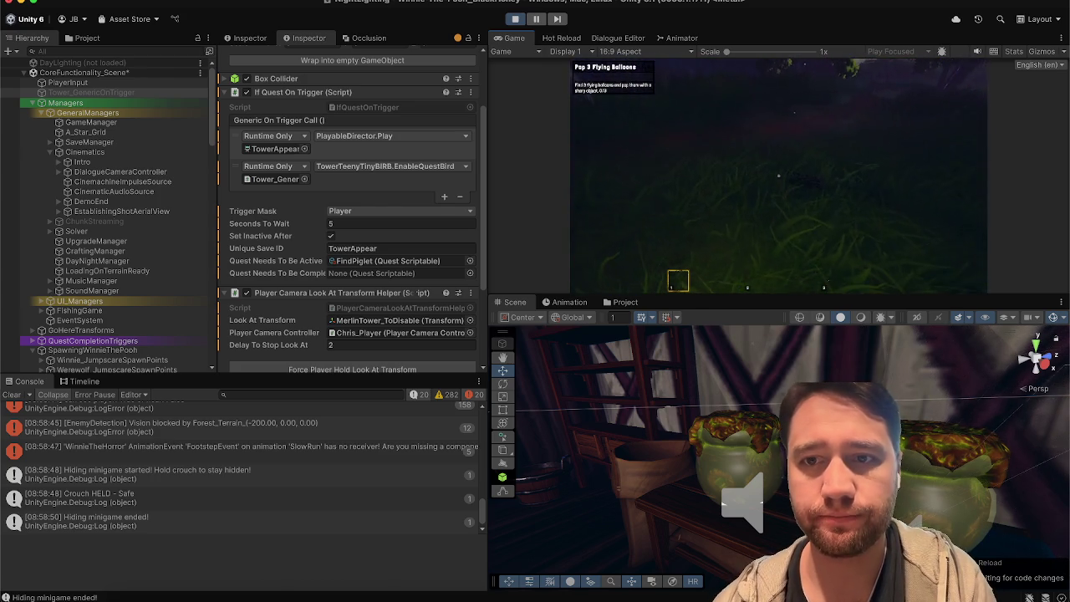
key("2")
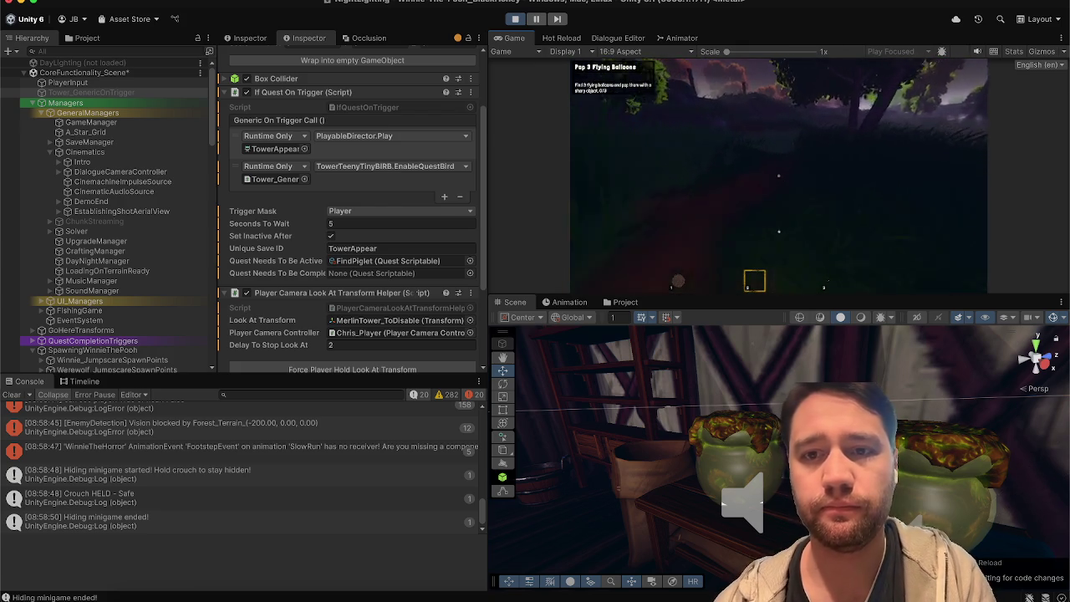
key("Escape")
left_click(775, 66)
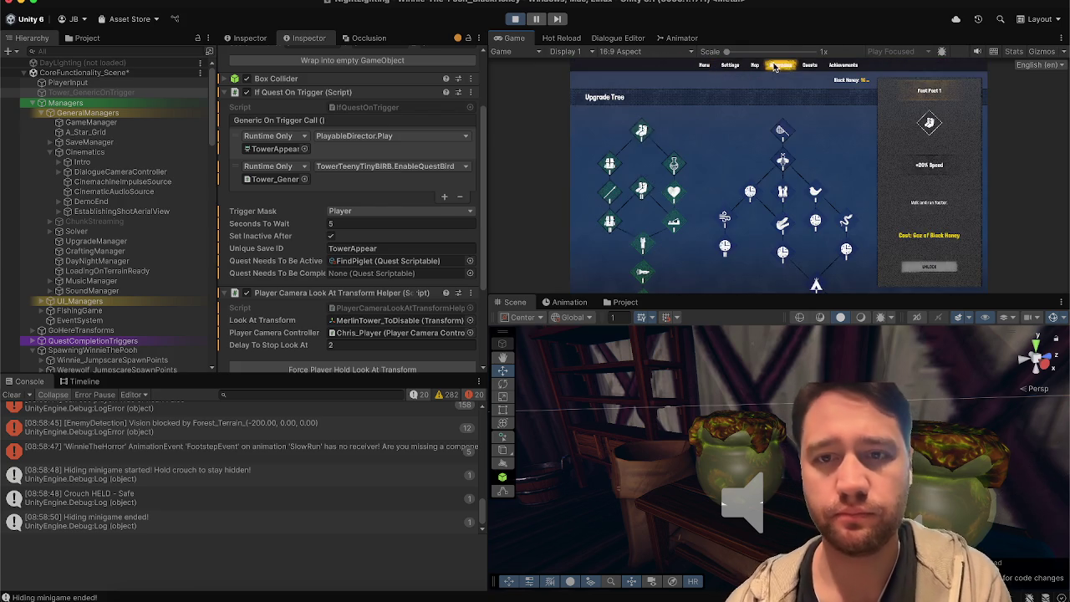
Inspect Fast Feet 1 and Backpack, unlock Fast Feet 1 for speed 1.2, and resume play
left_click(640, 131)
left_click(604, 159)
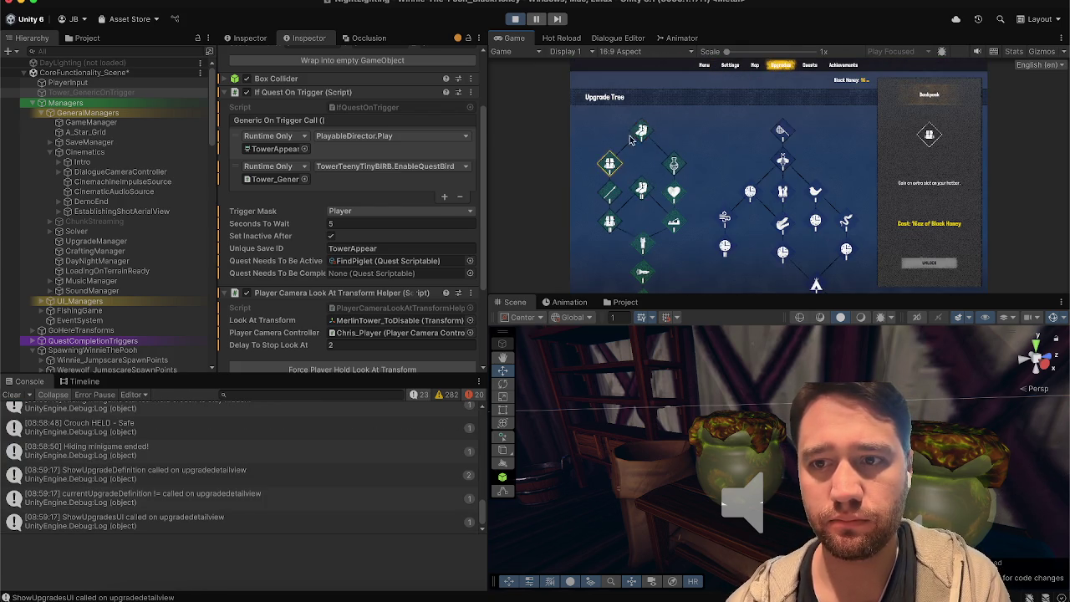
left_click(944, 267)
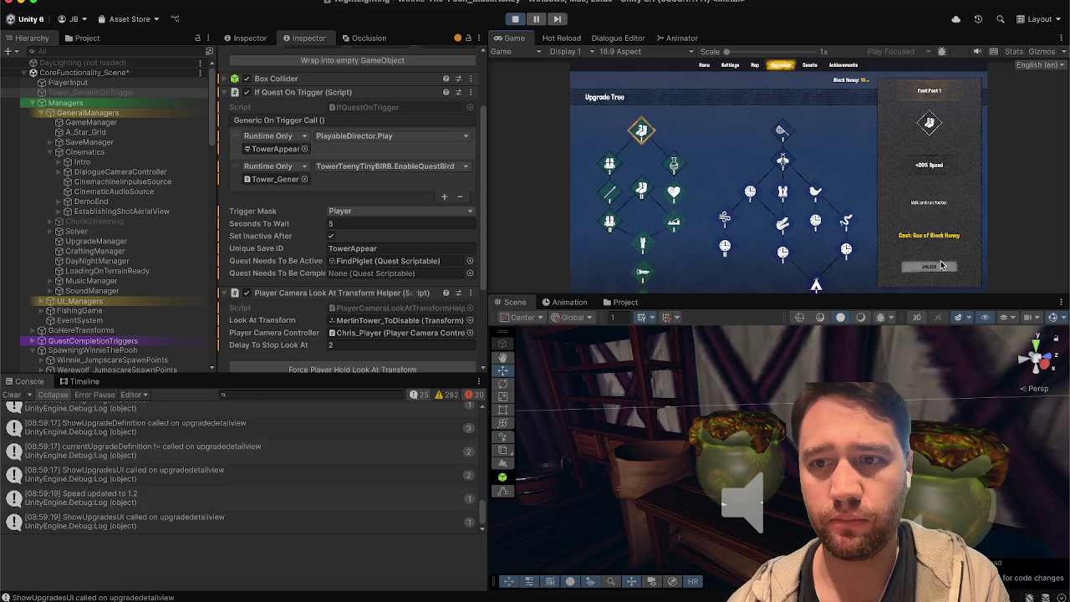
left_click(609, 163)
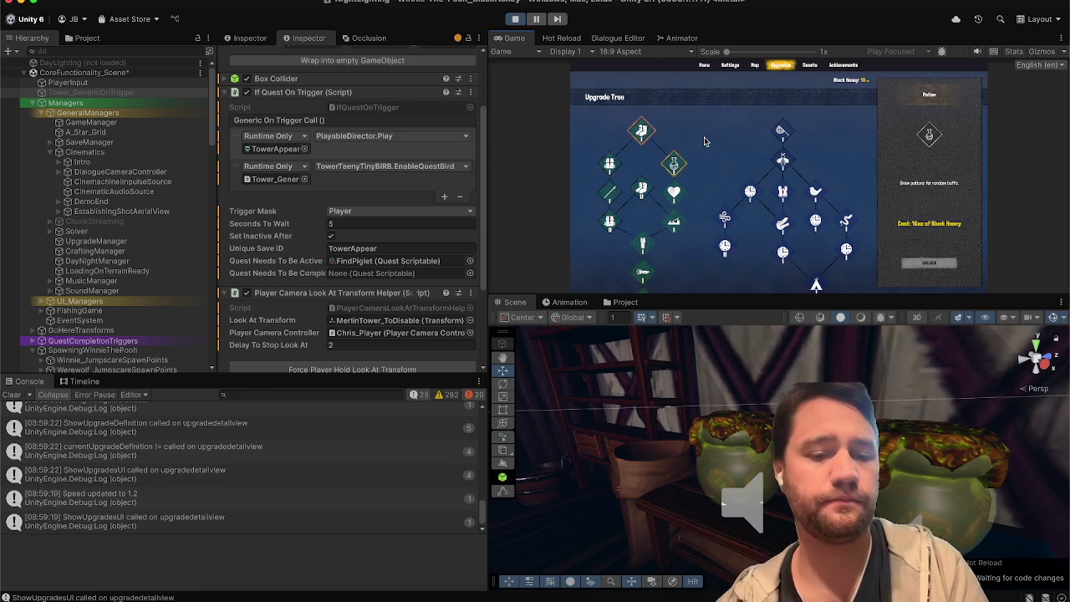
key("Escape")
Walk on toward the waypoint outdoors, then pause the game
key("w")
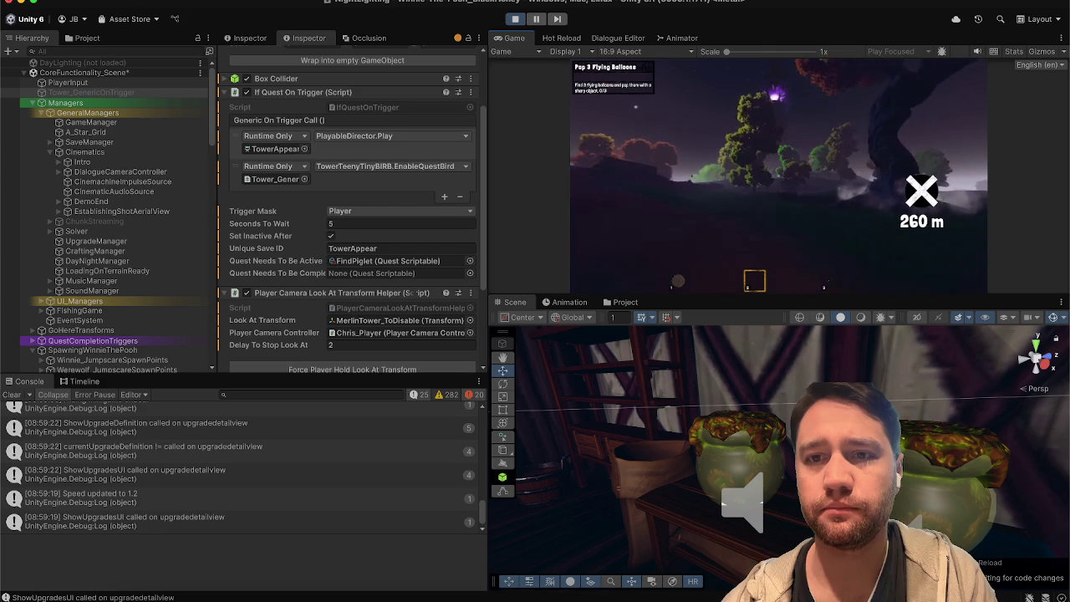
key("w")
key("w")
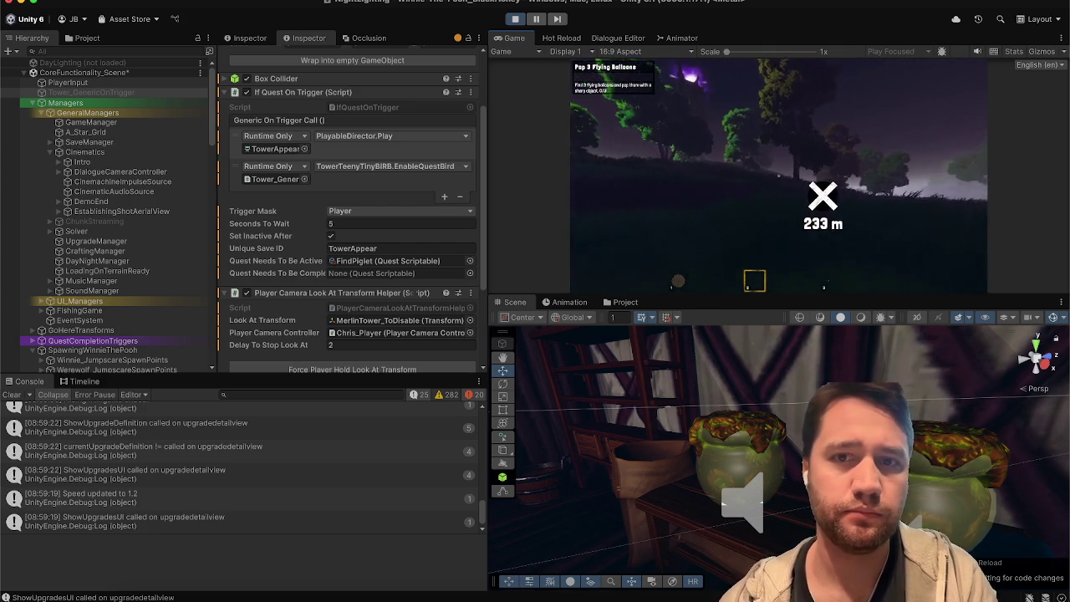
key("Escape")
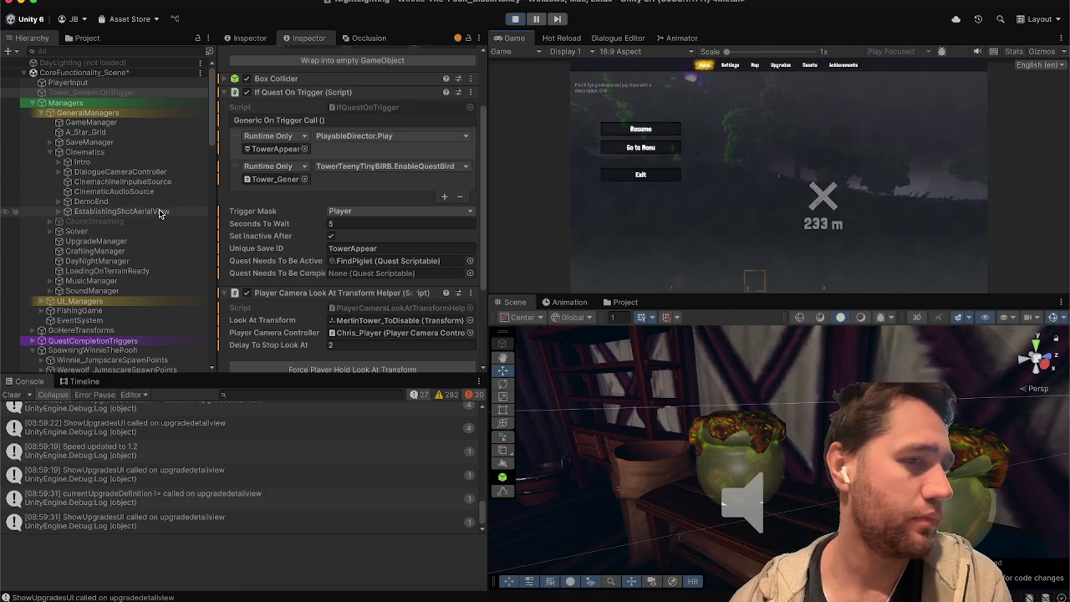
Inspect GameManager and the Cinematics object, clear the Console, and fly the Scene view out aerially
left_click(91, 123)
left_click(136, 154)
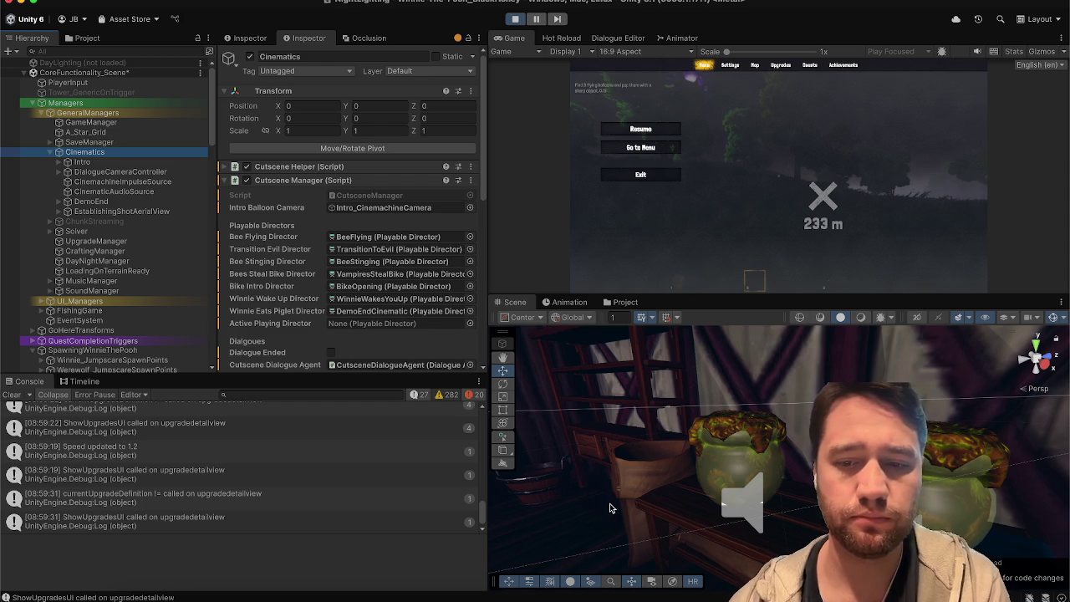
left_click(11, 395)
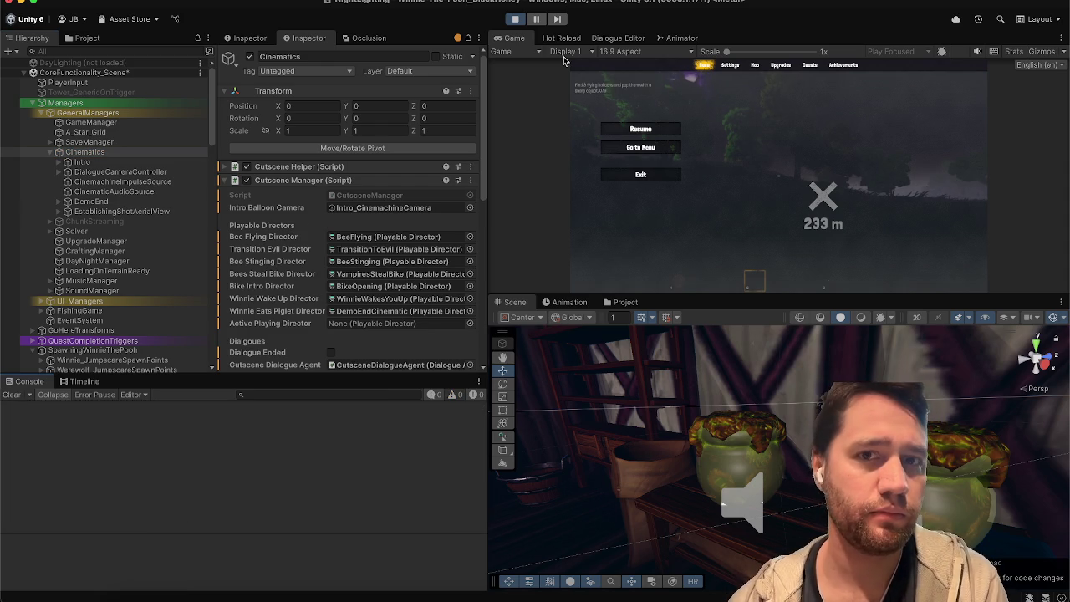
mouse_move(576, 435)
left_mouse_down()
mouse_move(664, 490)
mouse_move(899, 366)
mouse_move(909, 348)
mouse_move(938, 365)
mouse_move(678, 438)
left_mouse_up()
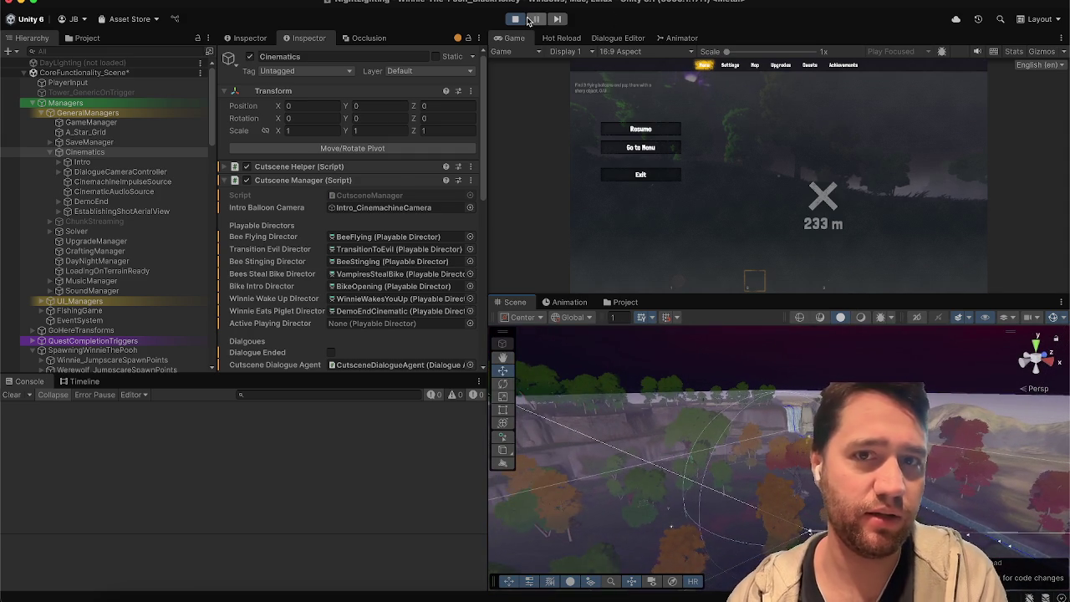
Stop play mode, clear the Easy Save 3 errors, and select the FloatingItem Variant_Leather balloon
left_click(516, 19)
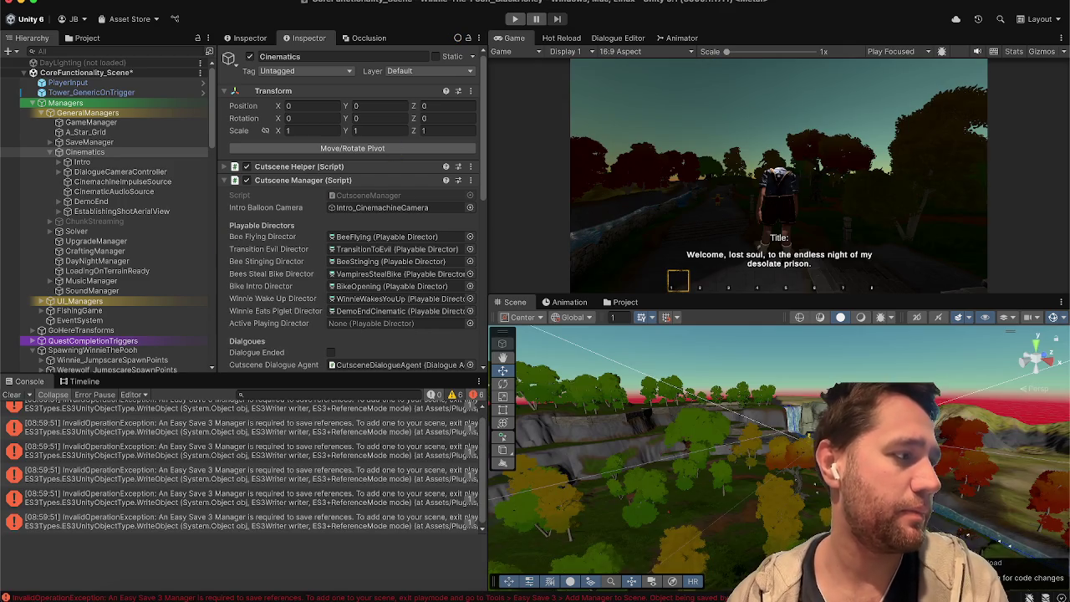
left_click(11, 395)
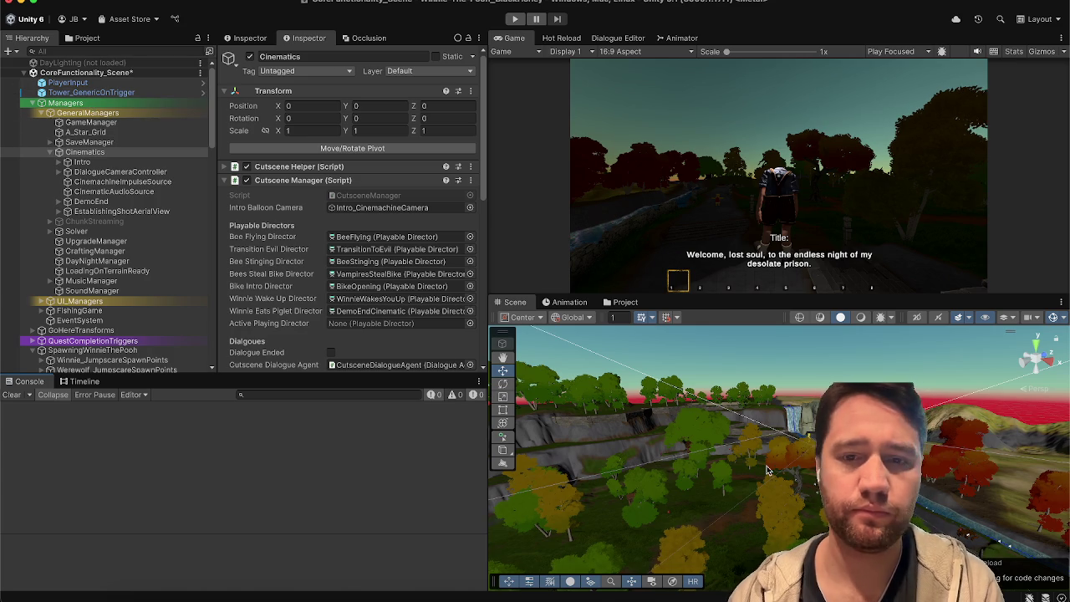
mouse_move(668, 460)
left_mouse_down()
mouse_move(652, 459)
mouse_move(723, 454)
mouse_move(583, 539)
left_mouse_up()
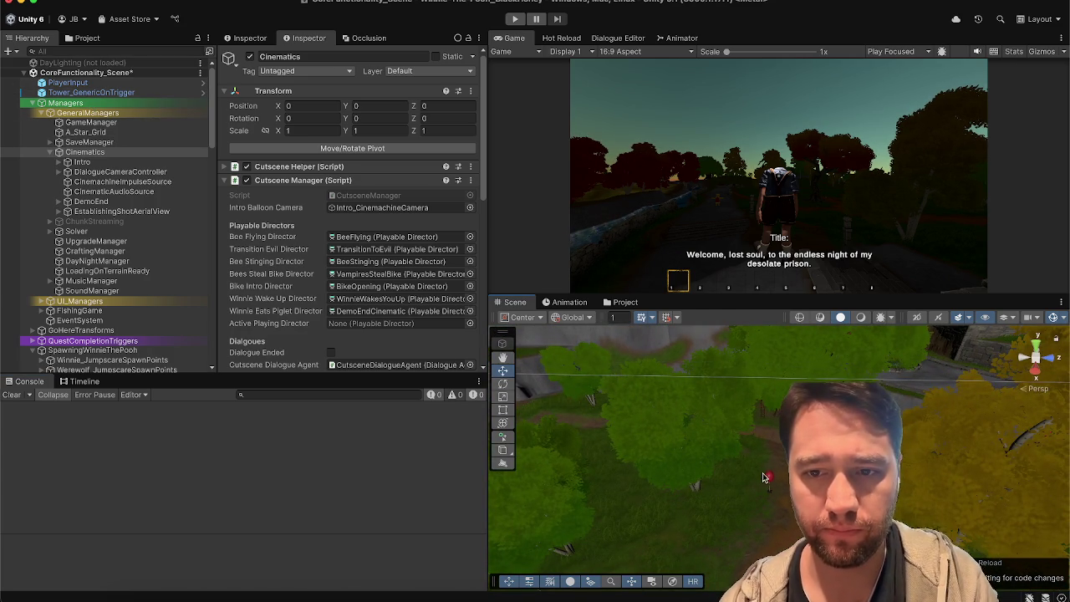
left_click(727, 460)
scroll(138, 181, "down", 7)
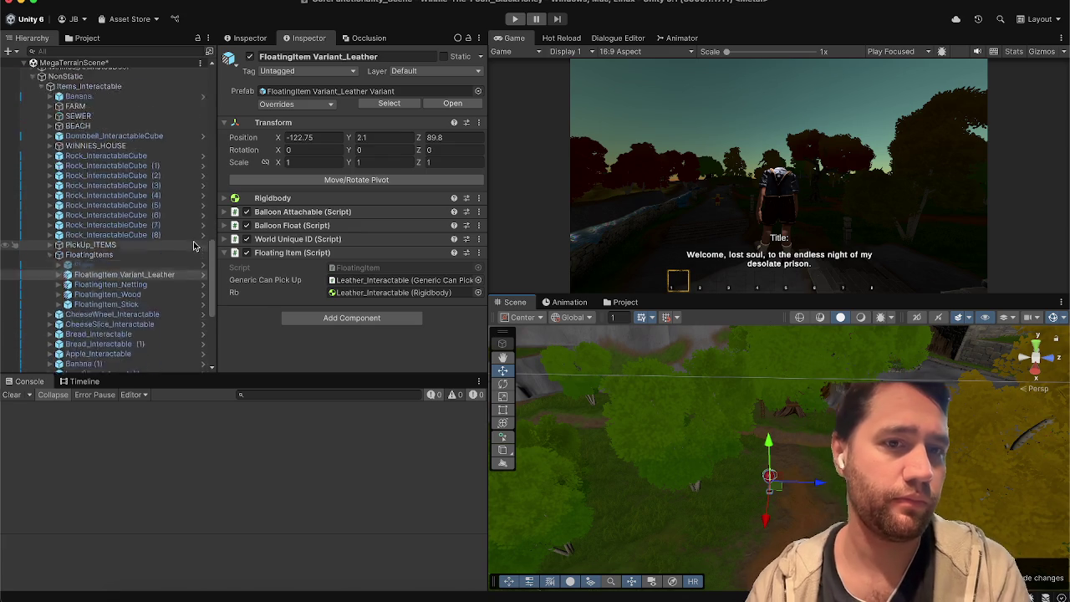
Reselect FloatingItem Variant_Leather in the Hierarchy and expand it to show its Leather_Interactable child
left_click(123, 159)
left_click(110, 169)
left_click(124, 159)
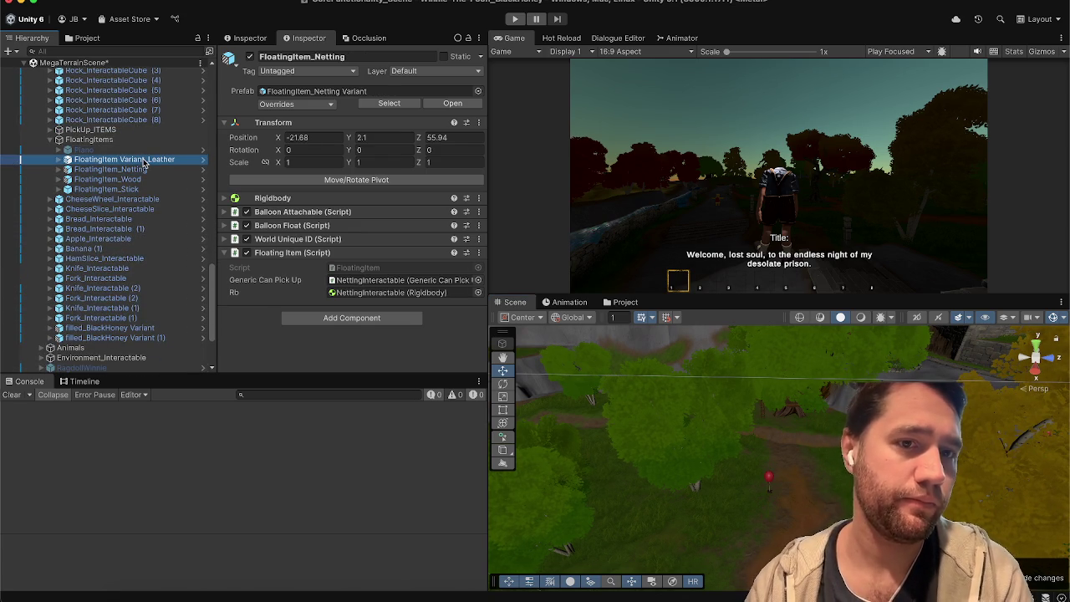
key("Right")
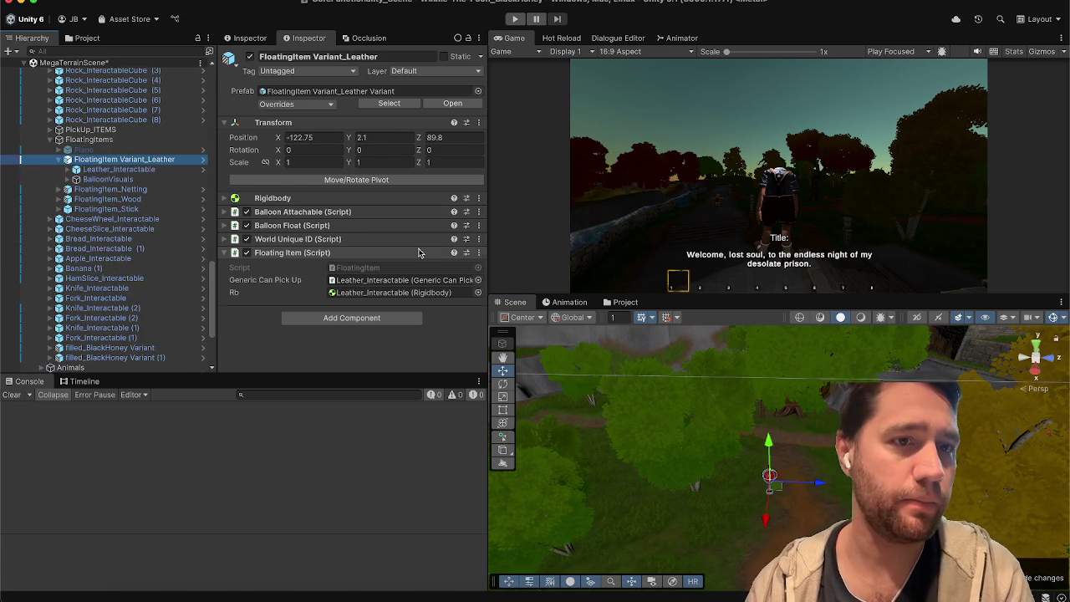
key("Down")
key("Up")
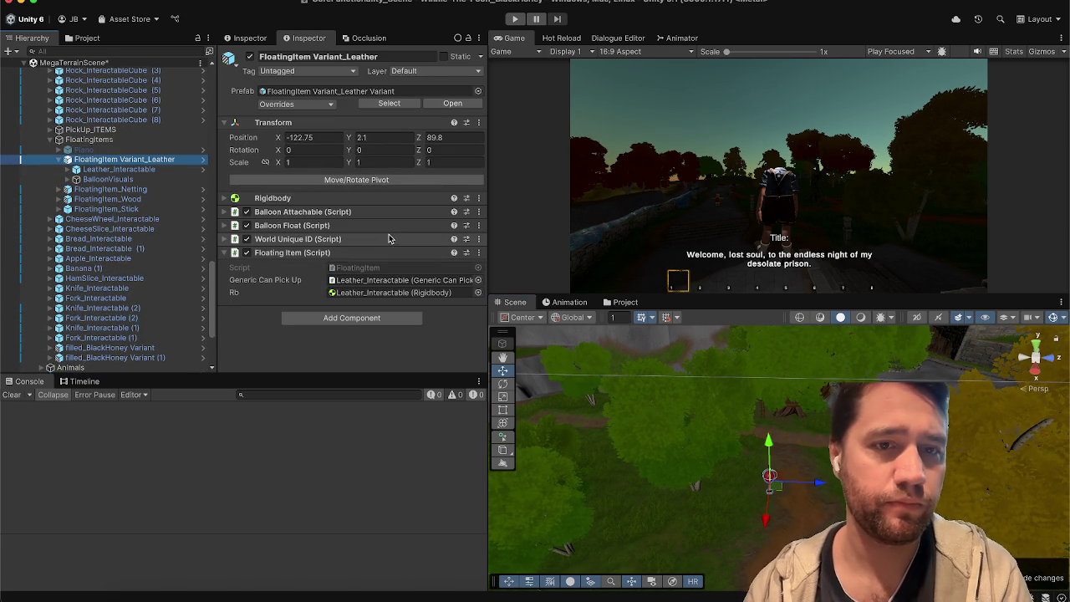
Expand Balloon Float and open the Floating Item script via Edit Script
left_click(387, 225)
scroll(298, 293, "down", 4)
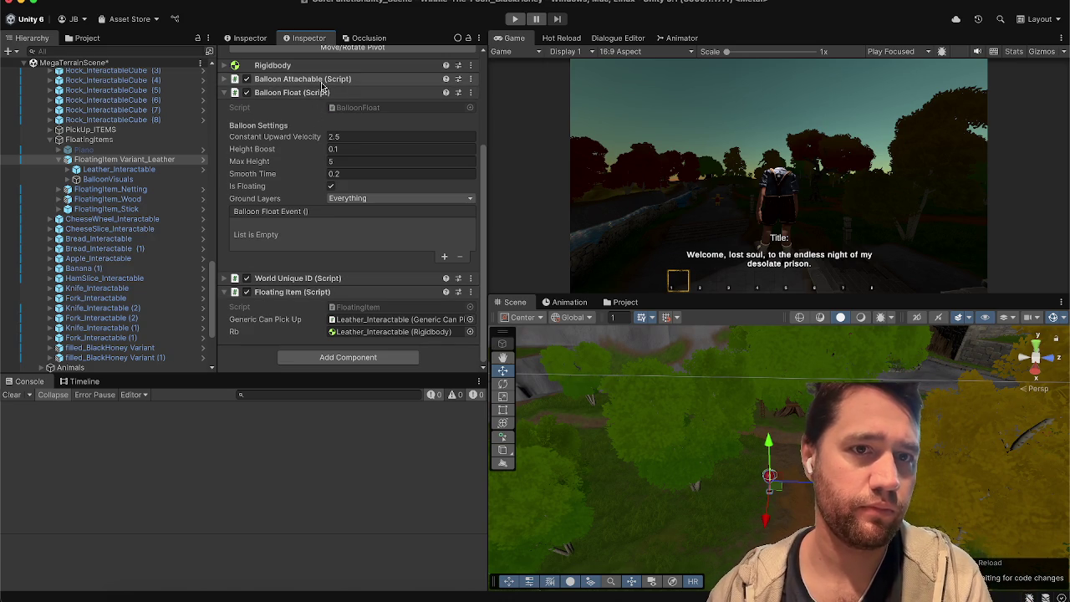
left_click(471, 292)
left_click(510, 493)
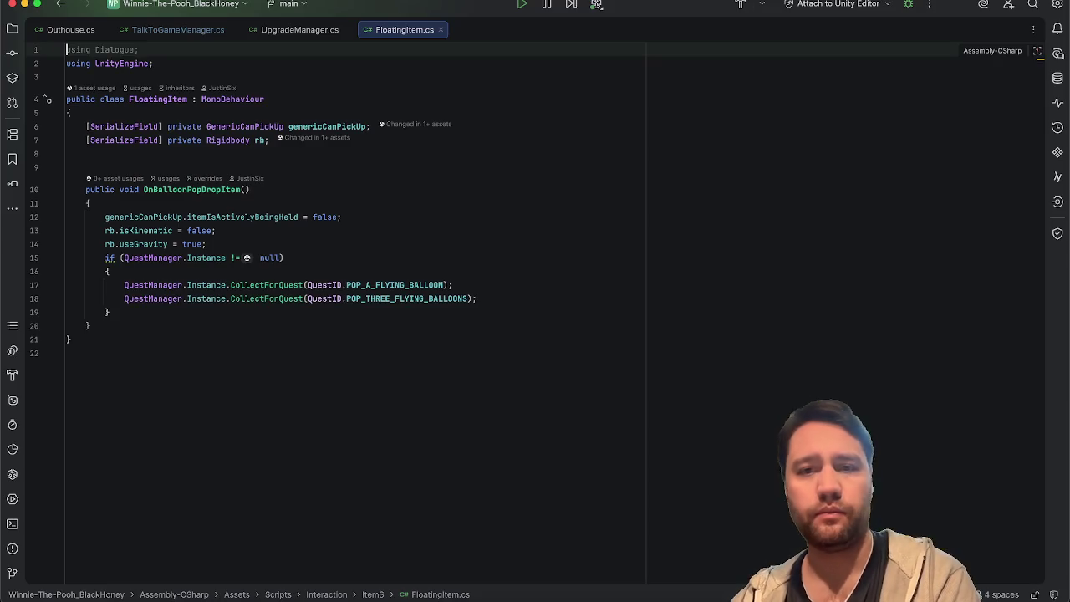
Examine the CollectForQuest calls and jump to its declaration in QuestManager.cs
left_click(275, 284)
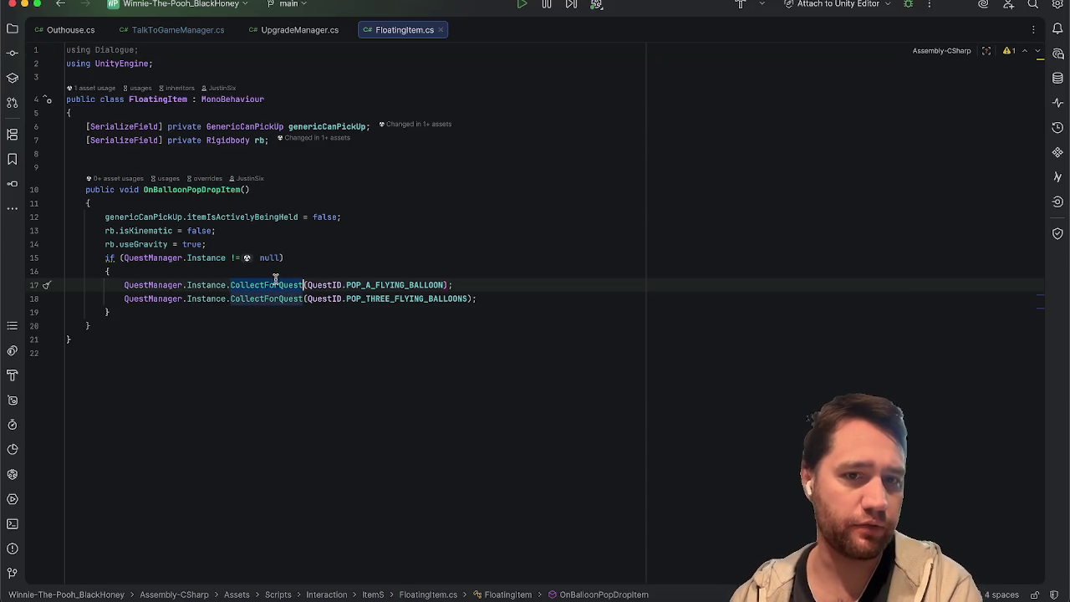
left_click(275, 298)
left_click(405, 260)
double_click(366, 298)
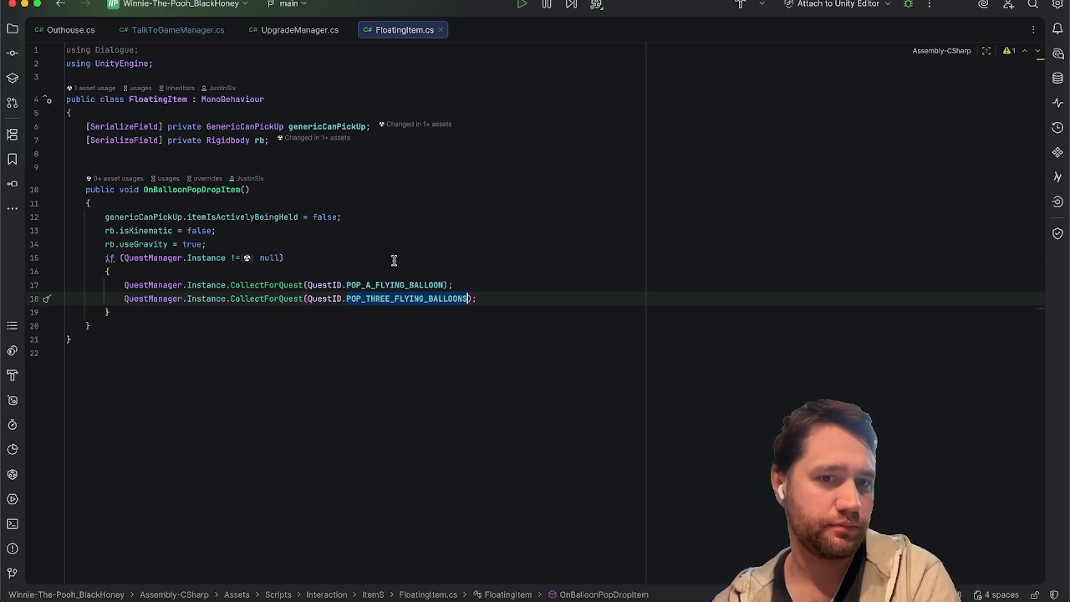
right_click(273, 299)
mouse_move(340, 306)
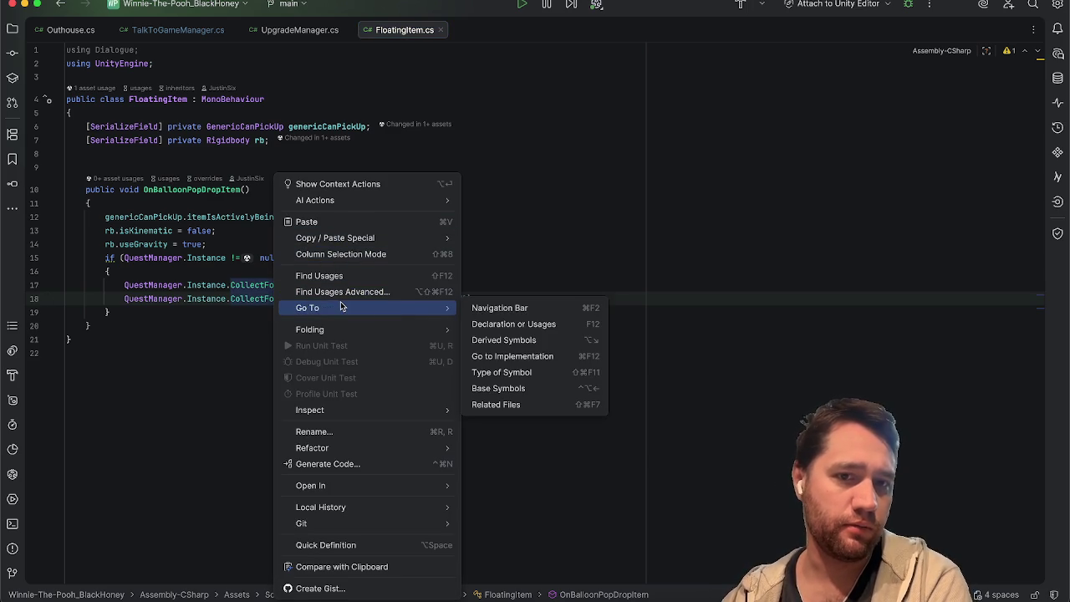
left_click(555, 323)
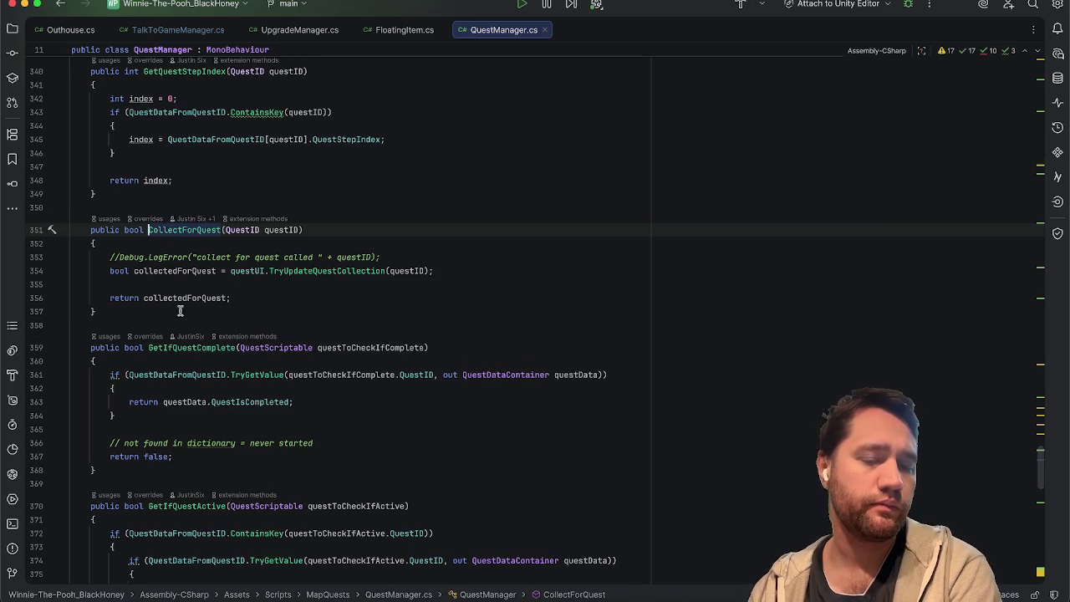
Minimize Rider and bring up the Winnie-the-Pooh Trello board's ISSUES list
left_click(26, 5)
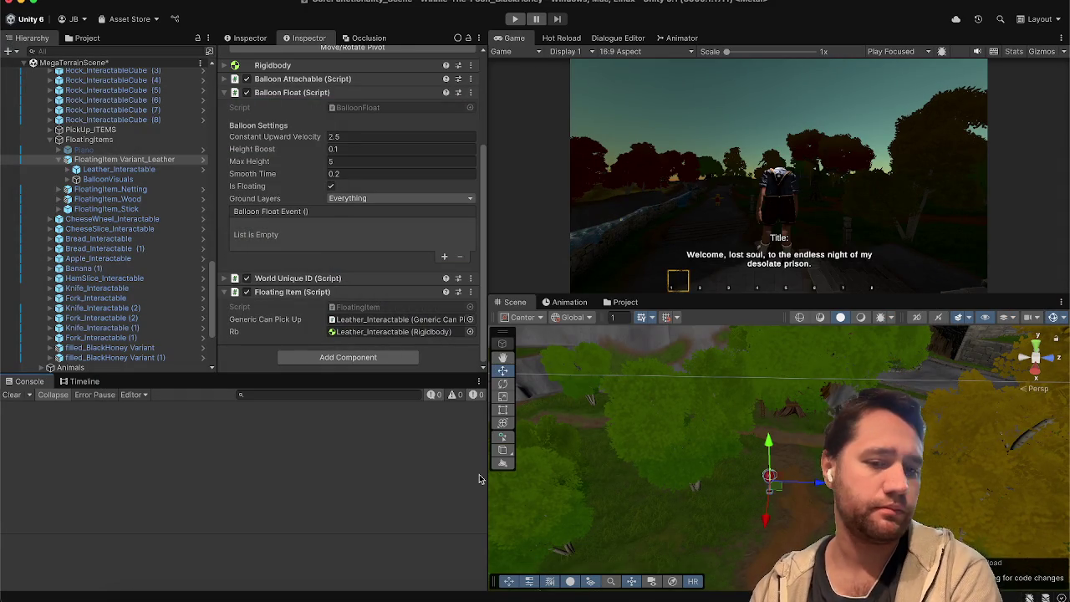
left_click(172, 597)
scroll(644, 468, "right", 3)
Add a card 'Pop 3 balloons not updating completion when popping' at the top of ISSUES
left_click(638, 429)
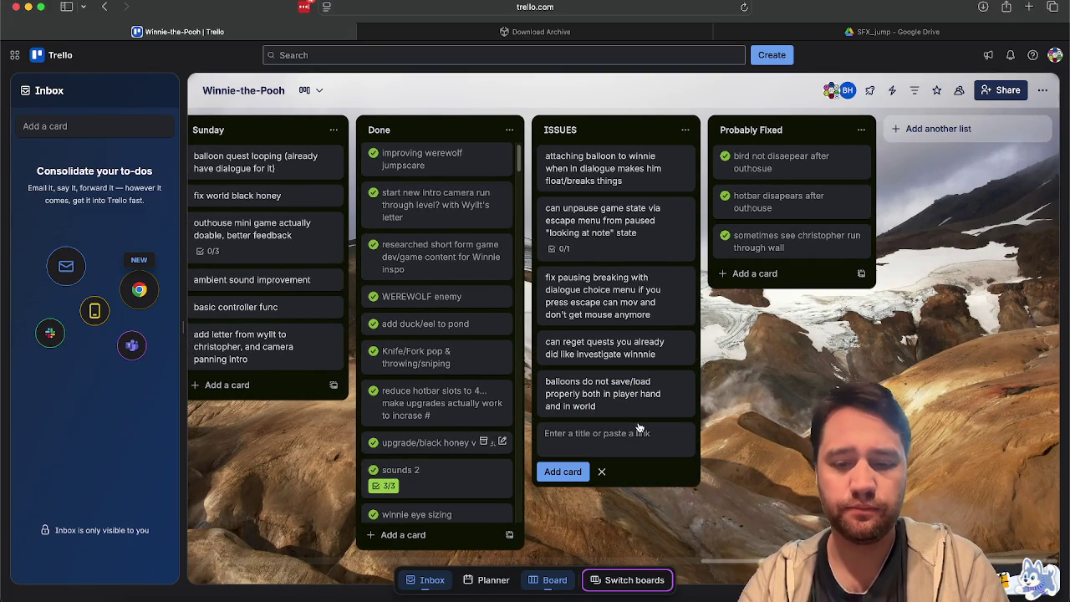
type("collect3 b")
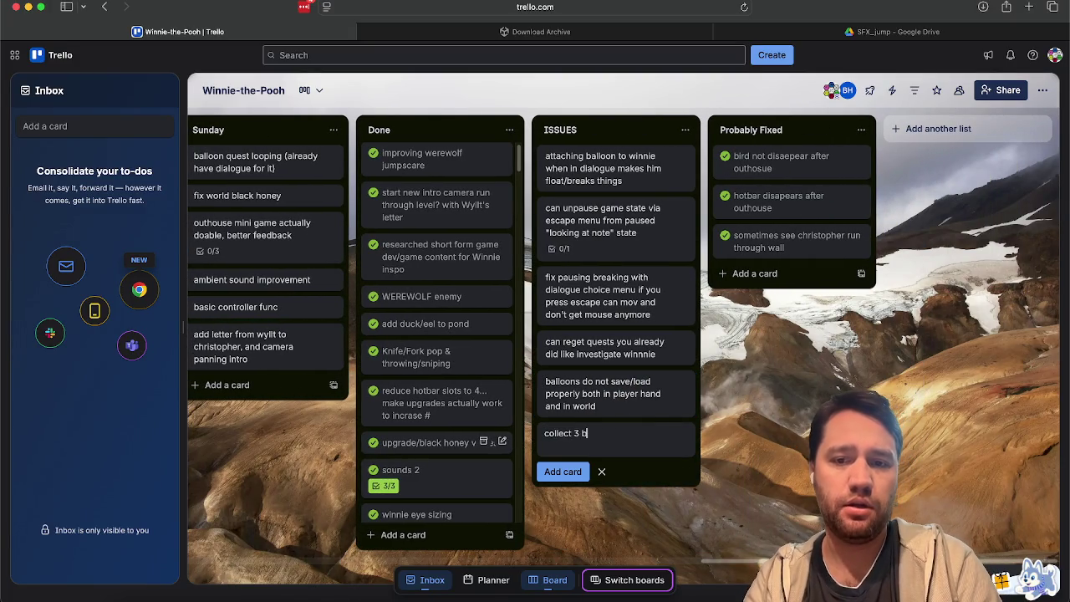
key("BackSpace")
type("P")
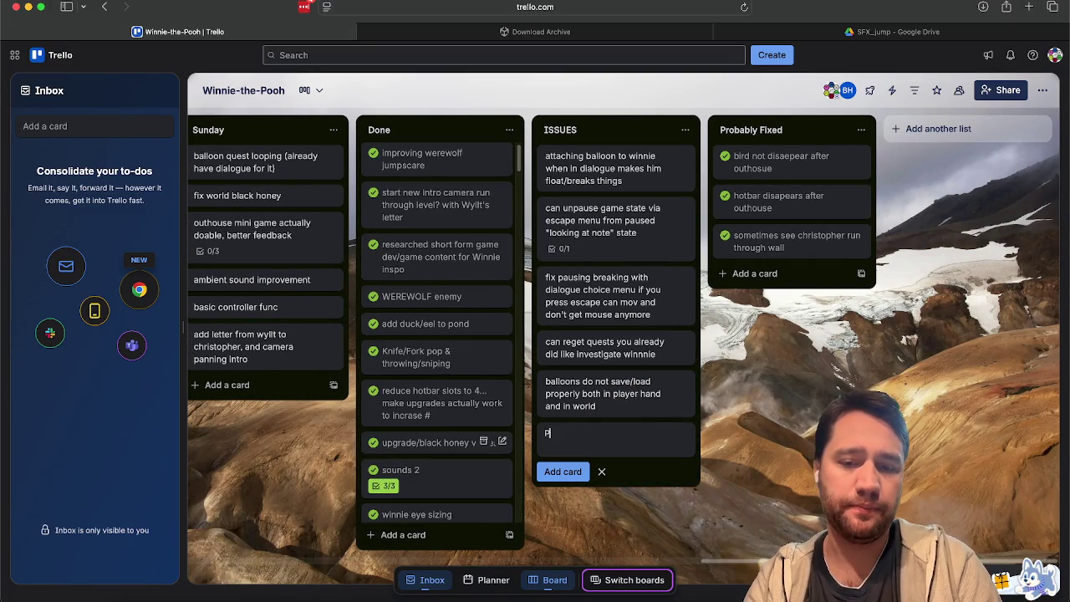
type("op 3 balloons n")
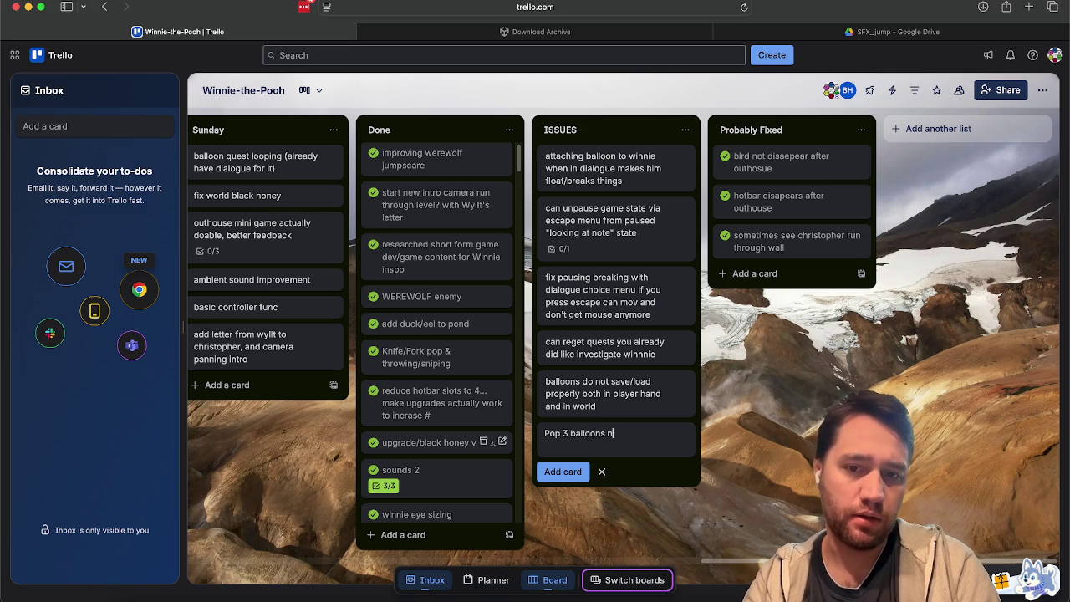
type("ot updating completio")
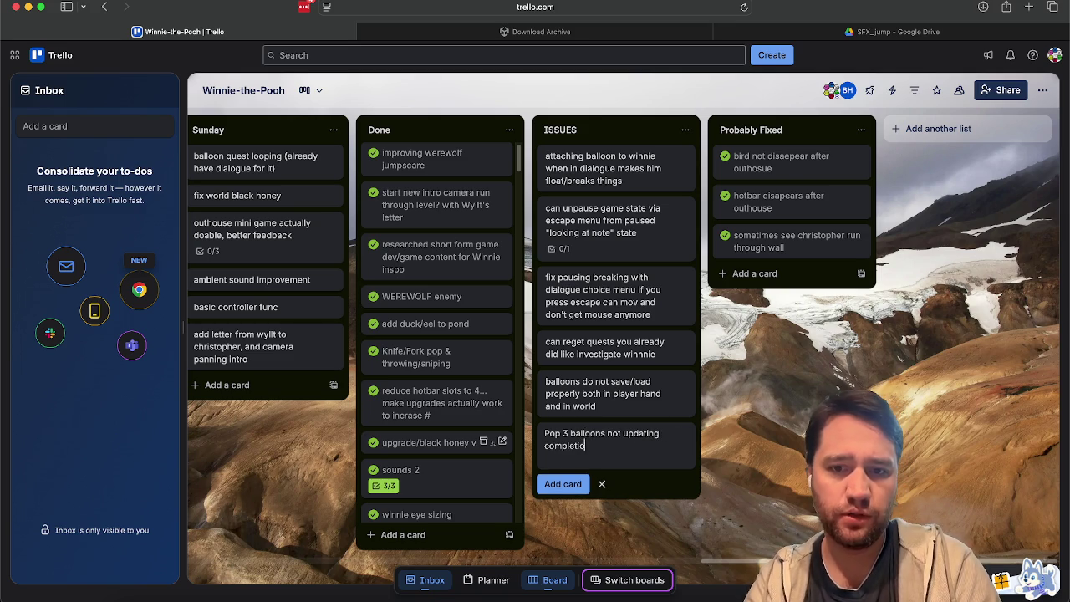
type("n when popping")
key("Return")
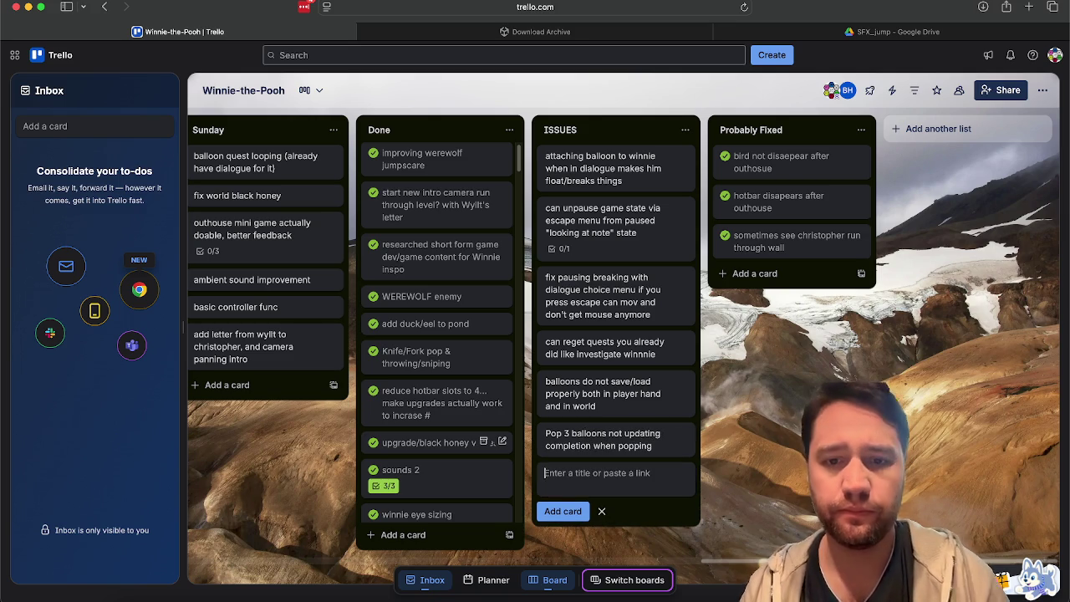
left_click_drag(619, 442, 610, 163)
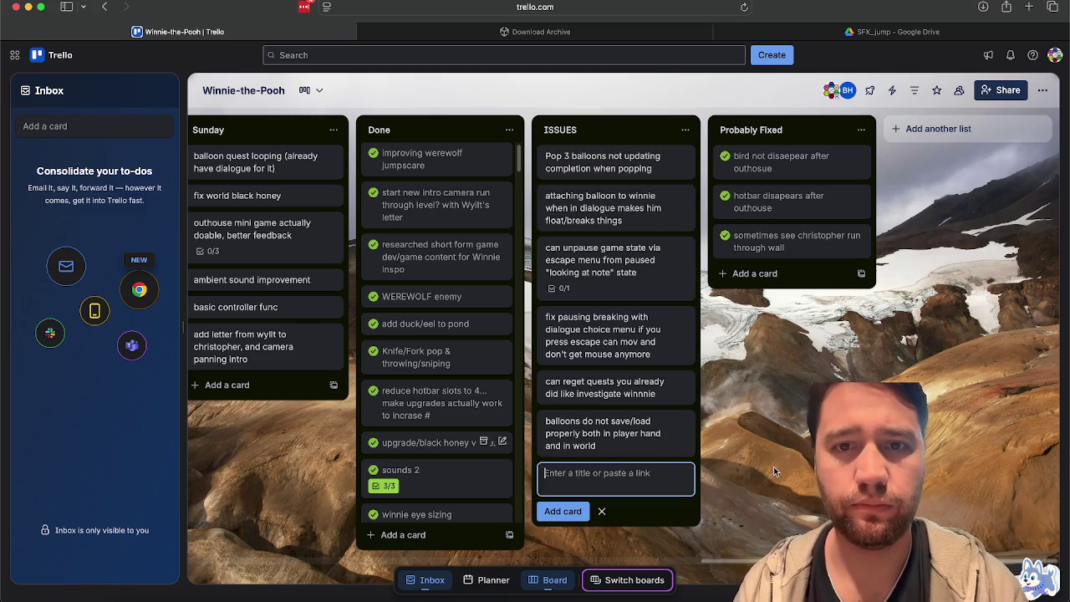
key("Escape")
Mark the 'fix world black honey' card complete and return to Unity
scroll(262, 481, "left", 5)
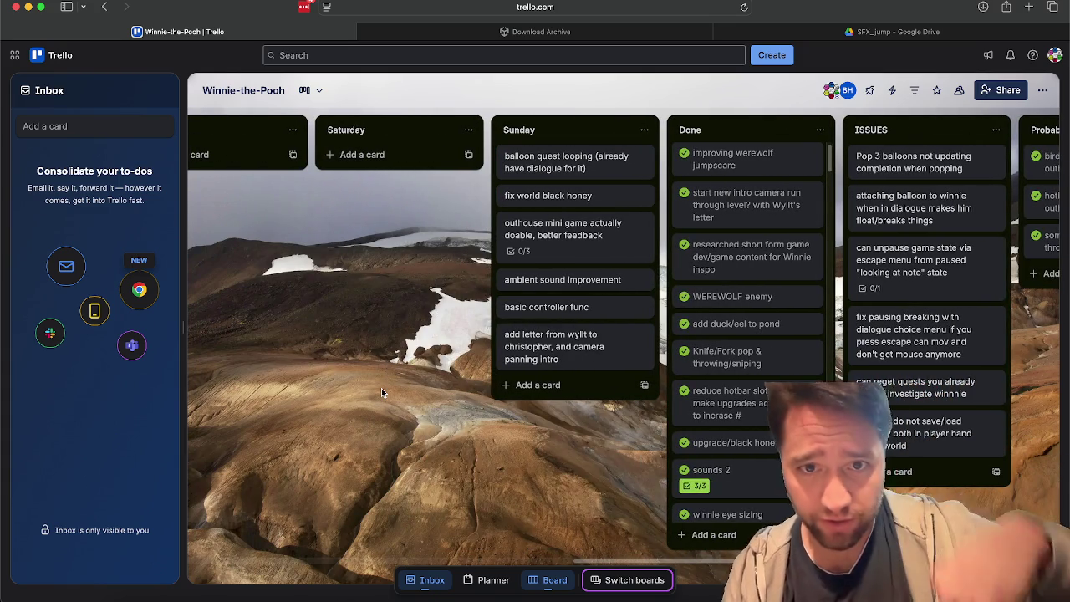
left_click(508, 195)
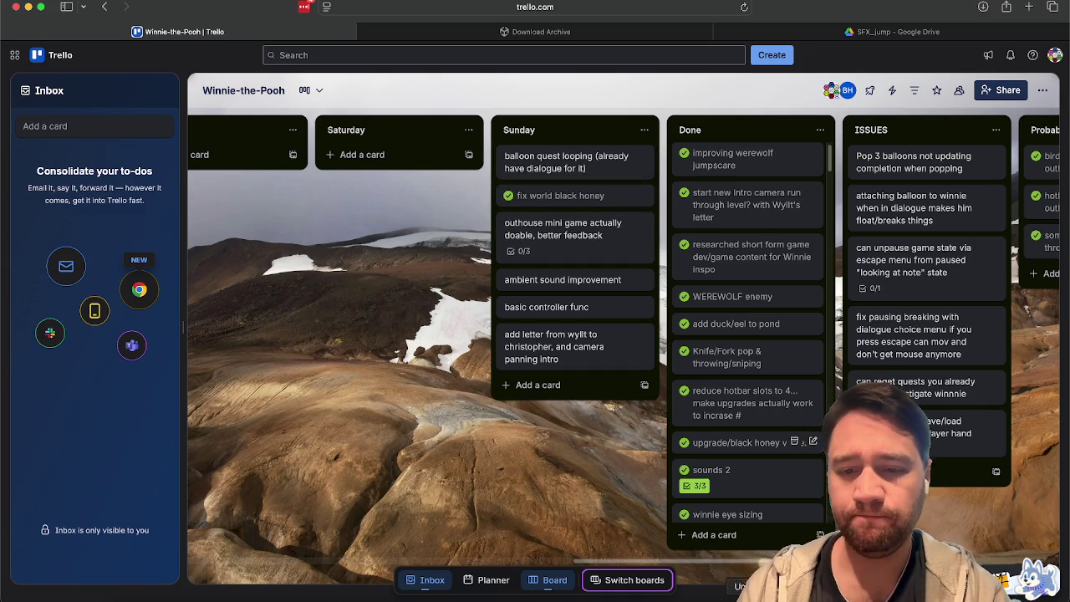
key("super+Tab")
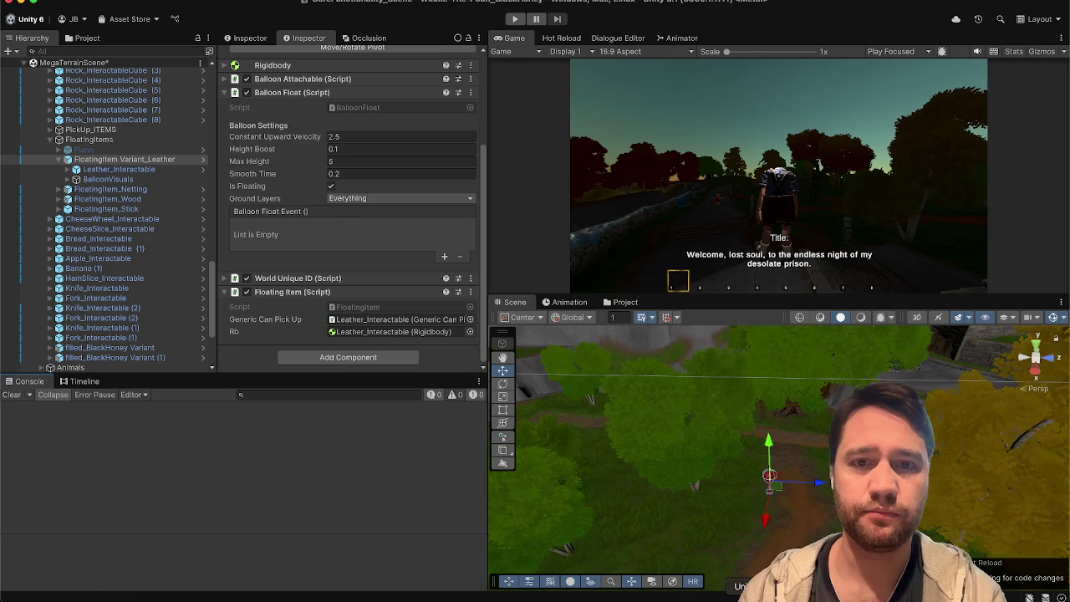
scroll(111, 172, "up", 3)
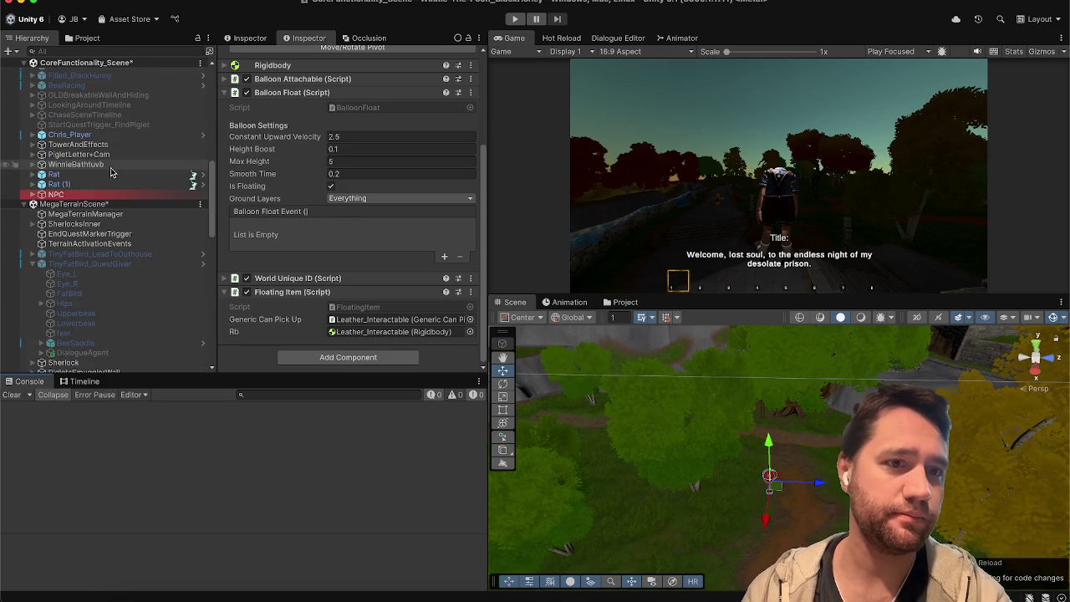
scroll(76, 259, "down", 5)
scroll(77, 268, "down", 5)
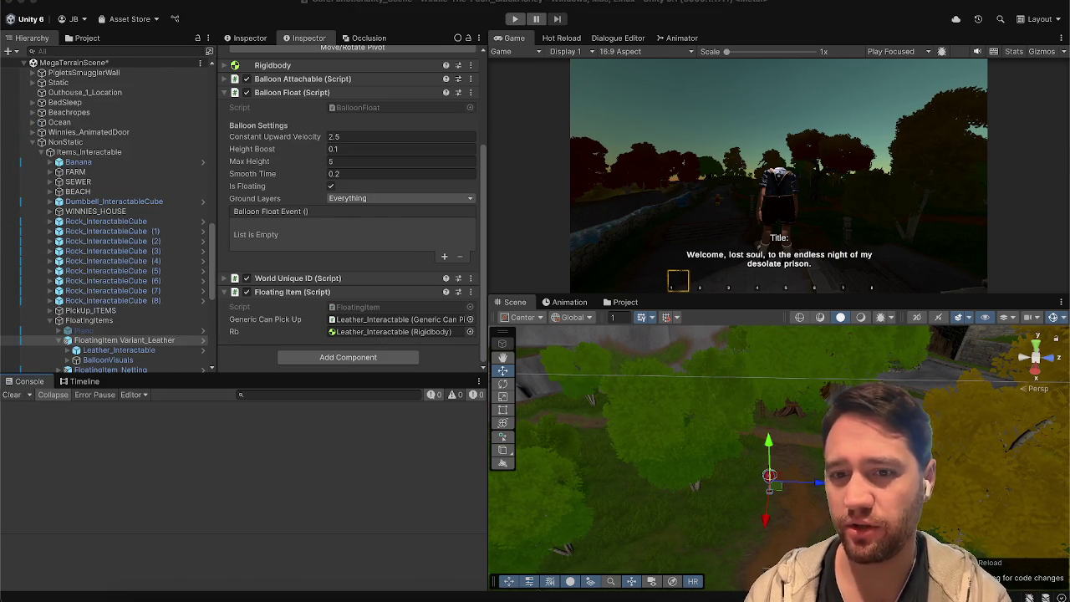
key("super+Tab")
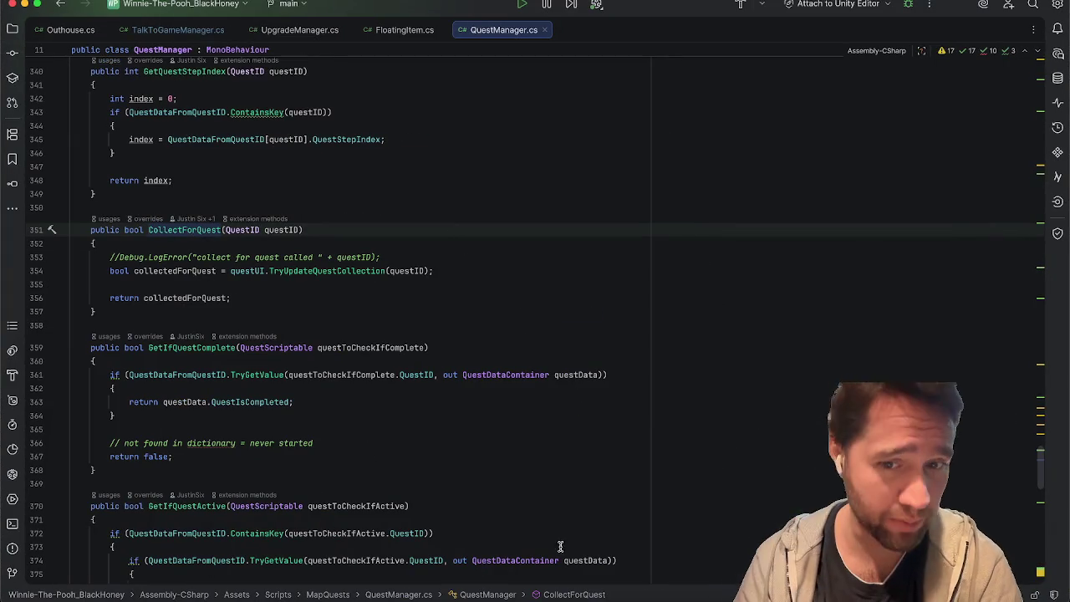
key("super+Tab")
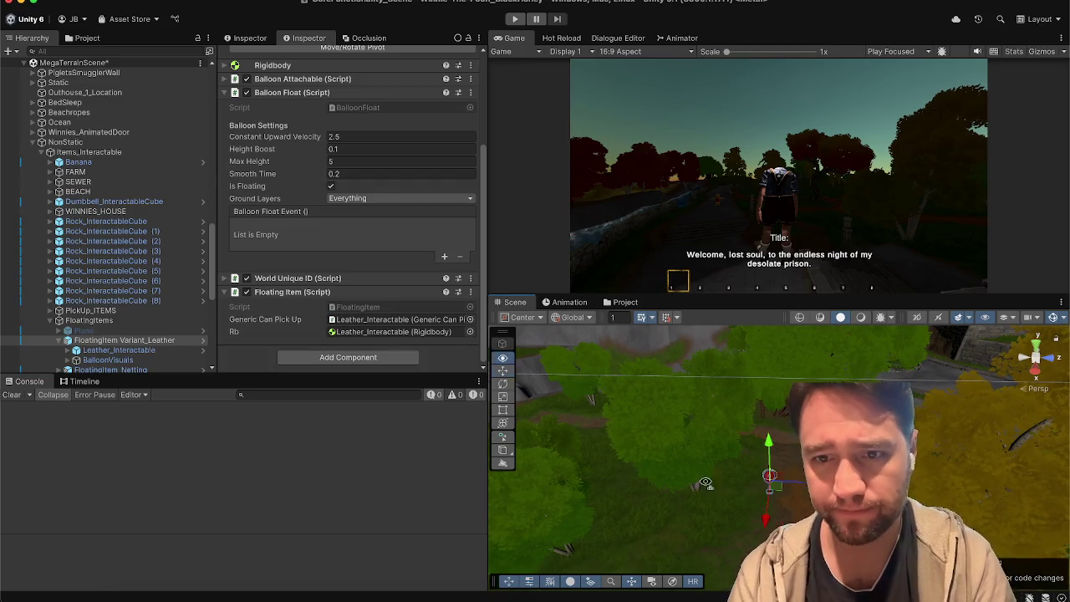
scroll(716, 485, "down", 5)
left_click(52, 344)
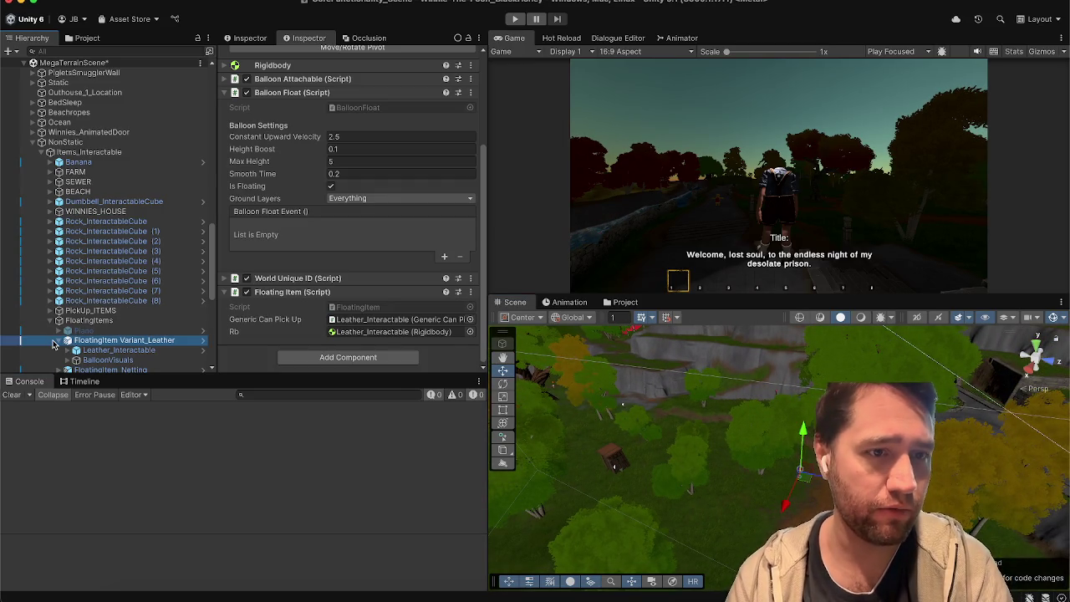
left_click(58, 343)
scroll(79, 309, "down", 3)
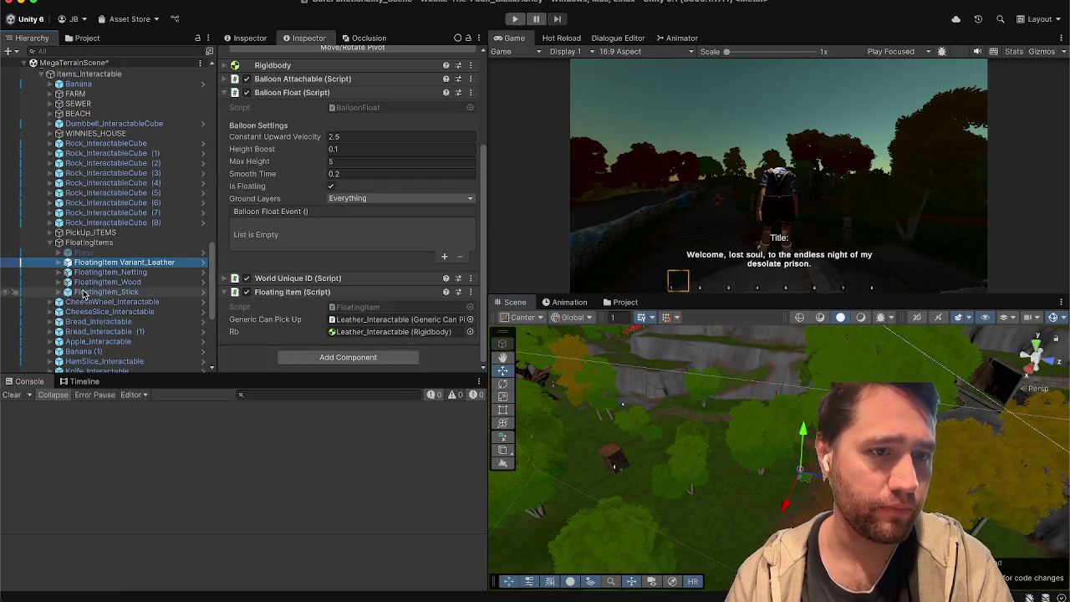
left_click(84, 292, "shift")
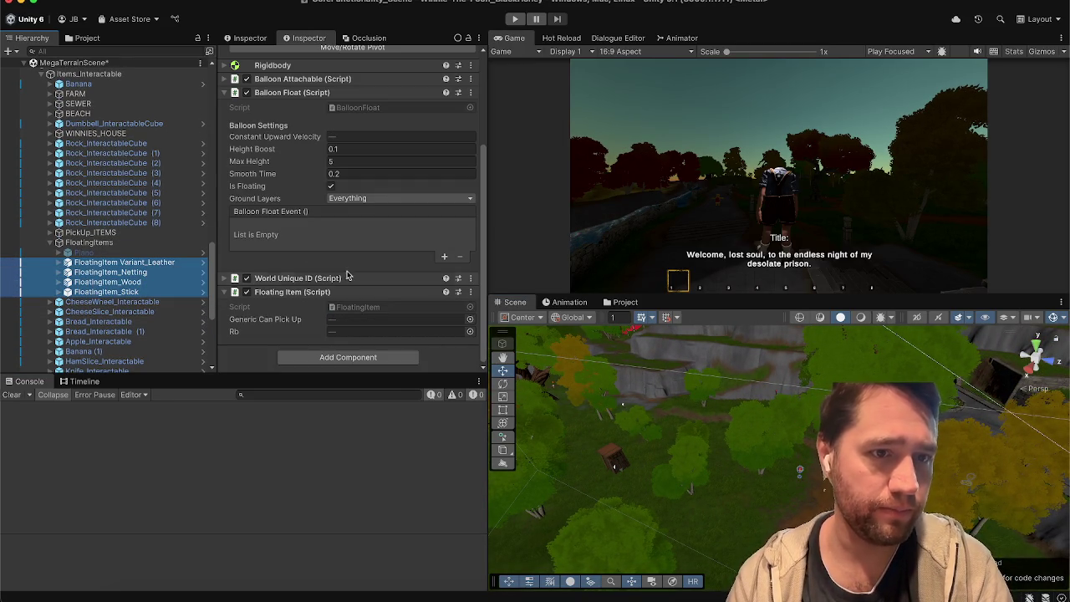
mouse_move(723, 415)
left_mouse_down()
mouse_move(610, 447)
mouse_move(571, 446)
left_mouse_up()
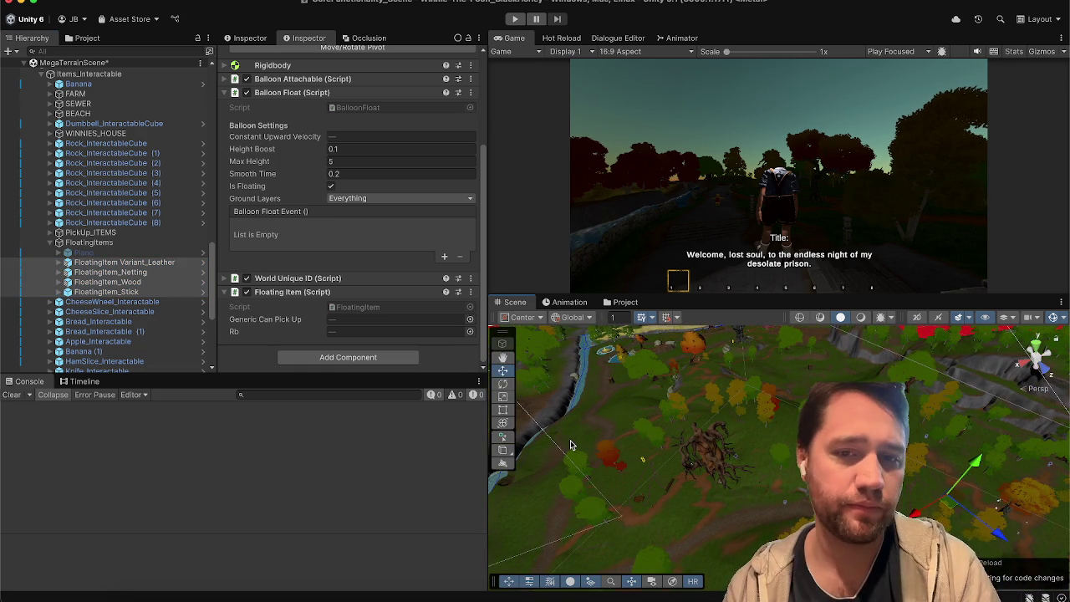
mouse_move(585, 462)
left_mouse_down()
mouse_move(627, 443)
mouse_move(760, 457)
mouse_move(852, 447)
left_mouse_up()
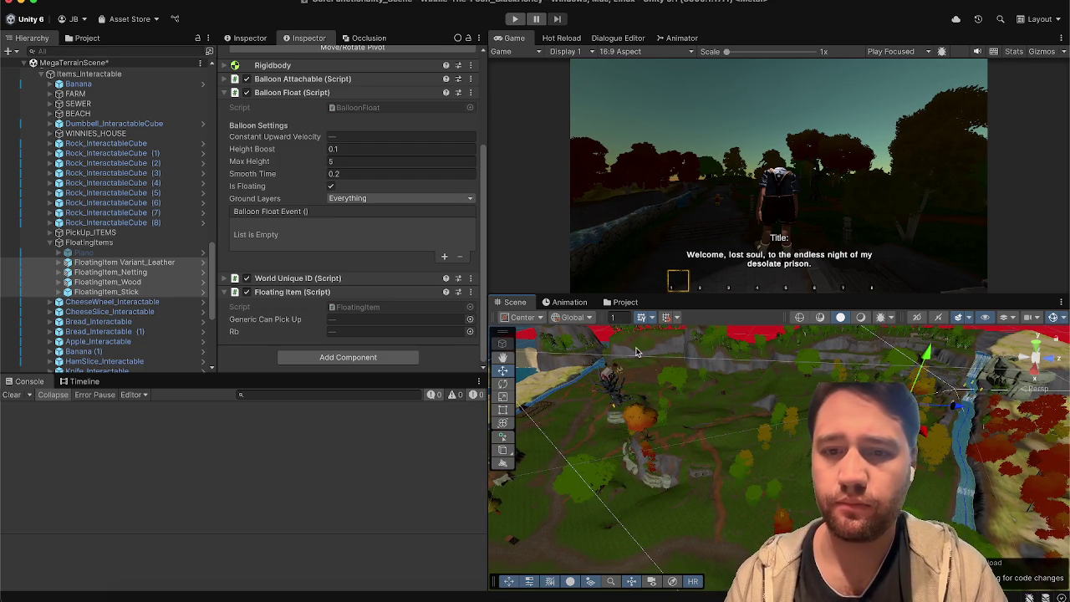
Step through the floating items (Leather, Netting, Wood, Stick), framing each in the Scene view
left_click(166, 287)
key("Down")
key("Up")
key("Up")
key("Up")
key("Down")
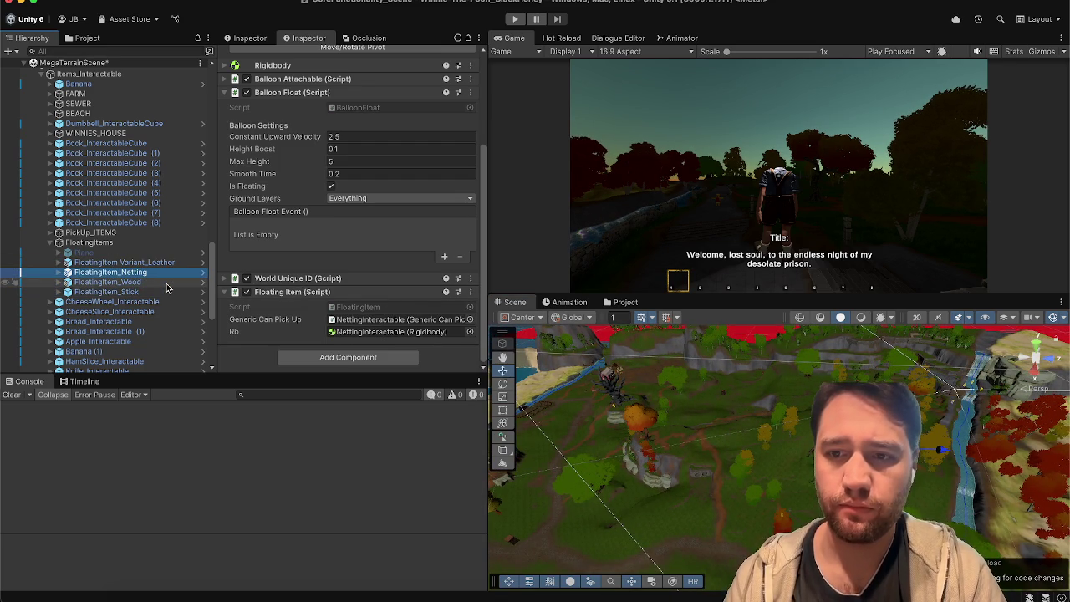
key("Down")
key("Down")
key("f")
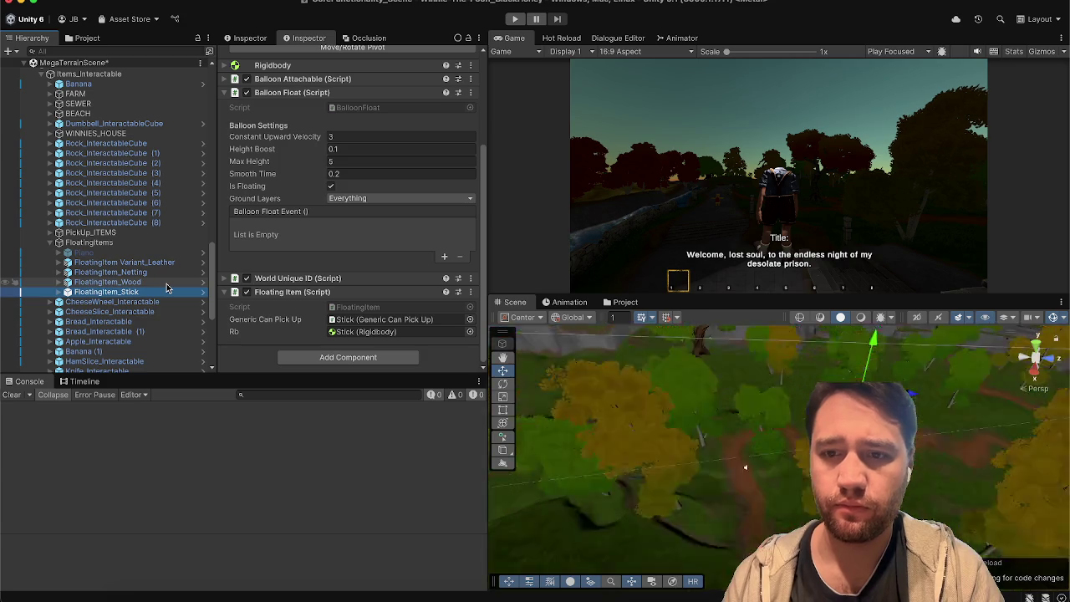
key("Up")
key("f")
key("Up")
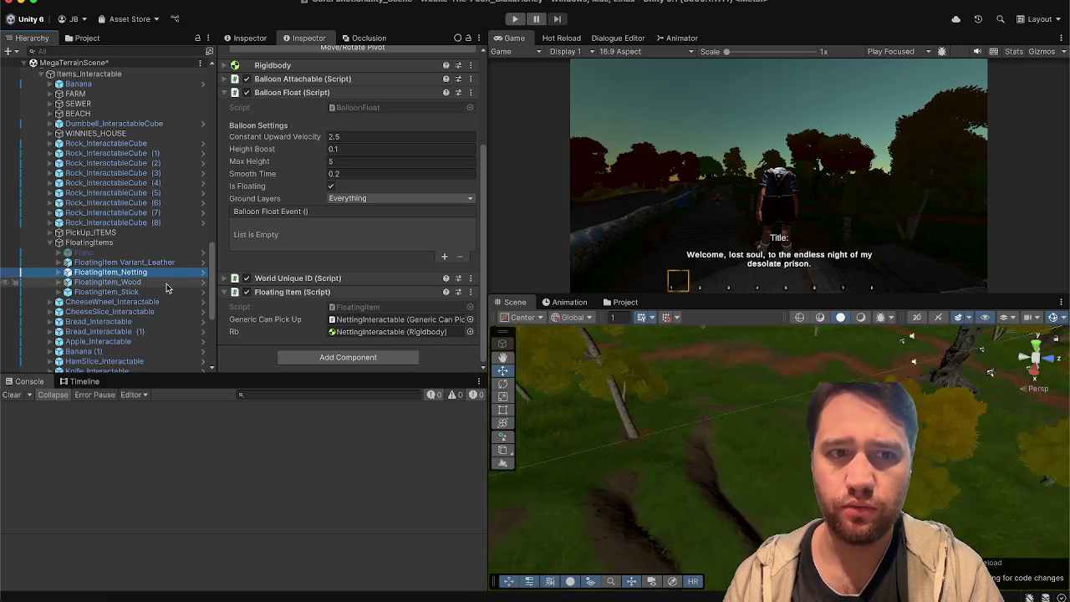
key("f")
key("Up")
key("f")
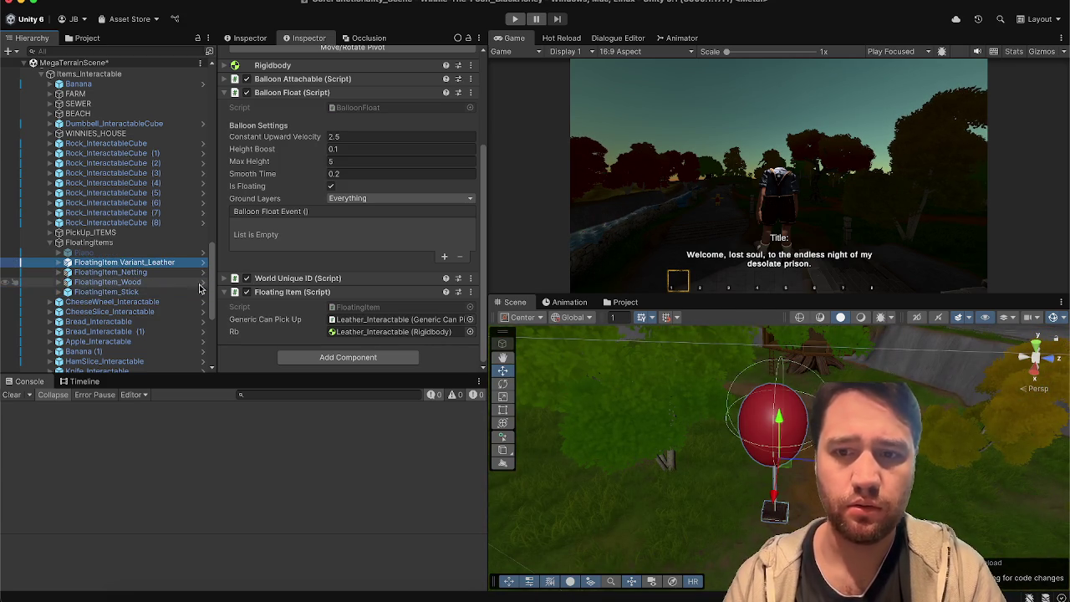
mouse_move(651, 463)
left_mouse_down()
mouse_move(676, 494)
mouse_move(497, 539)
mouse_move(408, 499)
mouse_move(715, 489)
left_mouse_up()
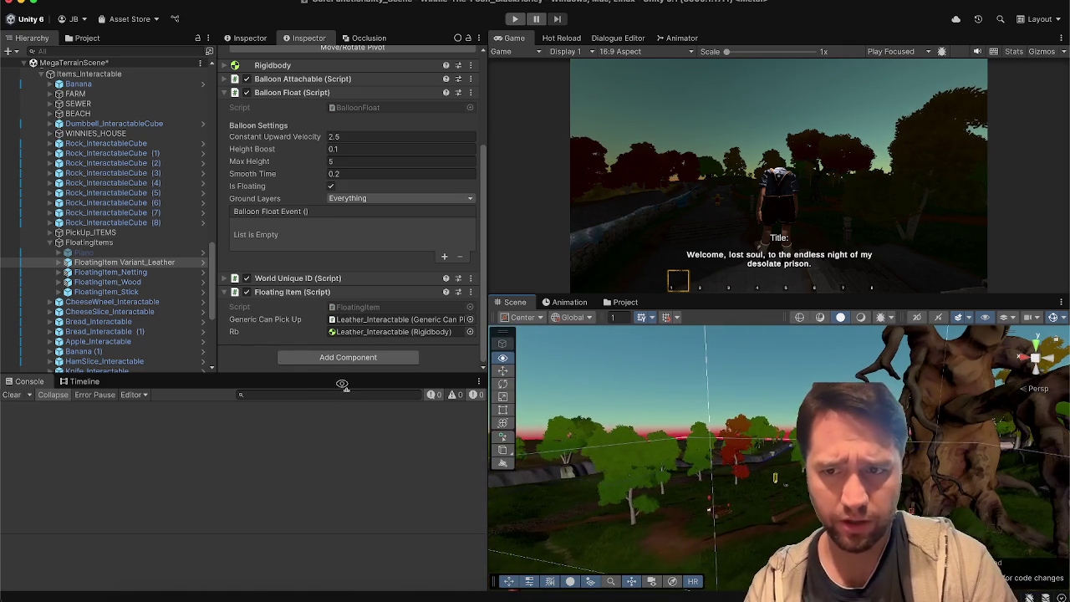
mouse_move(654, 479)
left_mouse_down()
mouse_move(596, 549)
mouse_move(585, 520)
mouse_move(473, 498)
mouse_move(995, 395)
mouse_move(852, 418)
mouse_move(973, 509)
mouse_move(976, 530)
left_mouse_up()
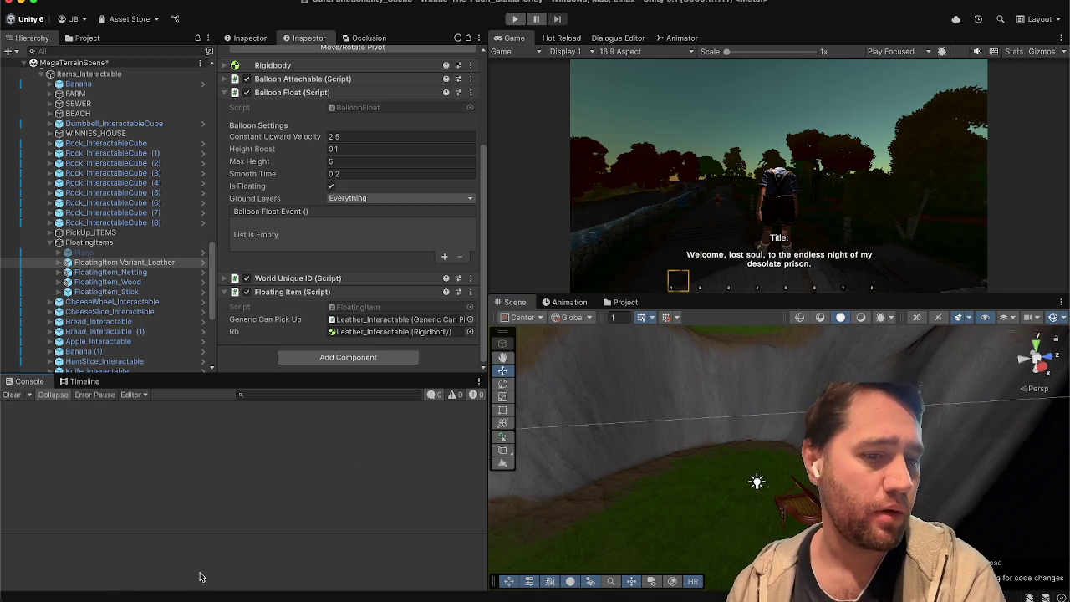
Show the Project window's assets in the ScriptableObjects/Quest/WinnieQuests folder
key("super+Tab")
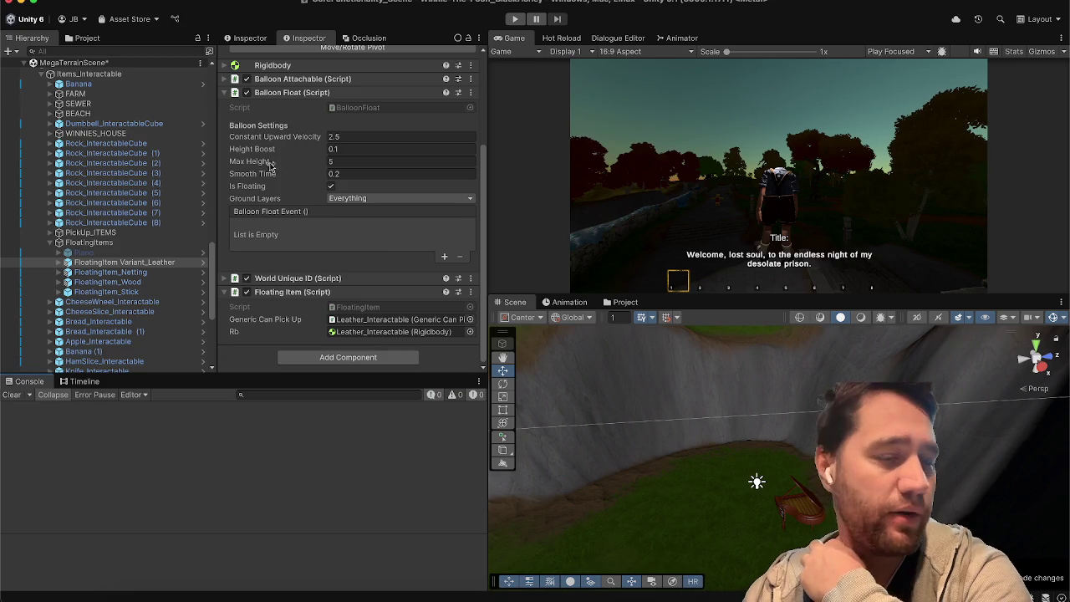
scroll(126, 209, "down", 5)
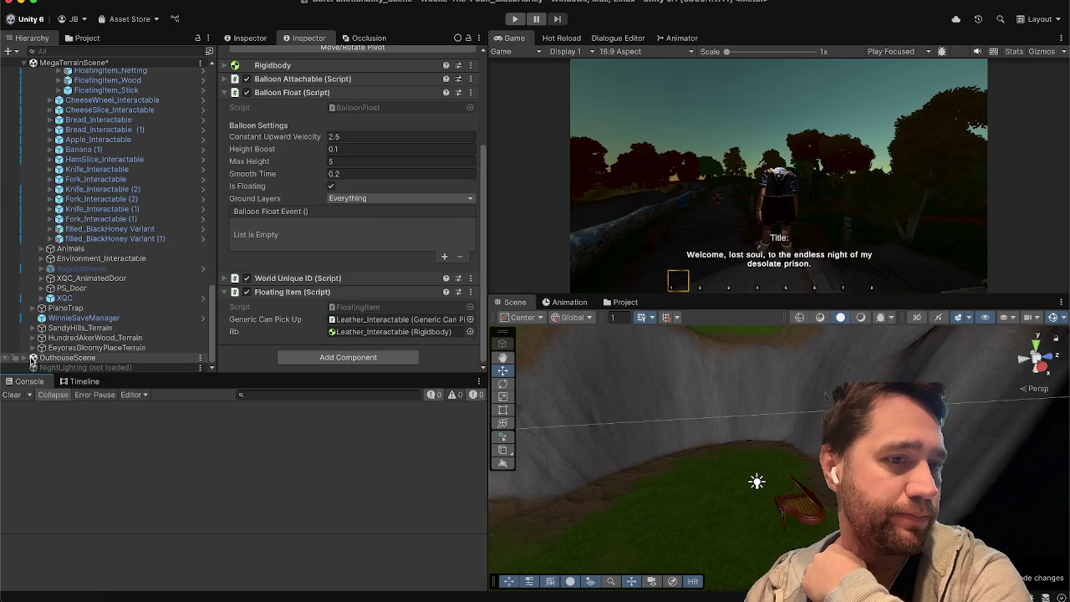
scroll(37, 351, "down", 1)
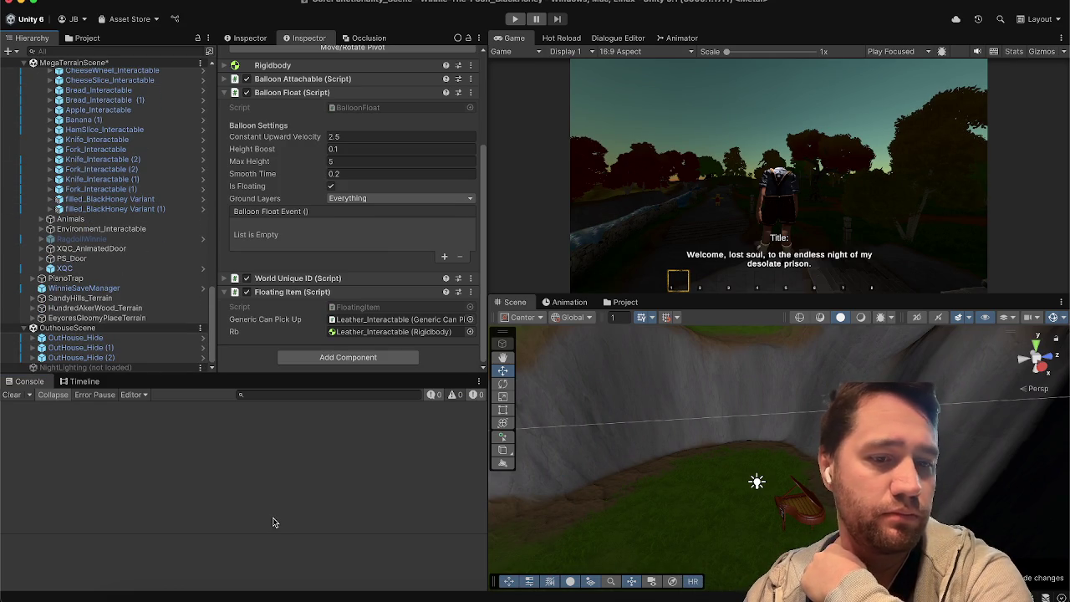
left_click(622, 302)
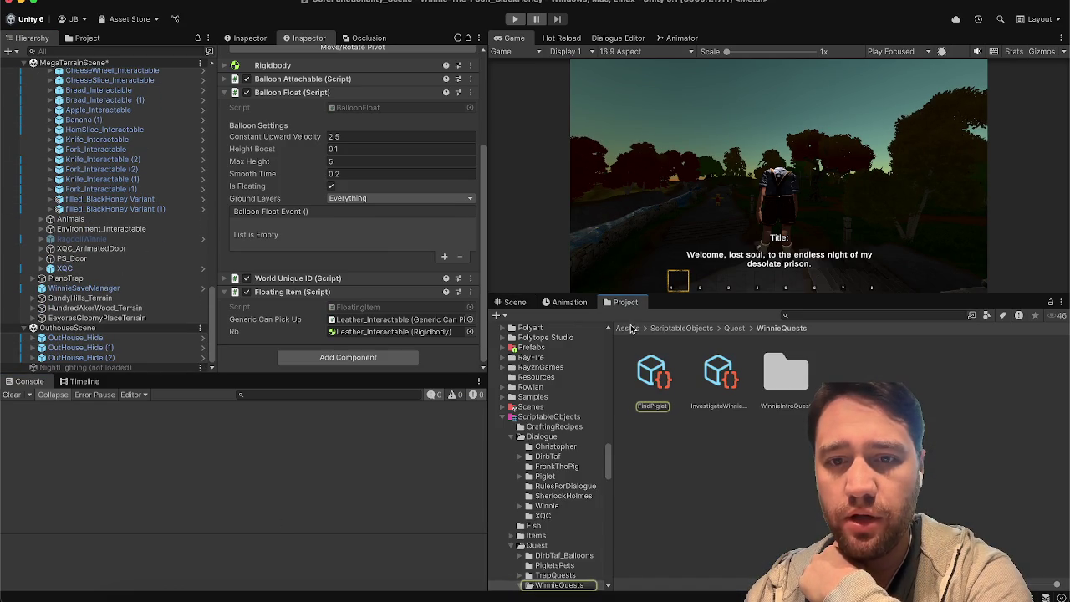
Search the Project window assets for 'blood'
key("shift+space")
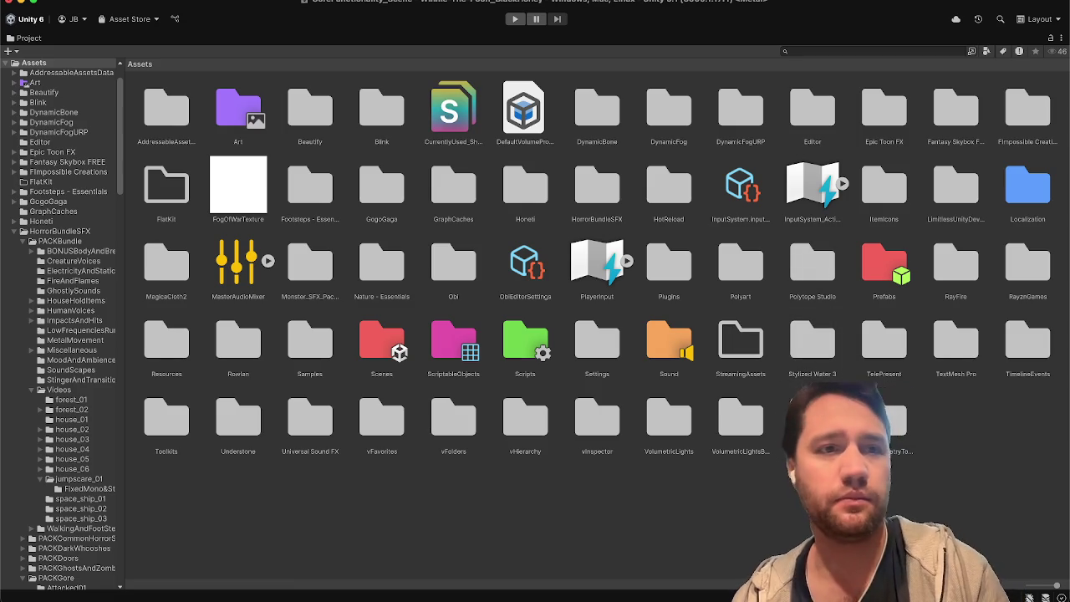
double_click(36, 38)
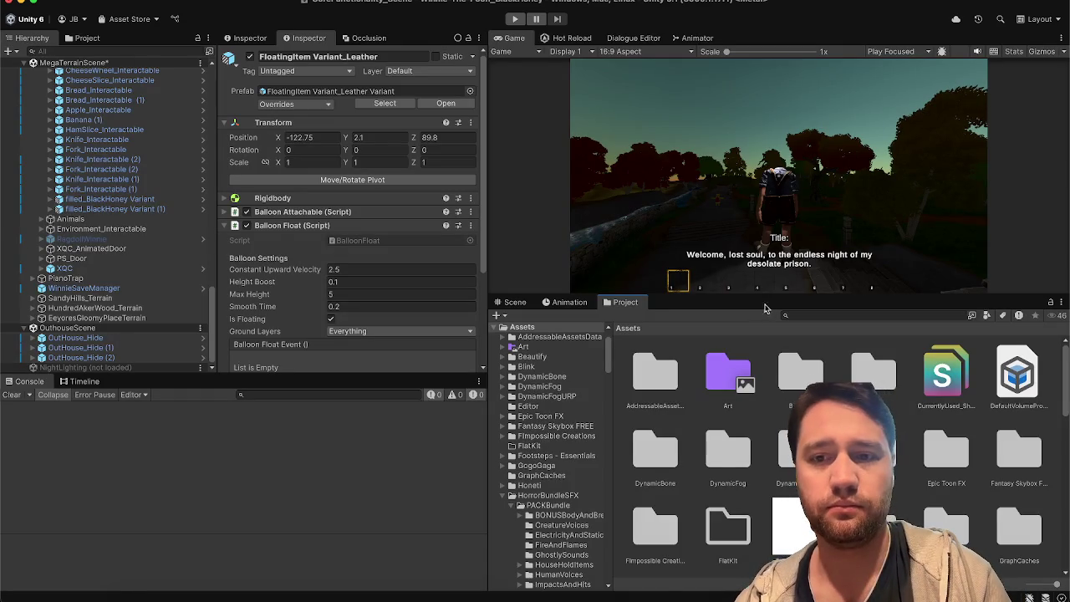
type("blod")
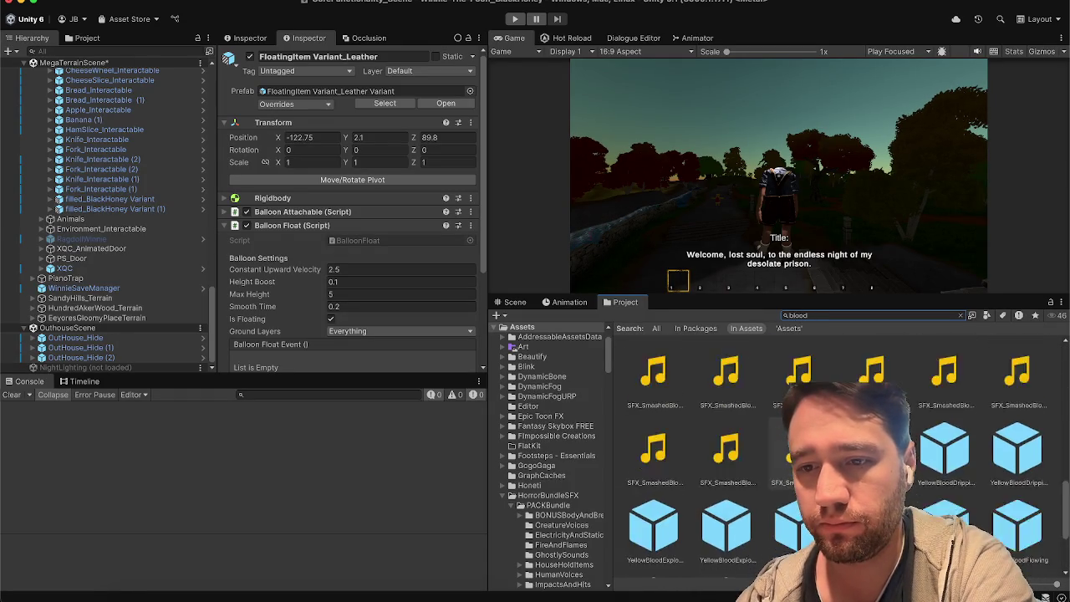
Limit the blood search to Sprites, find none, and switch to the Trello board
left_click(986, 315)
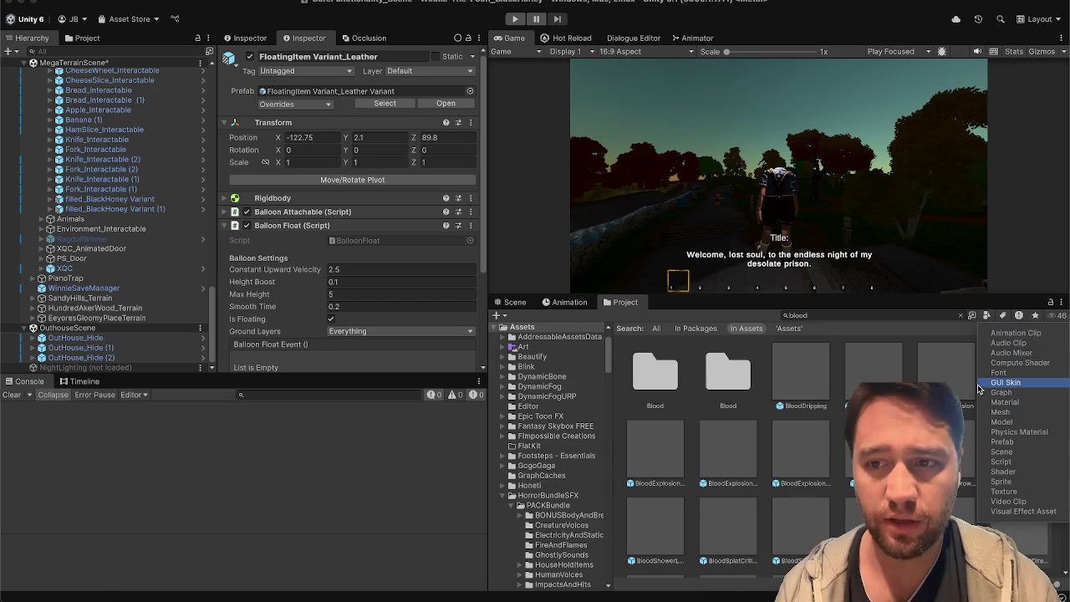
left_click(358, 472)
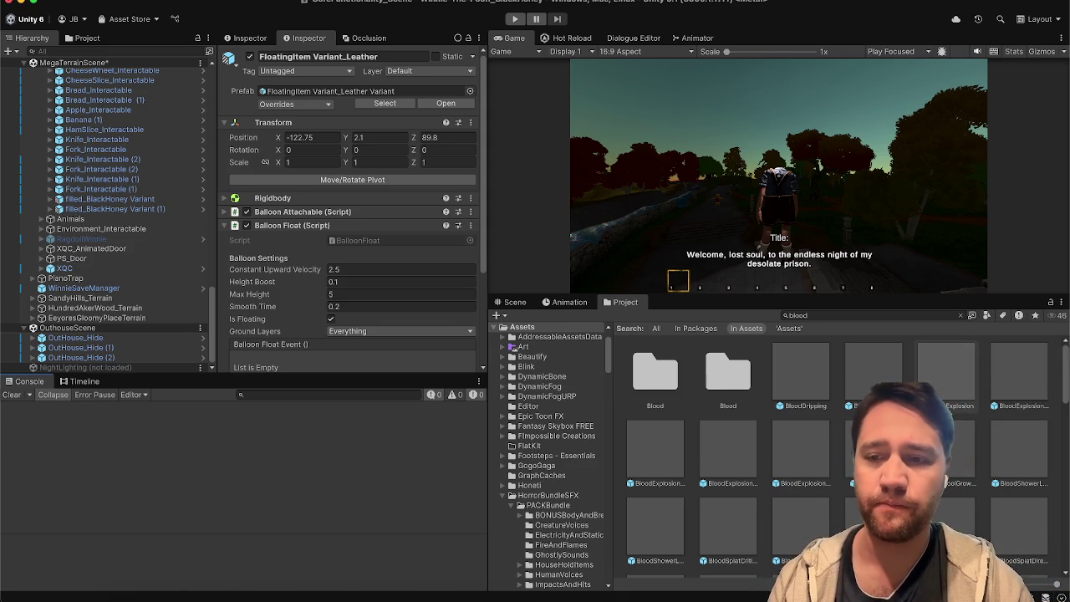
left_click(986, 315)
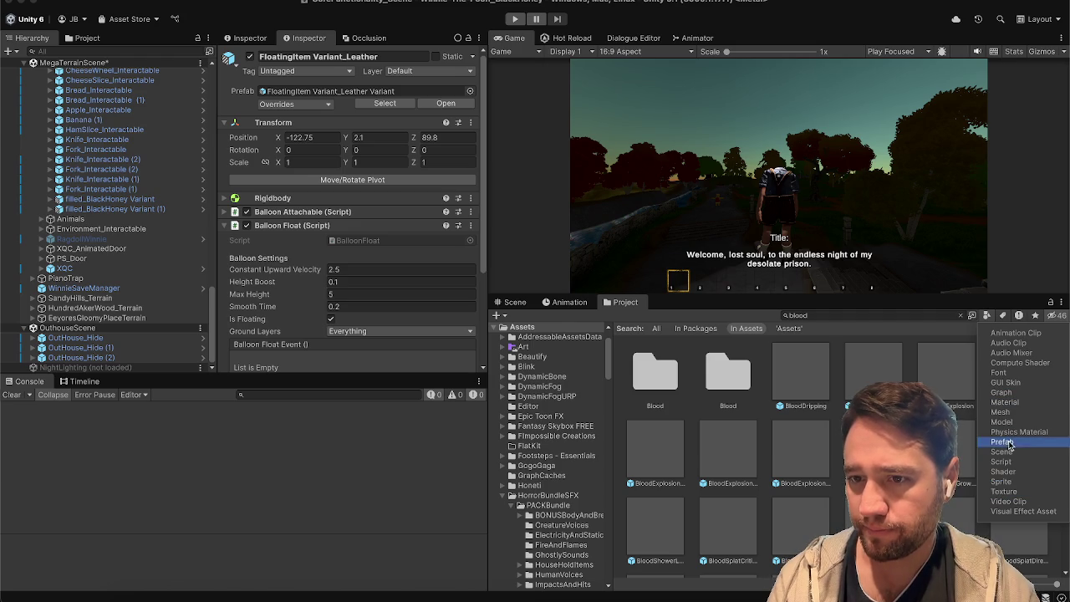
left_click(1001, 482)
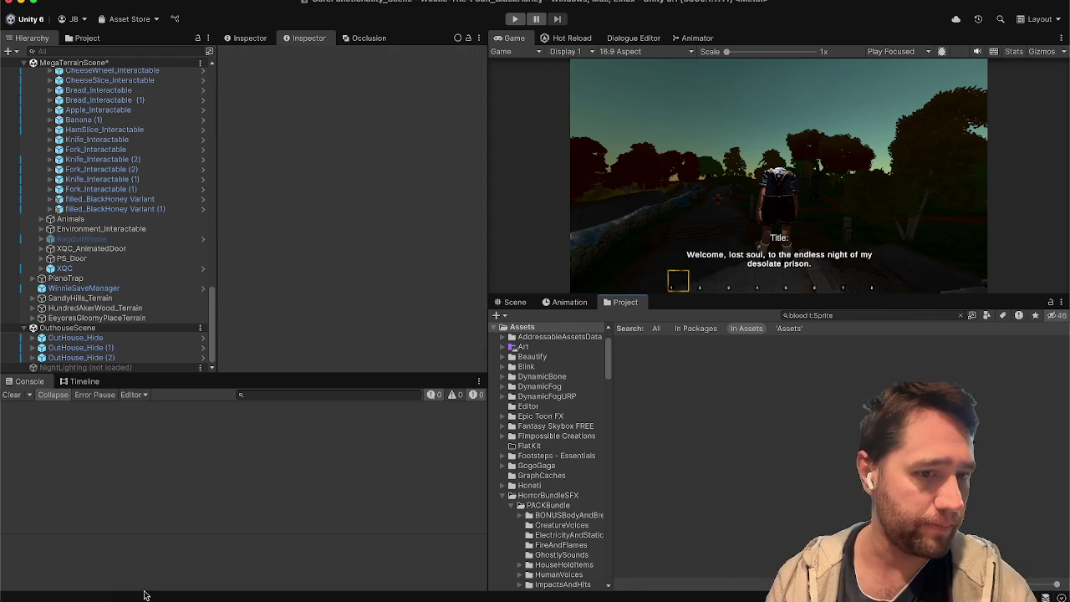
left_click(172, 596)
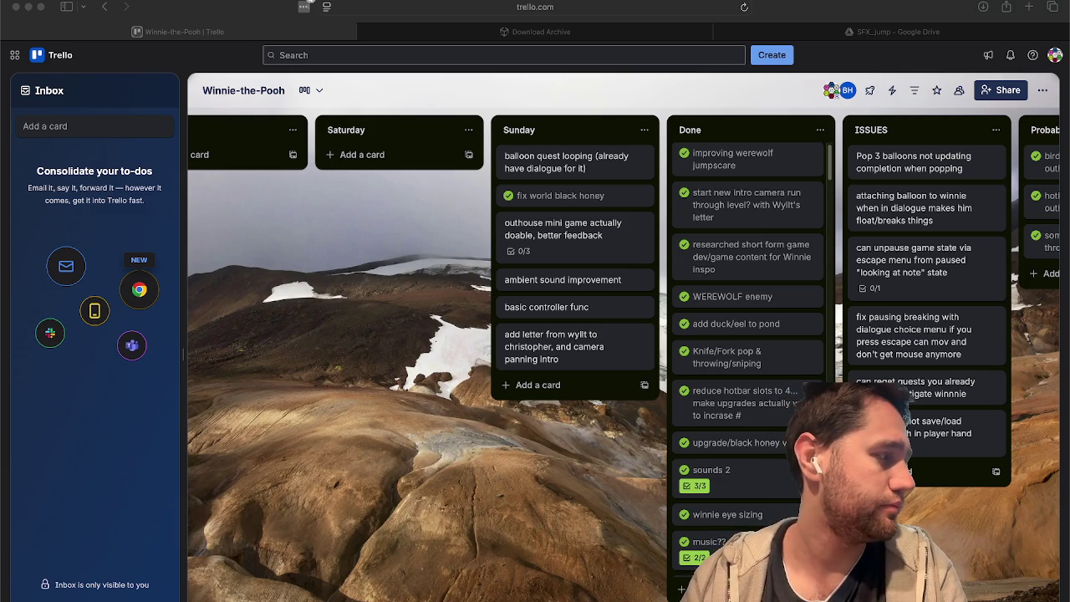
left_click(542, 314)
Move 'basic controller func' from Sunday to the top of To Do, then bring up Pixabay's 'damage' results
mouse_move(549, 310)
left_mouse_down()
mouse_move(340, 254)
mouse_move(159, 252)
mouse_move(226, 245)
mouse_move(182, 230)
mouse_move(235, 151)
left_mouse_up()
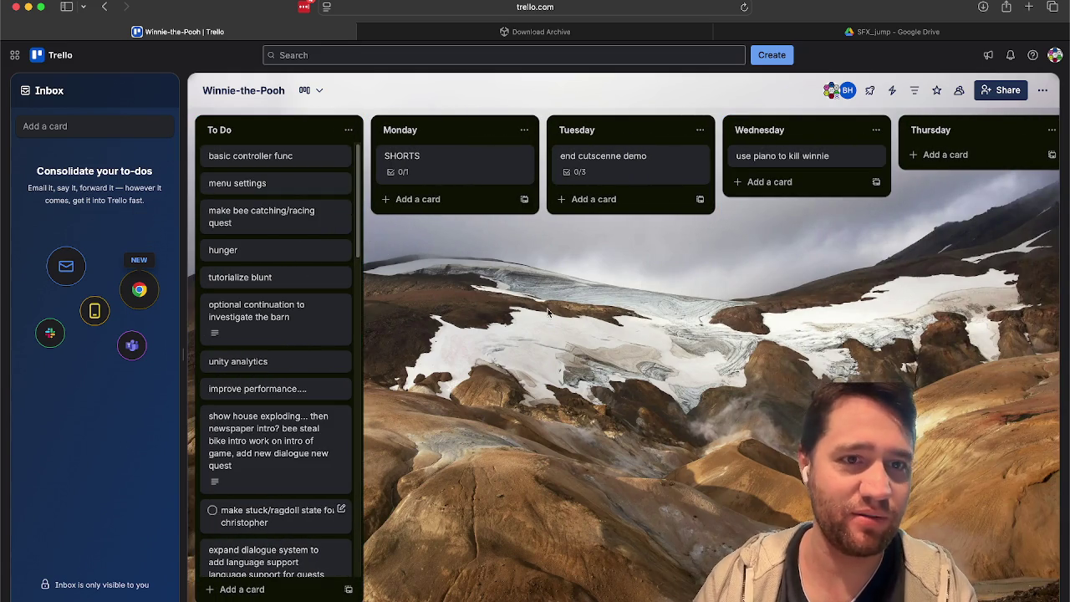
scroll(627, 335, "right", 10)
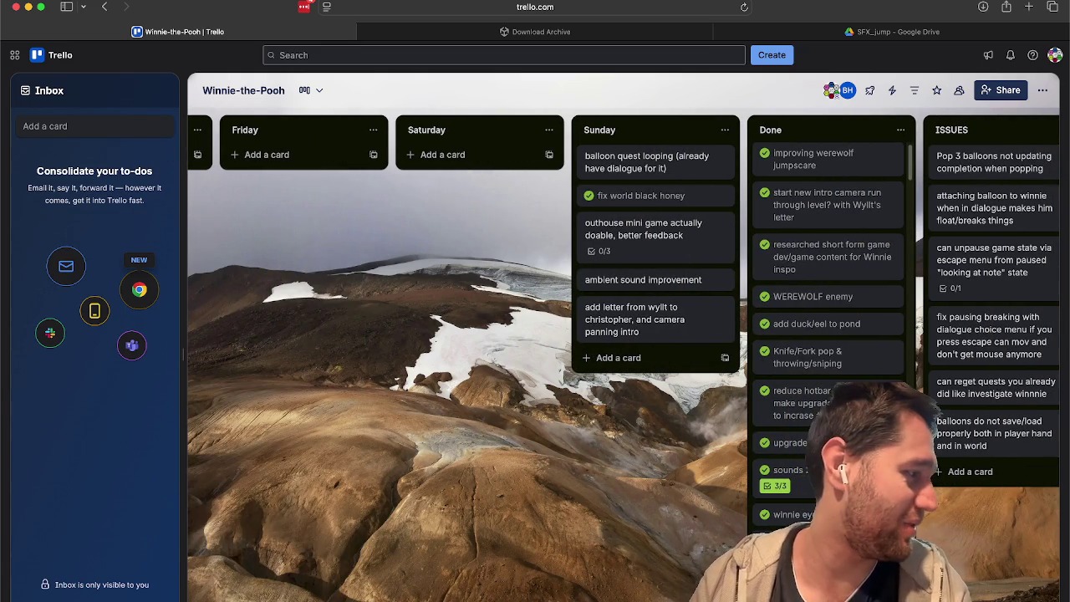
left_click(309, 2)
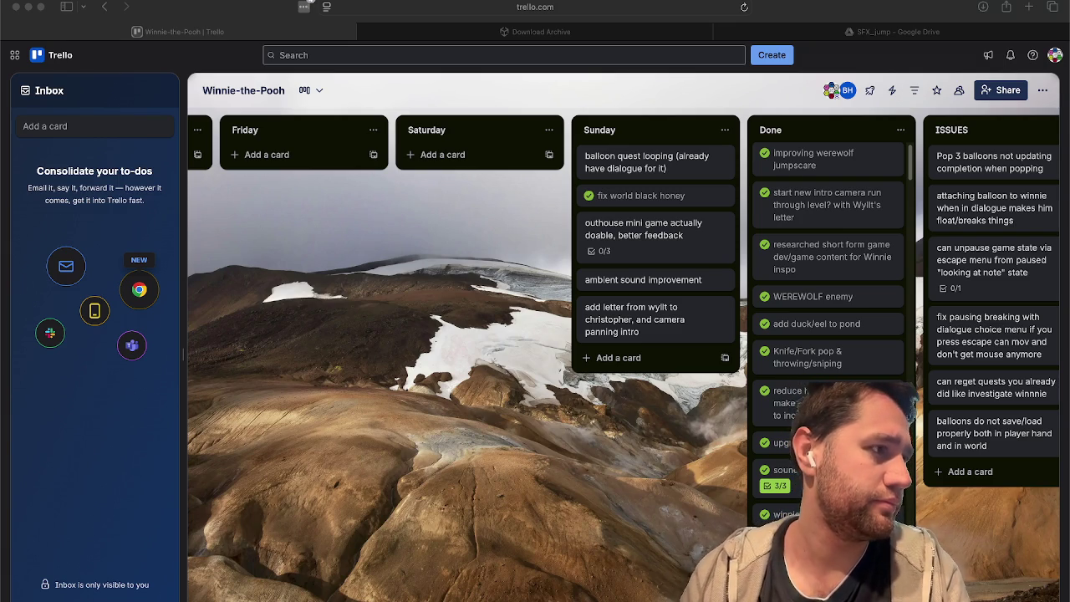
mouse_move(346, 31)
left_mouse_down()
mouse_move(535, 225)
mouse_move(660, 32)
left_mouse_up()
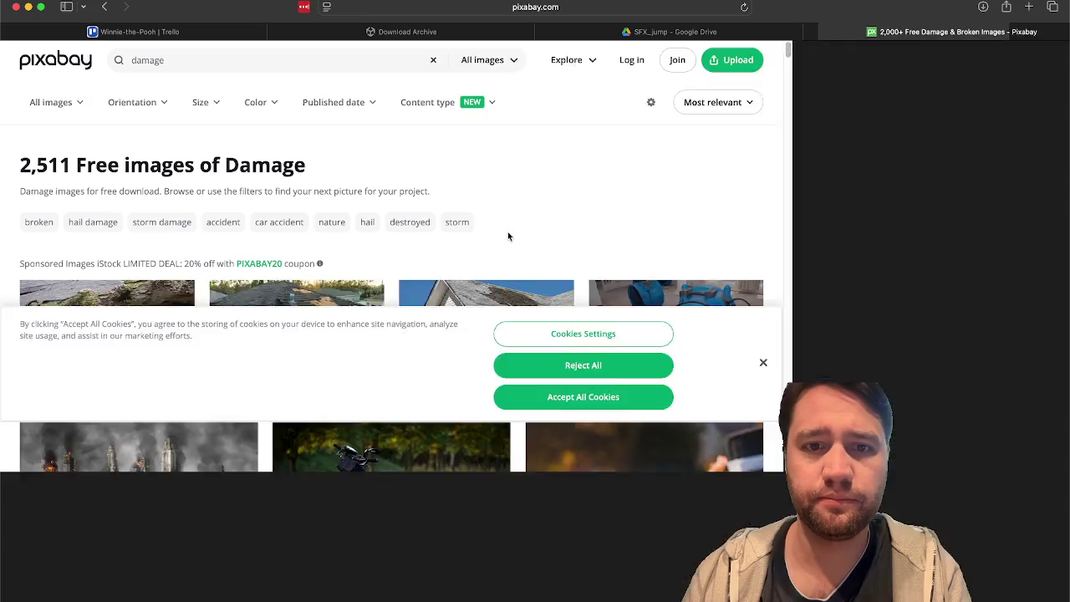
Search Pixabay for 'blood' and scroll the results down to the red blood-drop graphics
scroll(560, 189, "down", 2)
scroll(560, 188, "down", 5)
scroll(559, 189, "up", 10)
left_click_drag(167, 61, 67, 65)
type("blood")
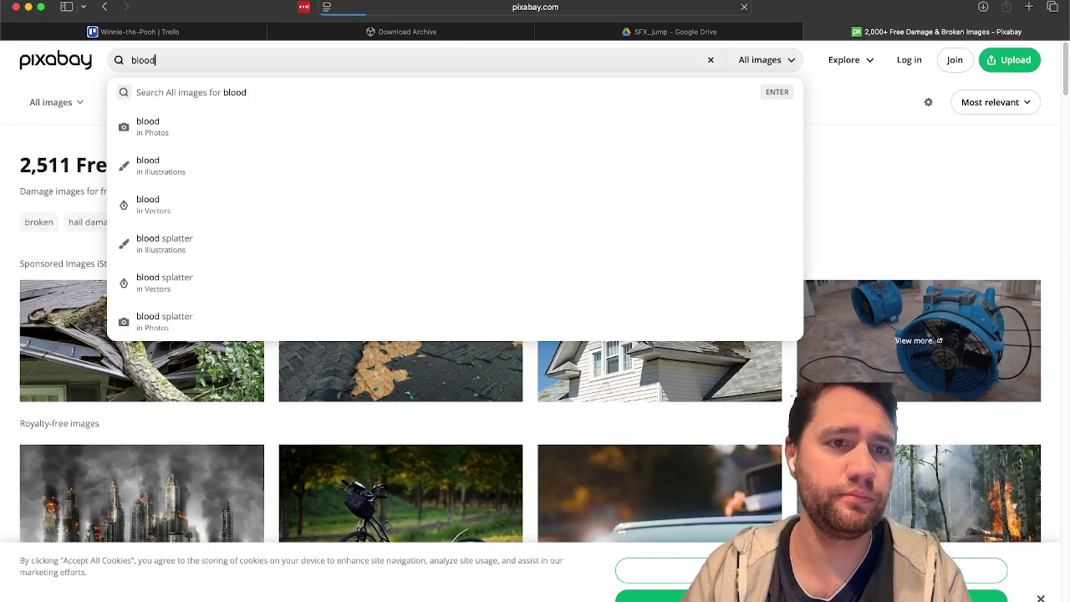
key("Return")
scroll(328, 358, "down", 10)
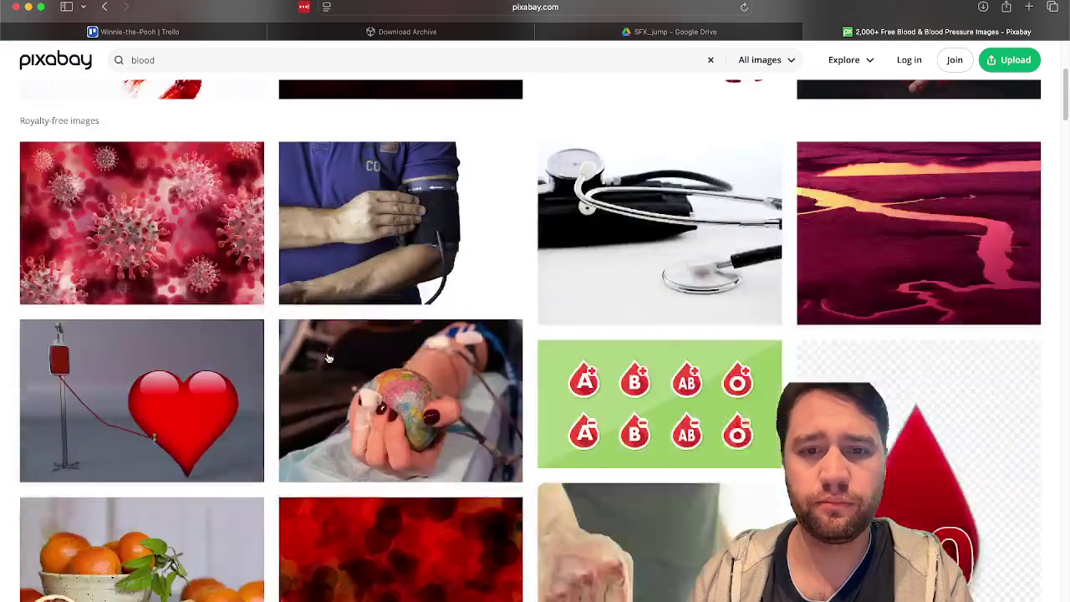
scroll(329, 358, "down", 3)
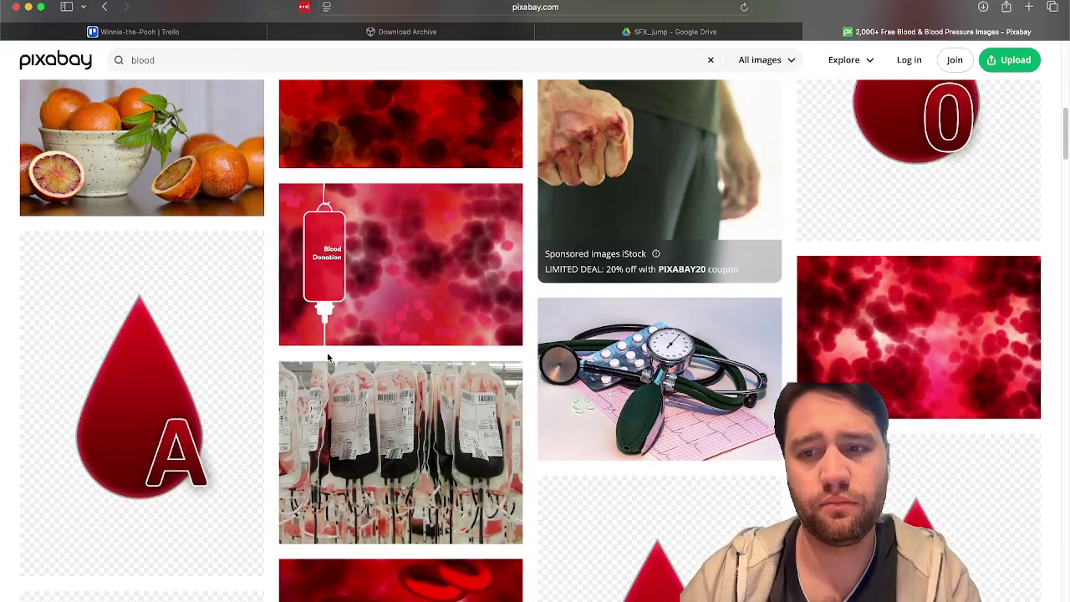
scroll(329, 358, "down", 10)
scroll(328, 358, "down", 5)
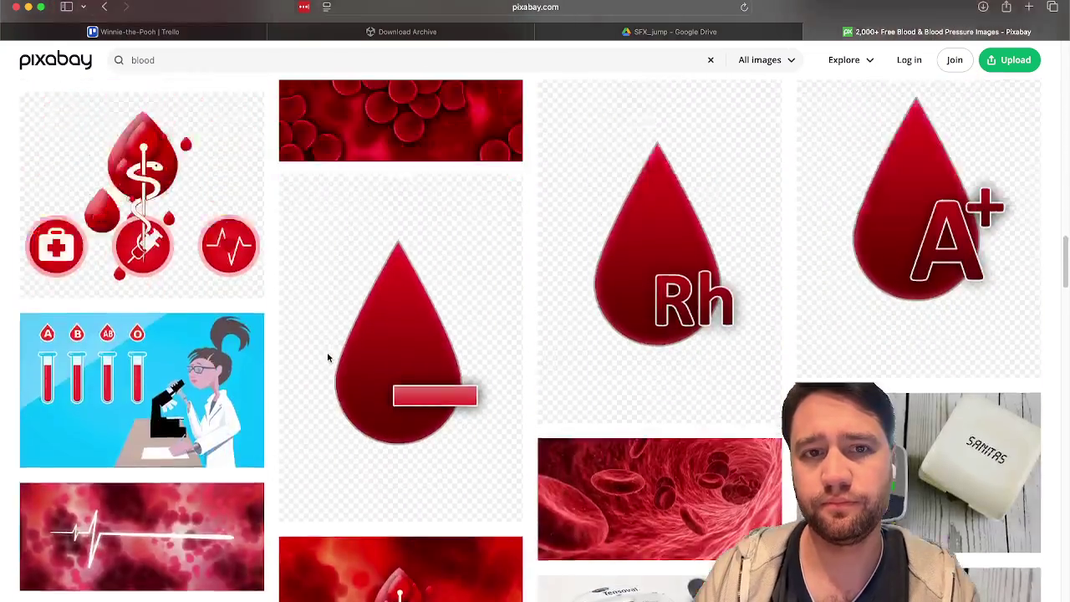
scroll(328, 358, "up", 10)
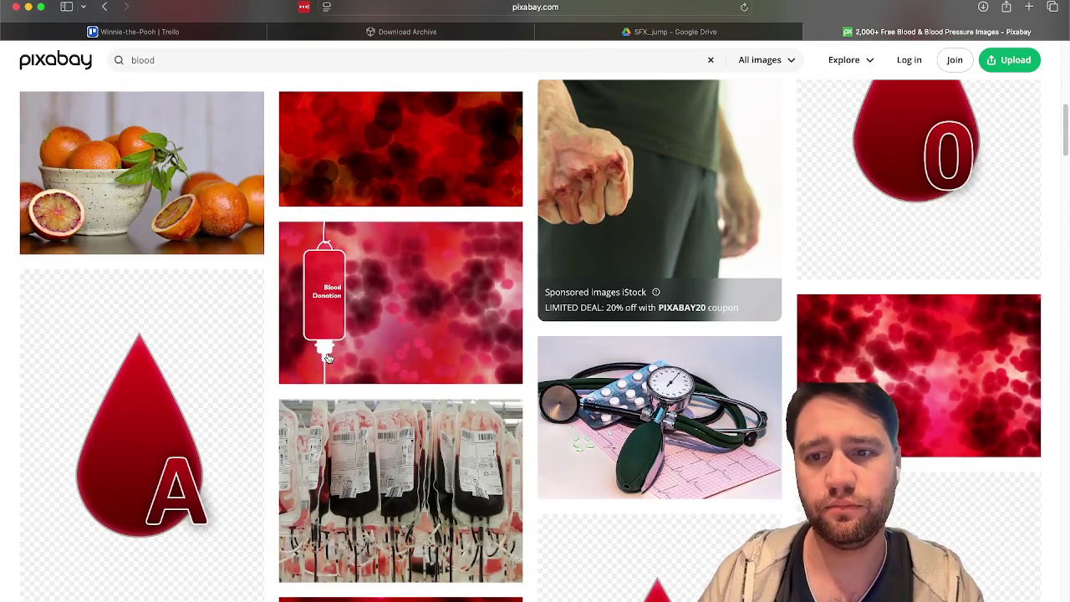
scroll(601, 400, "up", 5)
scroll(602, 400, "up", 10)
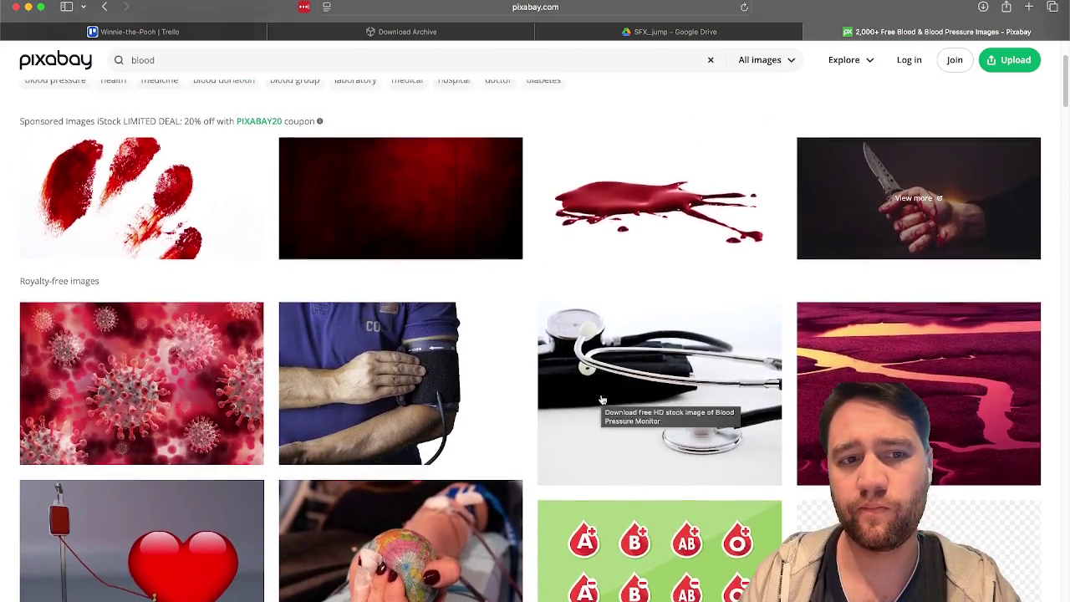
scroll(516, 230, "down", 10)
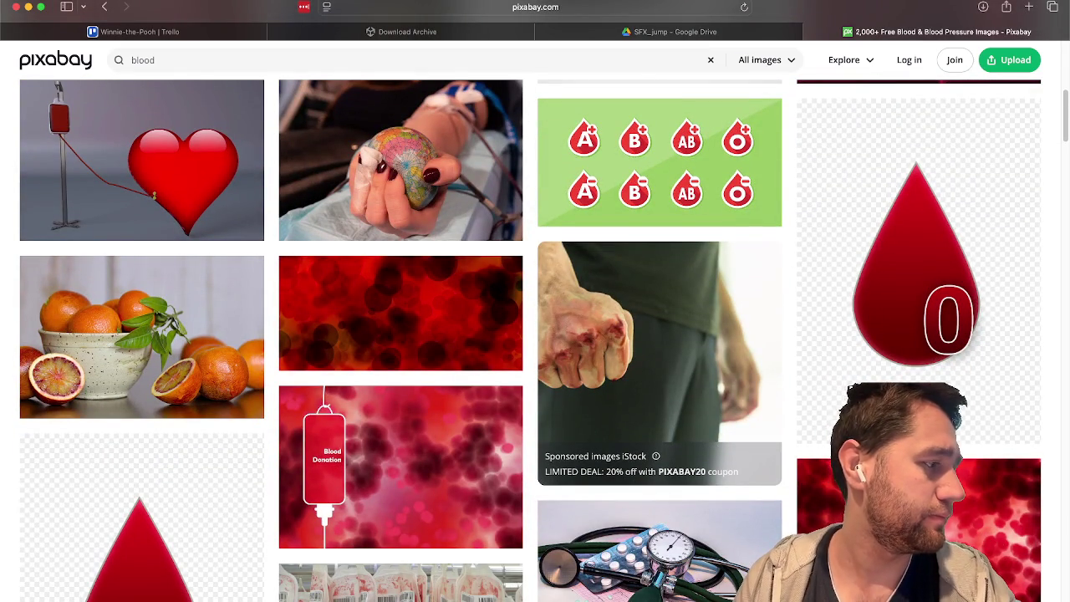
Return to the Unity 6 editor, its project search still on blood sprites
key("super+Tab")
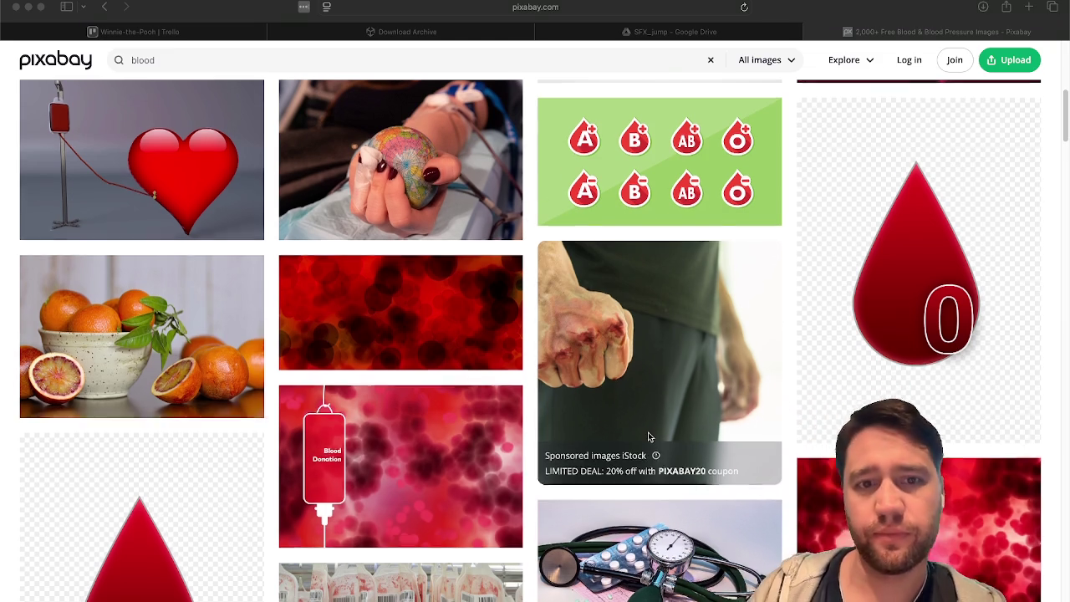
scroll(647, 435, "down", 5)
scroll(737, 391, "down", 8)
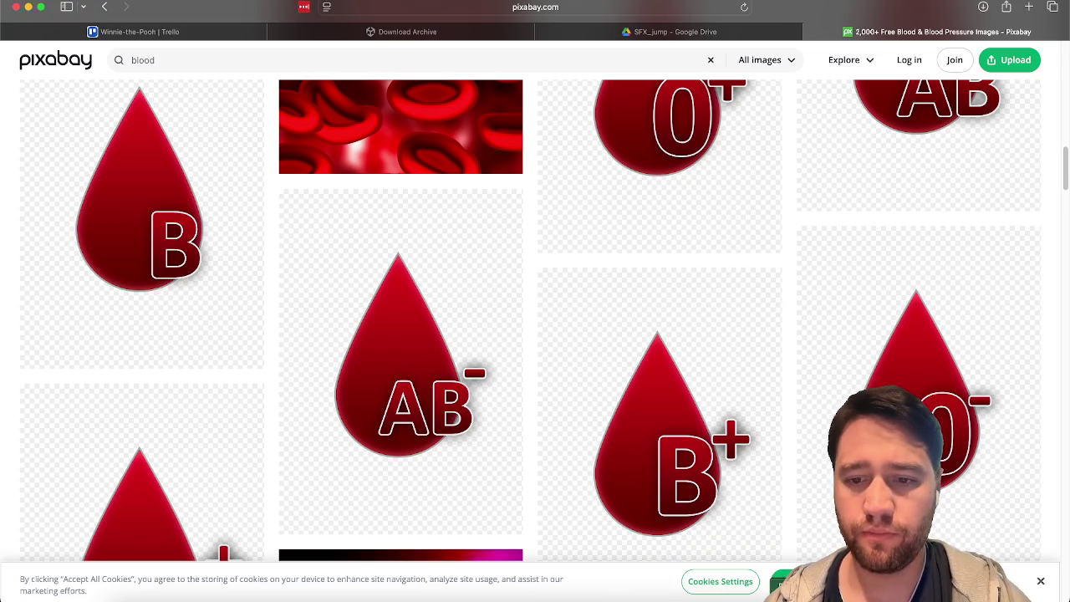
left_click(744, 596)
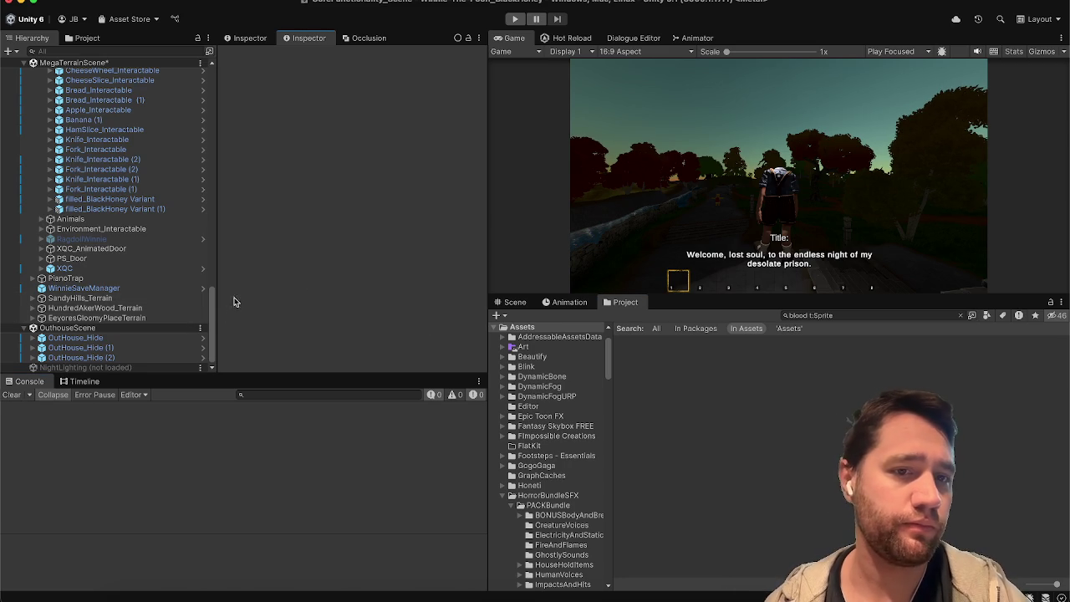
Select CoreFunctionality_Scene and save it with Cmd+S
mouse_move(213, 322)
left_mouse_down()
mouse_move(227, 148)
mouse_move(262, 86)
left_mouse_up()
left_click(173, 72)
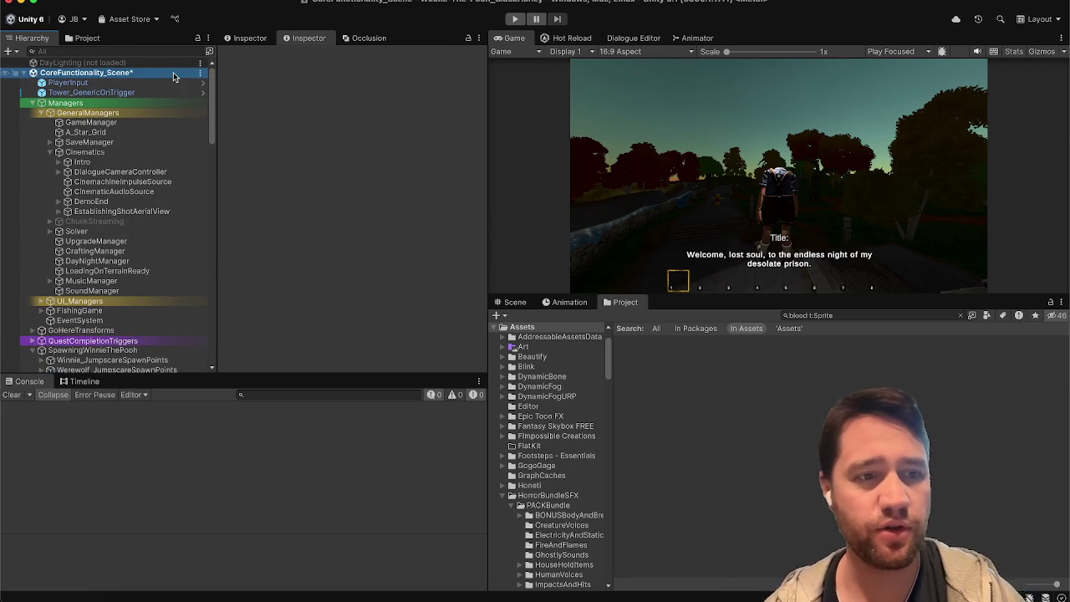
key("ctrl+s")
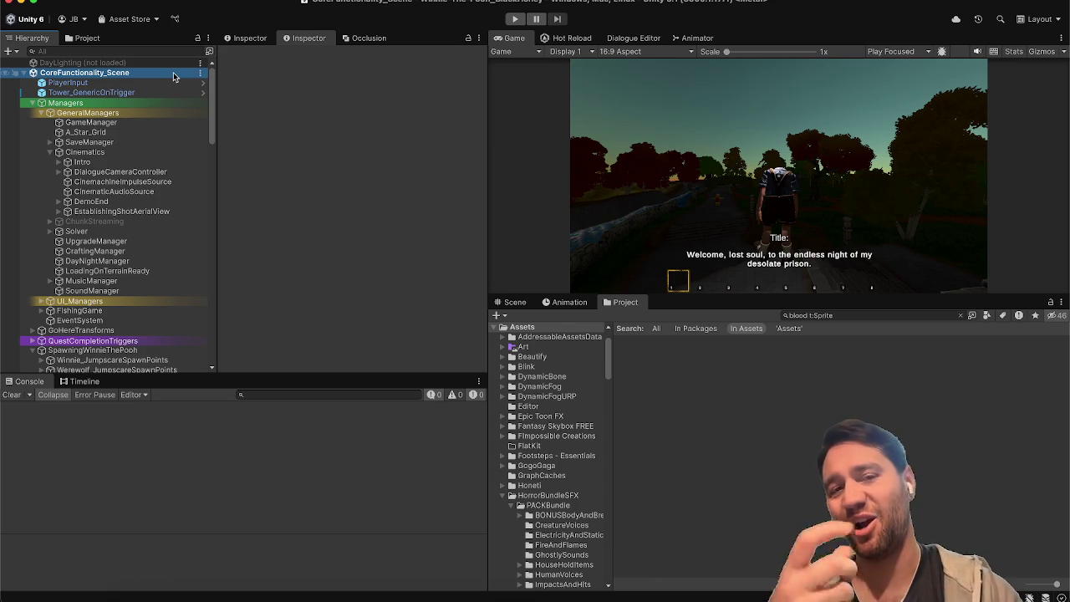
left_click(396, 197)
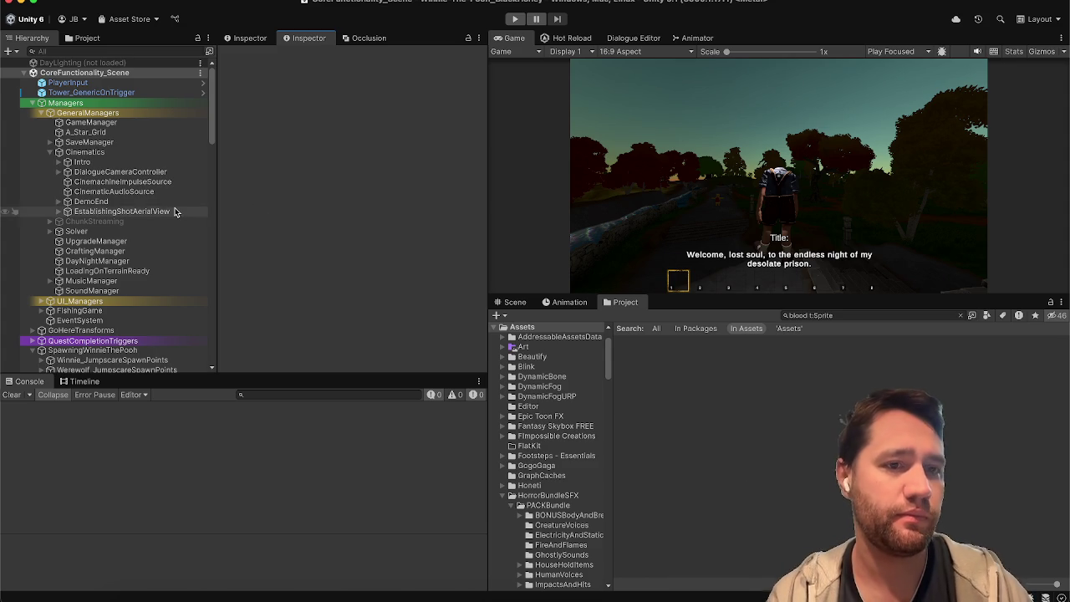
Scroll down to OuthouseScene and select the OutHouse_Hide prefab instance
scroll(175, 211, "down", 15)
scroll(176, 212, "down", 10)
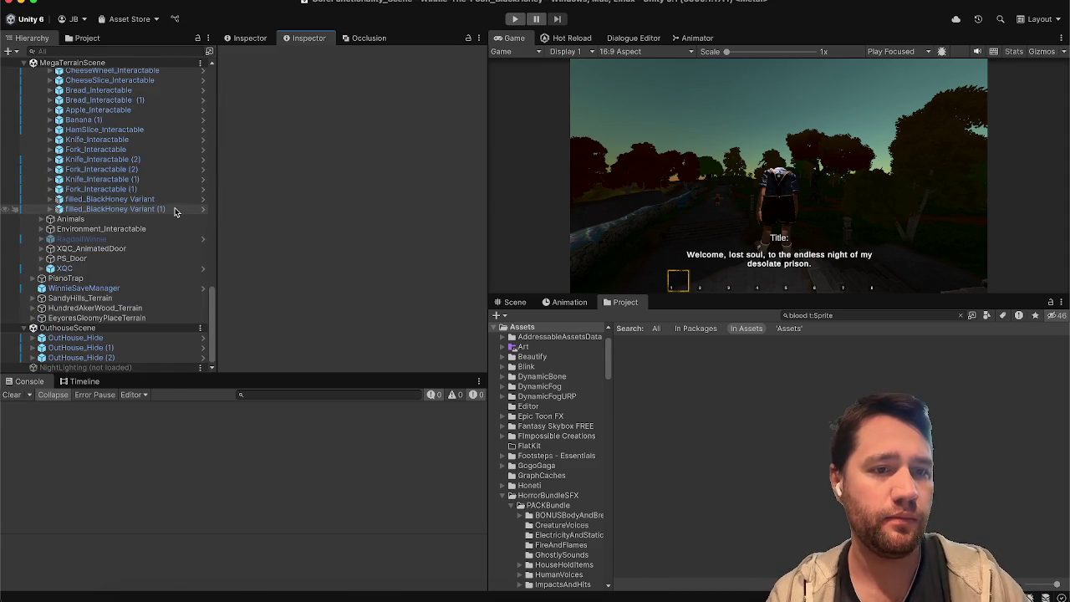
left_click(98, 338)
Open the OutHouse_Hide prefab in Prefab Mode
key("Right")
key("Down")
key("Up")
left_click(452, 104)
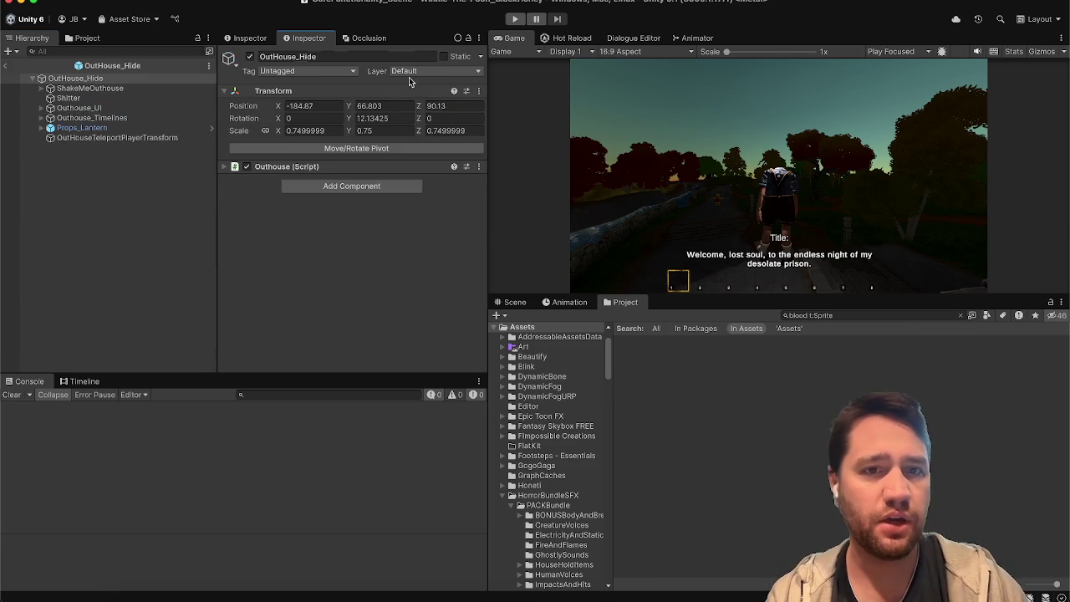
Expand Outhouse_UI > Canvas and activate UI_Hide so the 'hide!' prompt appears
left_click(116, 107)
key("Right")
key("Down")
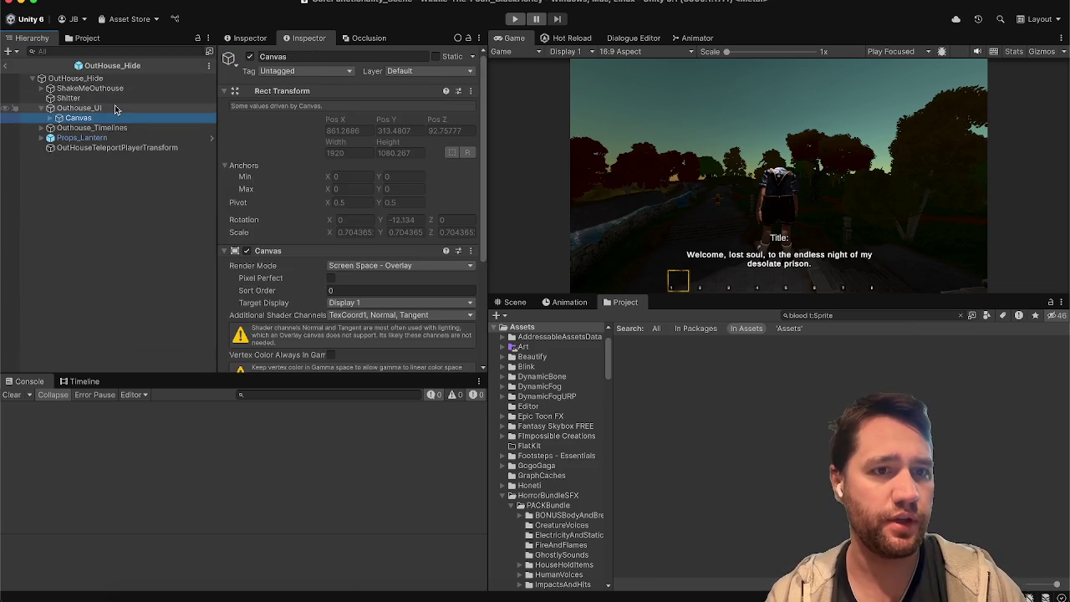
key("Right")
key("Down")
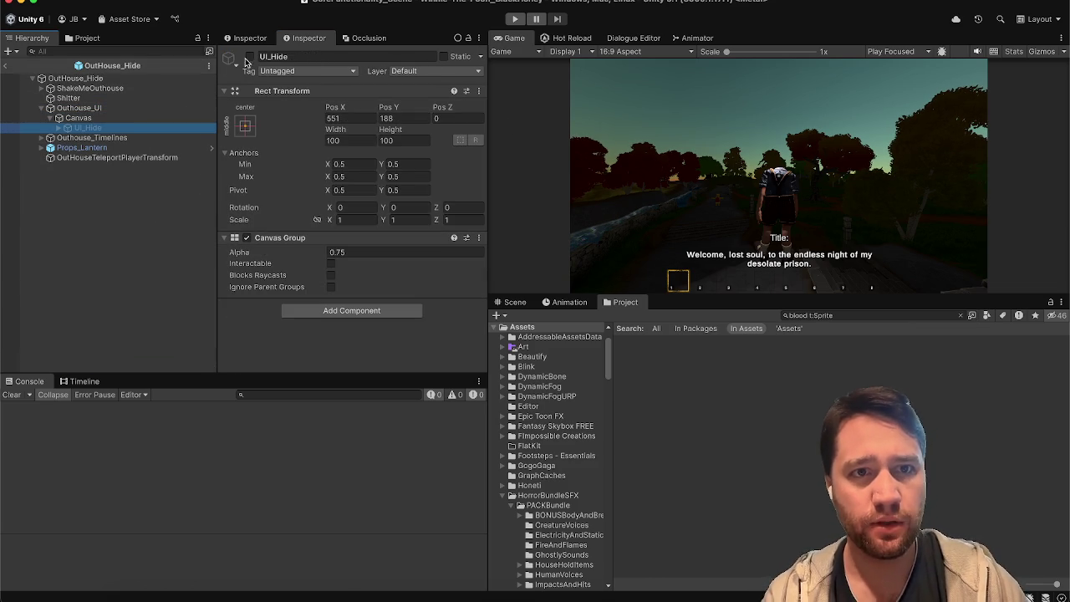
left_click(249, 57)
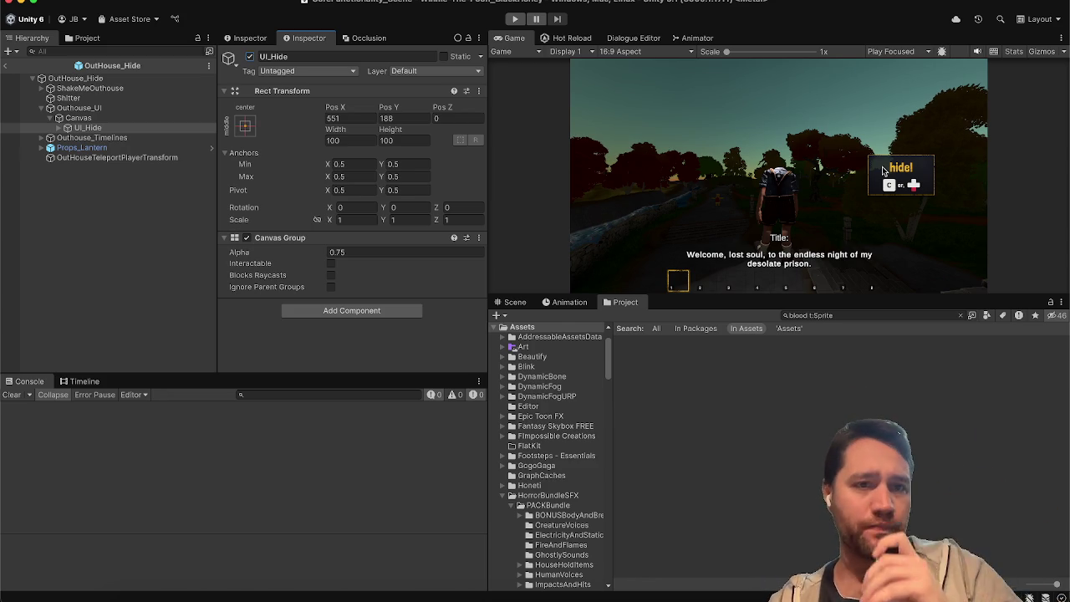
right_click(84, 130)
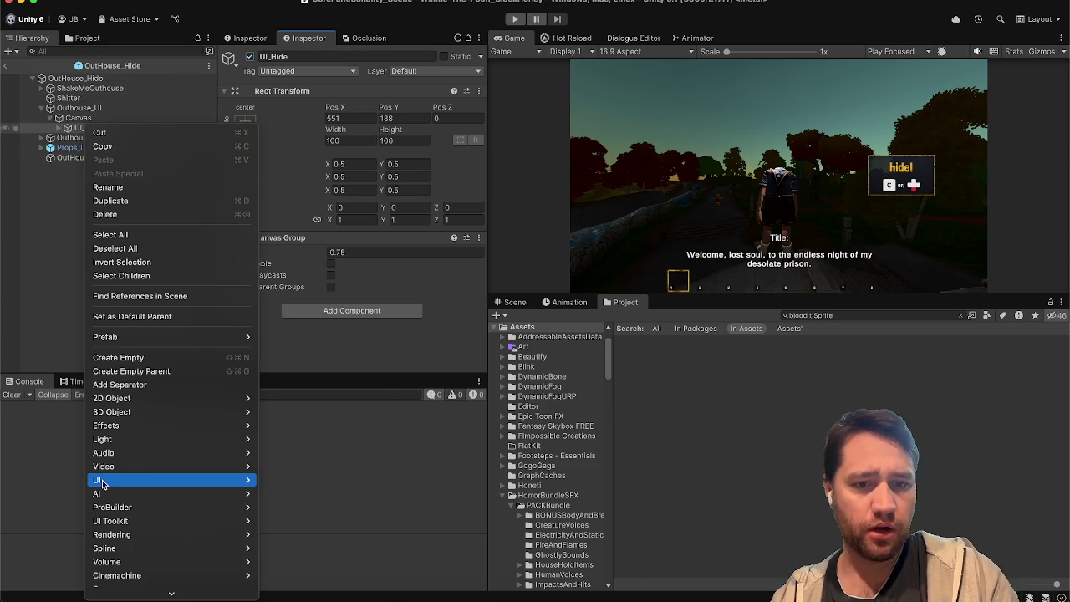
Add a UI Slider under UI_Hide and frame it in the 2D Scene view
mouse_move(217, 472)
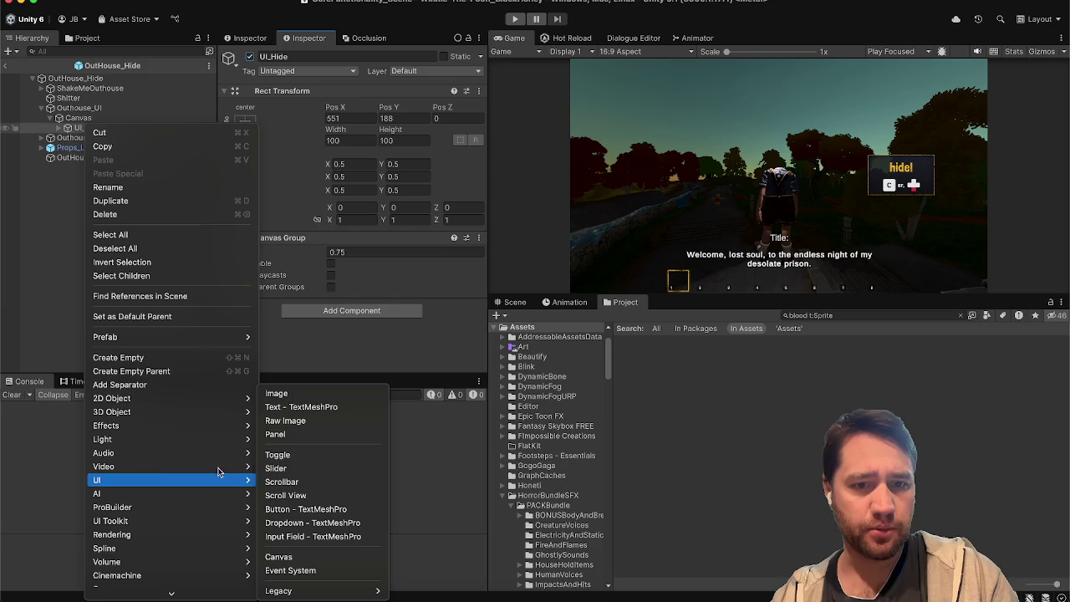
left_click(299, 474)
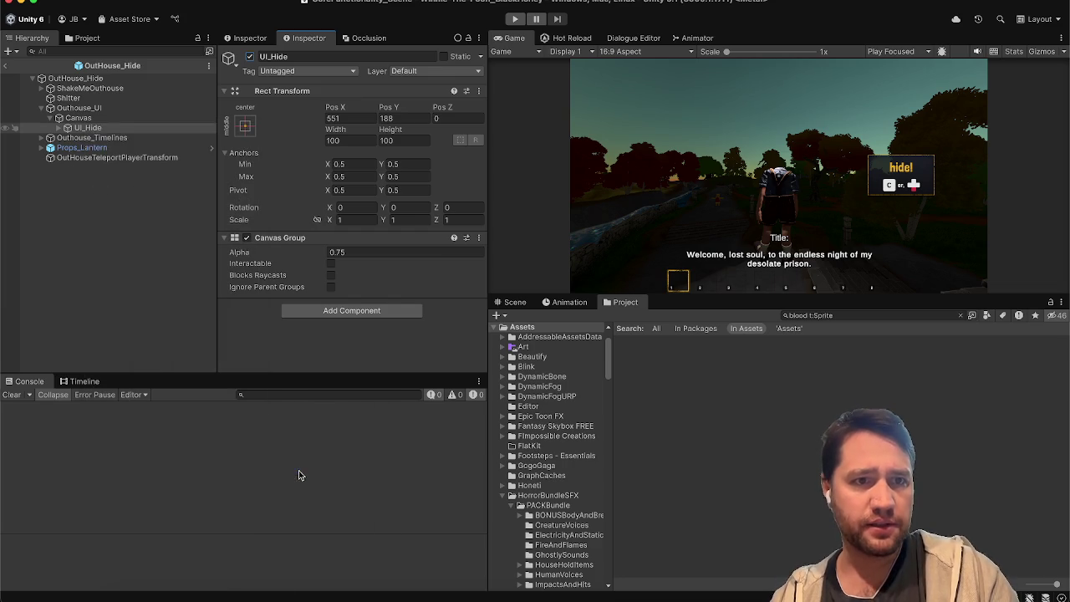
left_click(155, 242)
left_click(133, 167)
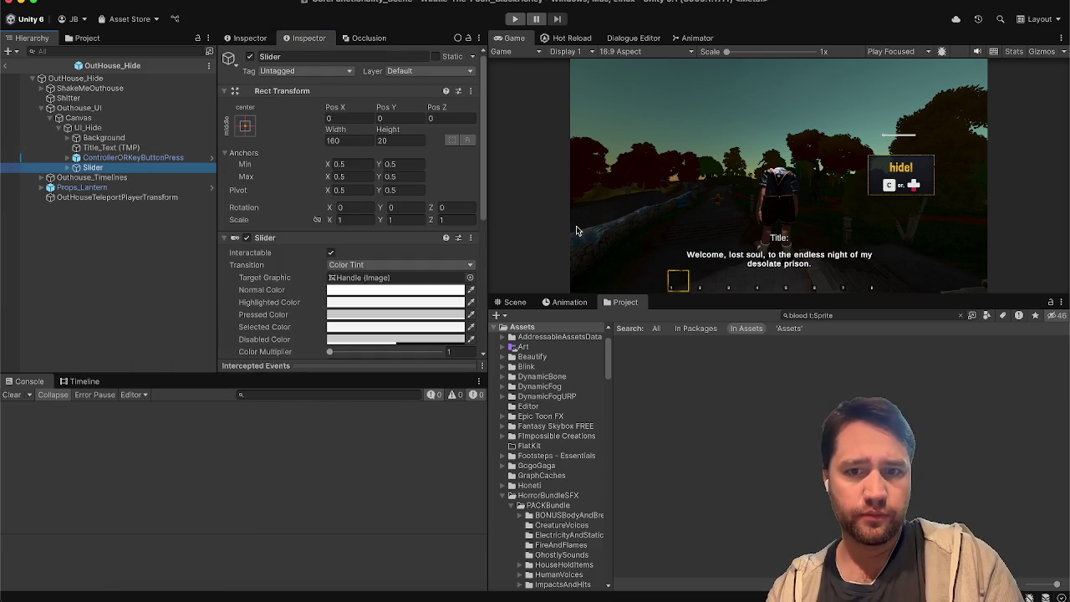
left_click(522, 306)
left_click(914, 333)
key("t")
key("f")
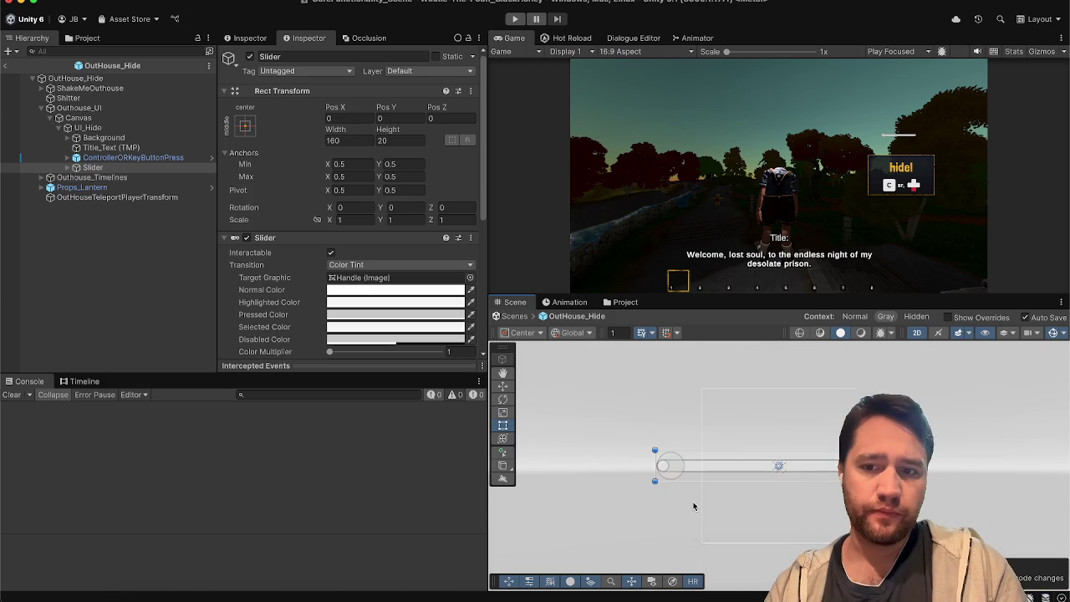
Move the Slider down-left to position -848, -397
left_click(694, 506)
scroll(694, 505, "down", 10)
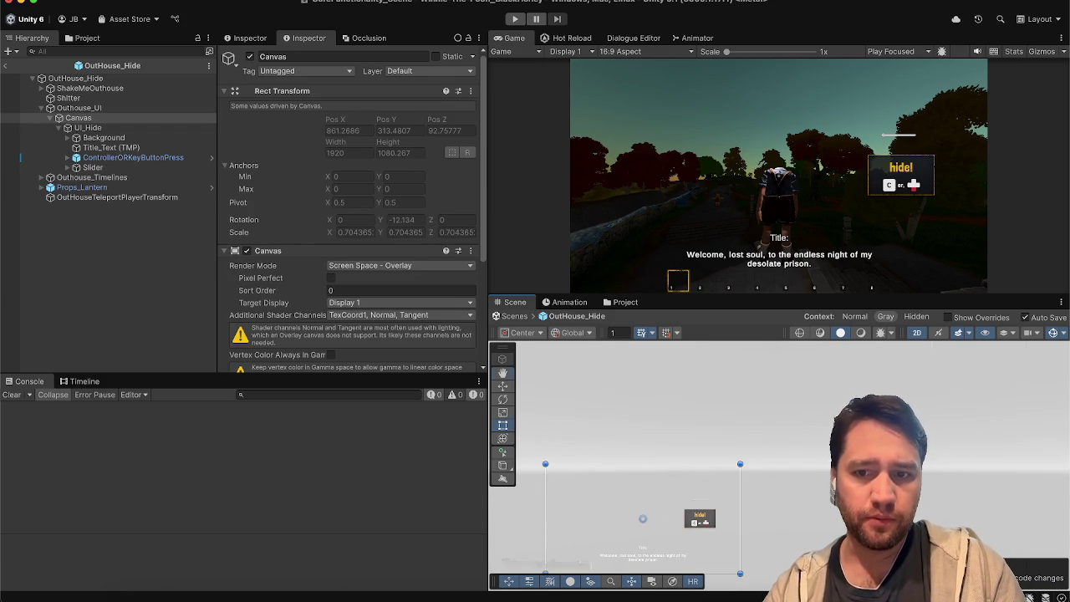
scroll(827, 481, "left", 5)
left_click(159, 168)
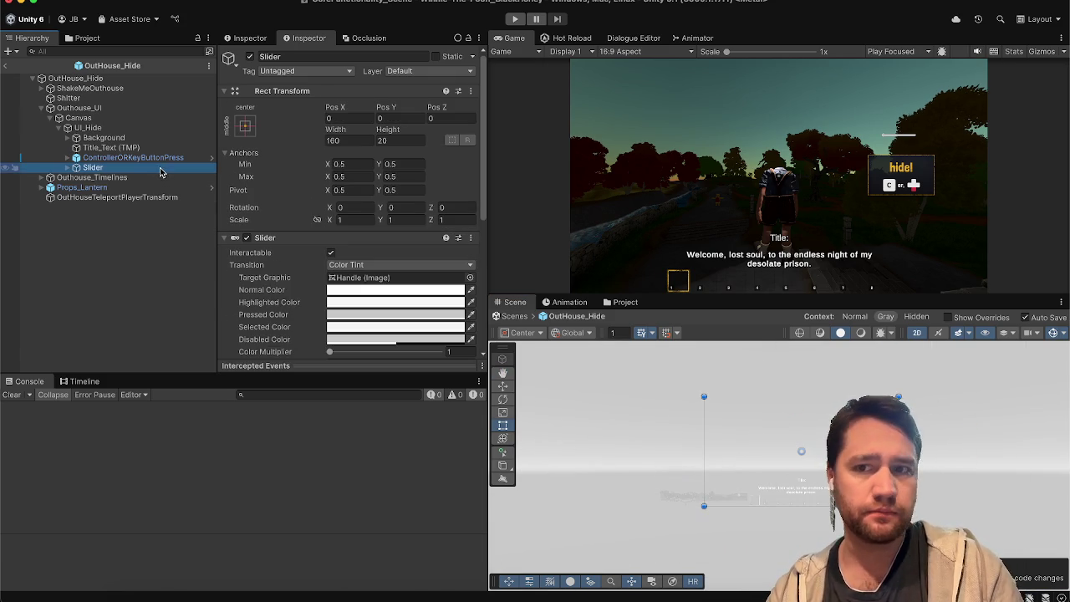
scroll(900, 439, "up", 5)
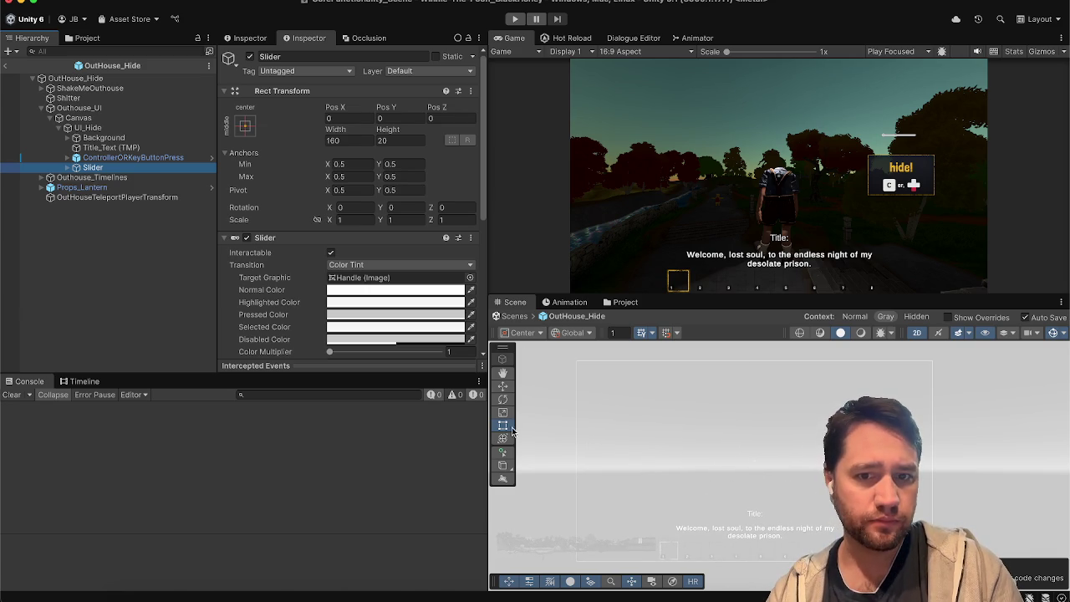
left_click(502, 386)
mouse_move(861, 422)
left_mouse_down()
mouse_move(794, 435)
mouse_move(742, 501)
mouse_move(709, 491)
left_mouse_up()
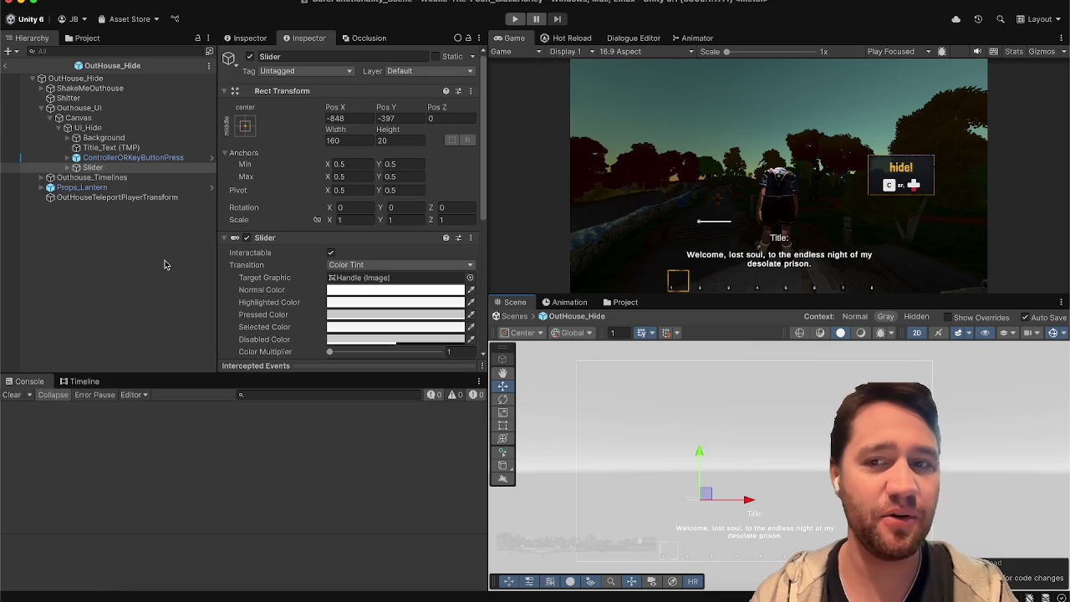
left_click(106, 169)
key("Right")
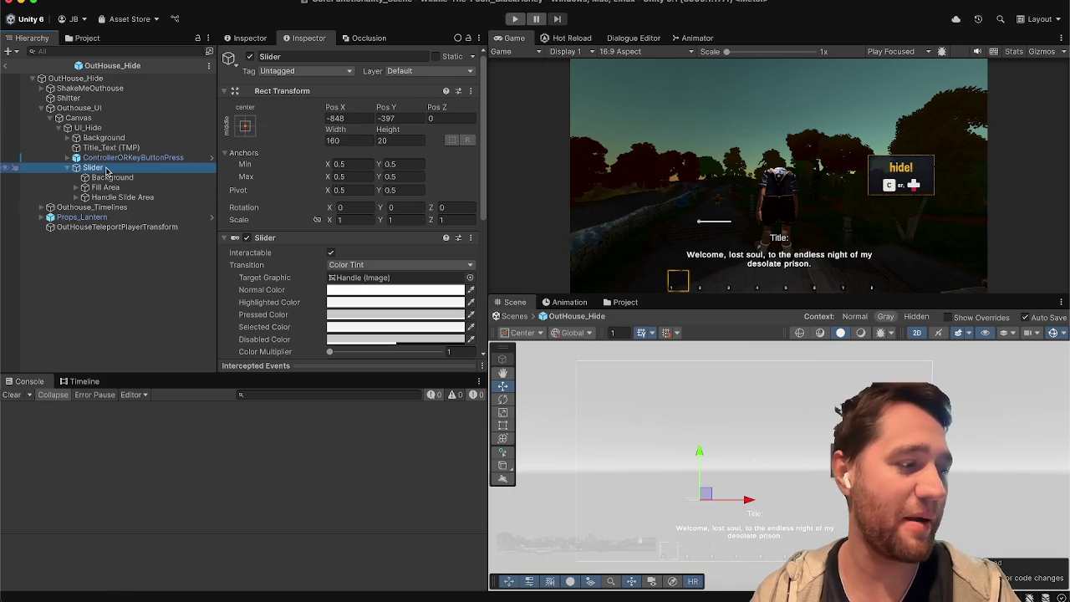
key("Down")
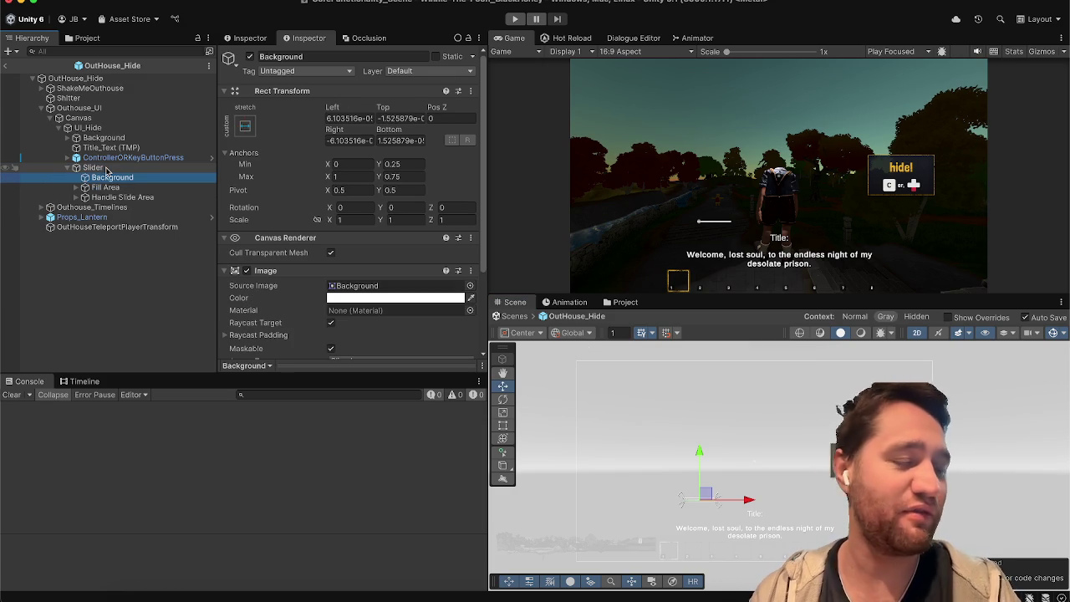
key("Down")
key("Down")
key("Up")
key("Up")
key("Up")
key("Down")
key("Up")
key("Down")
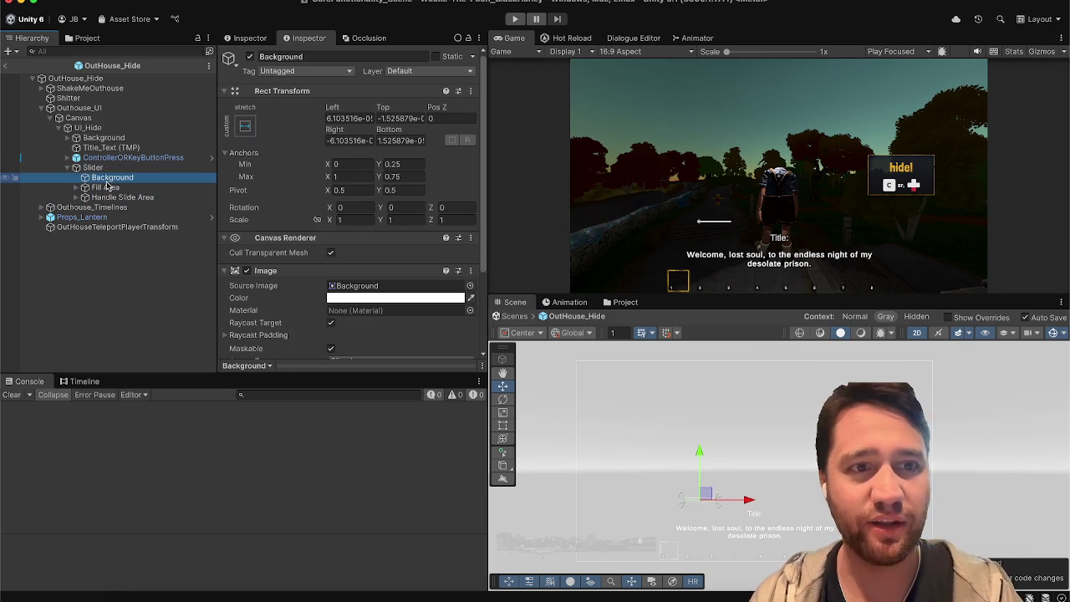
left_click(107, 187)
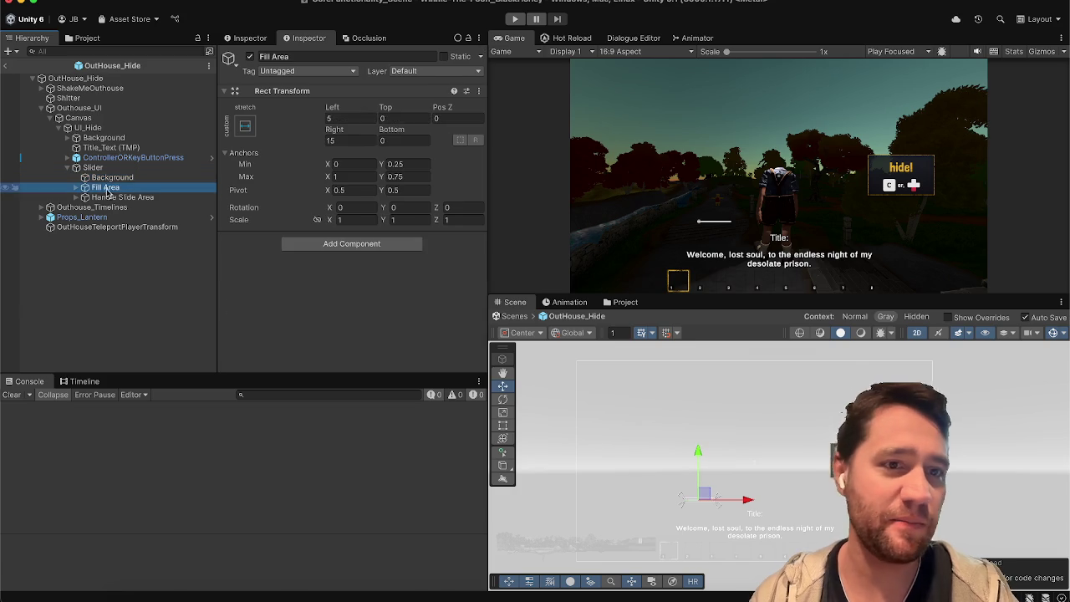
left_click(109, 198)
key("Down")
key("Up")
key("Up")
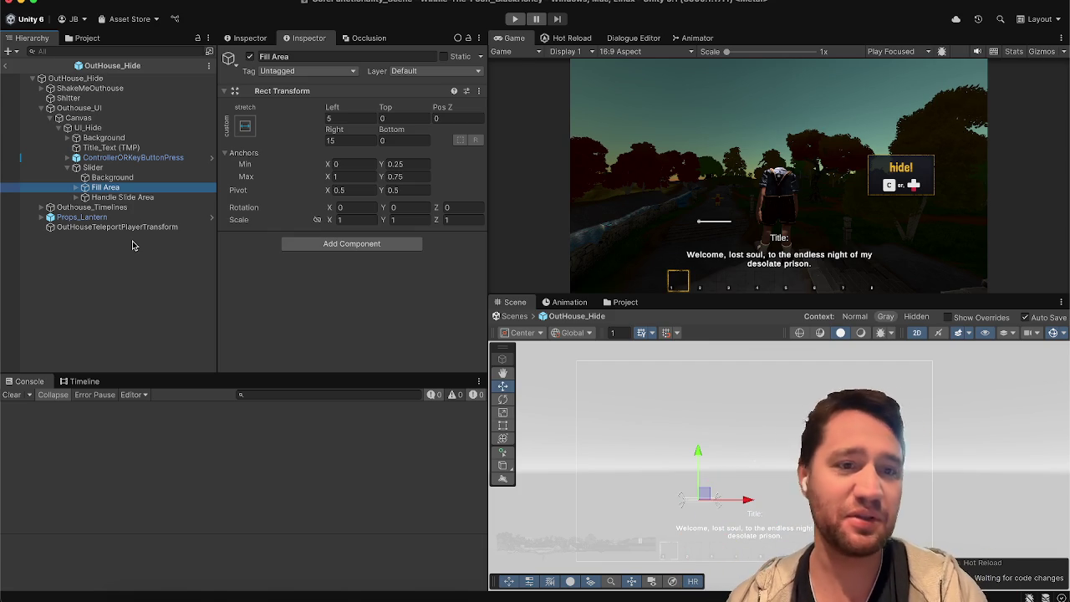
left_click(132, 245)
left_click(144, 168)
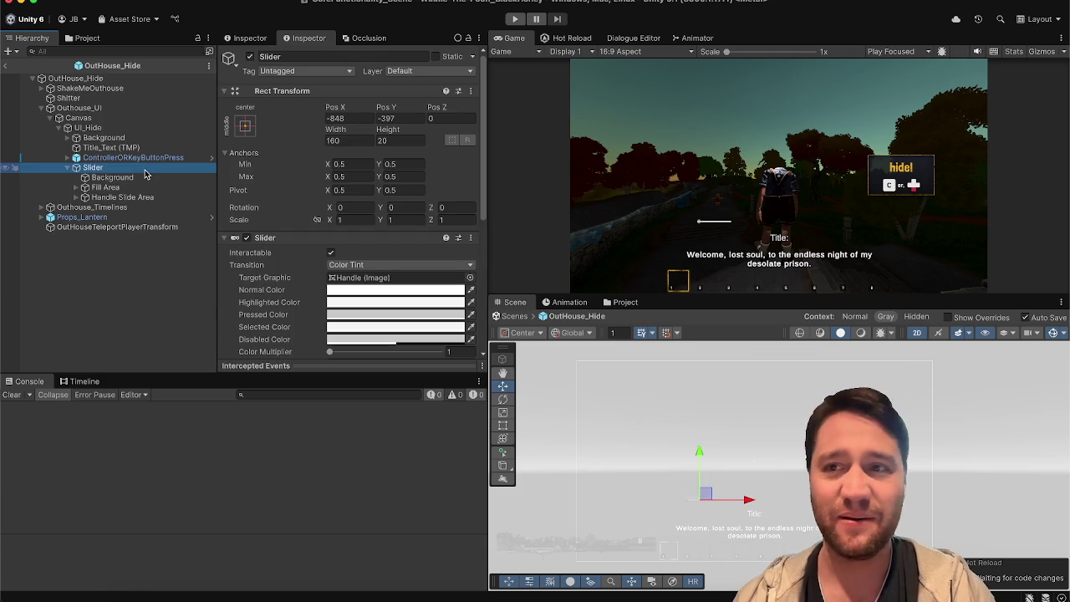
key("Down")
key("Down")
key("Down")
key("Up")
key("Up")
key("Up")
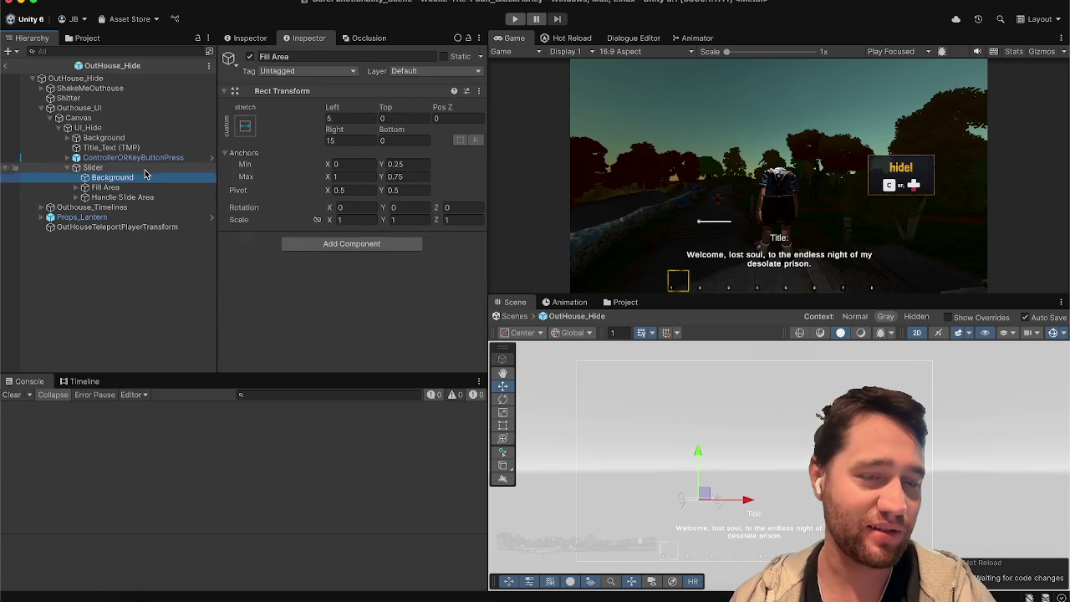
key("Down")
key("Down")
key("Right")
key("Down")
key("Down")
key("Right")
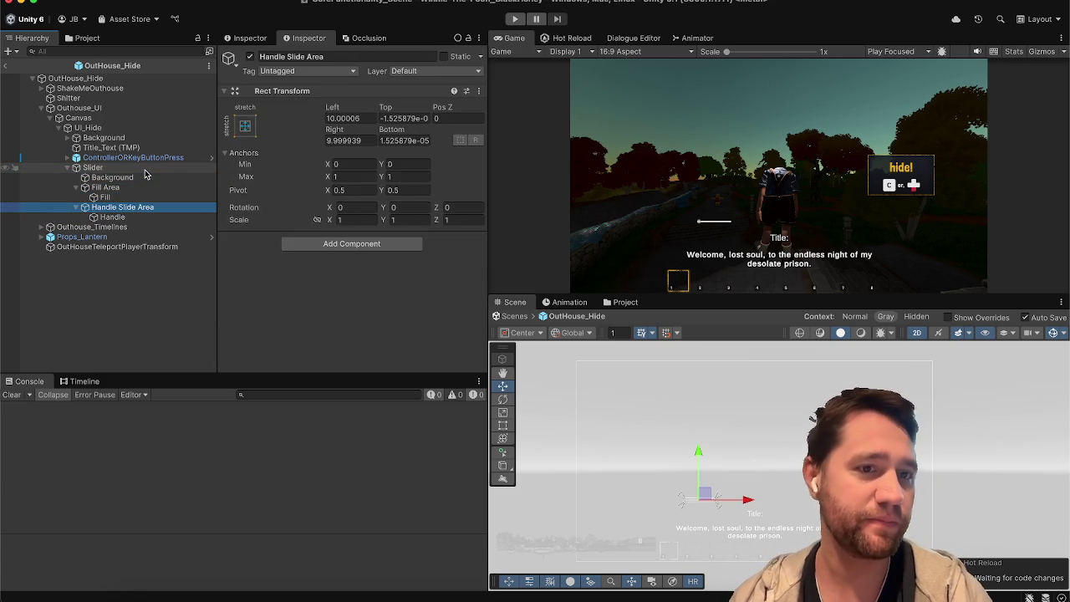
key("Down")
key("Up")
key("Up")
key("Up")
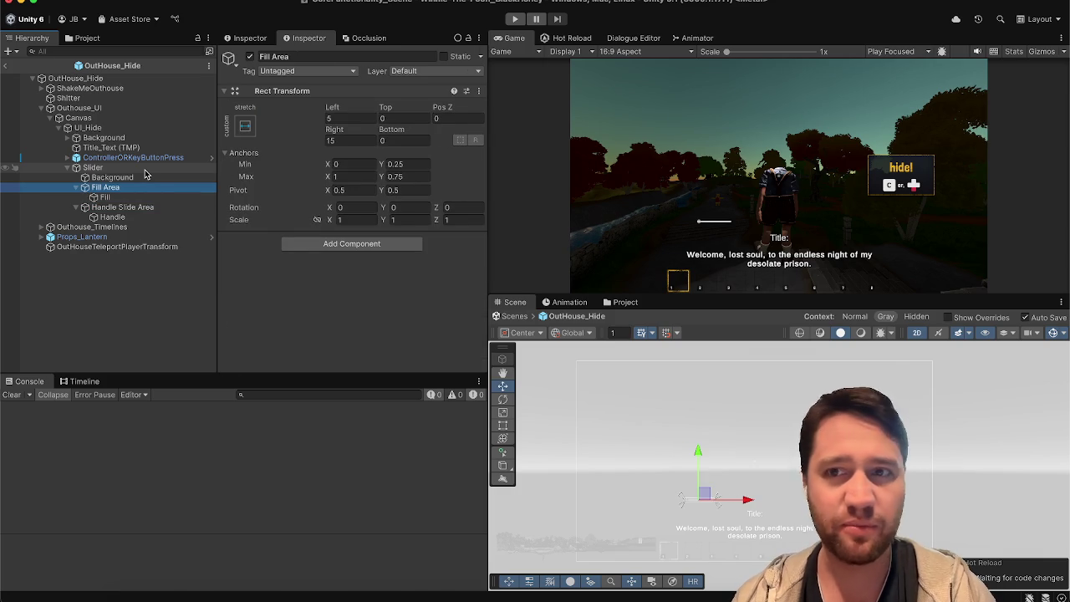
key("Up")
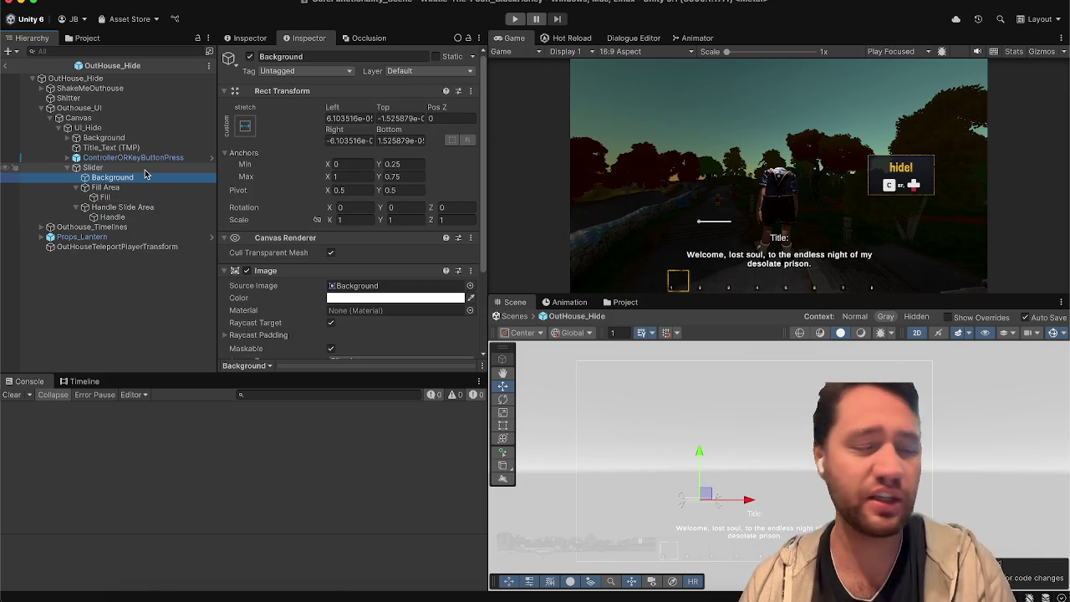
key("Down")
key("Down")
key("Down")
key("Up")
key("Up")
key("Up")
key("Up")
key("Down")
key("Down")
key("Down")
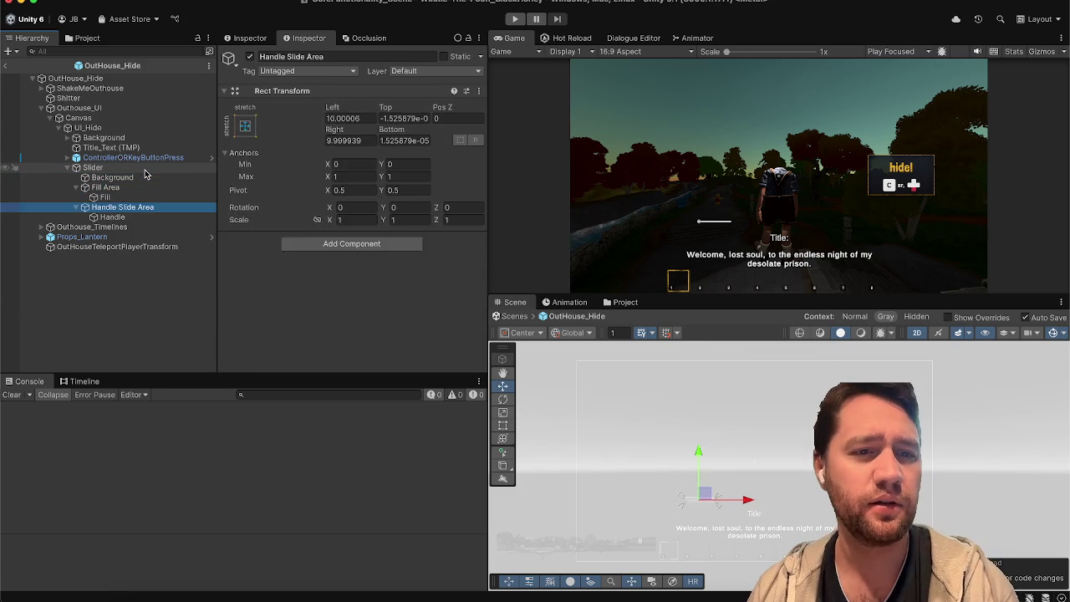
key("Up")
key("Up")
key("Up")
key("Up")
key("Up")
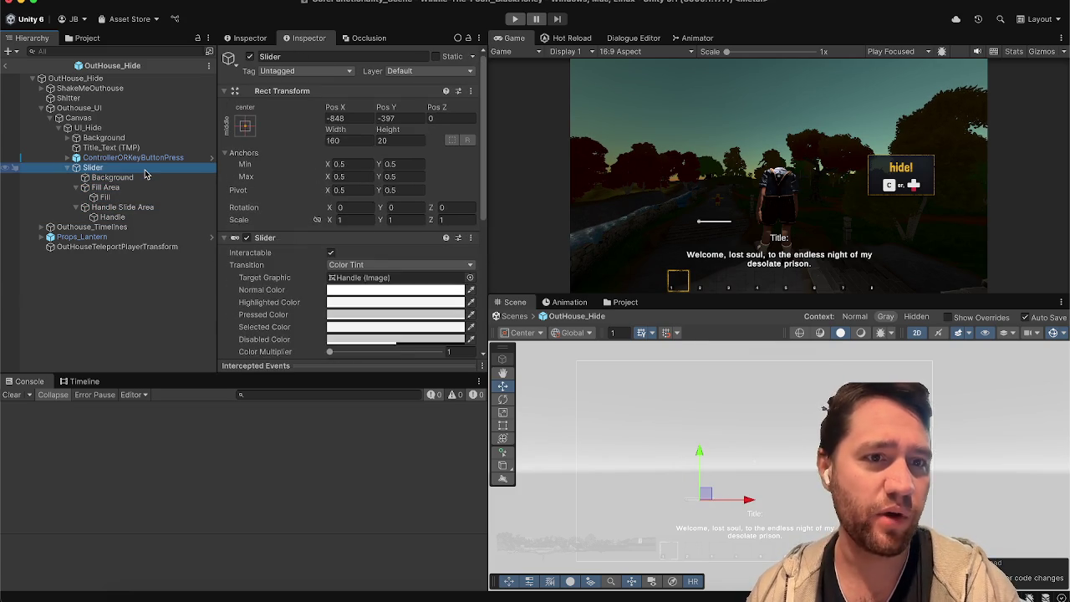
key("Down")
key("Down")
key("Down")
key("Down")
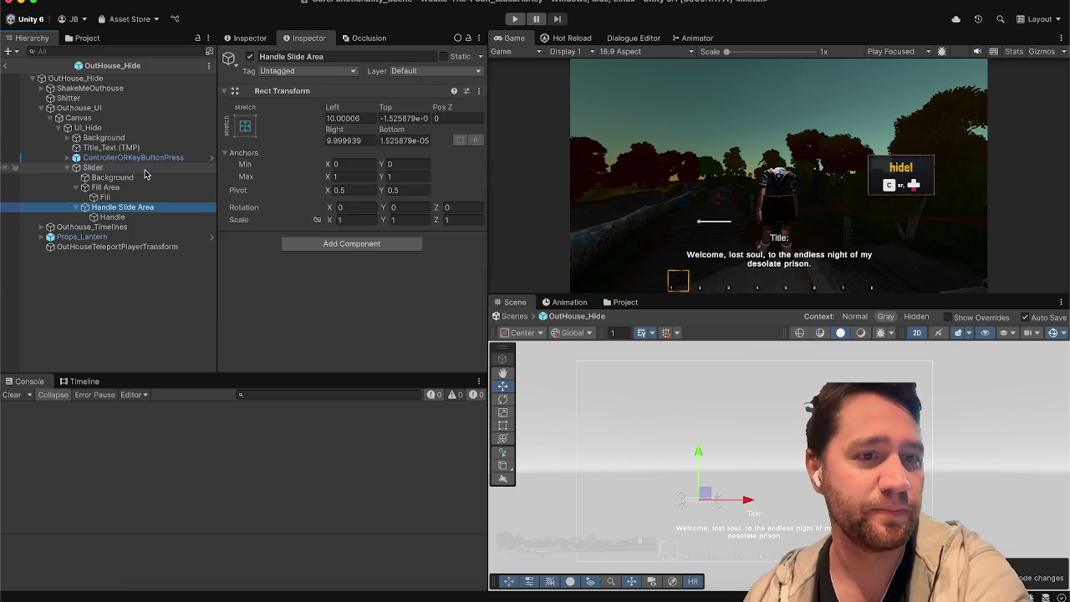
key("Down")
scroll(226, 268, "down", 3)
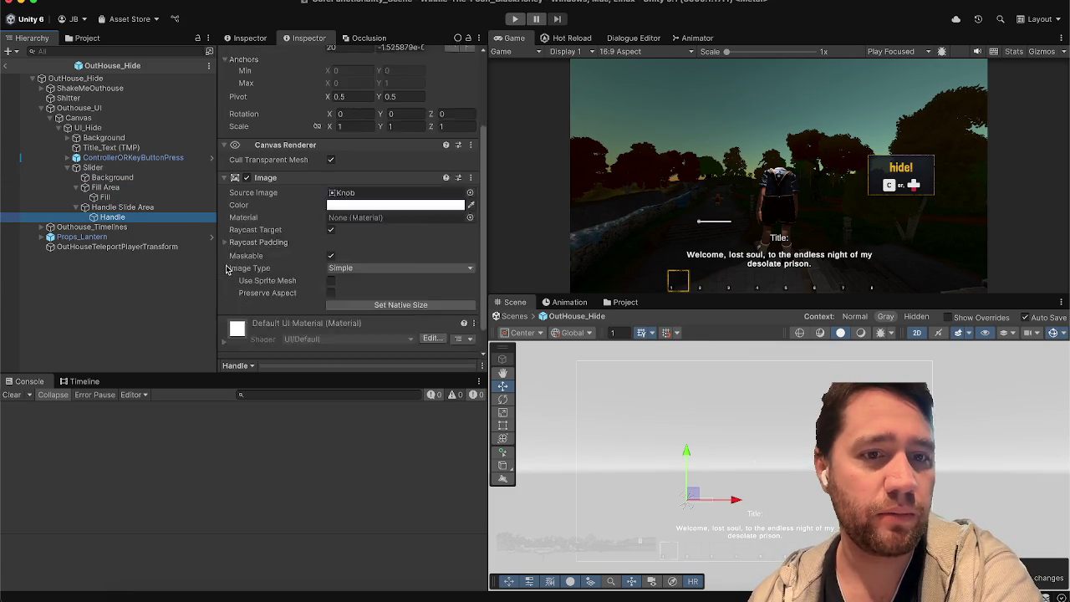
scroll(225, 268, "up", 3)
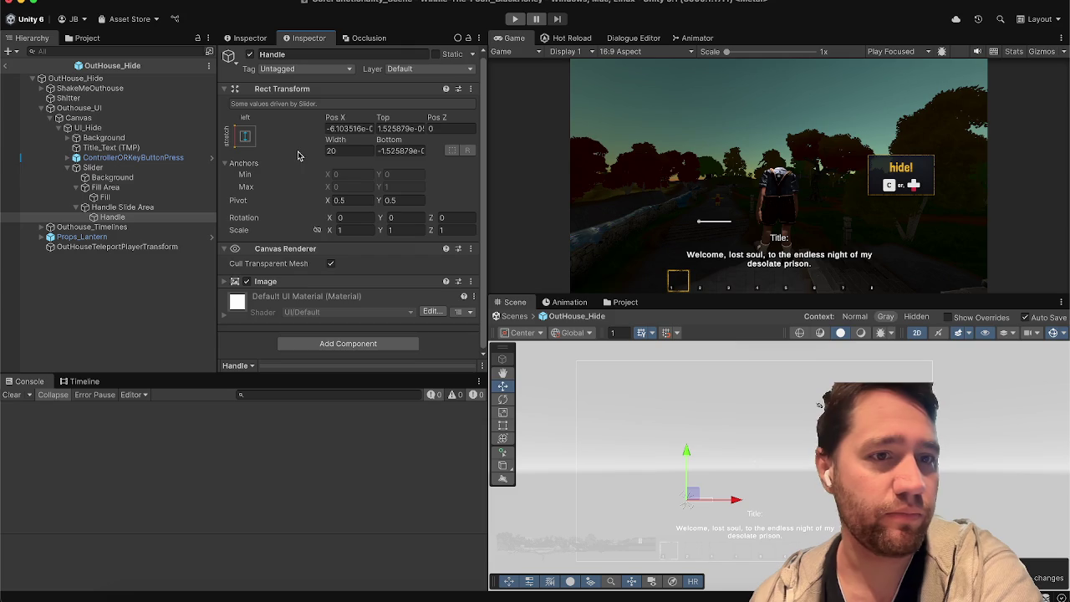
left_click(143, 178)
key("Up")
left_click(144, 178)
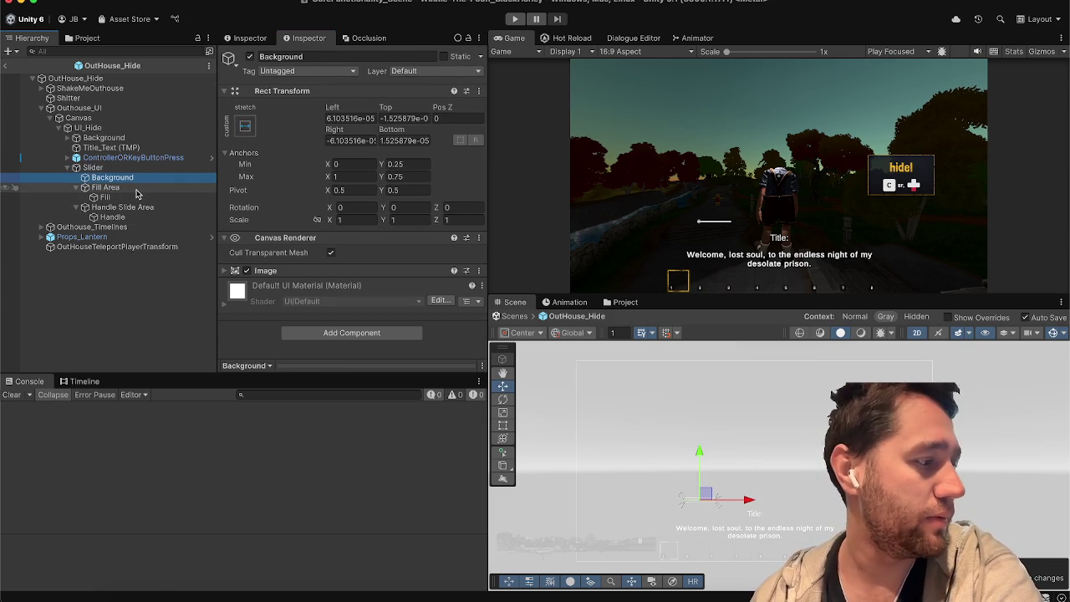
left_click(122, 168)
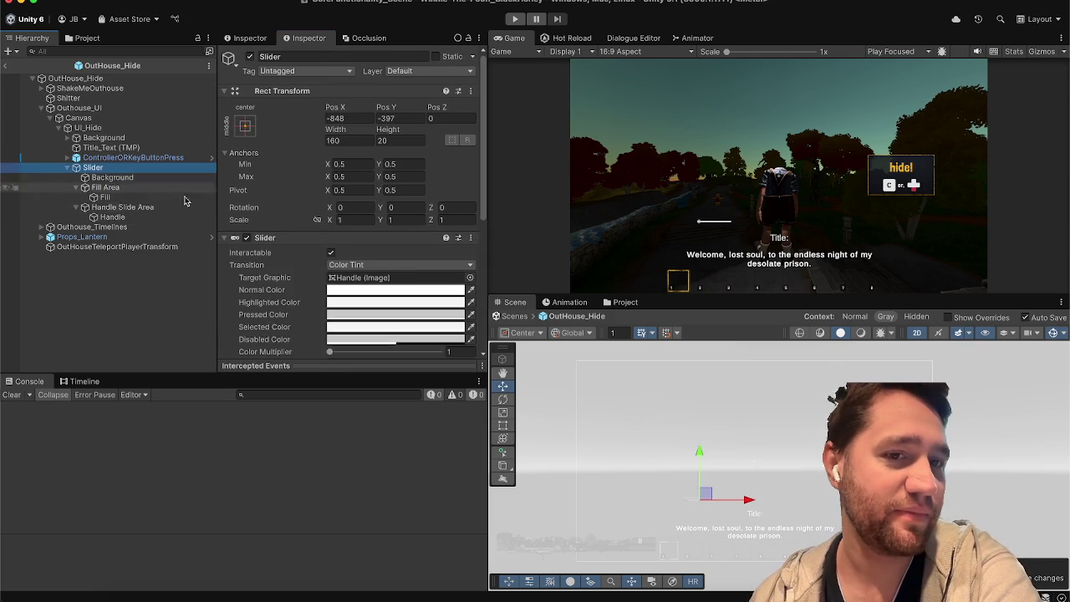
Preview the Slider's fill at different values, then leave Value at 1
scroll(281, 262, "down", 10)
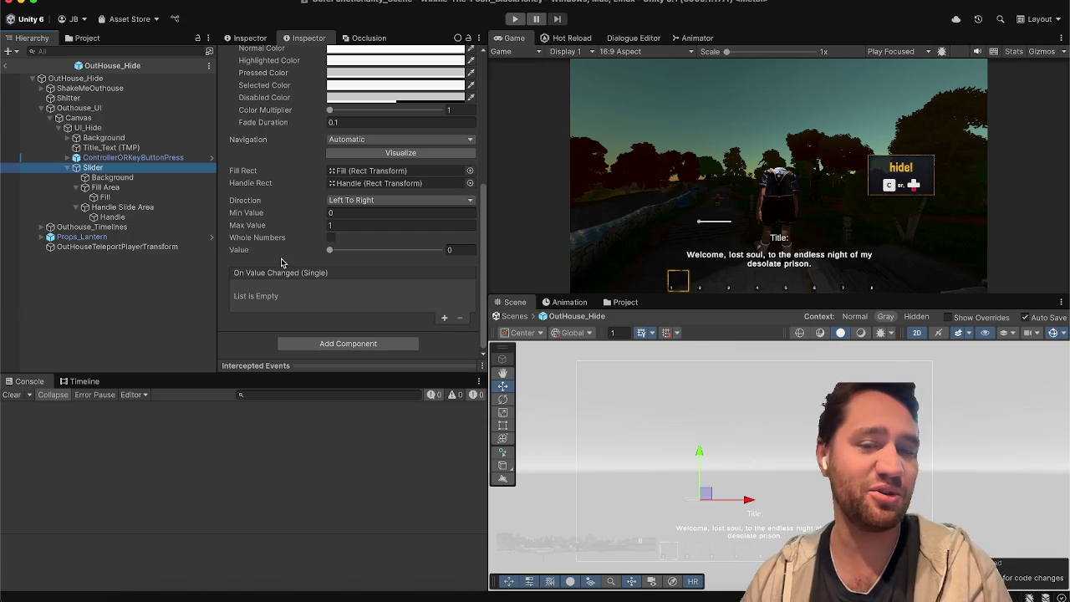
scroll(280, 263, "up", 10)
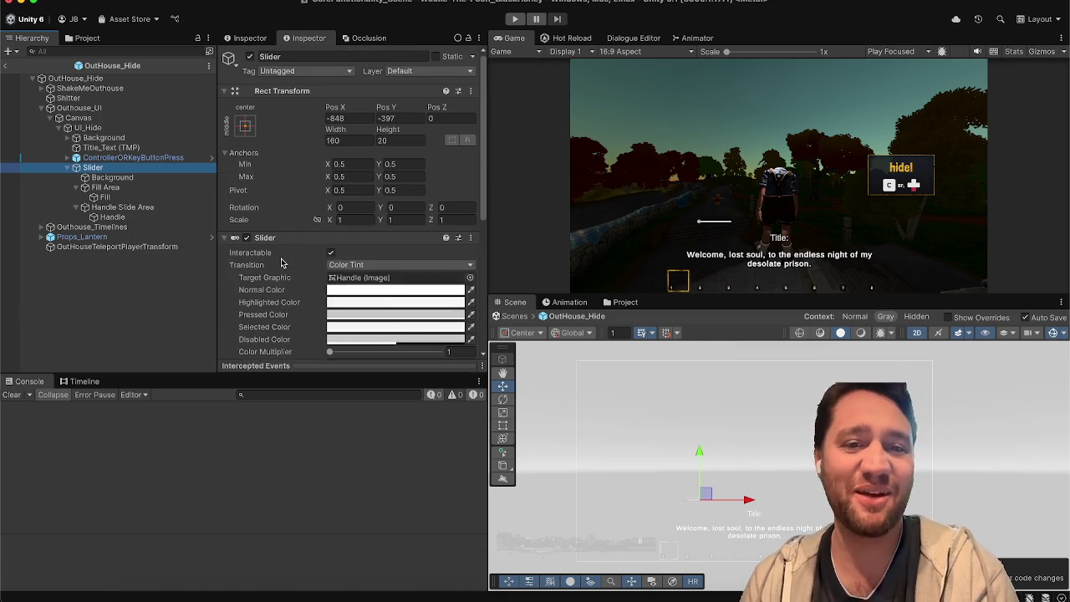
scroll(281, 262, "down", 10)
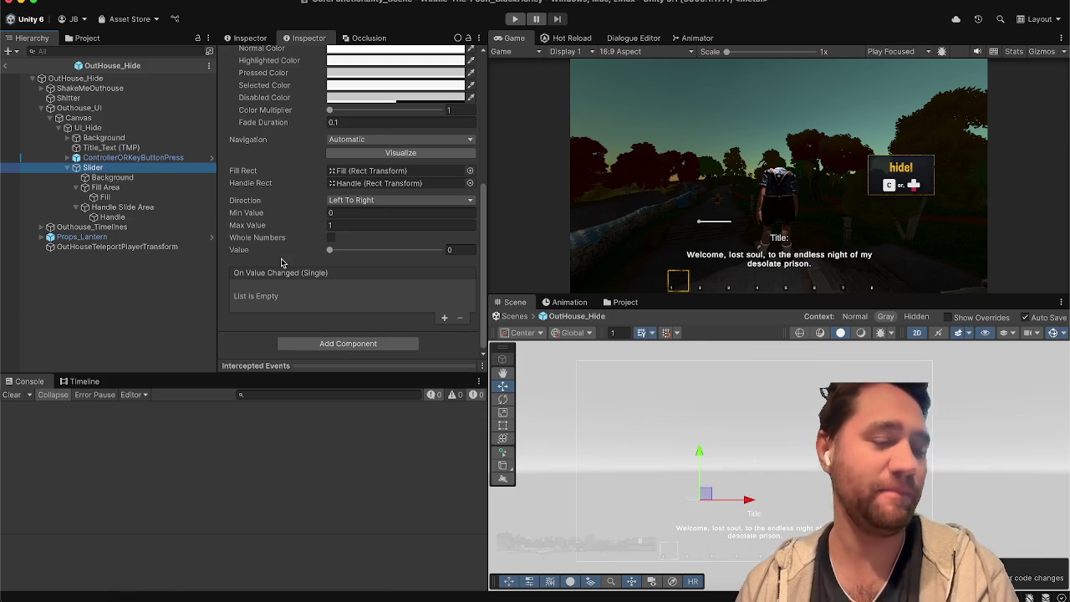
scroll(281, 262, "up", 3)
scroll(280, 262, "down", 3)
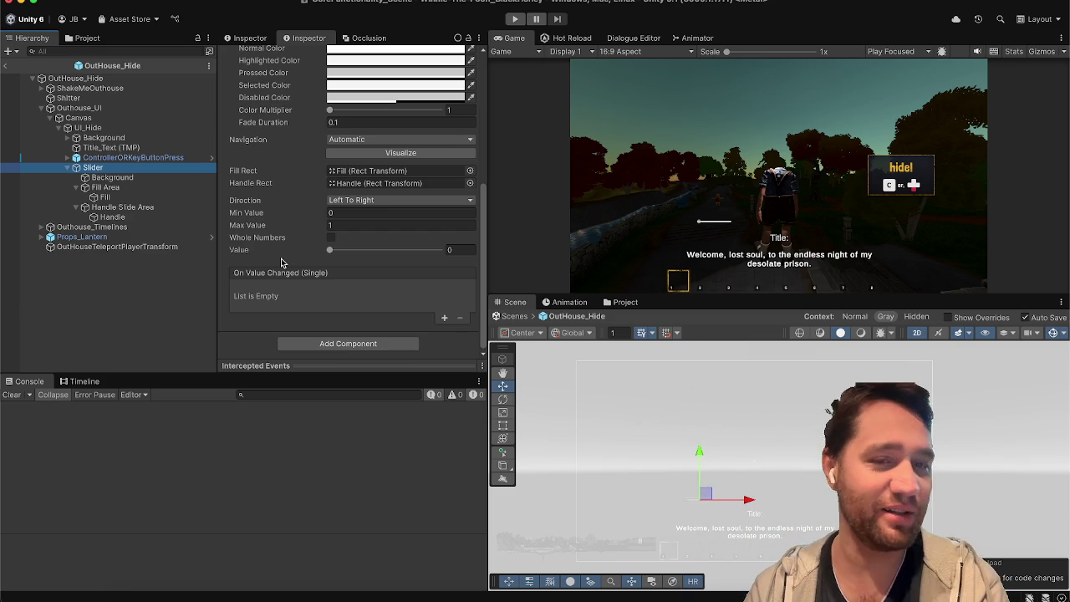
scroll(282, 212, "up", 5)
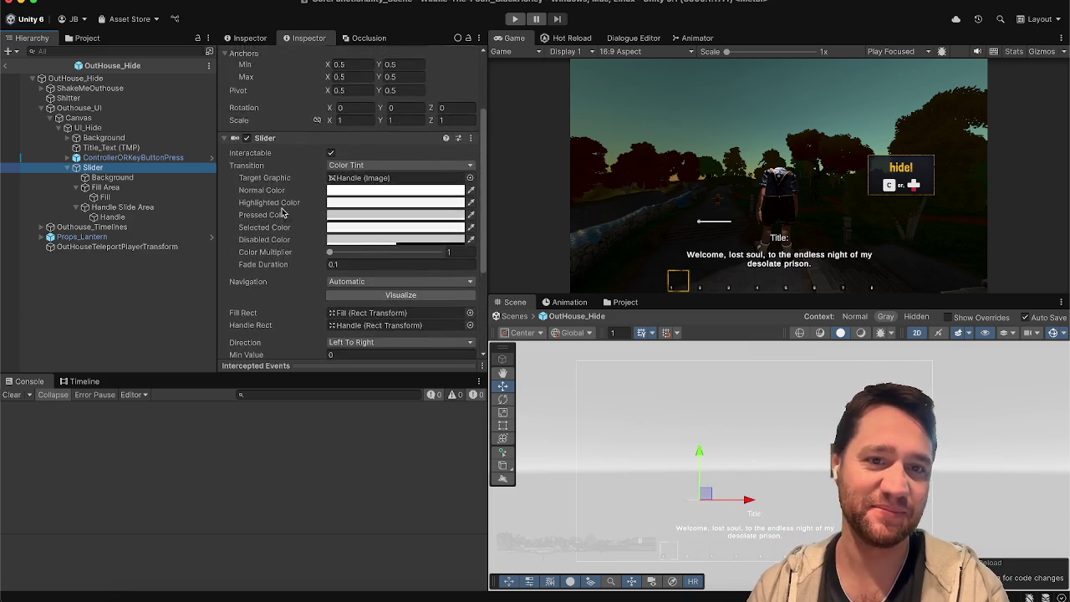
scroll(281, 212, "down", 5)
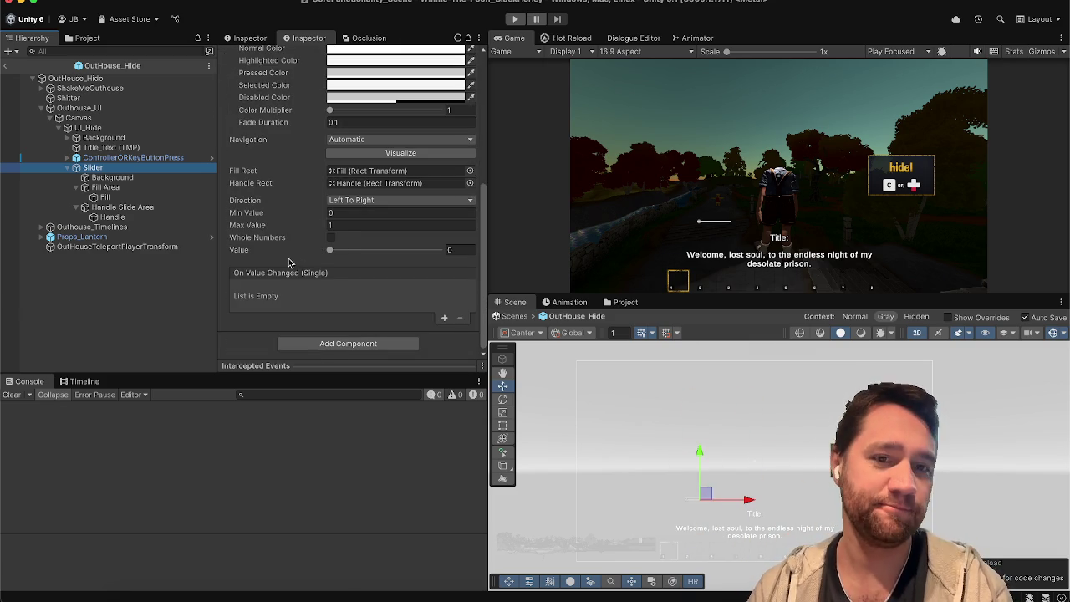
mouse_move(331, 252)
left_mouse_down()
mouse_move(438, 250)
mouse_move(171, 224)
left_mouse_up()
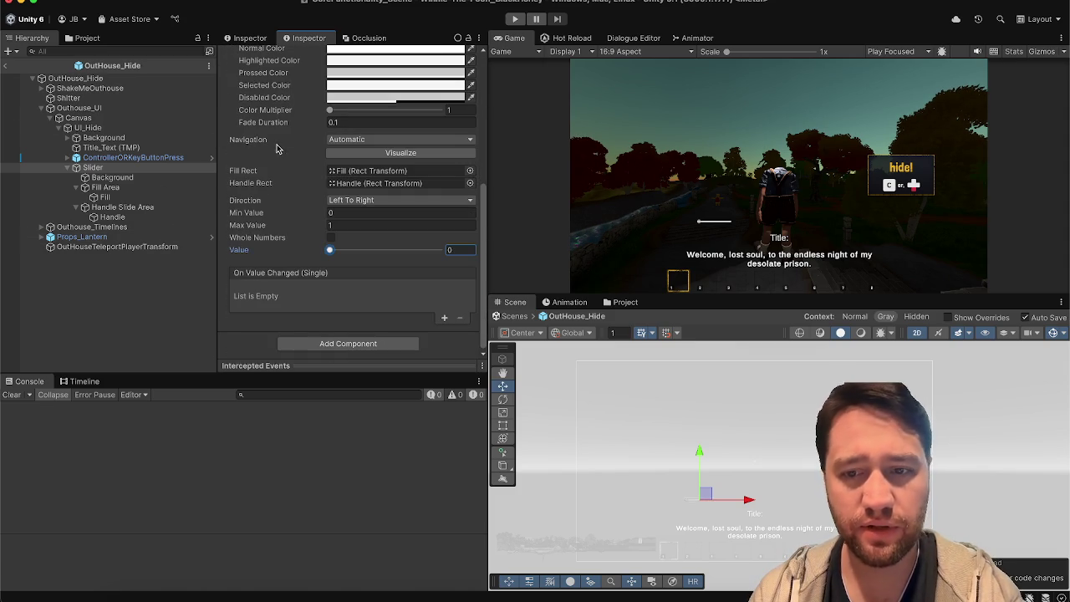
scroll(706, 525, "up", 5)
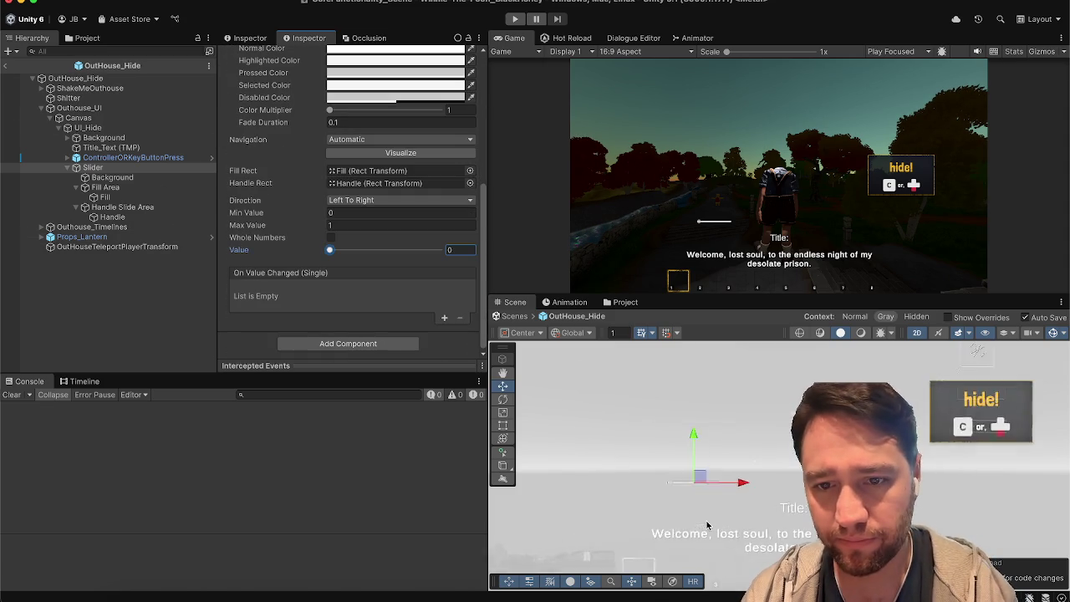
scroll(706, 525, "up", 3)
left_click_drag(331, 250, 447, 252)
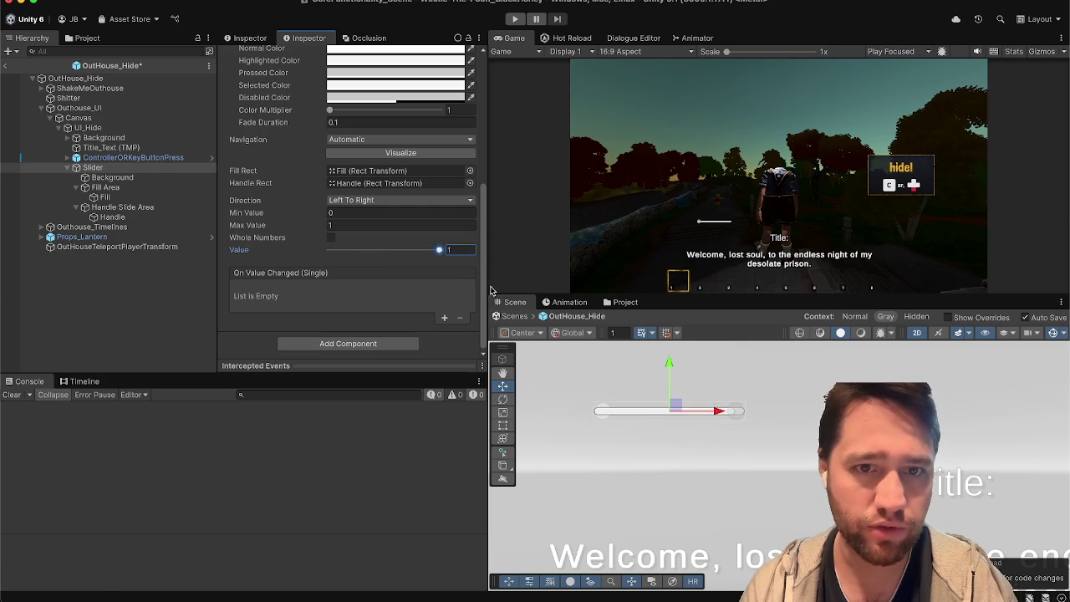
scroll(401, 209, "up", 3)
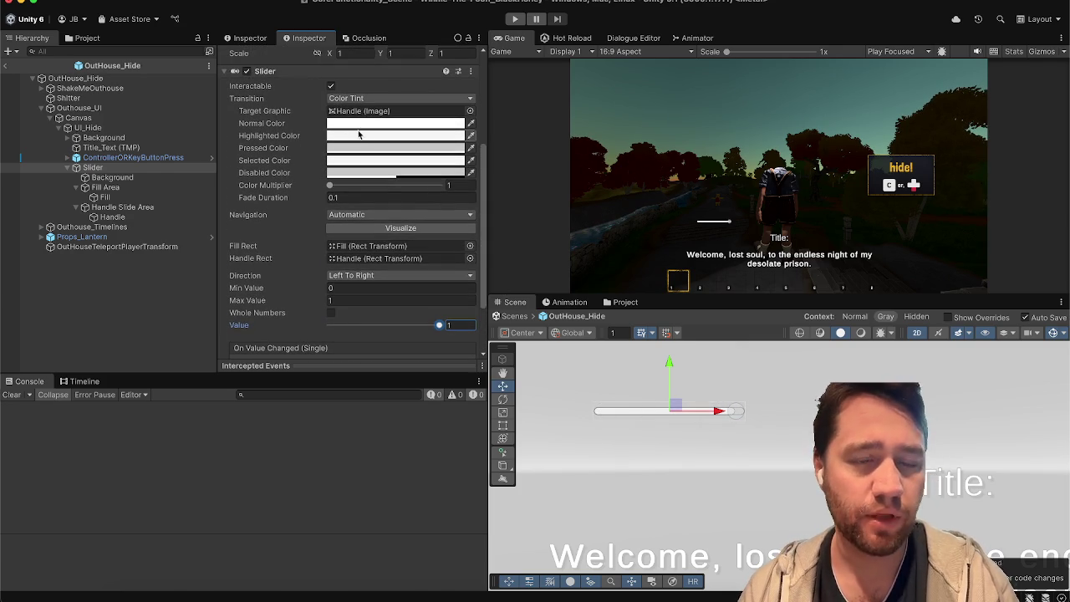
Inspect the slider Background's Image colour in the colour picker
left_click(132, 176)
left_click(311, 270)
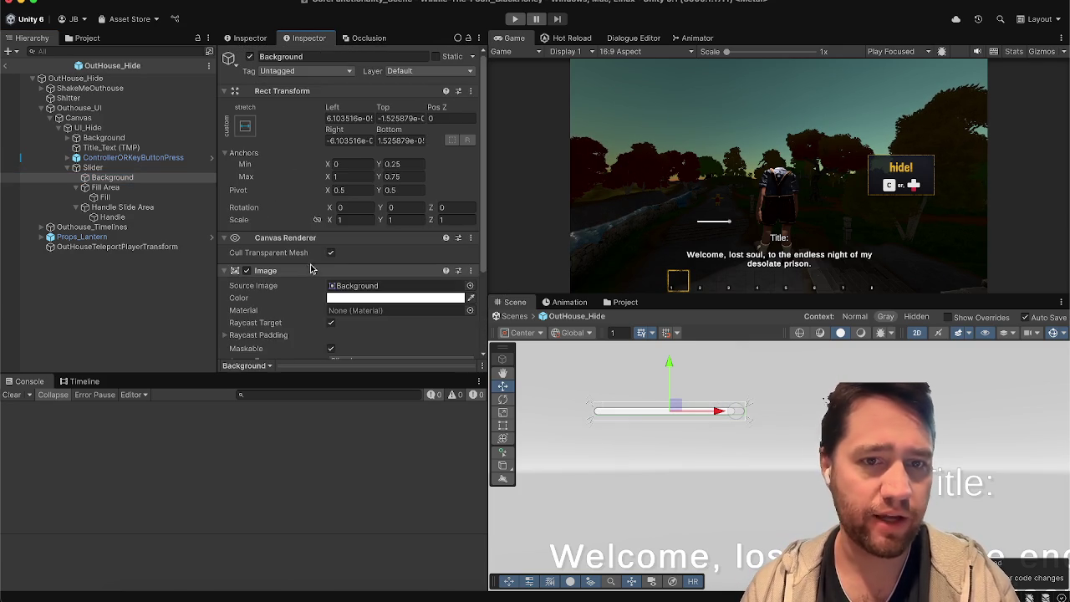
scroll(317, 251, "down", 4)
left_click(355, 189)
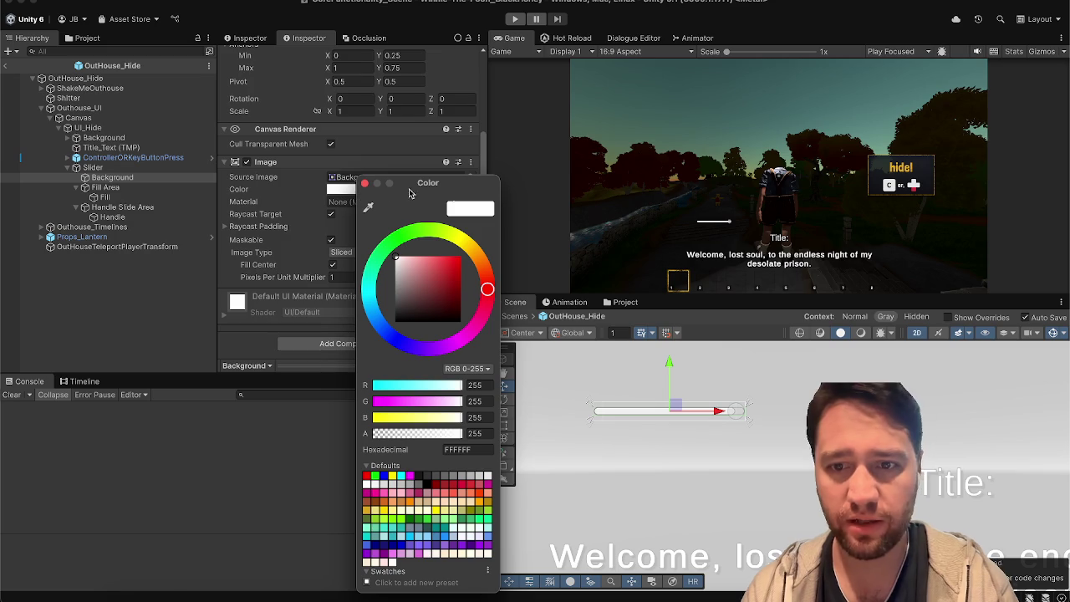
left_click(364, 183)
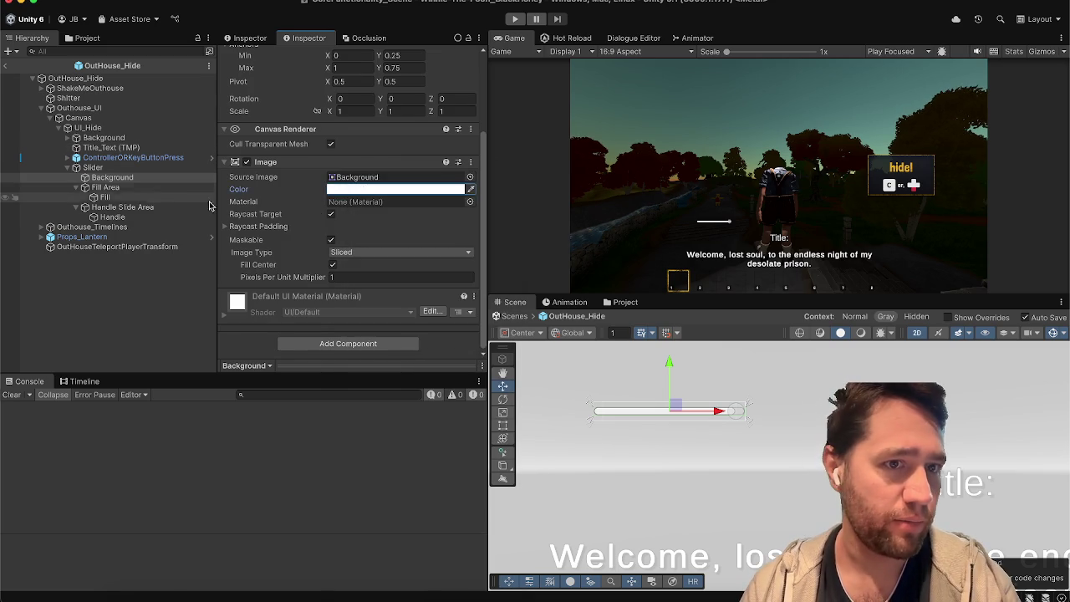
Delete the Handle Slide Area and set the Fill image colour to pure red FF0000
left_click(180, 213)
key("Delete")
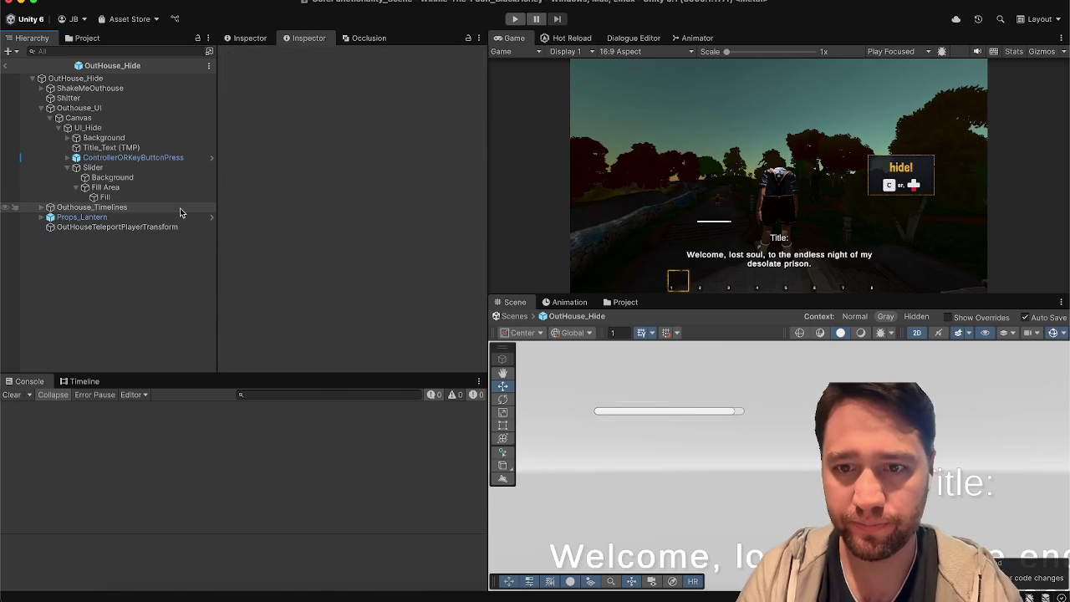
left_click(156, 188)
left_click(157, 199)
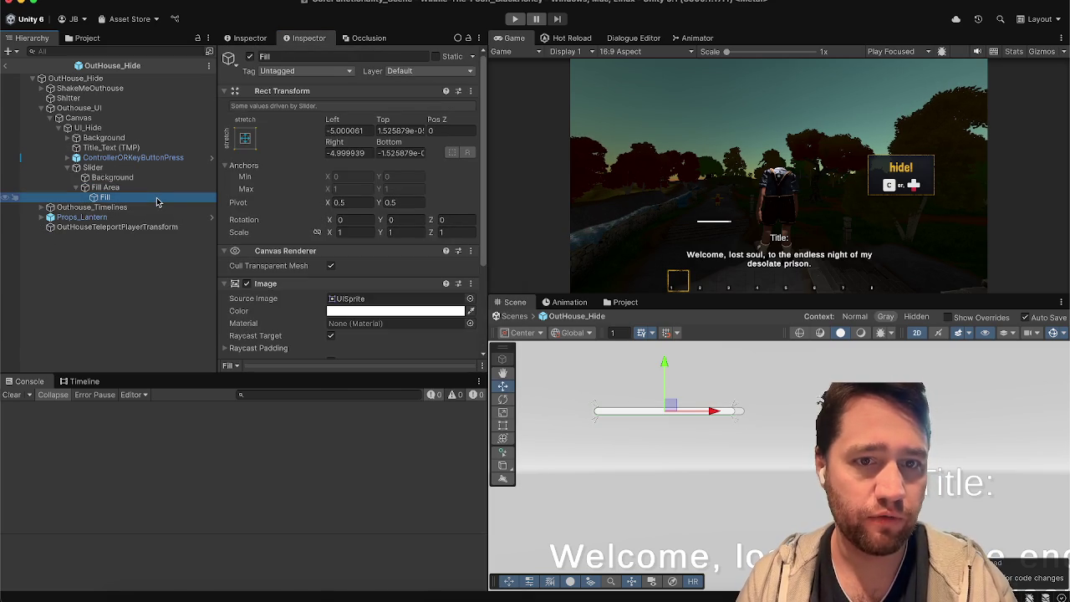
left_click(345, 311)
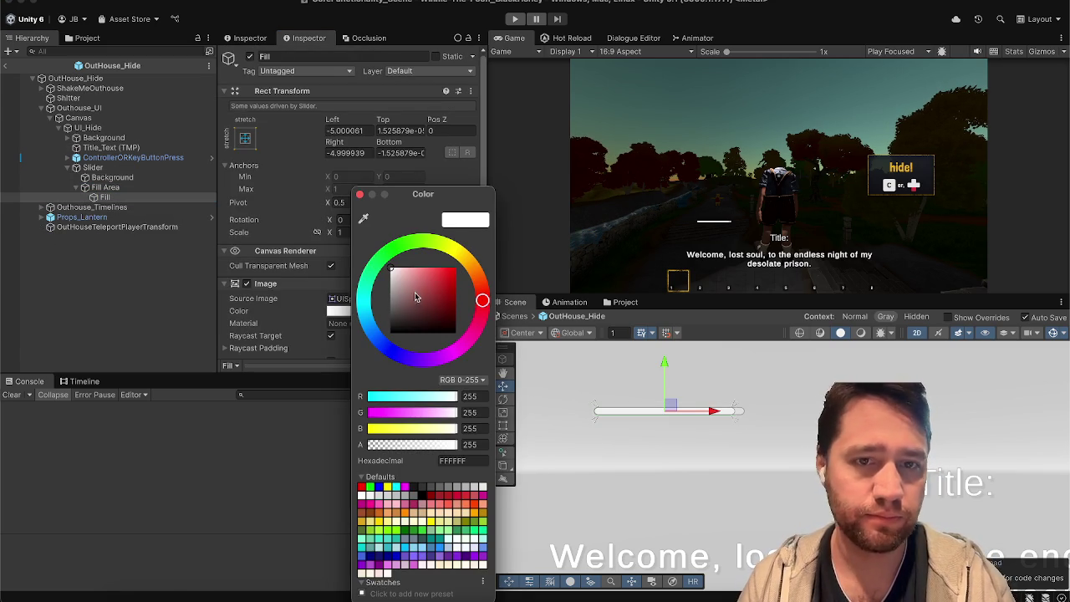
left_click(449, 275)
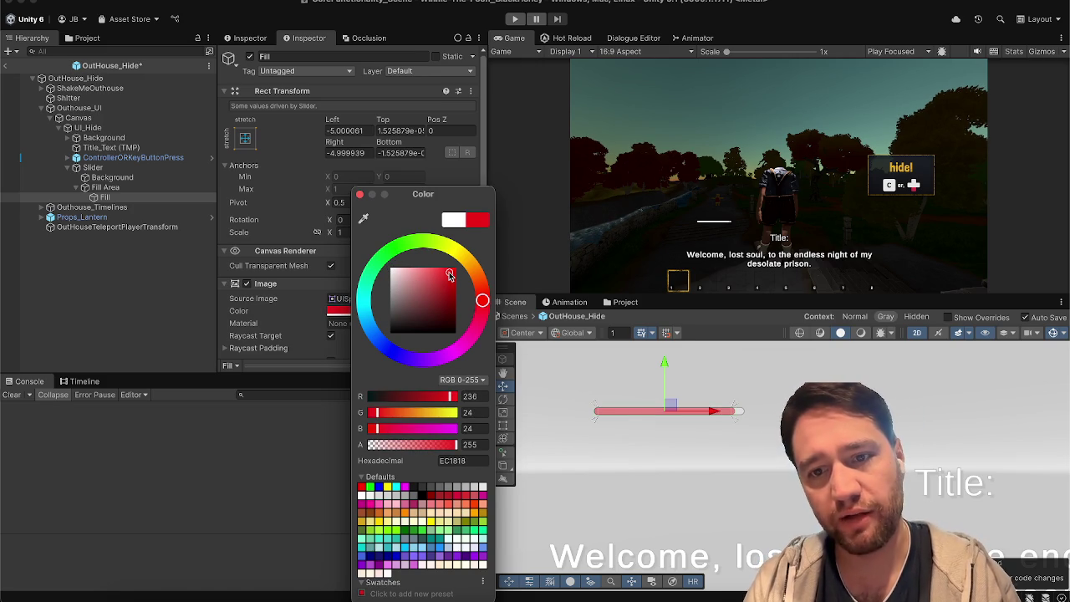
left_click_drag(452, 271, 458, 260)
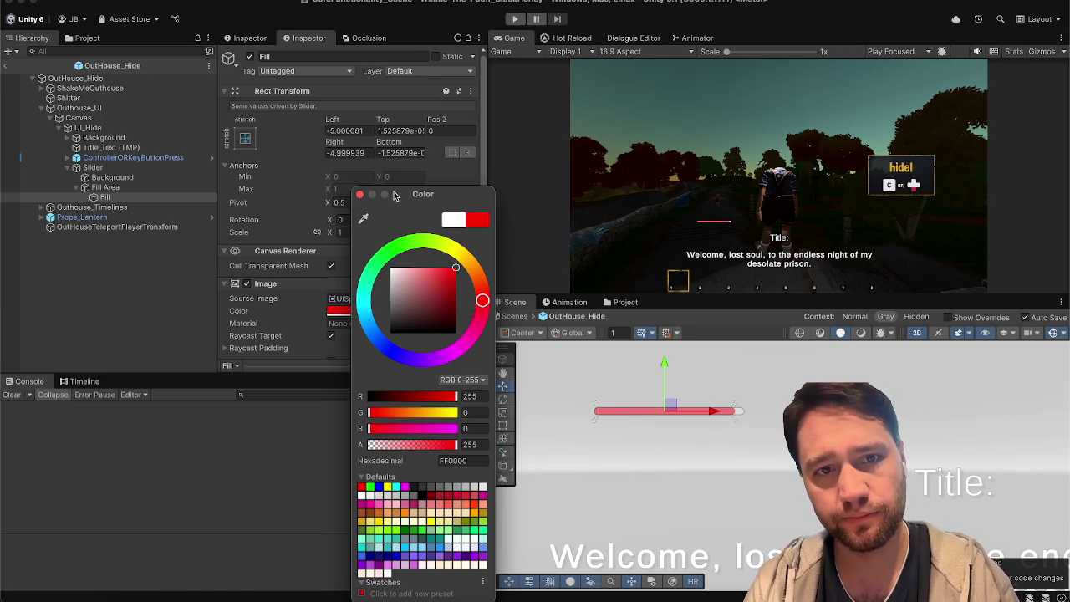
left_click(359, 194)
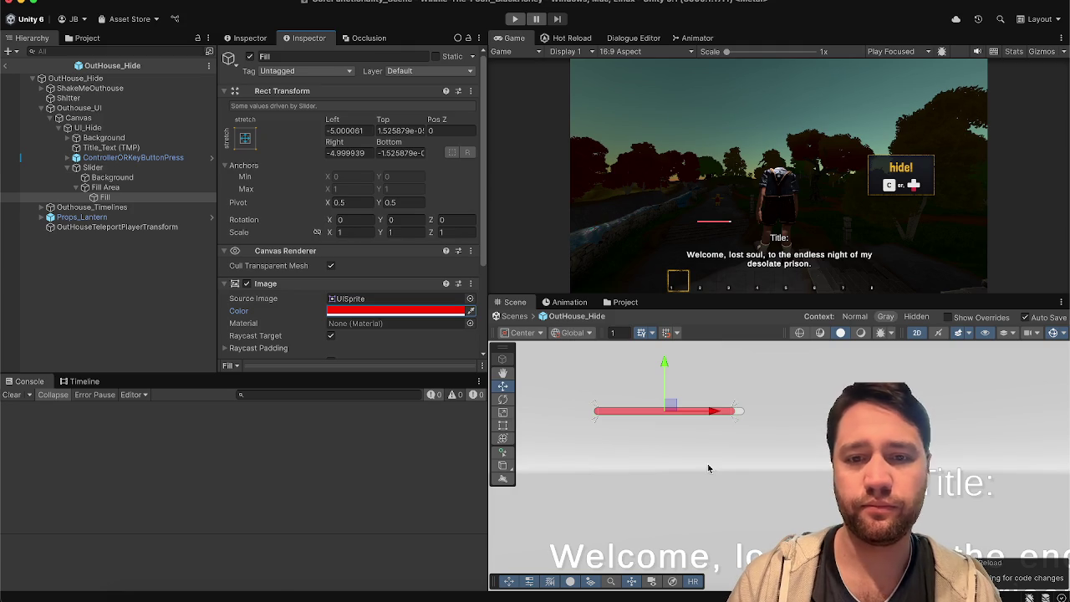
Inspect the Slider's Fill Area, Background and direction/value settings in the Inspector
left_click(138, 188)
left_click(146, 167)
left_click(157, 190)
key("Down")
key("Up")
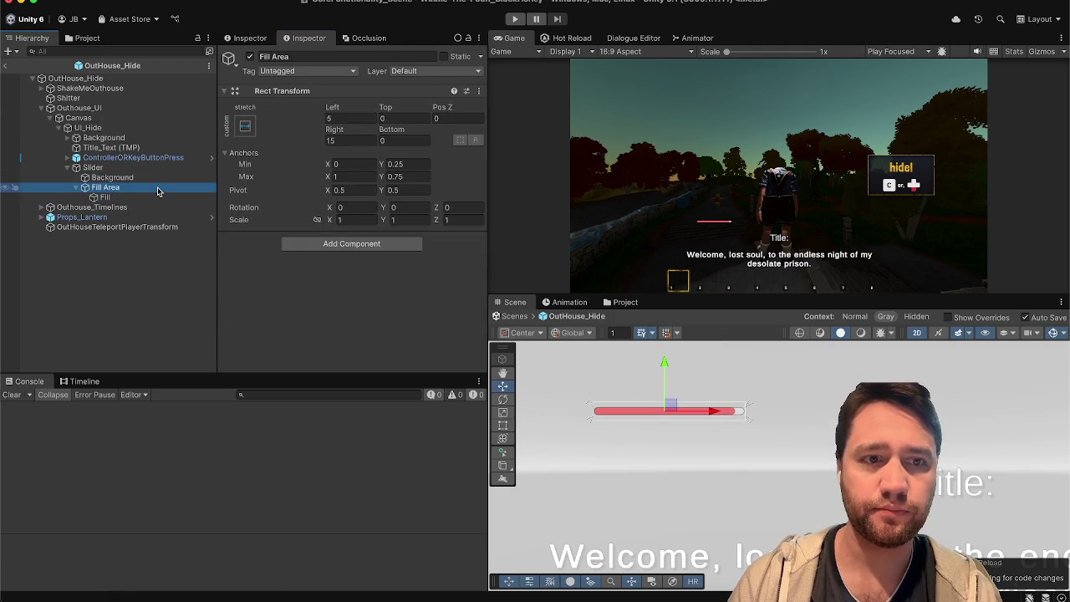
key("Up")
key("Down")
key("Down")
key("Up")
key("Up")
key("Up")
key("Down")
key("Down")
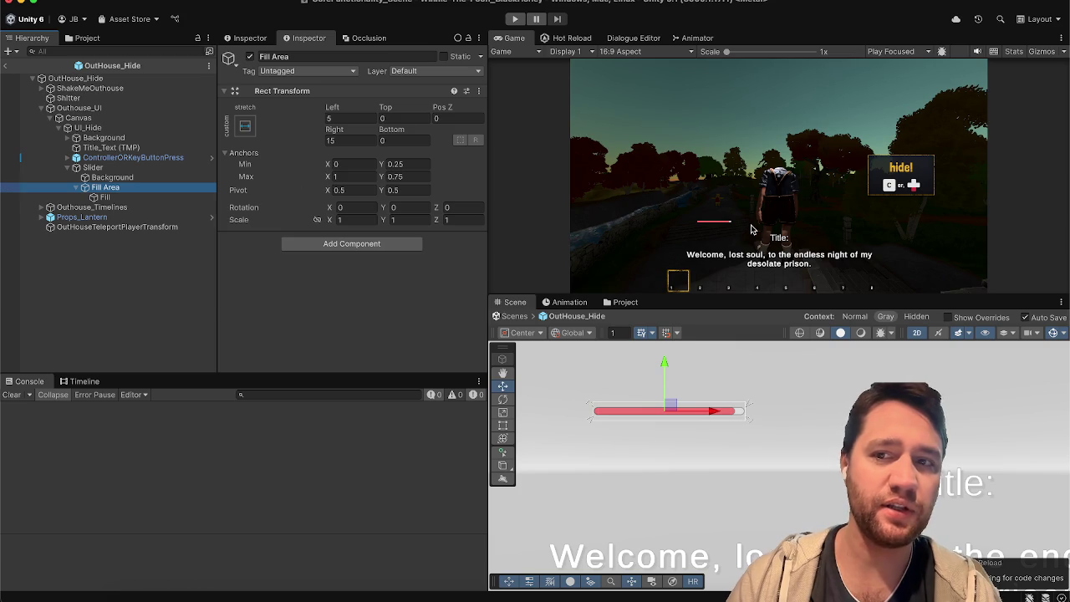
left_click(94, 167)
scroll(336, 208, "down", 5)
scroll(337, 208, "up", 5)
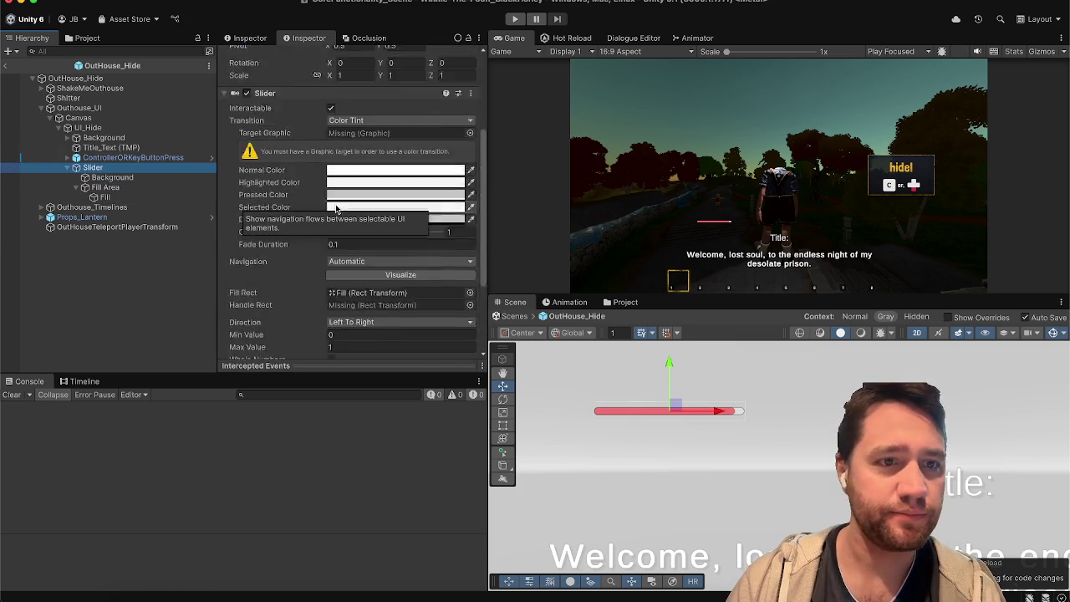
Open OutHouse_Hide's Outhouse script in the code editor via Edit Script
left_click(117, 79)
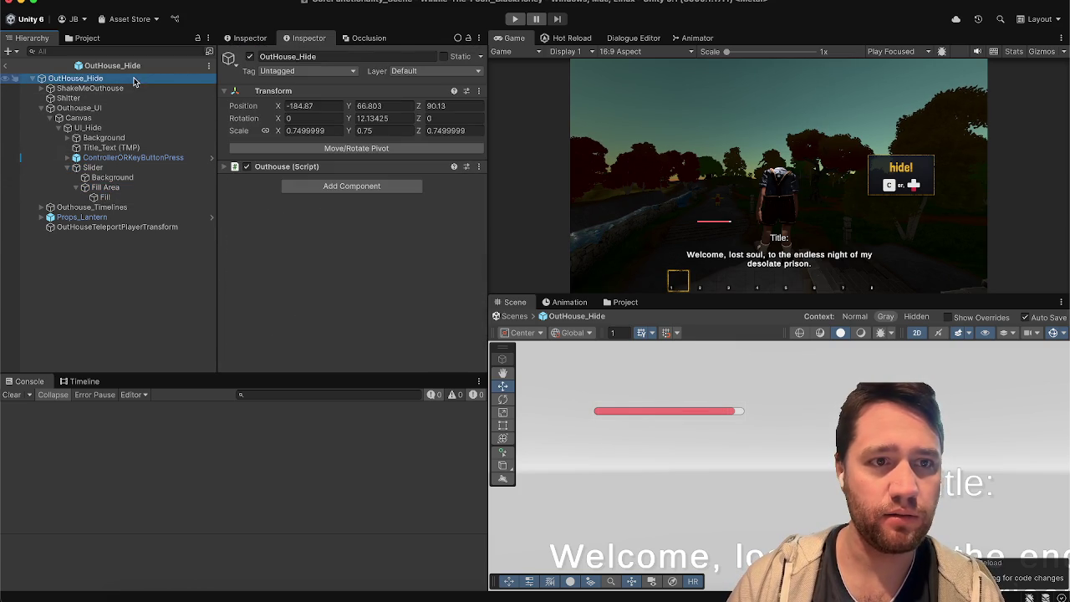
left_click(119, 108)
left_click(136, 79)
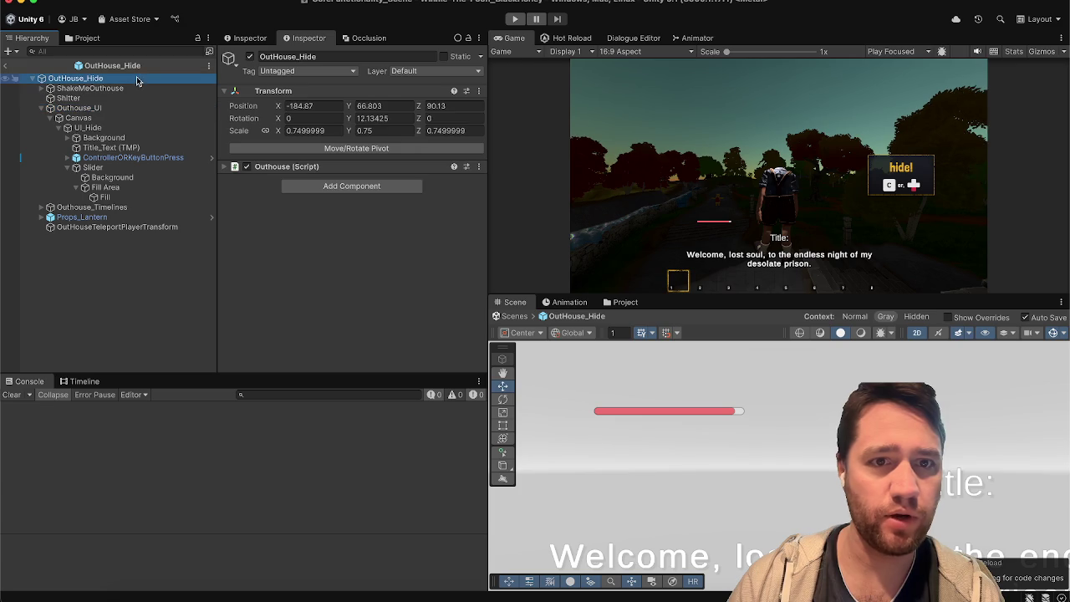
left_click(480, 167)
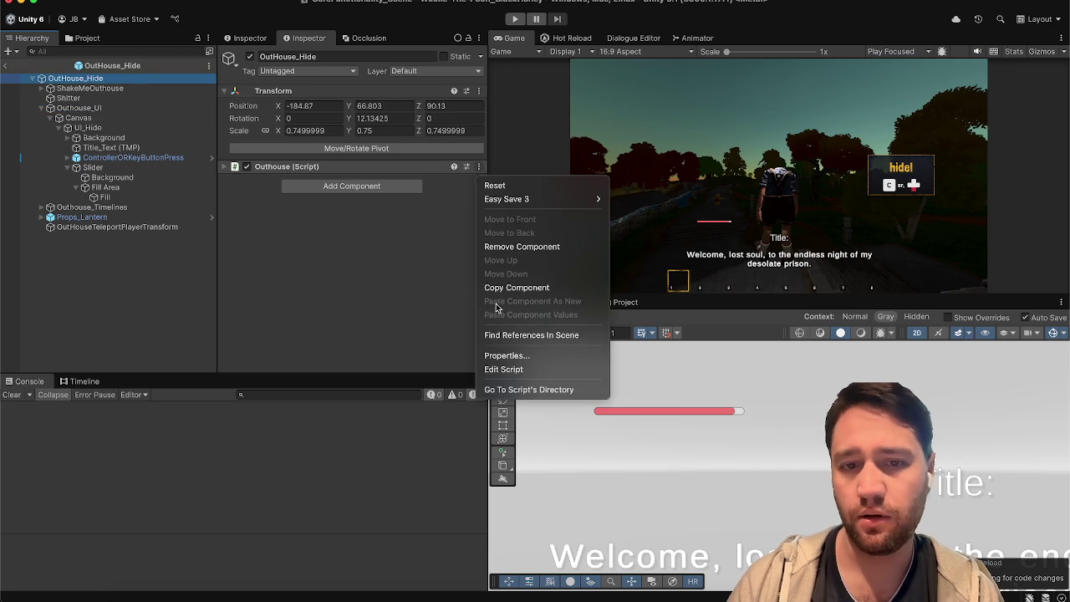
left_click(506, 368)
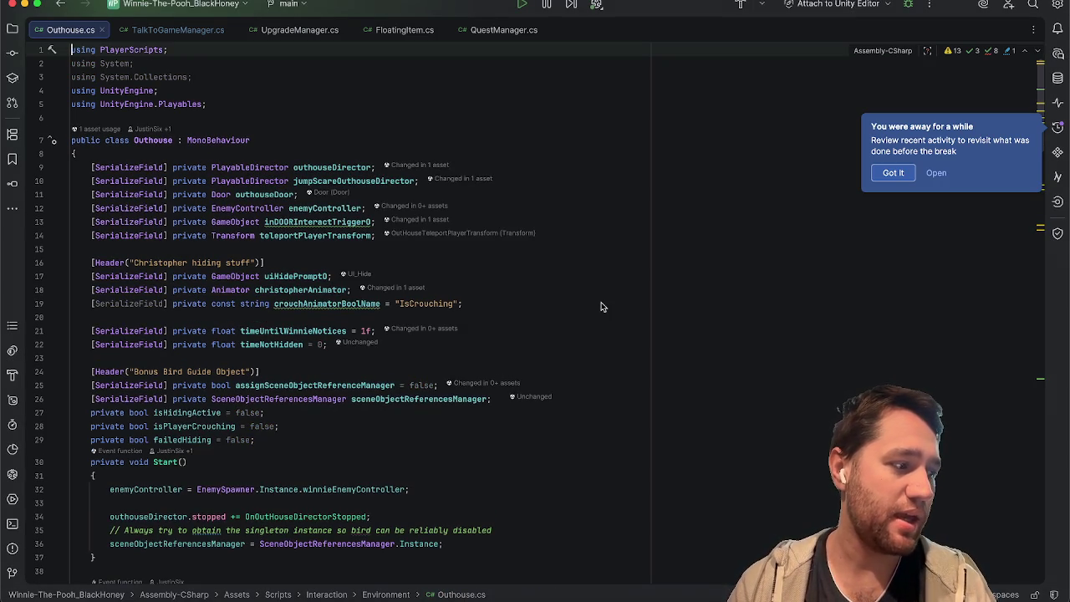
left_click(892, 173)
left_click(524, 130)
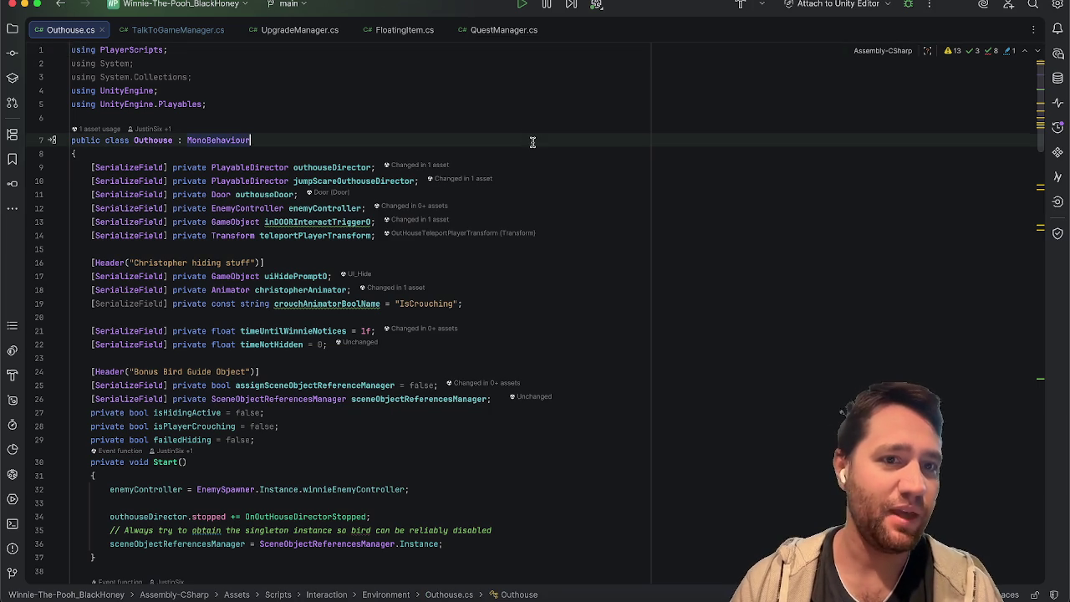
scroll(655, 251, "down", 6)
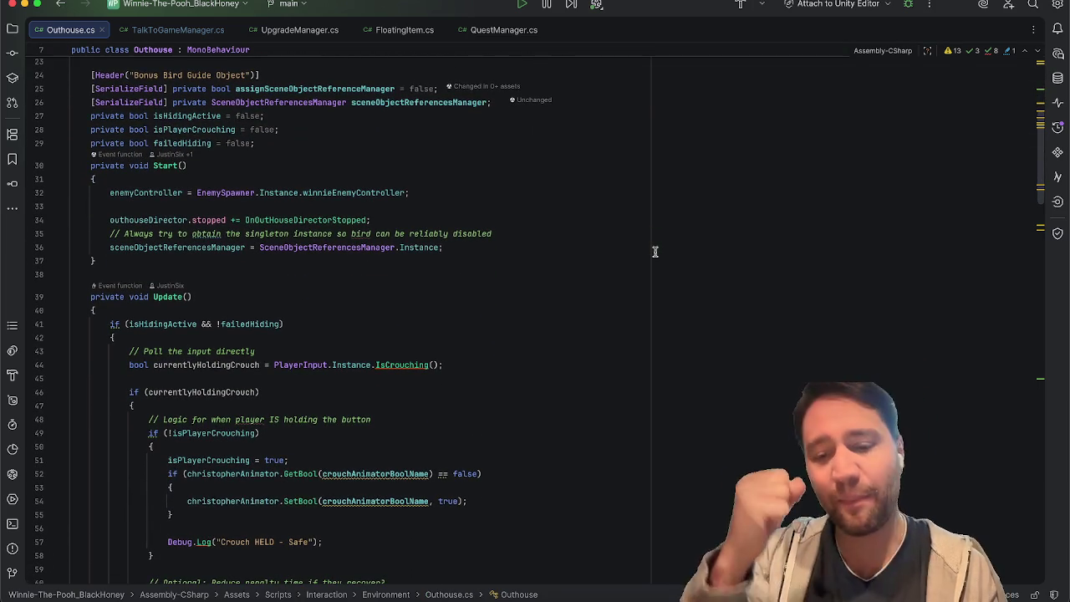
scroll(655, 251, "up", 6)
left_click(656, 251)
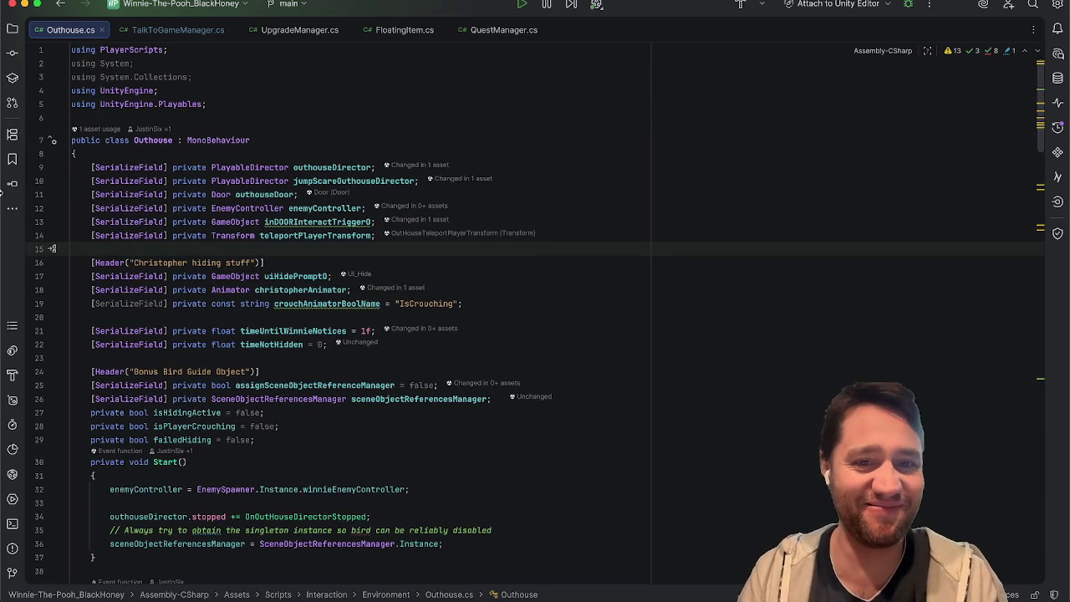
key("Down")
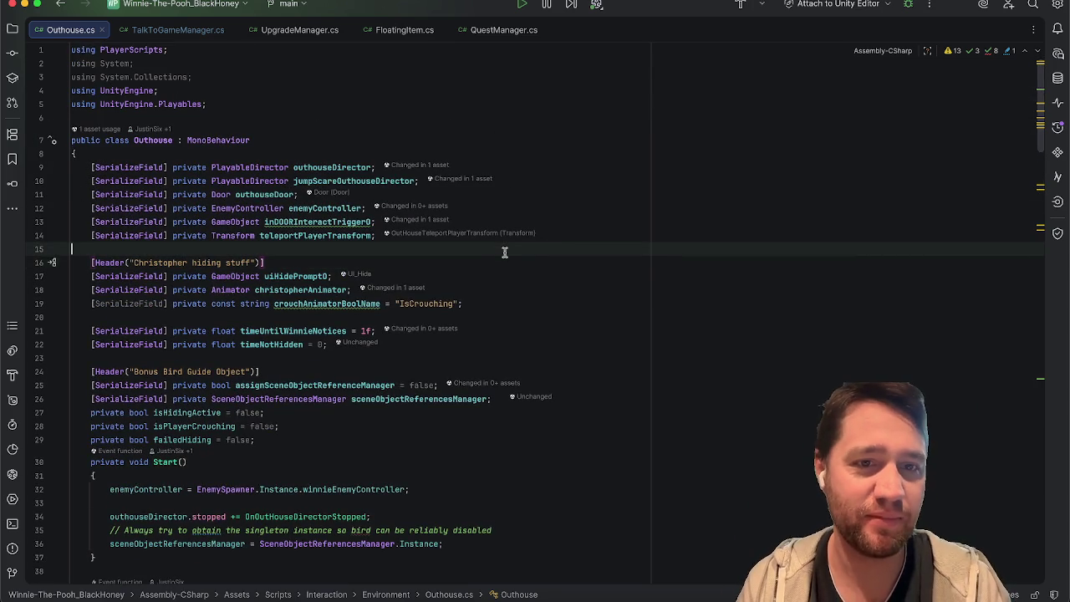
scroll(505, 253, "down", 12)
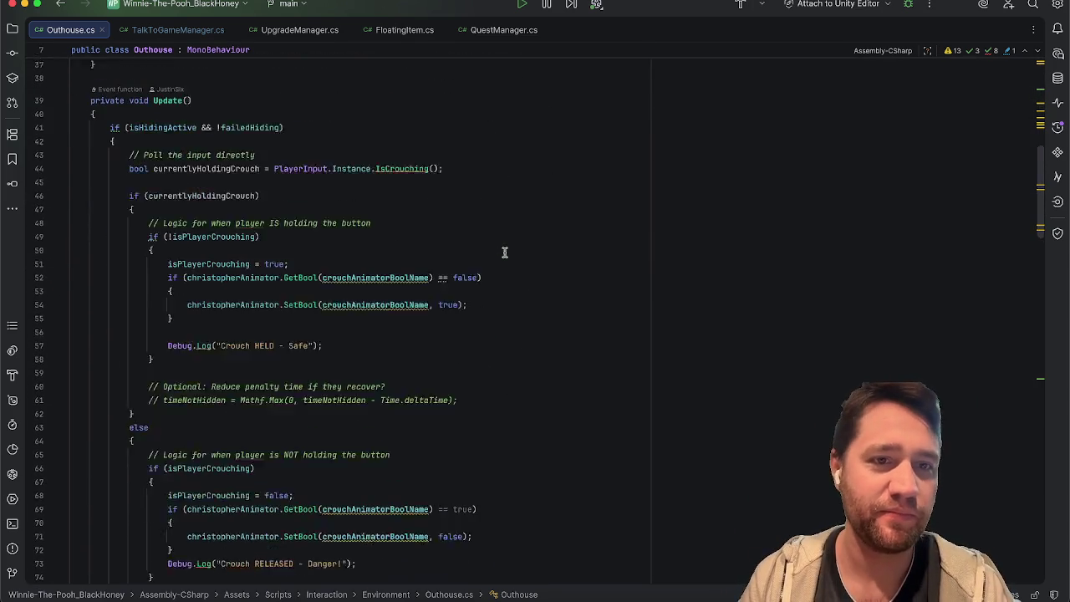
scroll(505, 252, "up", 12)
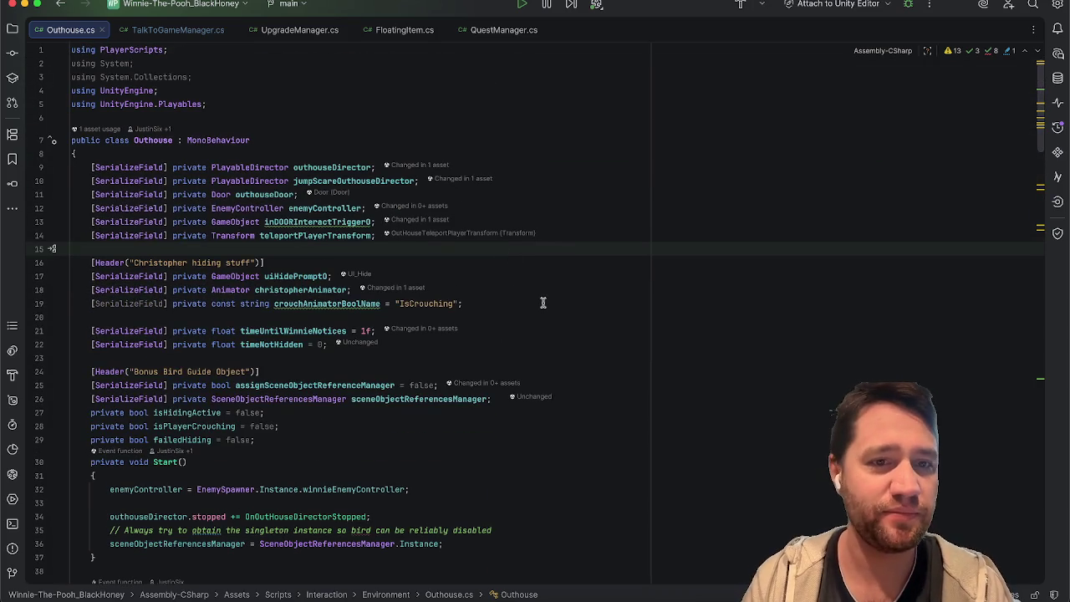
scroll(542, 302, "down", 5)
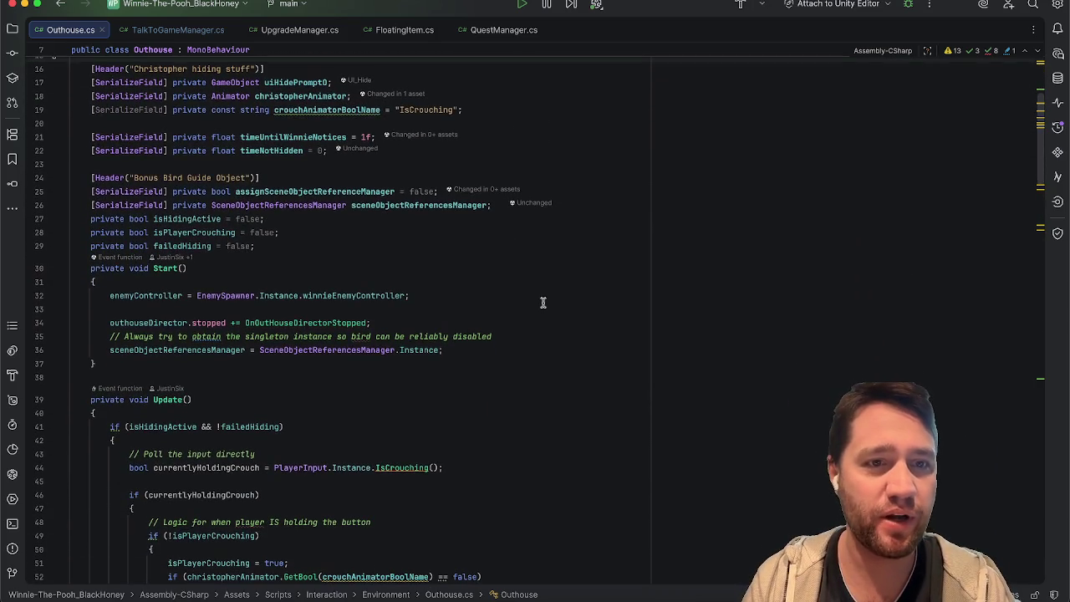
scroll(542, 302, "down", 2)
scroll(542, 303, "up", 6)
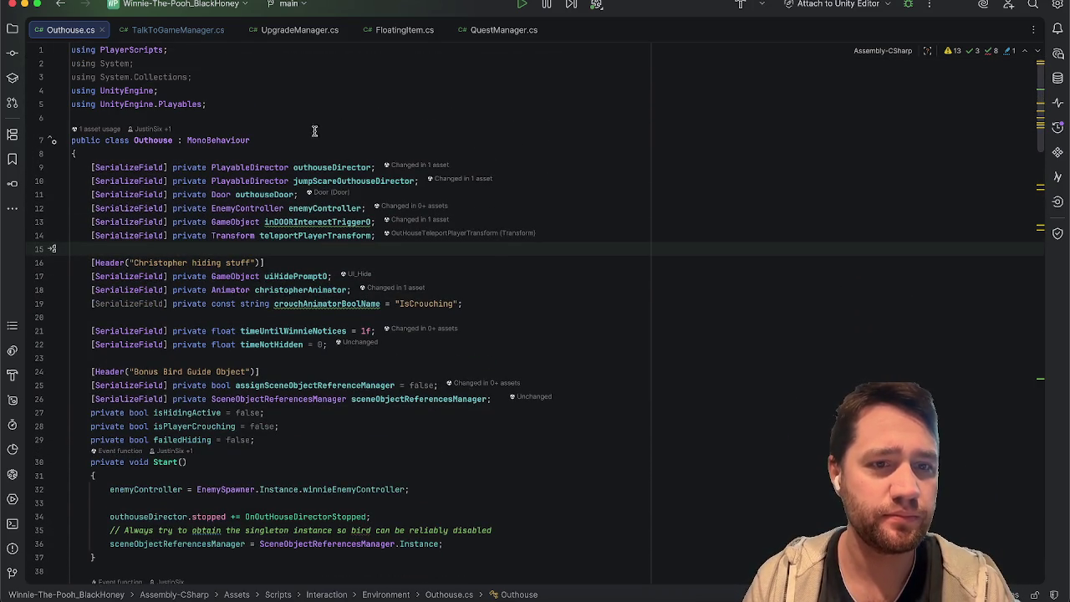
left_click(580, 356)
left_click(560, 462)
left_click(657, 292)
left_click(663, 242)
key("Left")
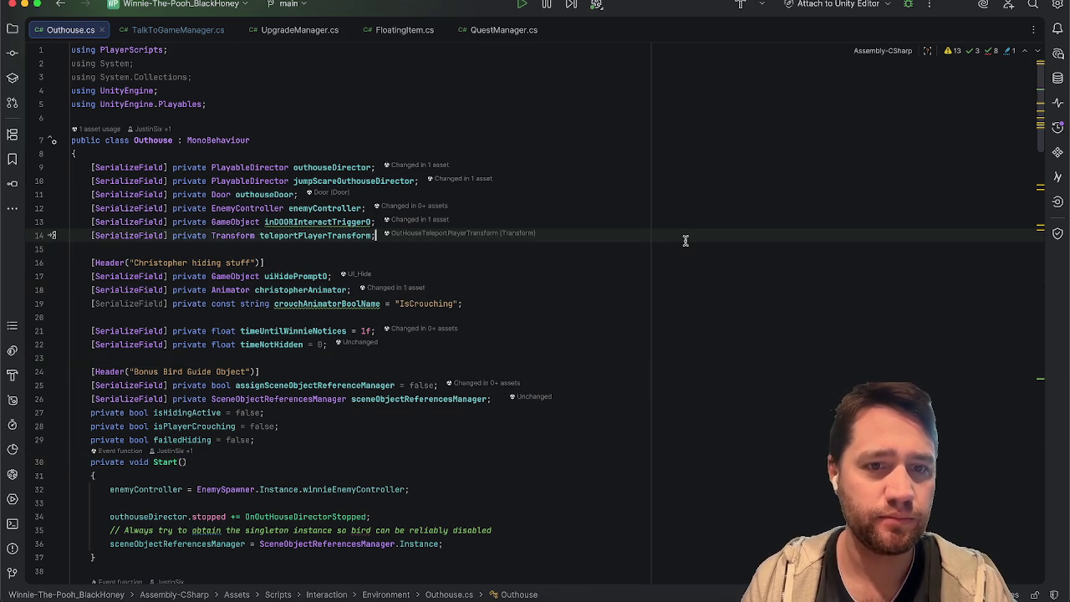
double_click(278, 275)
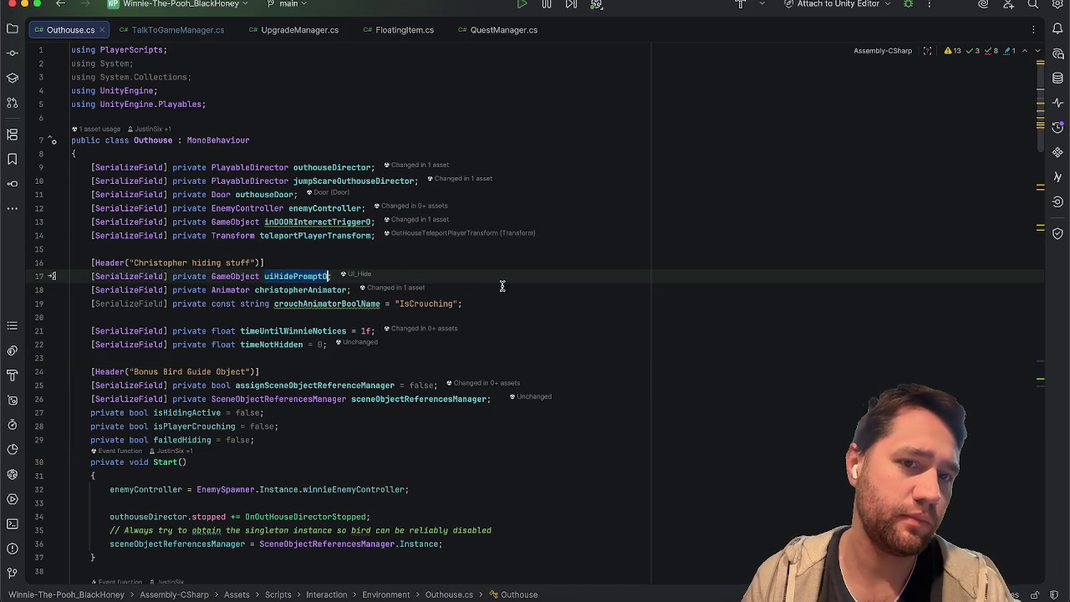
Start a serialized field below uiHidePromptO and add 'using UnityEngine.UI;' to the imports
key("Return")
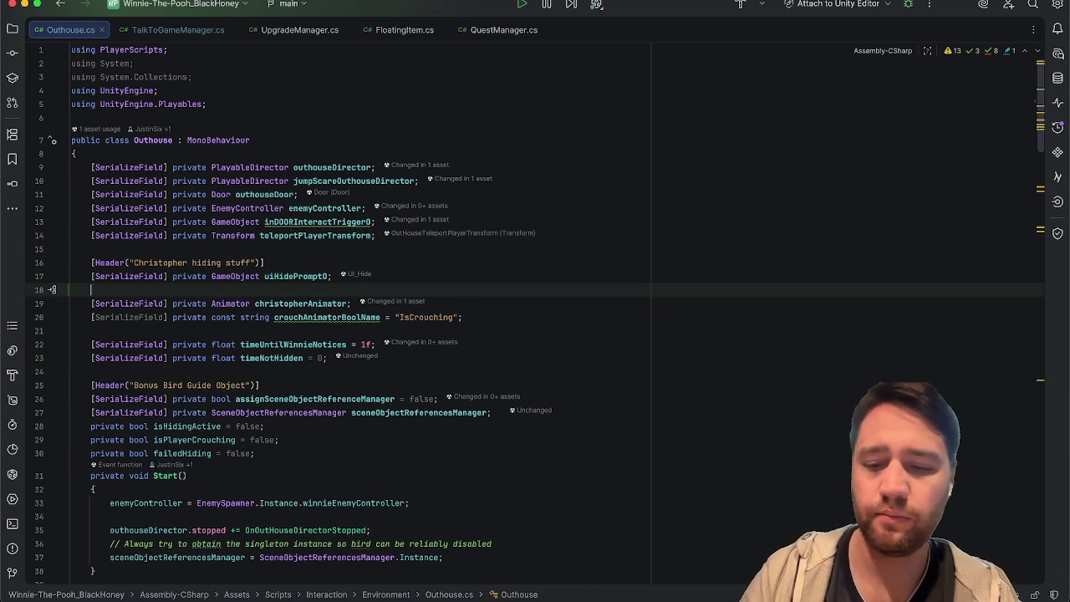
type("[SerializeField] private GameObject christopherO;")
key("BackSpace")
key("BackSpace")
key("BackSpace")
left_click(616, 106)
key("Return")
type("using UnityE")
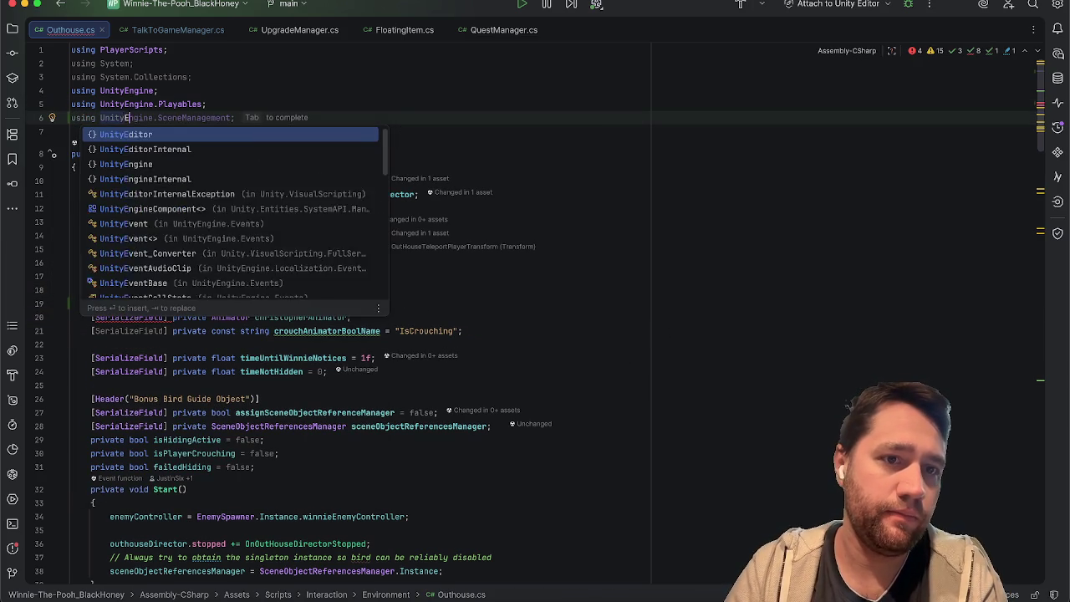
type("ngine.UI")
key("Escape")
type(";")
Turn the unfinished field into '[SerializeField] private Slider hidingSlider;'
left_click(452, 293)
left_click(446, 304)
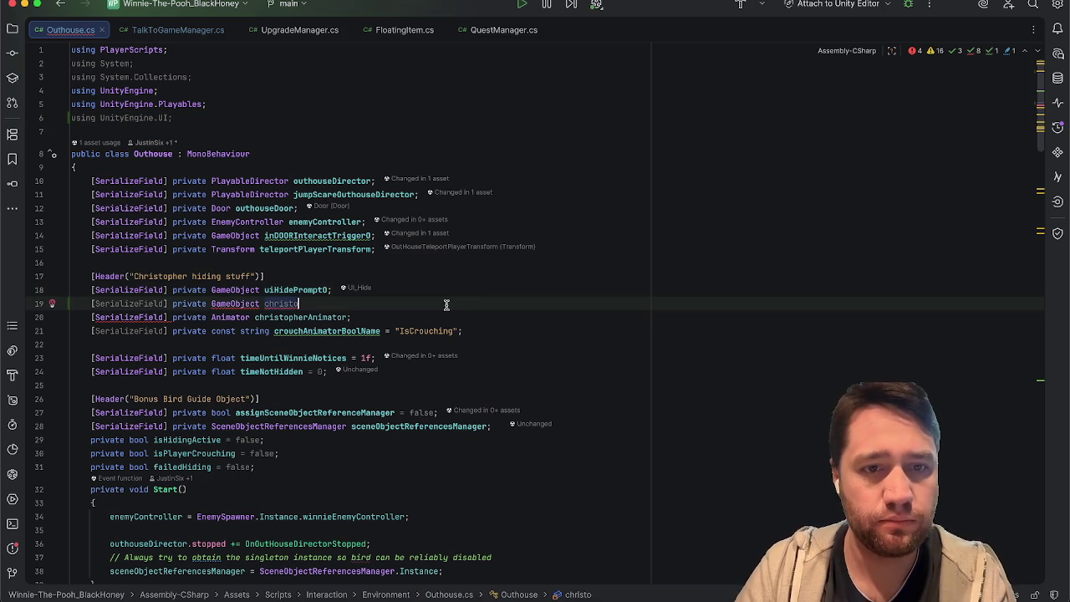
key("BackSpace")
key("BackSpace")
key("BackSpace")
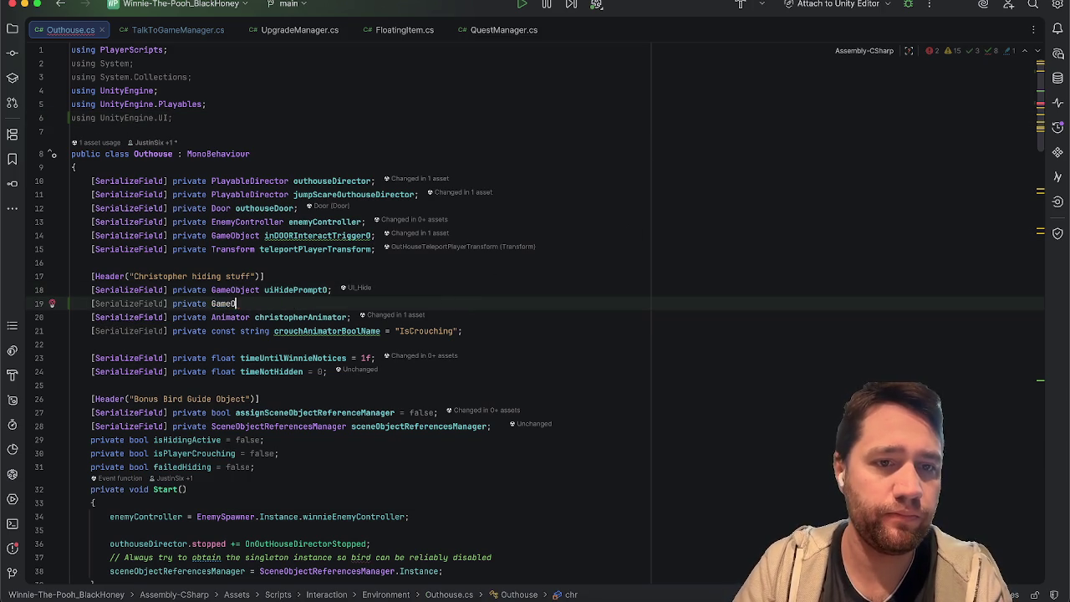
key("BackSpace")
type("Slider ")
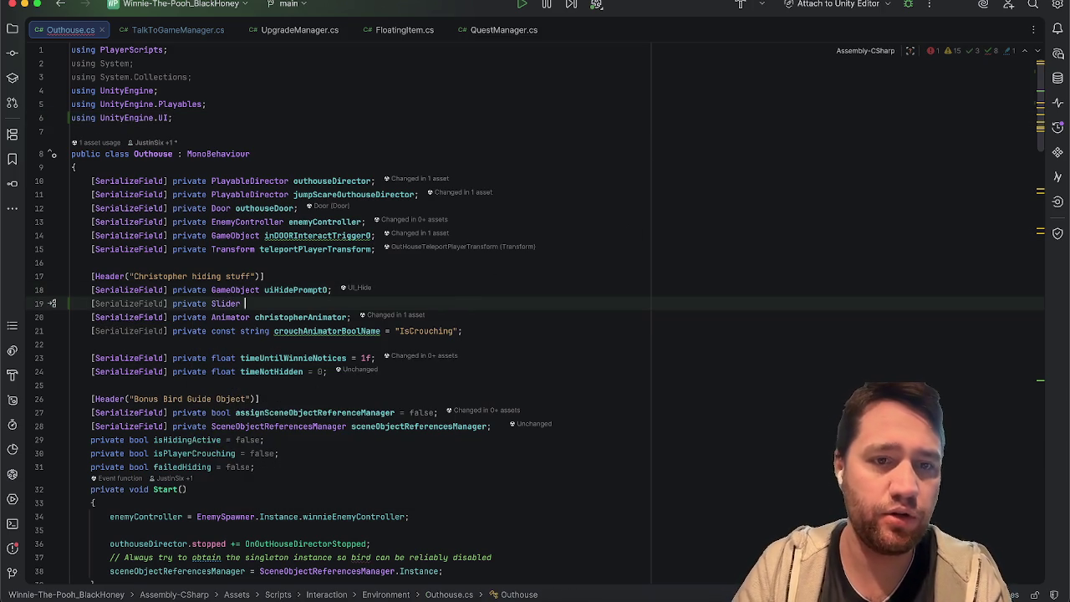
type("hiding")
key("Tab")
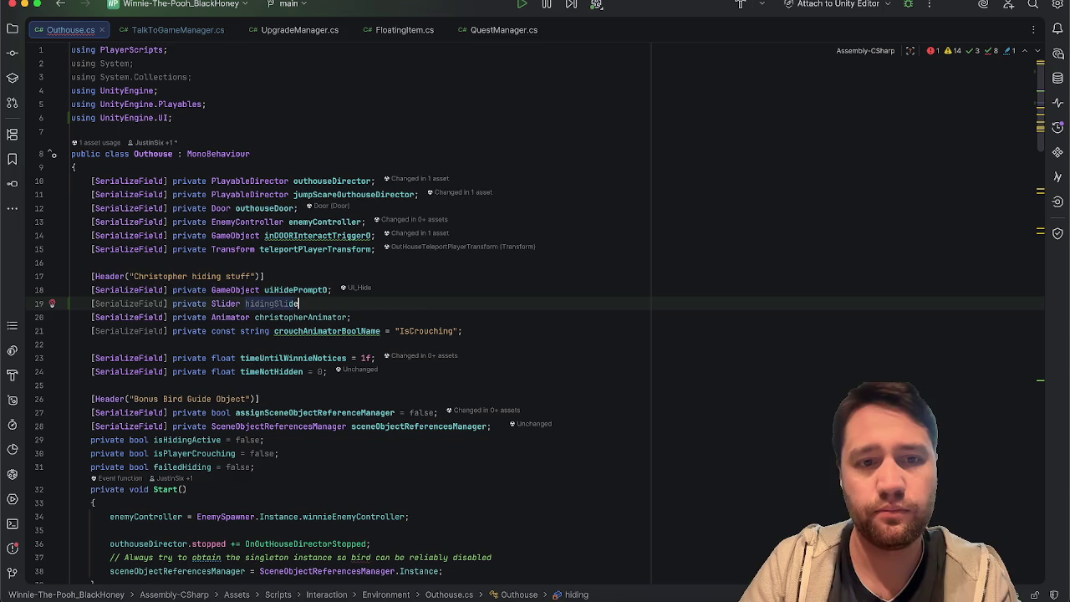
left_click(735, 345)
Back in Unity, expand Outhouse (Script) to see the empty hidingSlider field
left_click(685, 585)
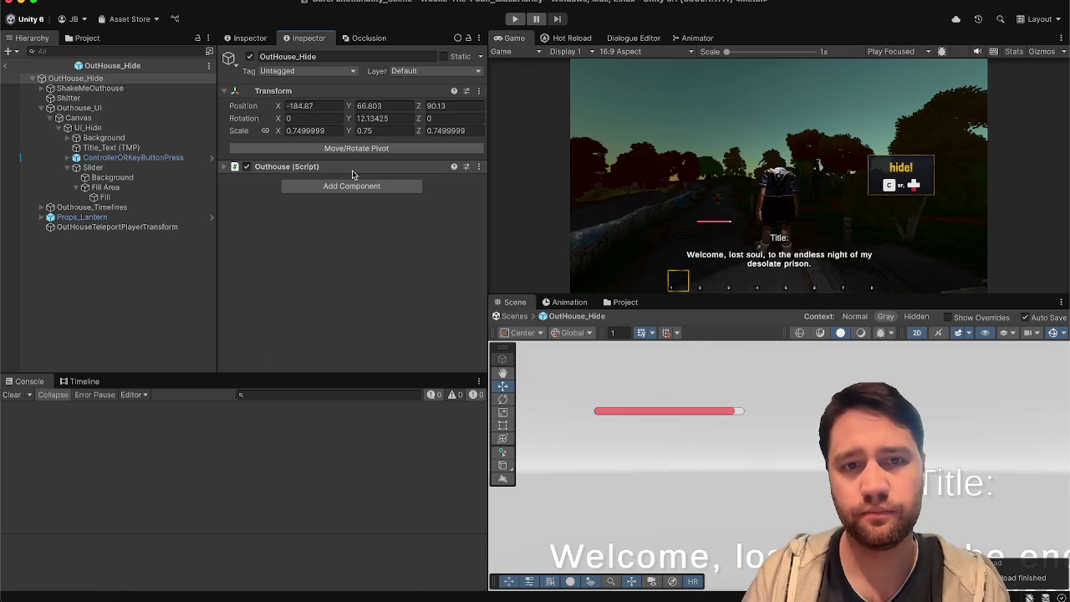
left_click(259, 167)
scroll(304, 248, "down", 3)
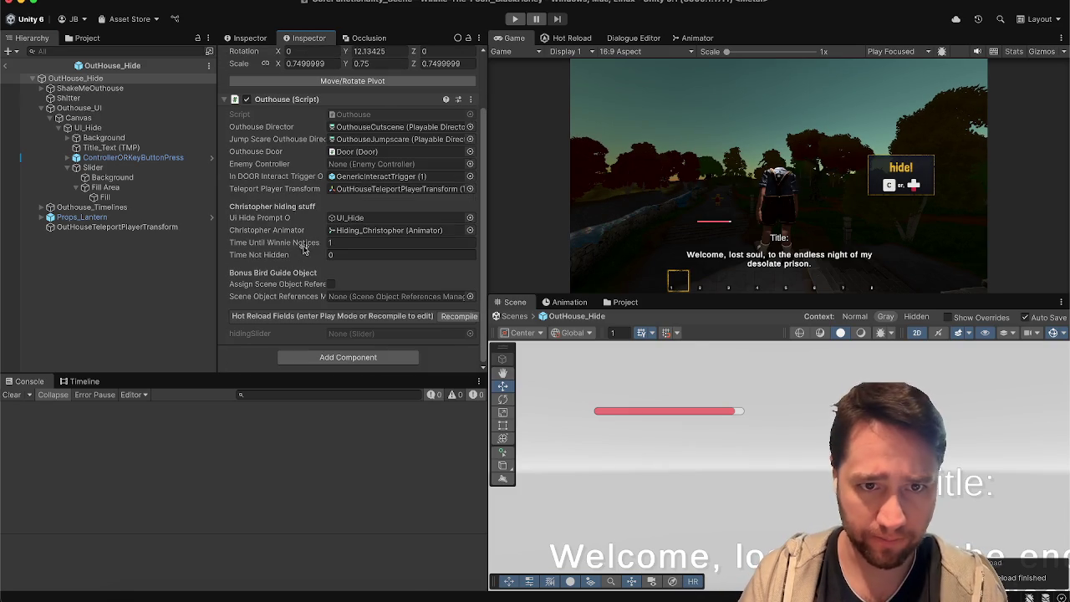
Run the game briefly, bring up the pause menu, and stop Play mode
key("super+p")
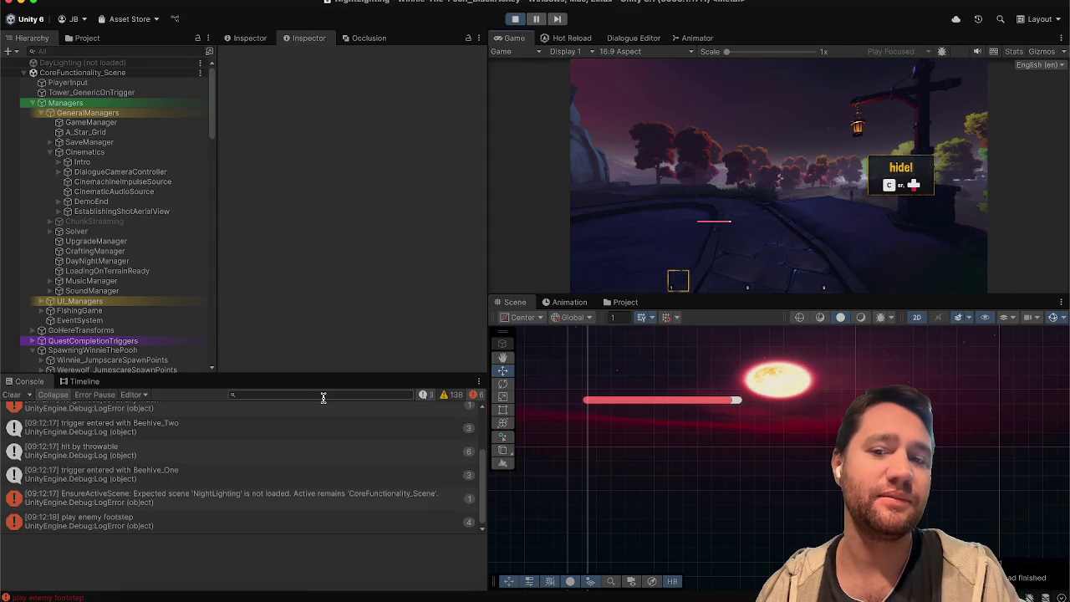
key("Escape")
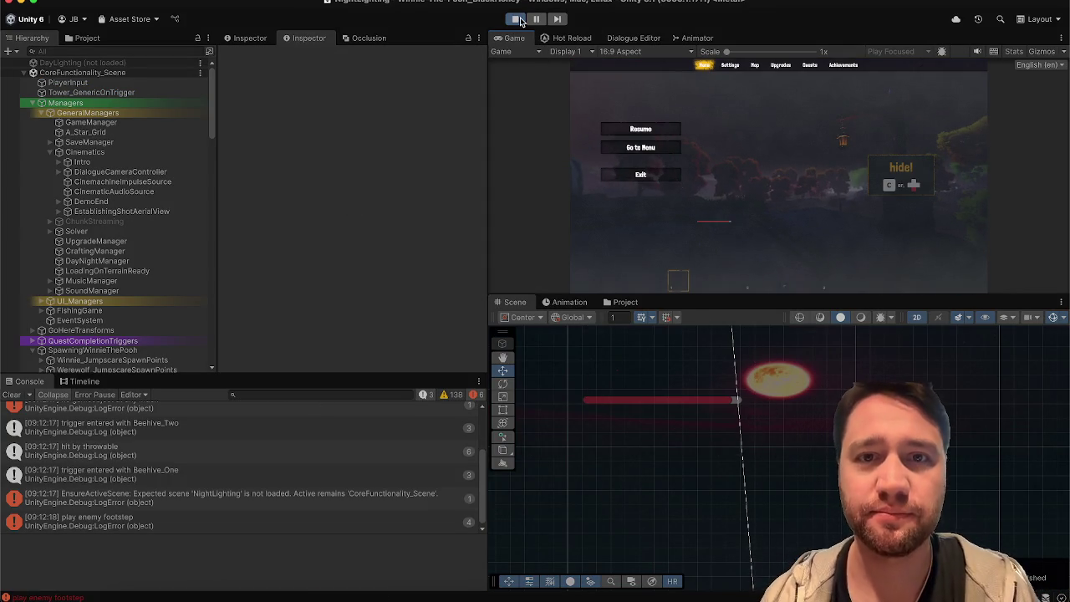
key("super+p")
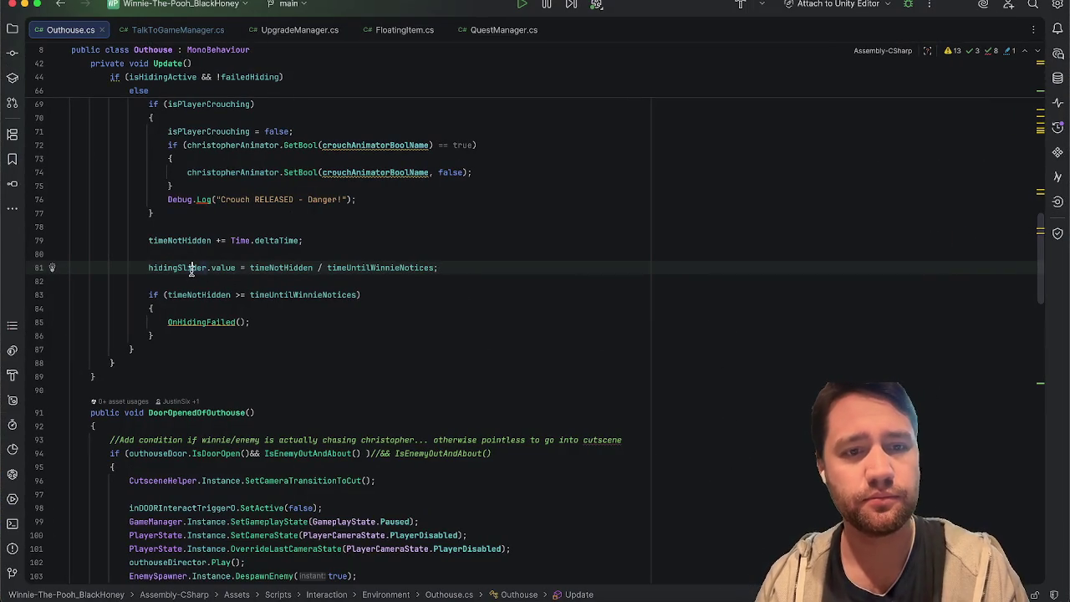
Review timeNotHidden's uses and uncomment the hiding-time recovery line 64
scroll(248, 291, "up", 5)
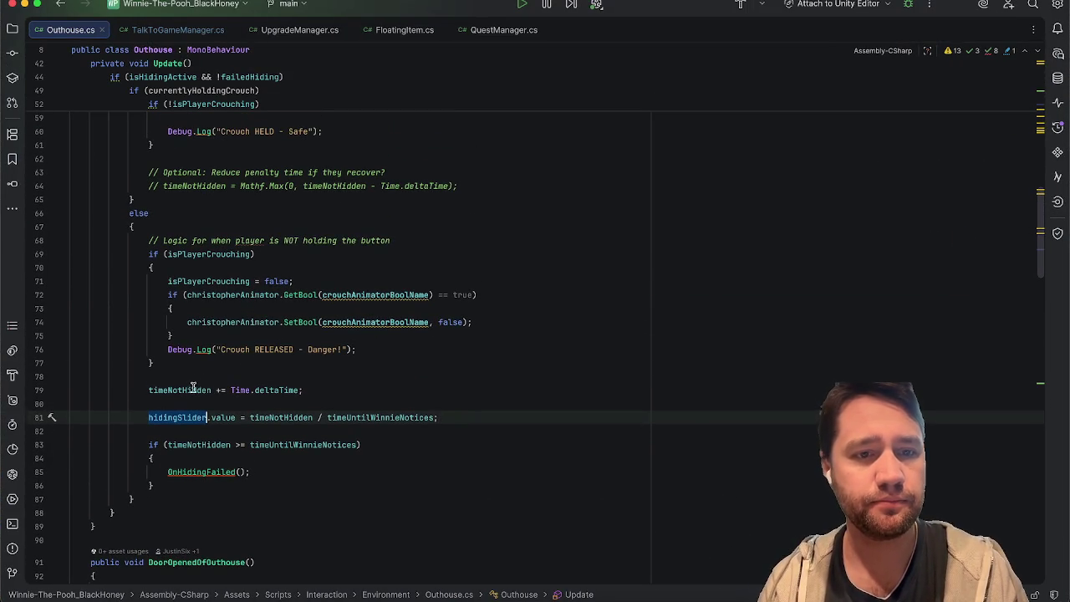
double_click(190, 390)
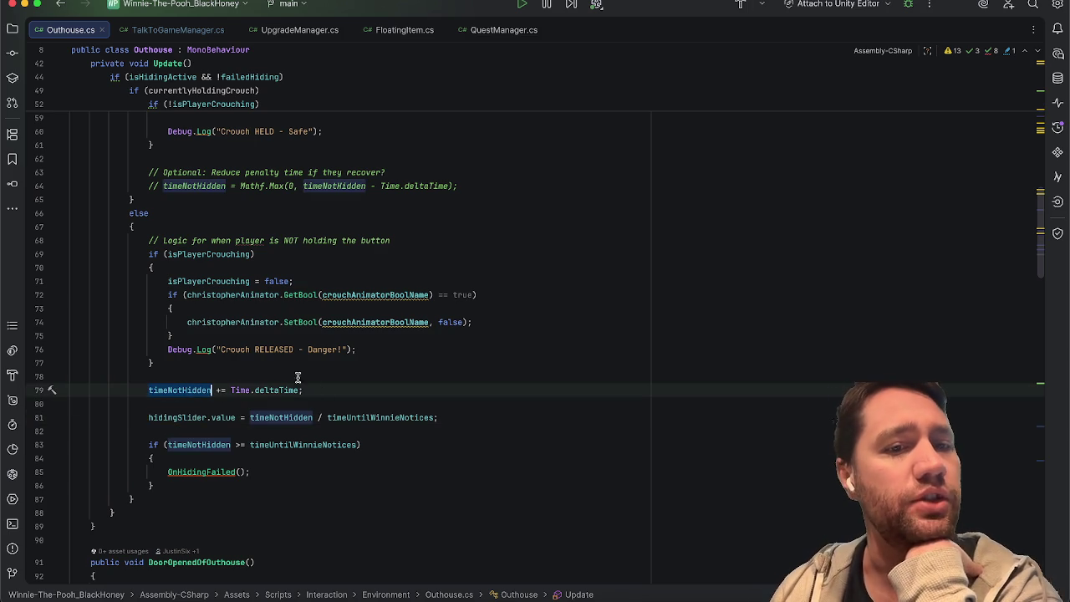
scroll(194, 254, "up", 6)
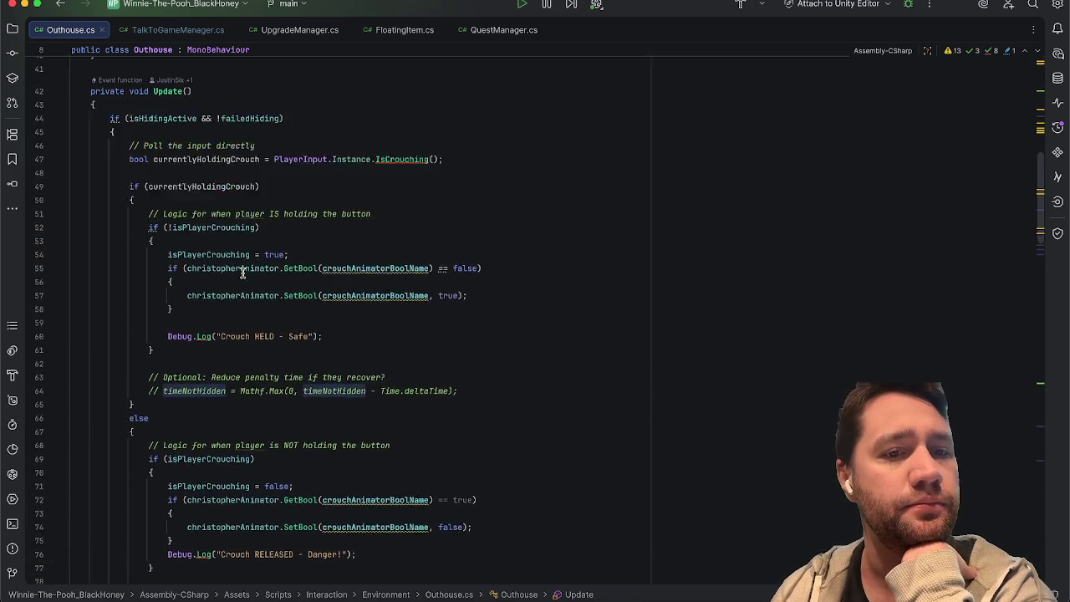
scroll(242, 273, "down", 5)
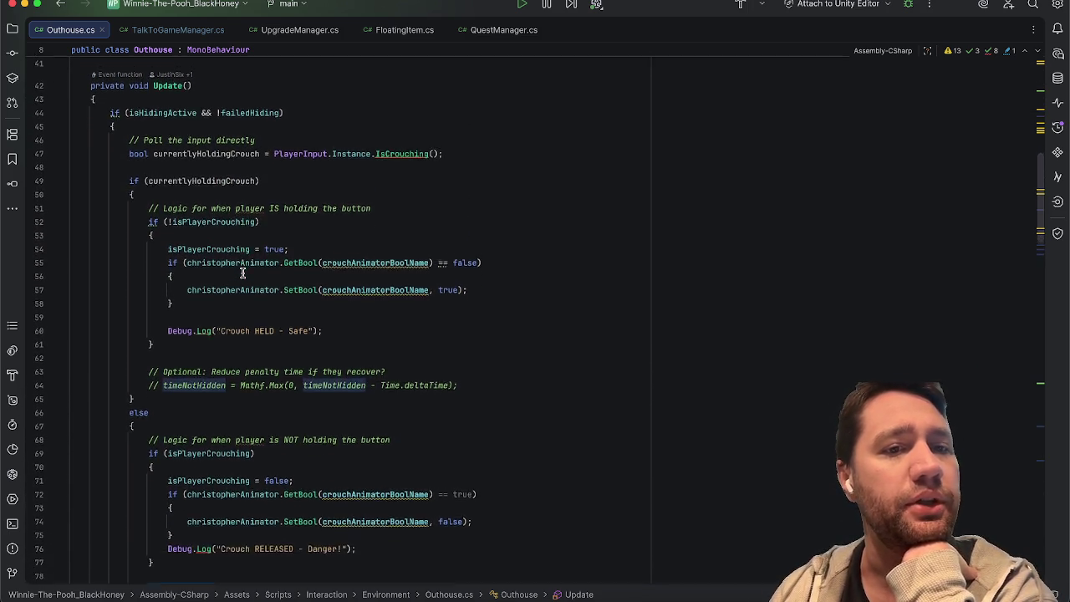
scroll(243, 273, "up", 6)
scroll(242, 273, "down", 8)
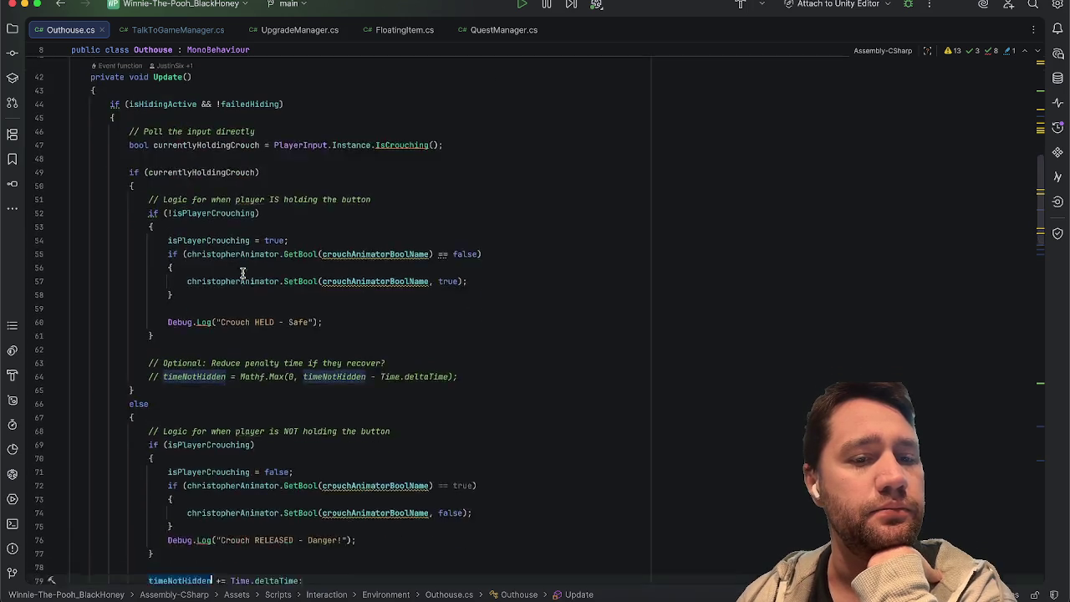
scroll(242, 273, "up", 1)
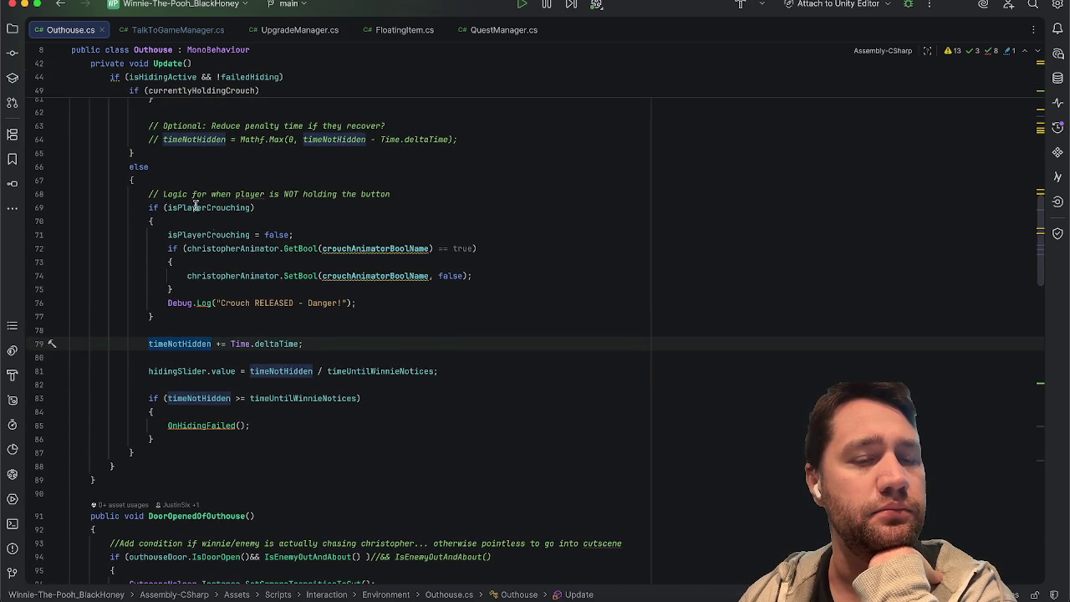
left_click(165, 141)
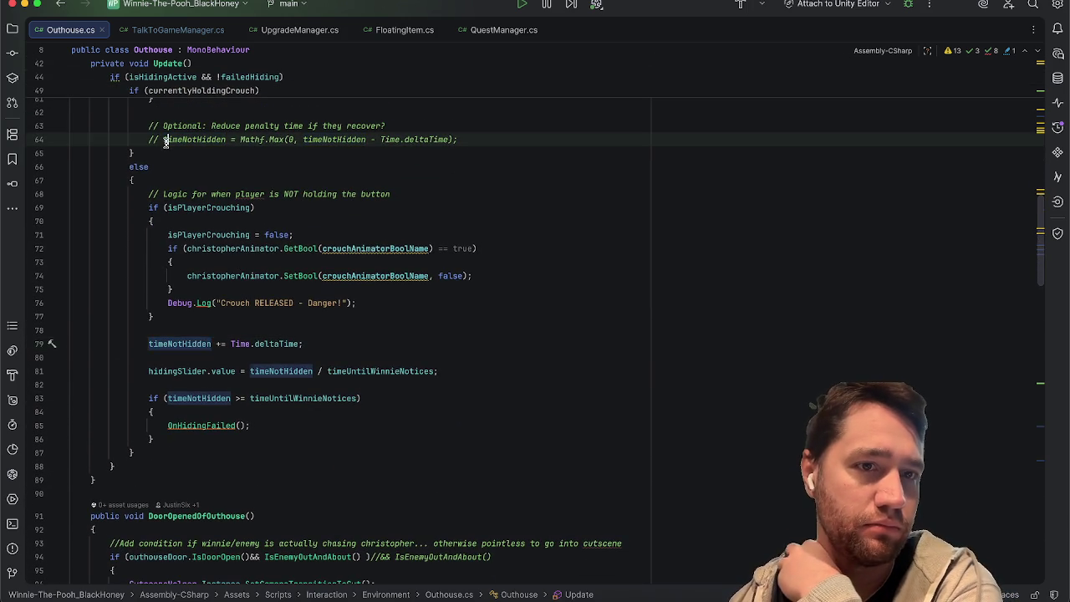
key("BackSpace")
key("BackSpace")
key("BackSpace")
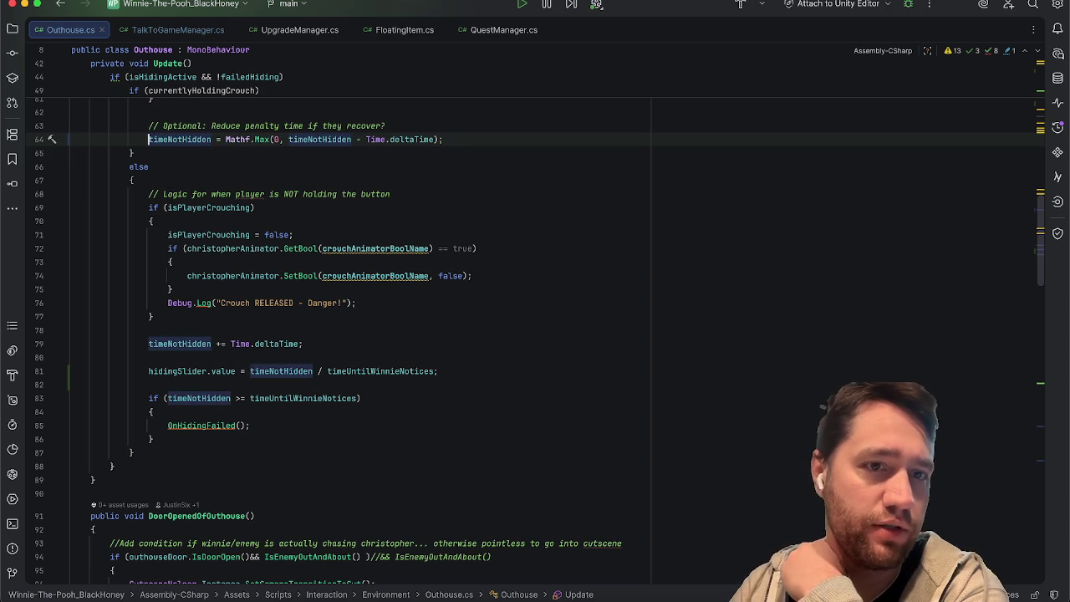
Copy the hidingSlider.value update line below line 64, then minimize Rider
left_click_drag(450, 373, 185, 374)
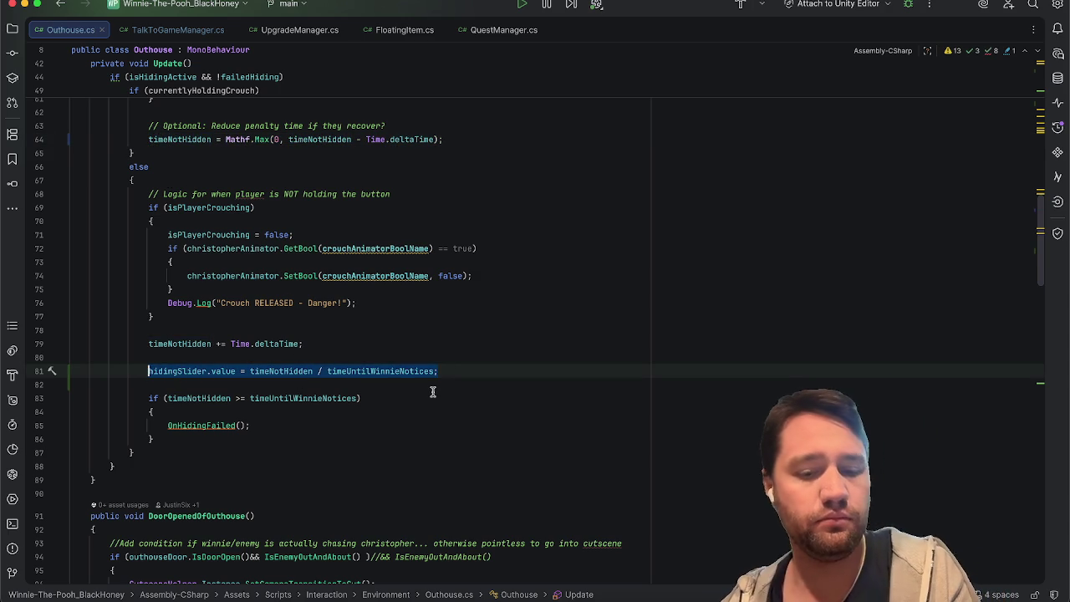
key("ctrl+c")
left_click(512, 154)
left_click(509, 139)
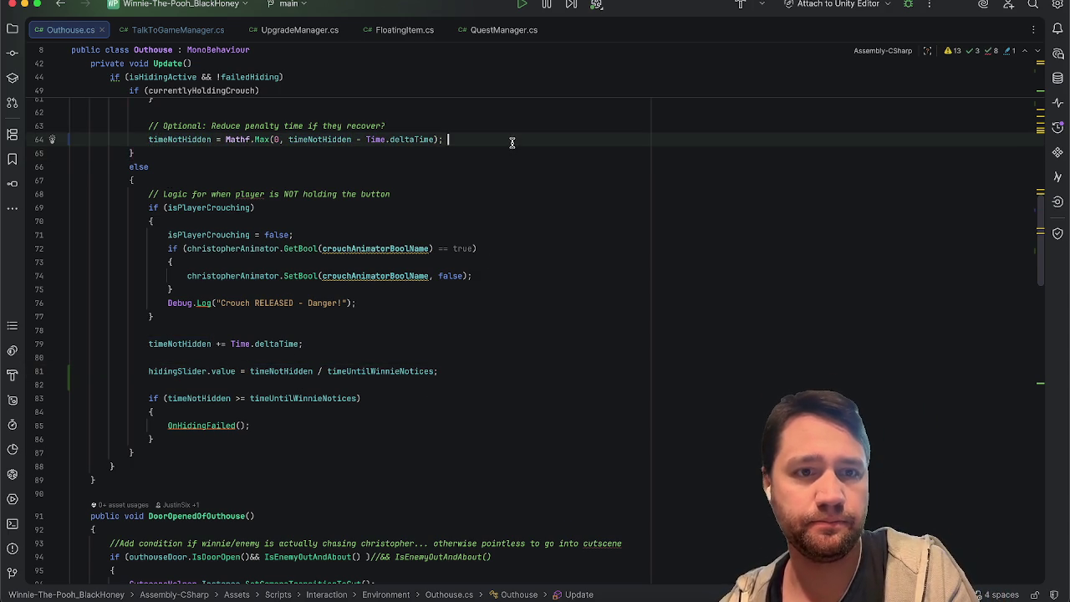
key("Return")
key("ctrl+v")
left_click(565, 210)
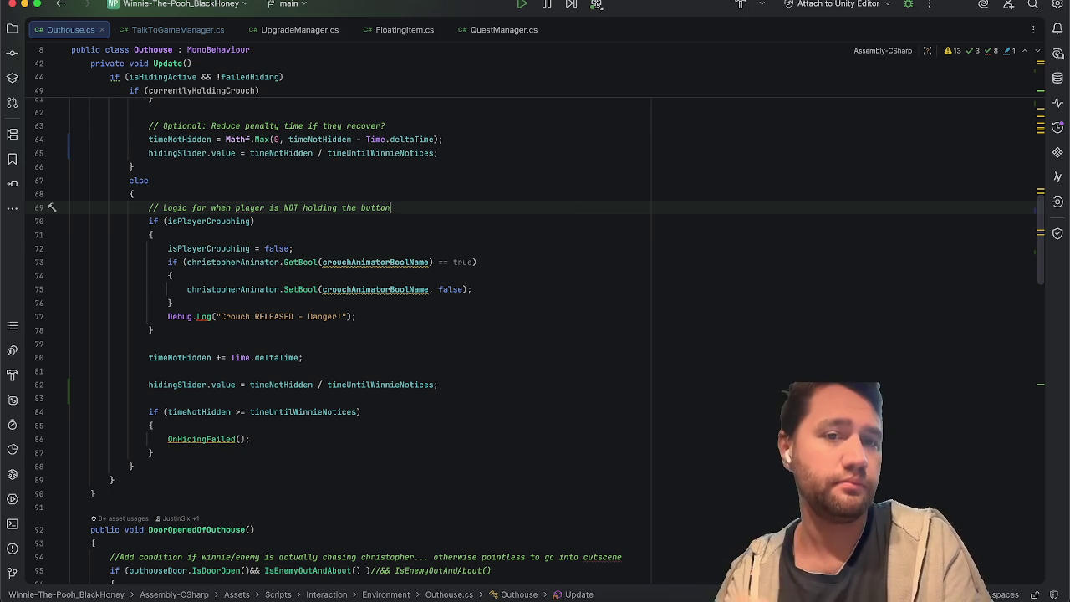
left_click(519, 235)
scroll(519, 236, "up", 2)
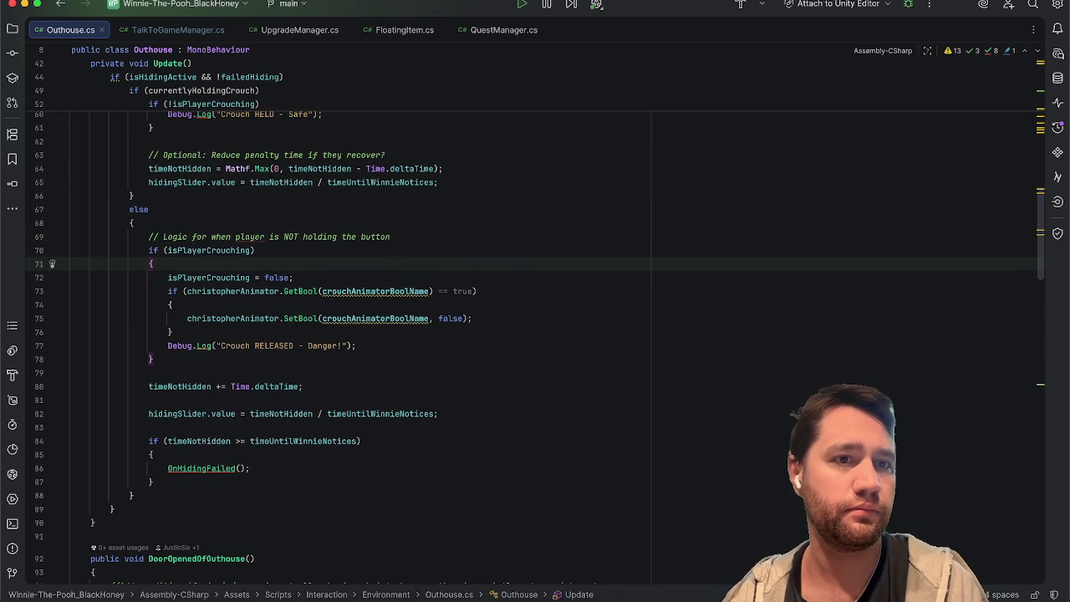
left_click(25, 5)
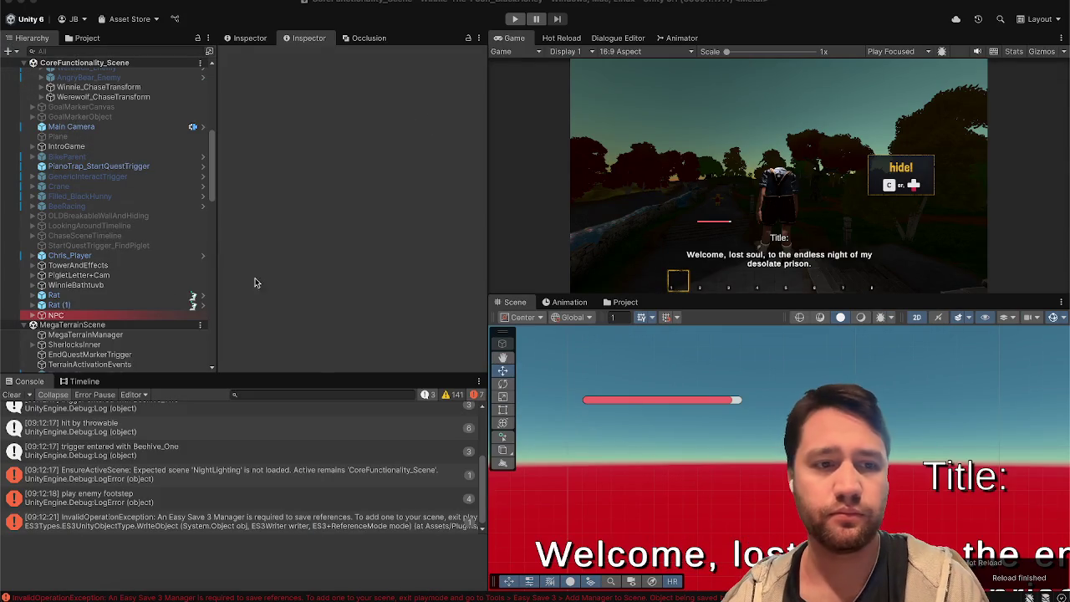
Open the OutHouse_Hide prefab and toggle UI_Hide's active checkbox off and on
scroll(174, 273, "down", 15)
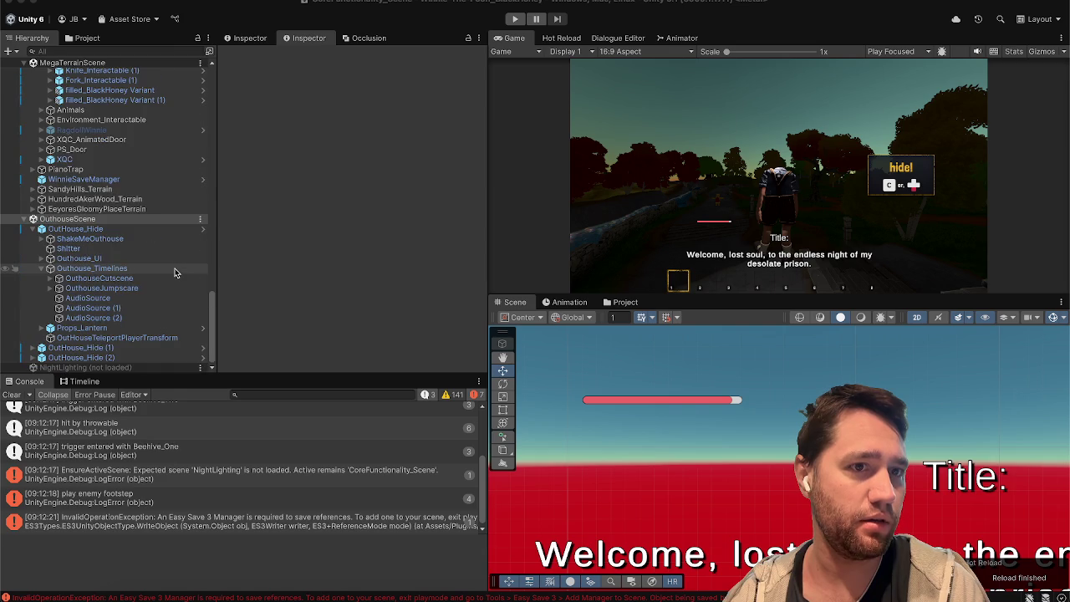
left_click(79, 228)
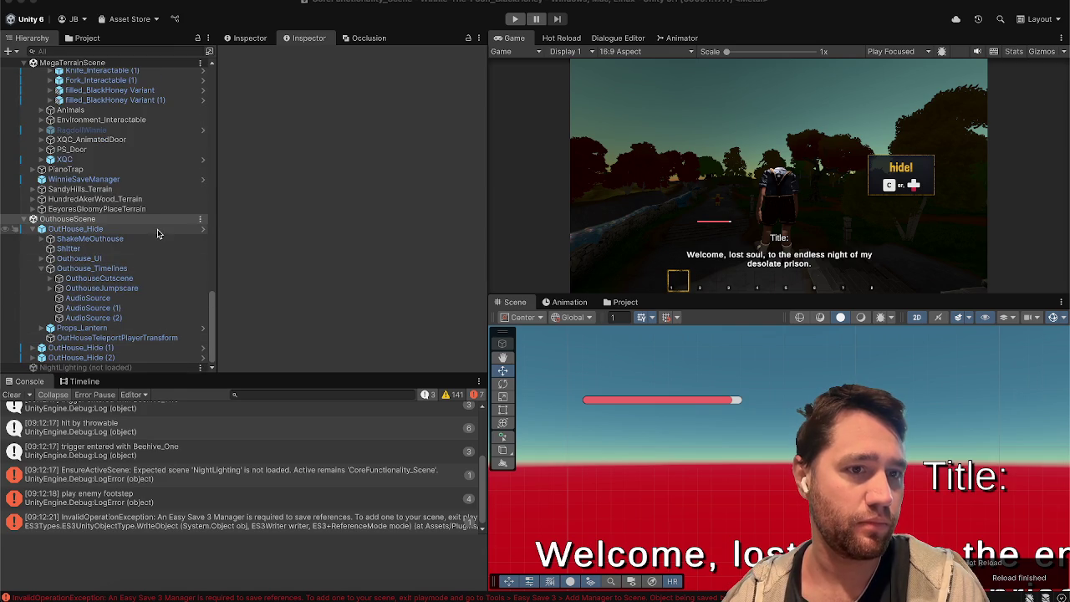
left_click(445, 102)
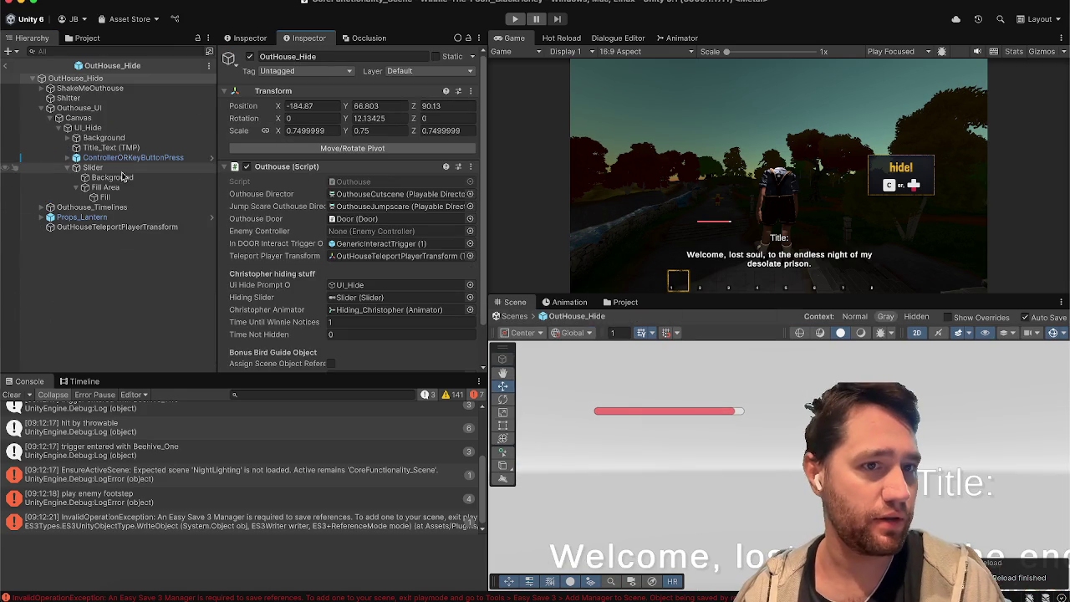
left_click(138, 128)
left_click(250, 56)
left_click(249, 56)
left_click(250, 56)
Check the root's Outhouse UI hide prompt reference, then activate UI_Hide
left_click(164, 79)
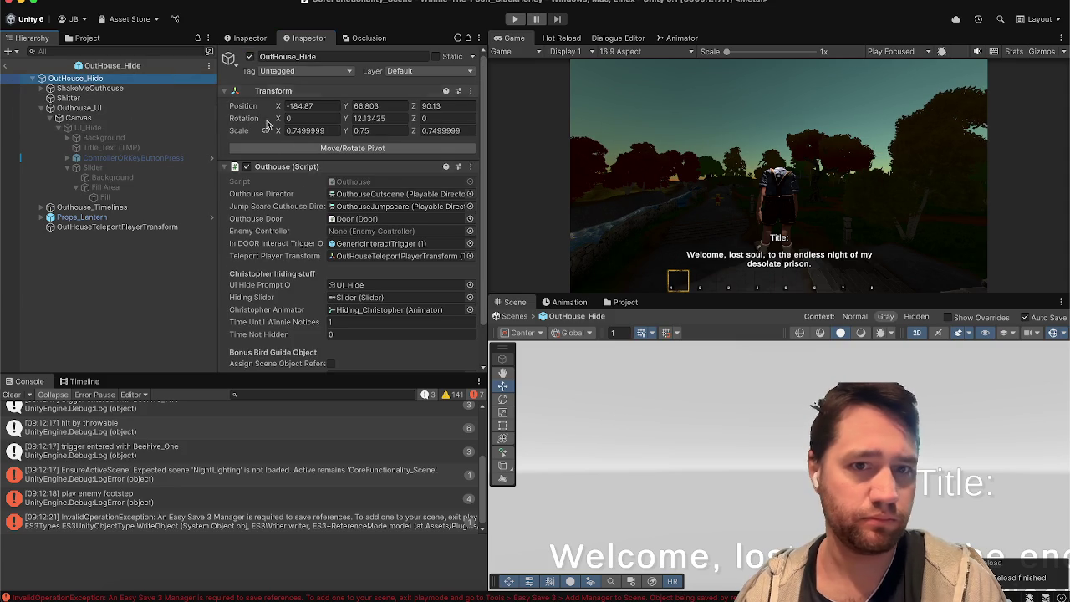
scroll(307, 210, "down", 2)
left_click(351, 263)
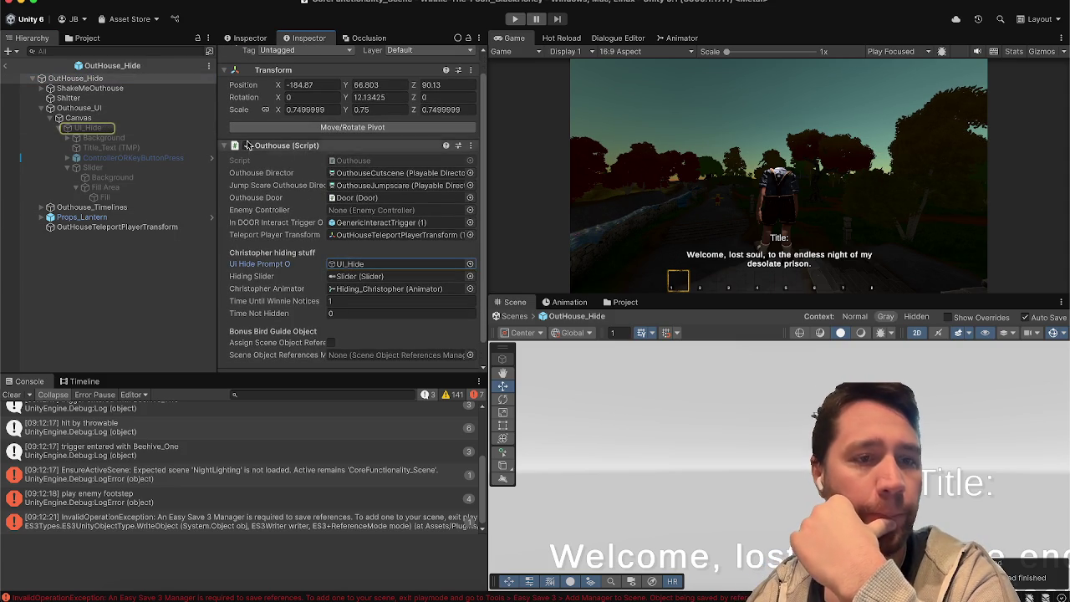
left_click(135, 129)
left_click(249, 56)
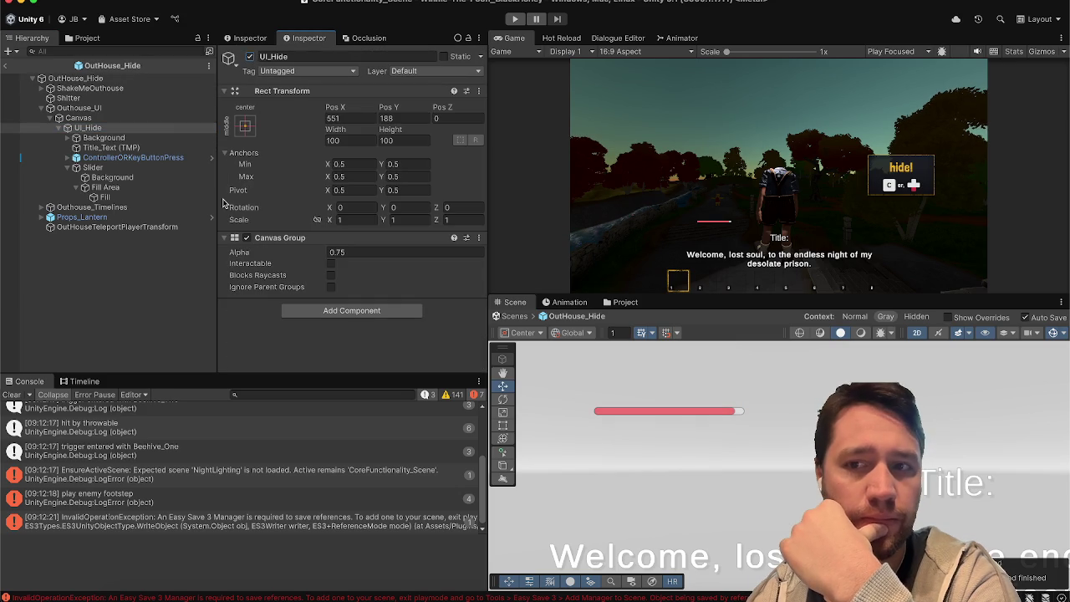
Scale the Slider up to 5 and drag it down near the bottom hotbar
left_click(136, 168)
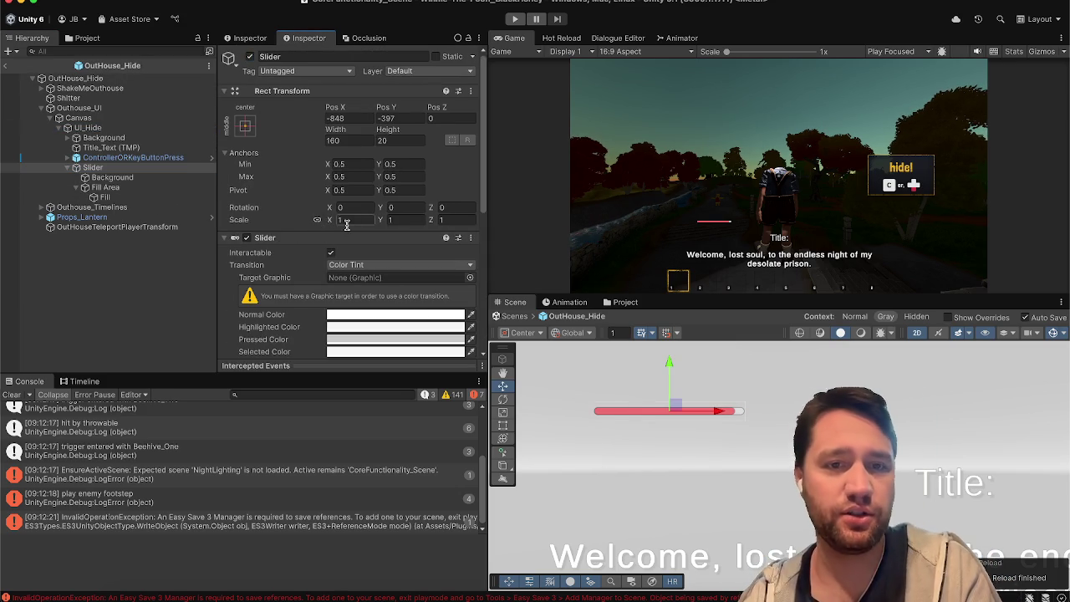
type("10")
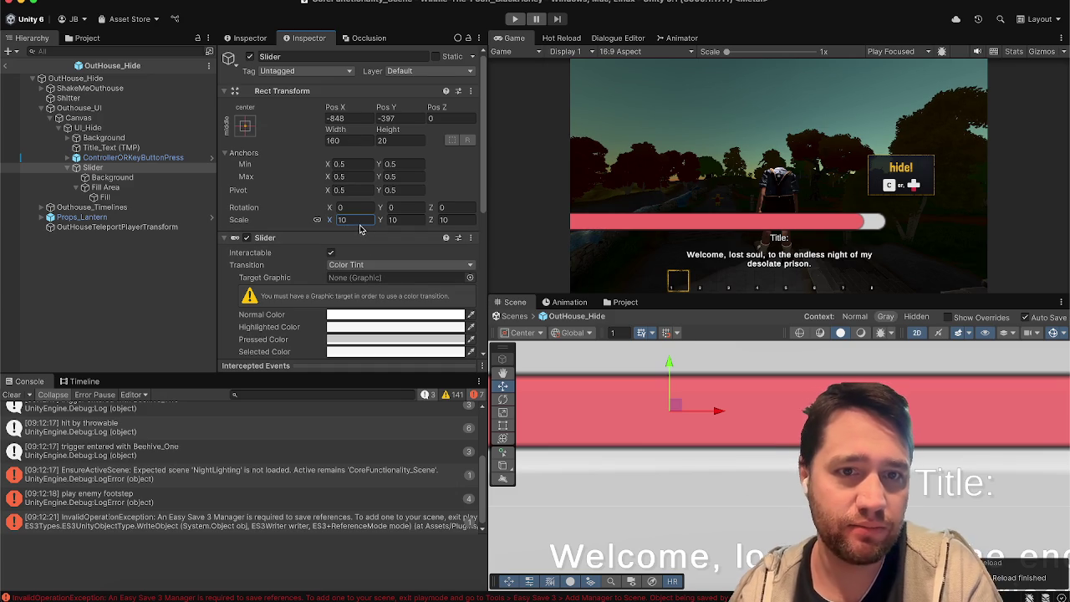
type("5")
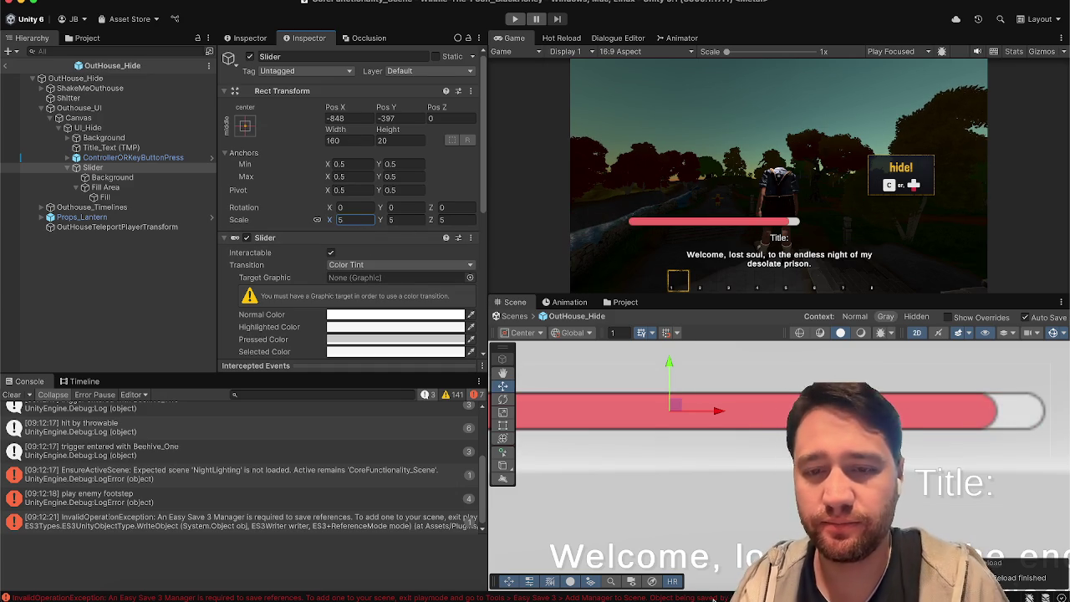
scroll(651, 423, "down", 10)
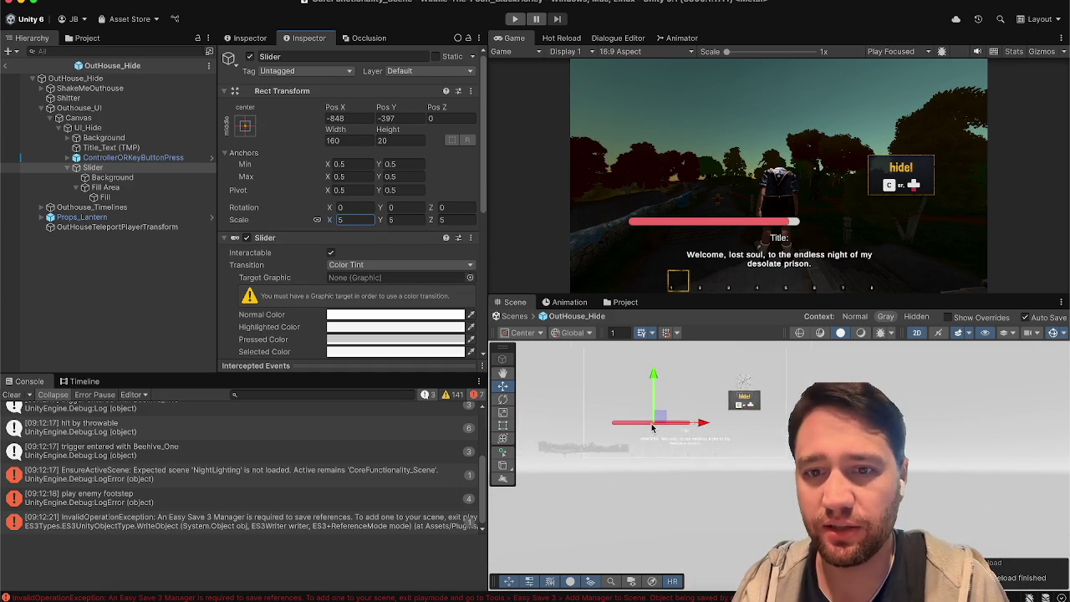
mouse_move(653, 428)
left_mouse_down()
mouse_move(681, 336)
mouse_move(677, 363)
left_mouse_up()
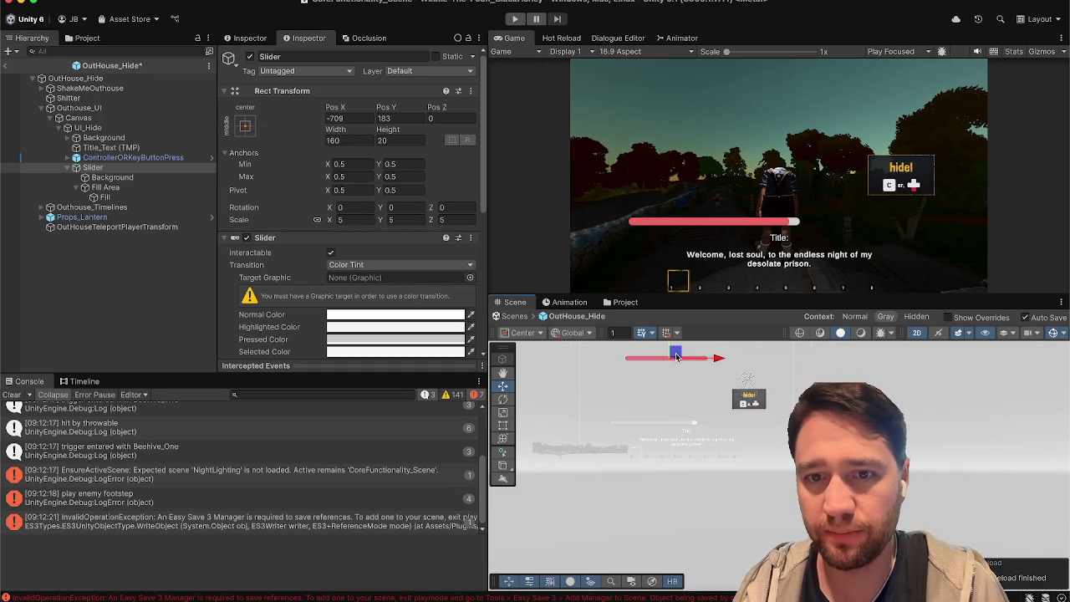
scroll(677, 404, "down", 2)
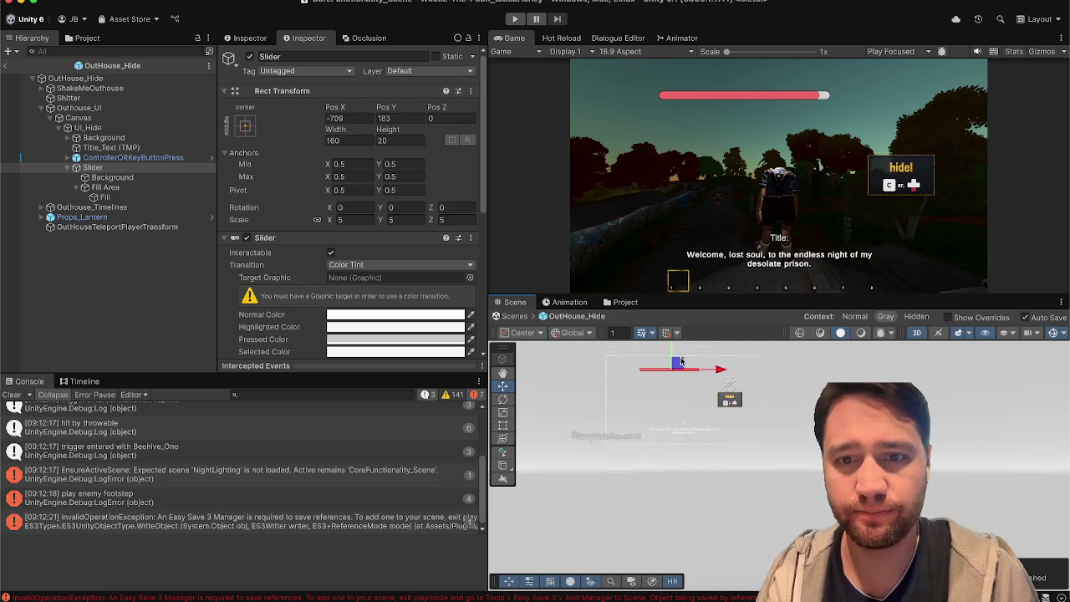
mouse_move(677, 363)
left_mouse_down()
mouse_move(677, 444)
mouse_move(692, 432)
left_mouse_up()
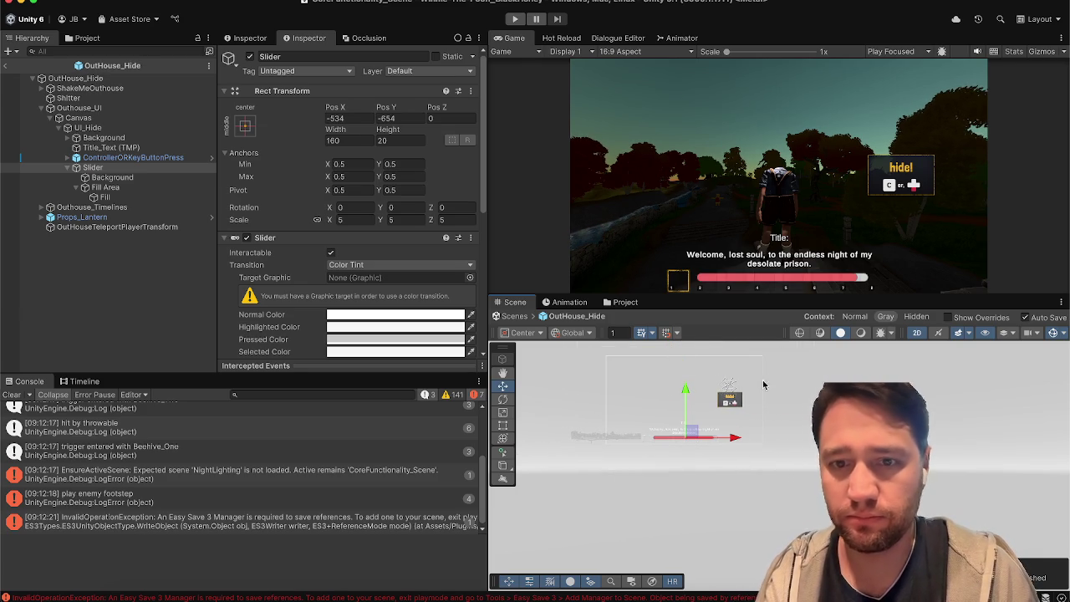
Deactivate UI_Hide in the OutHouse_Hide prefab and exit Prefab Mode
left_click(5, 65)
left_click(445, 102)
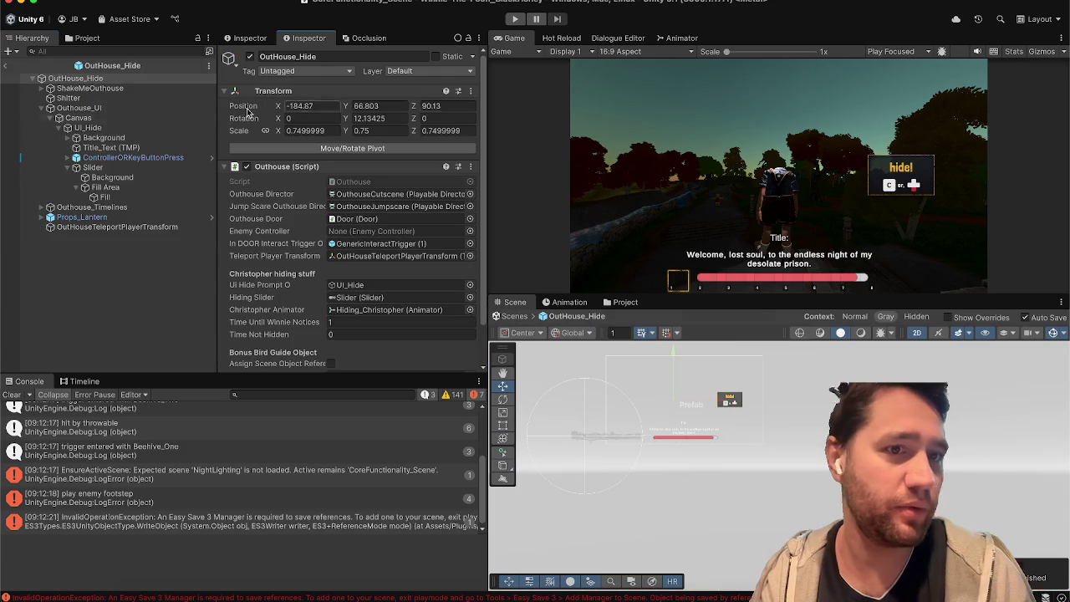
left_click(127, 128)
left_click(249, 57)
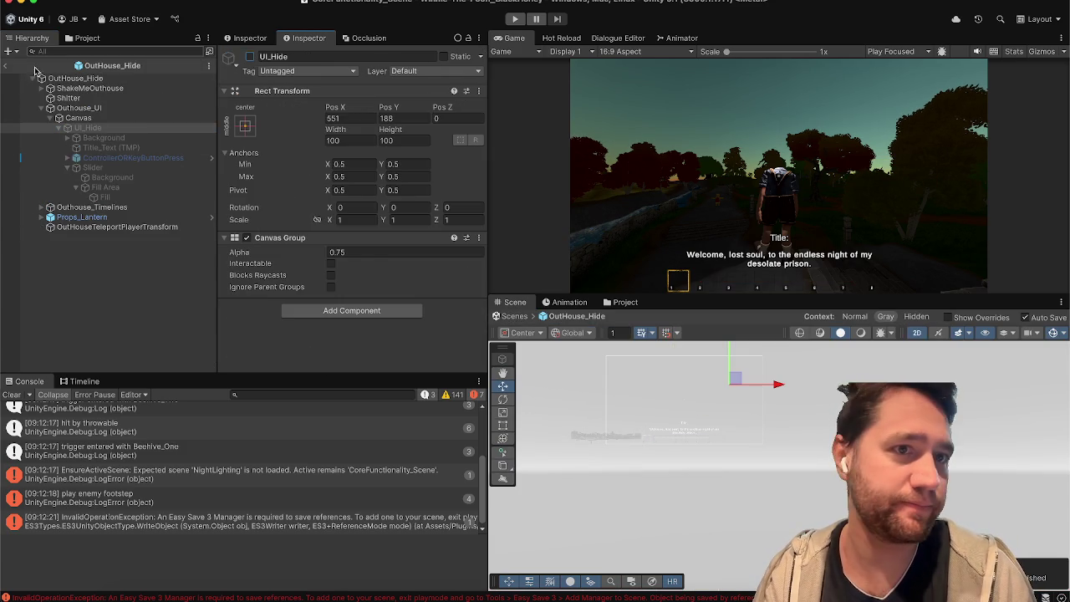
left_click(6, 68)
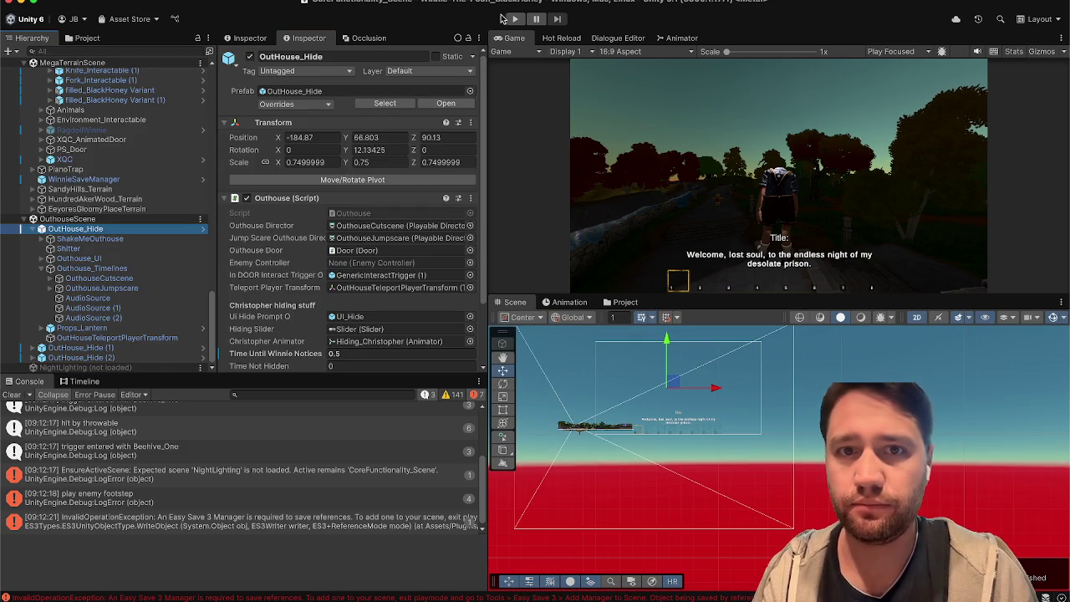
Play the outhouse hiding minigame holding crouch (C), then pause and stop the game
left_click(515, 19)
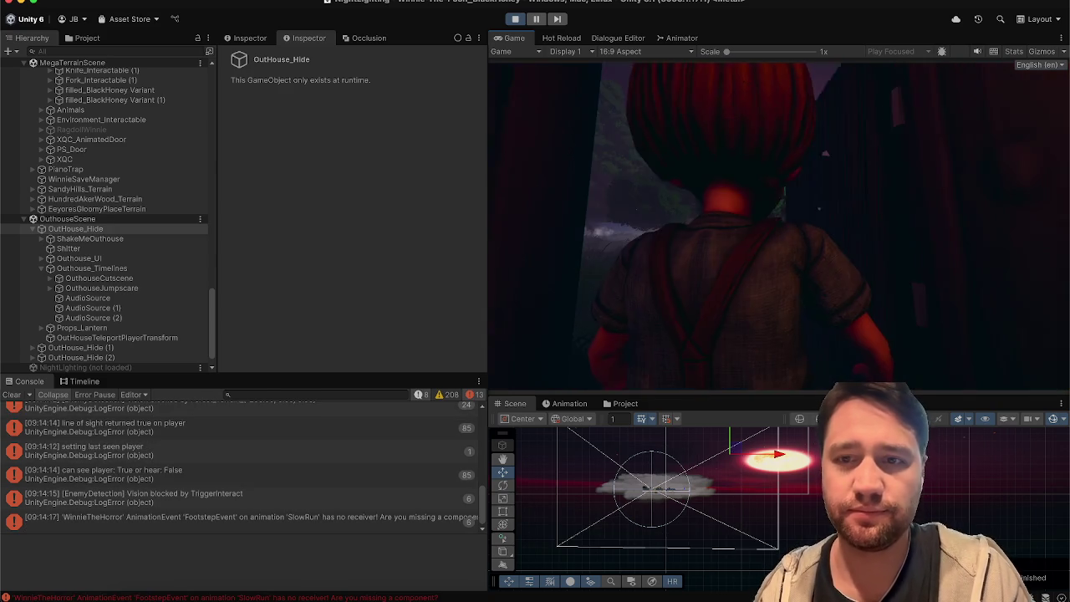
key("c")
key("c")
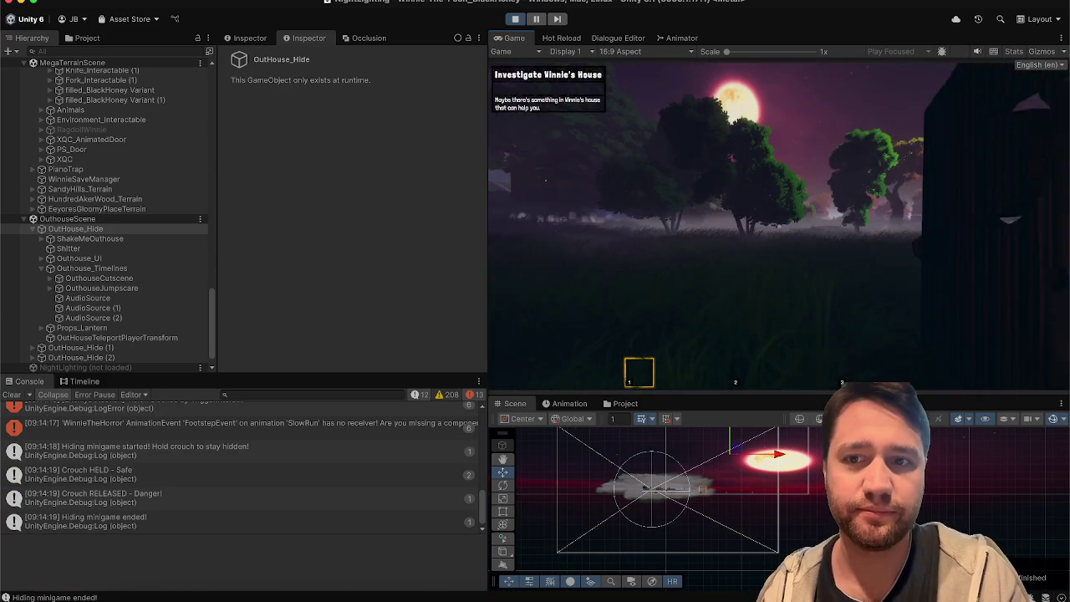
key("3")
key("2")
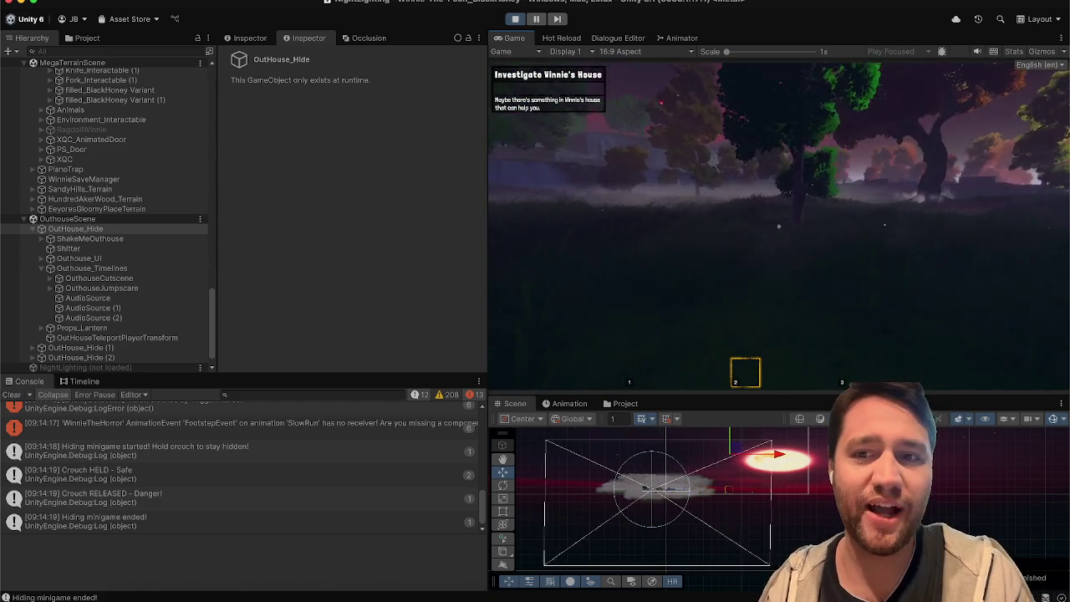
key("Escape")
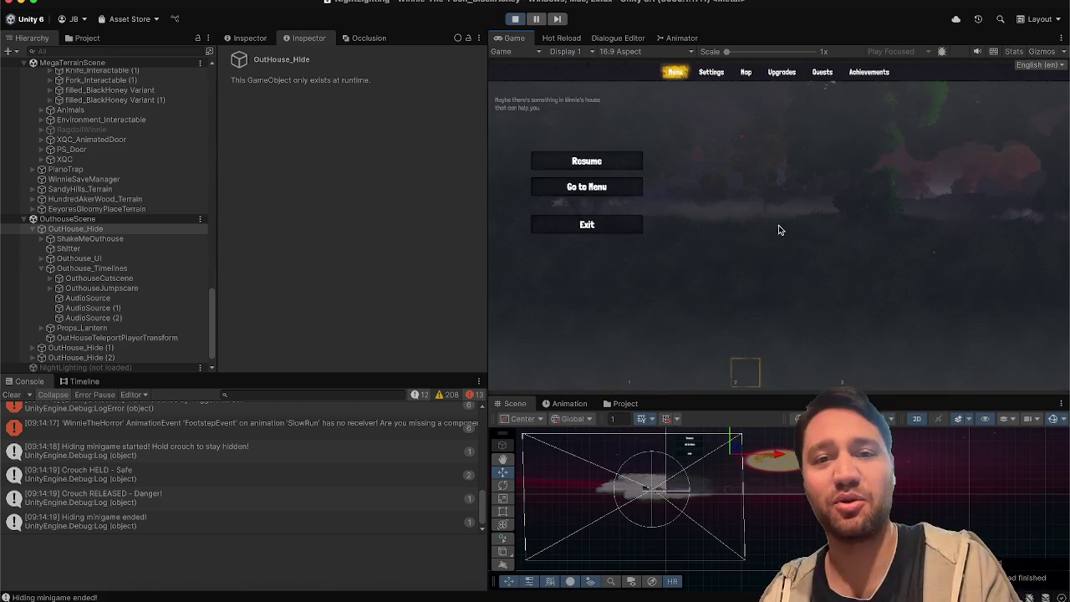
left_click(514, 19)
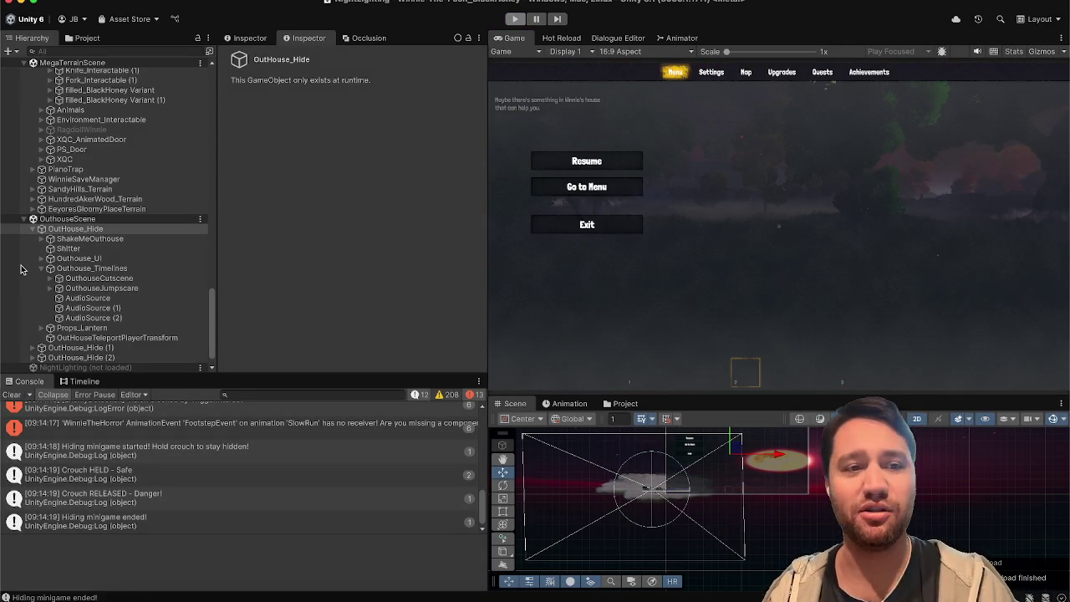
left_click(11, 395)
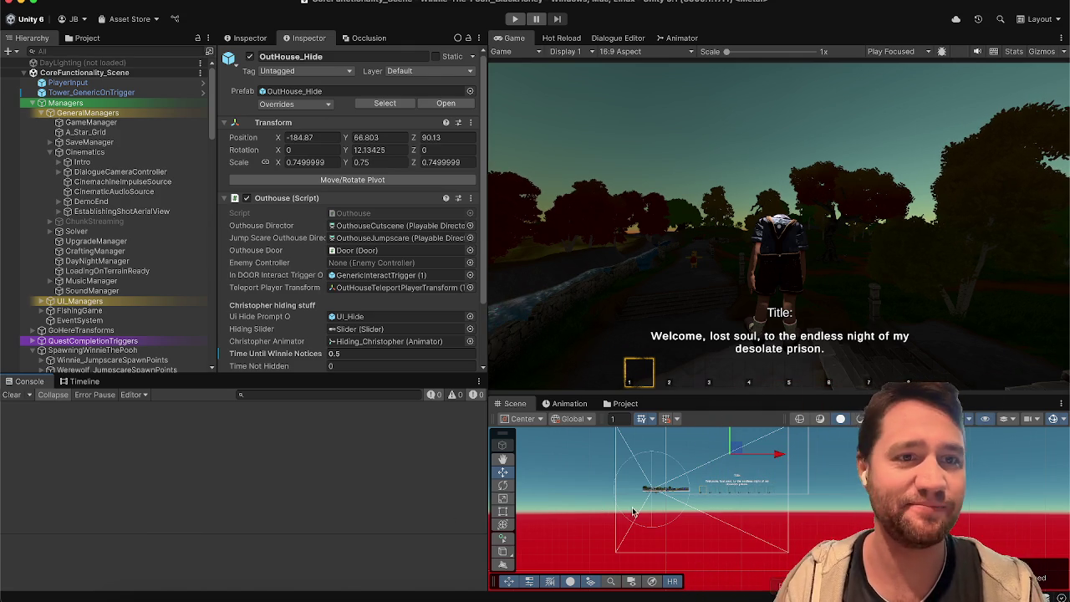
Collapse CoreFunctionality_Scene, MegaTerrainScene and OuthouseScene in the Hierarchy and clear the selection
left_click(24, 73)
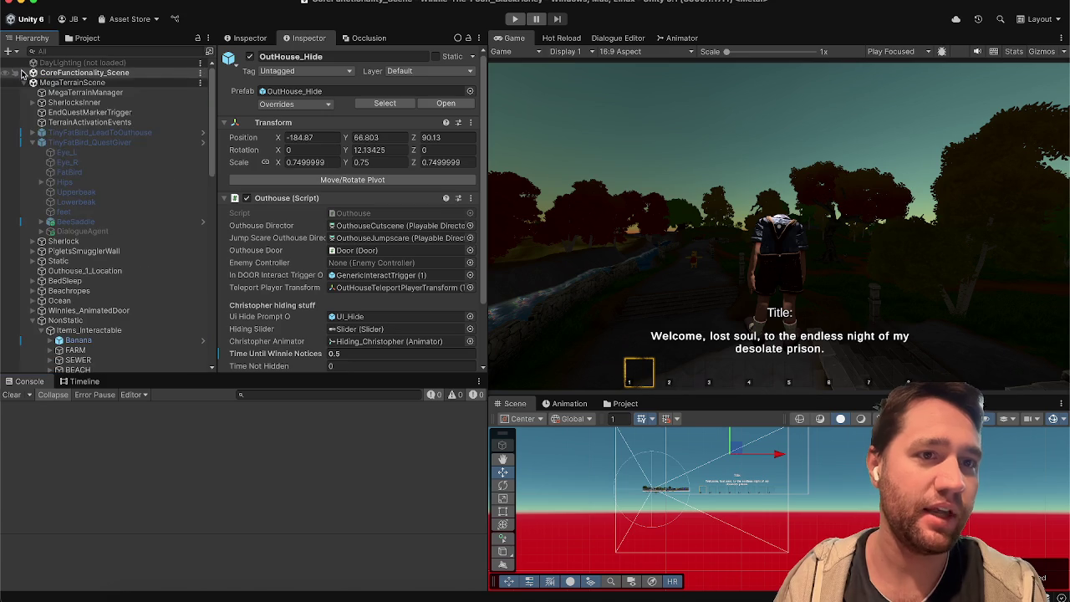
left_click(24, 82)
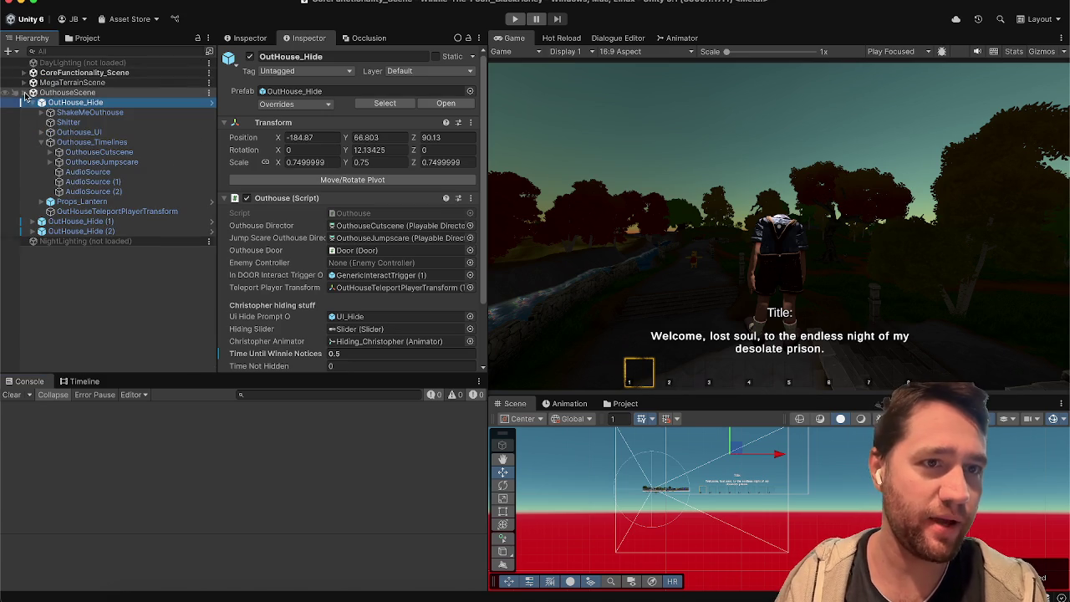
left_click(24, 92)
left_click(44, 134)
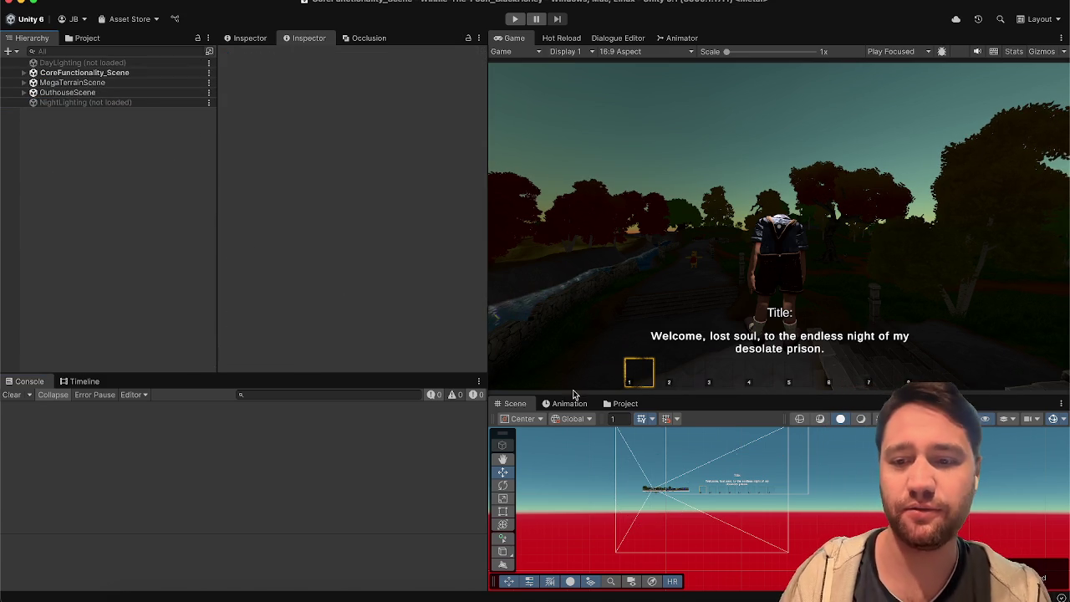
scroll(729, 493, "up", 2)
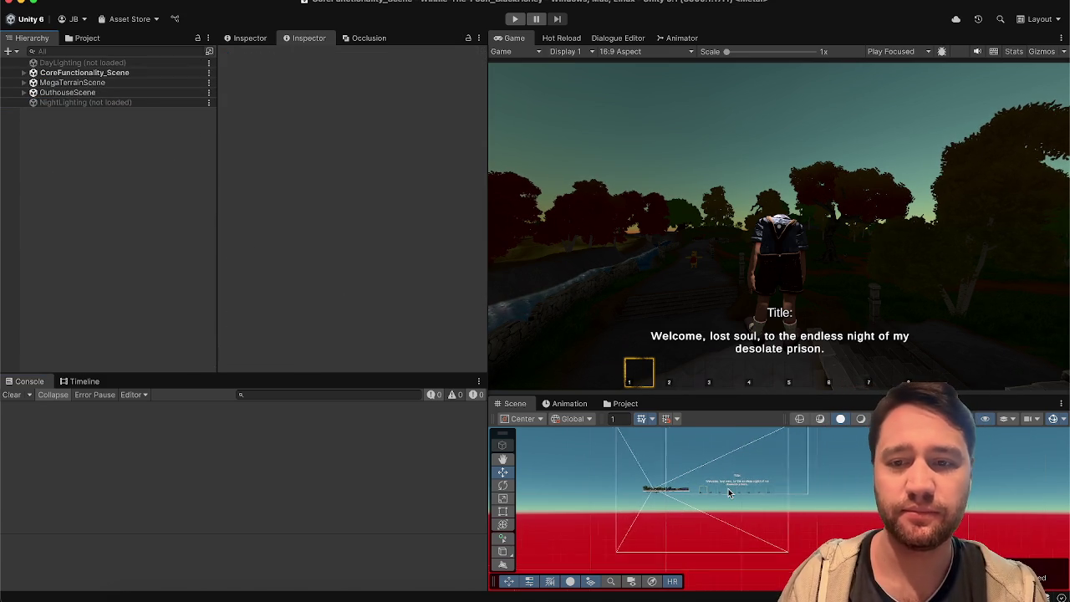
scroll(729, 493, "down", 2)
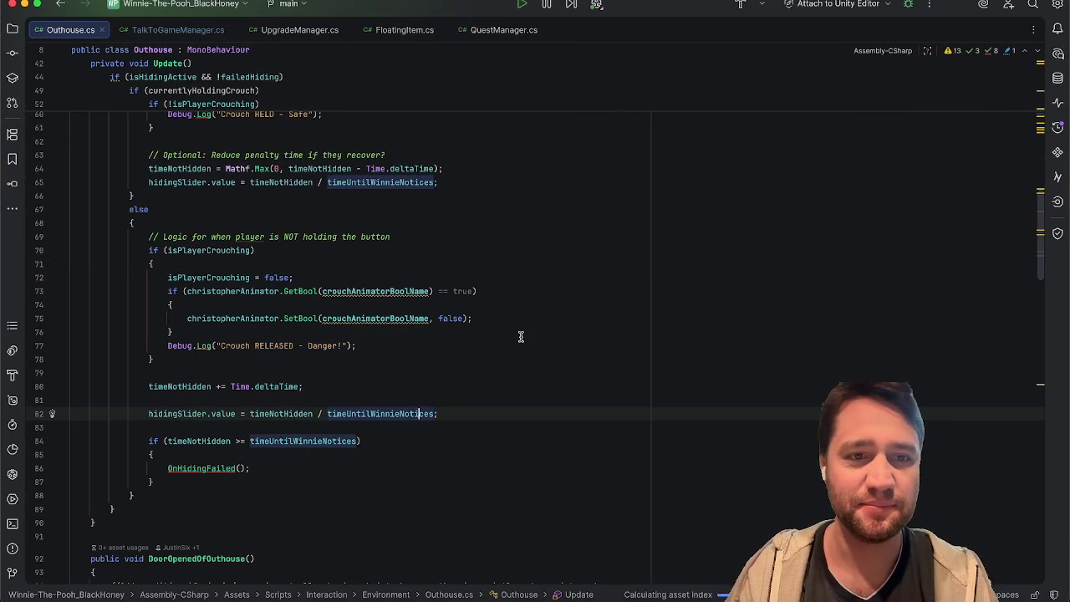
Scroll through Update() reviewing how hidingSlider.value changes while crouching or not
scroll(520, 336, "up", 15)
scroll(520, 336, "down", 20)
scroll(520, 336, "up", 12)
scroll(520, 336, "down", 2)
scroll(520, 336, "up", 4)
scroll(519, 336, "down", 3)
scroll(519, 336, "up", 4)
scroll(520, 336, "down", 4)
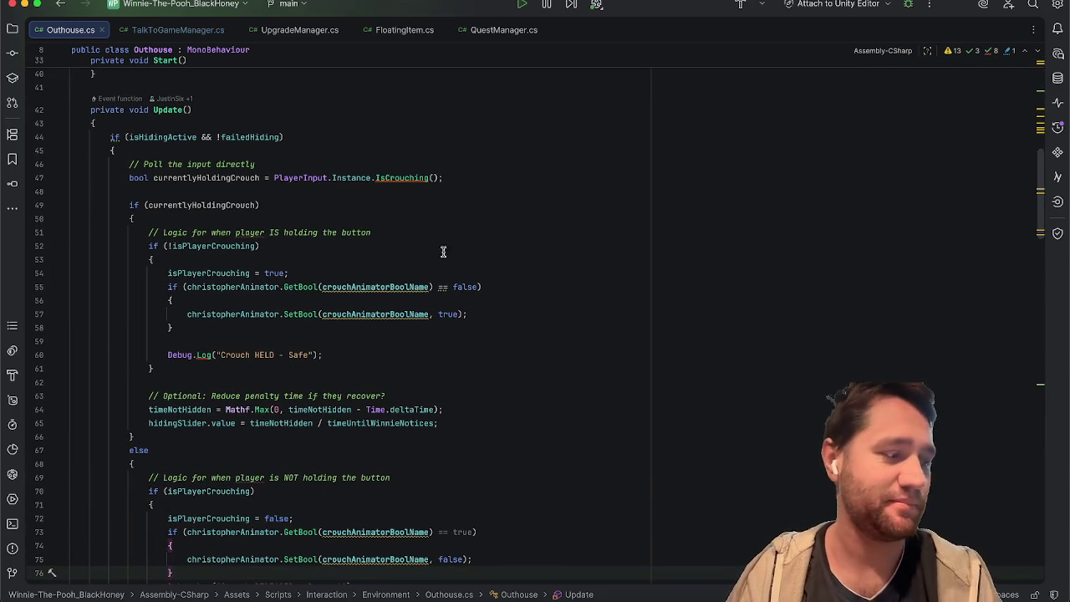
scroll(452, 286, "down", 3)
scroll(452, 286, "down", 15)
scroll(452, 286, "up", 20)
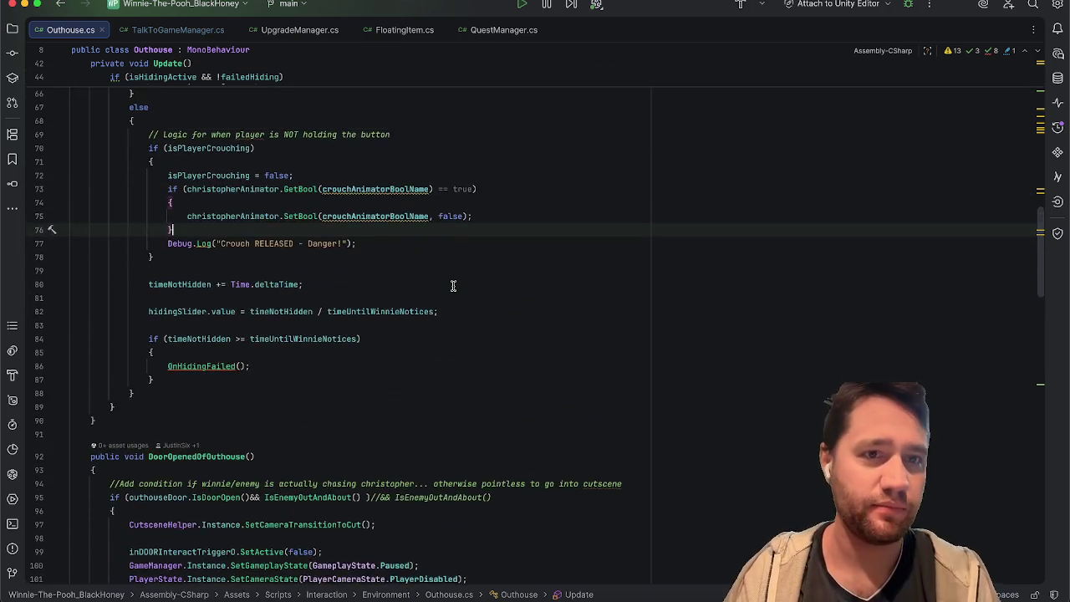
scroll(452, 285, "up", 5)
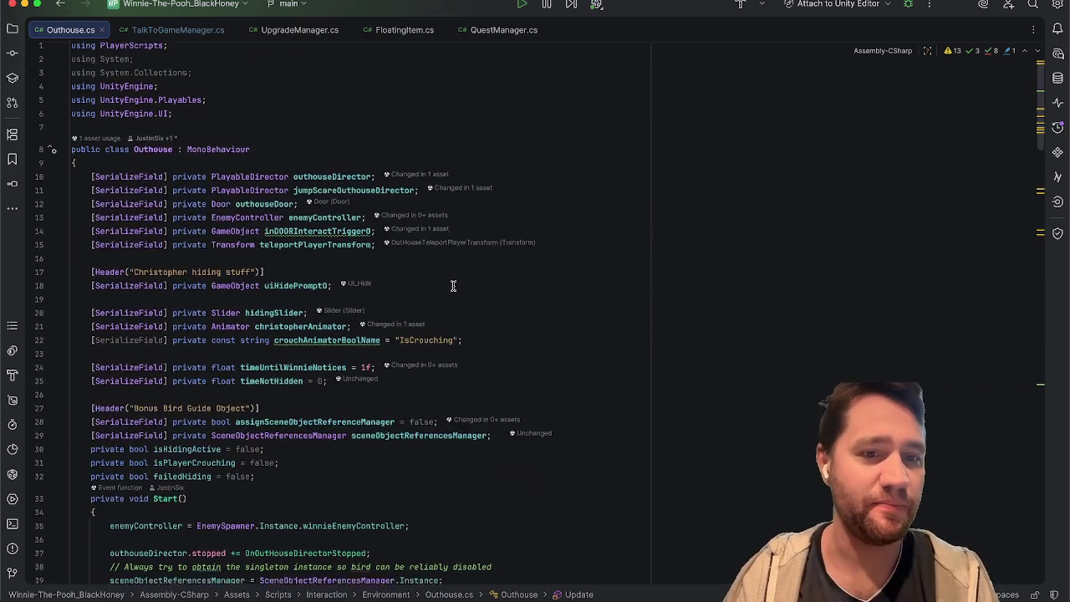
scroll(453, 286, "down", 20)
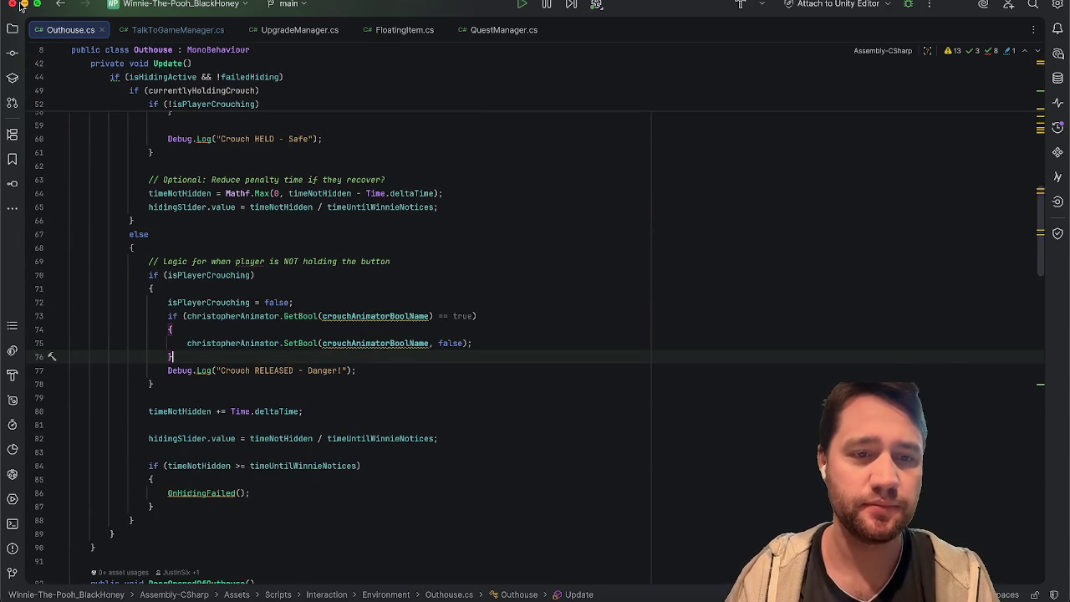
Highlight the not-crouching logic block, then minimize Rider back to Unity
left_click_drag(396, 521, 307, 262)
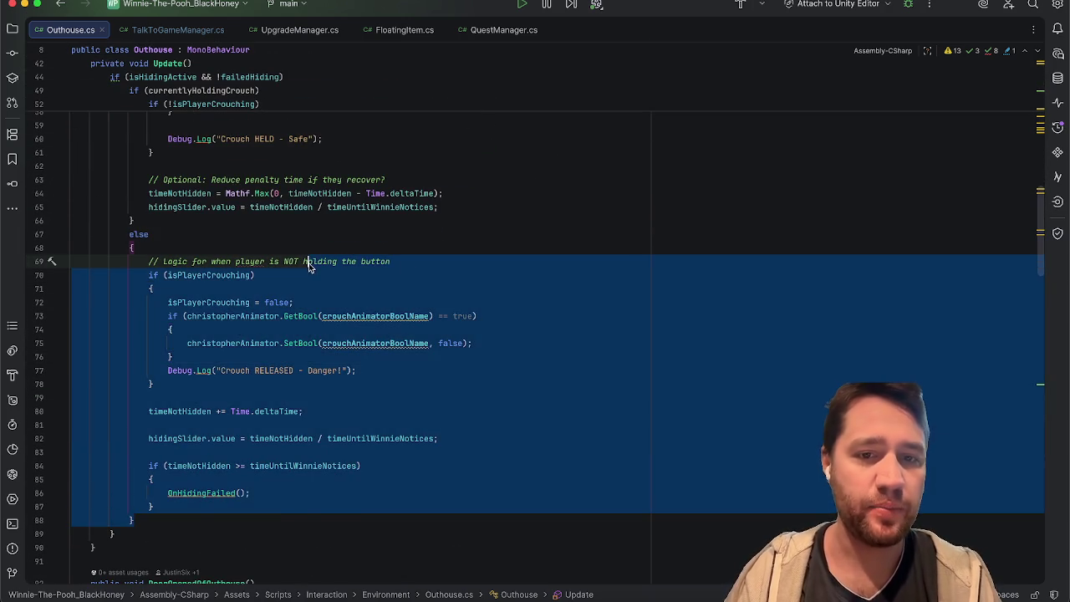
left_click(558, 267)
scroll(558, 267, "up", 20)
scroll(558, 267, "down", 6)
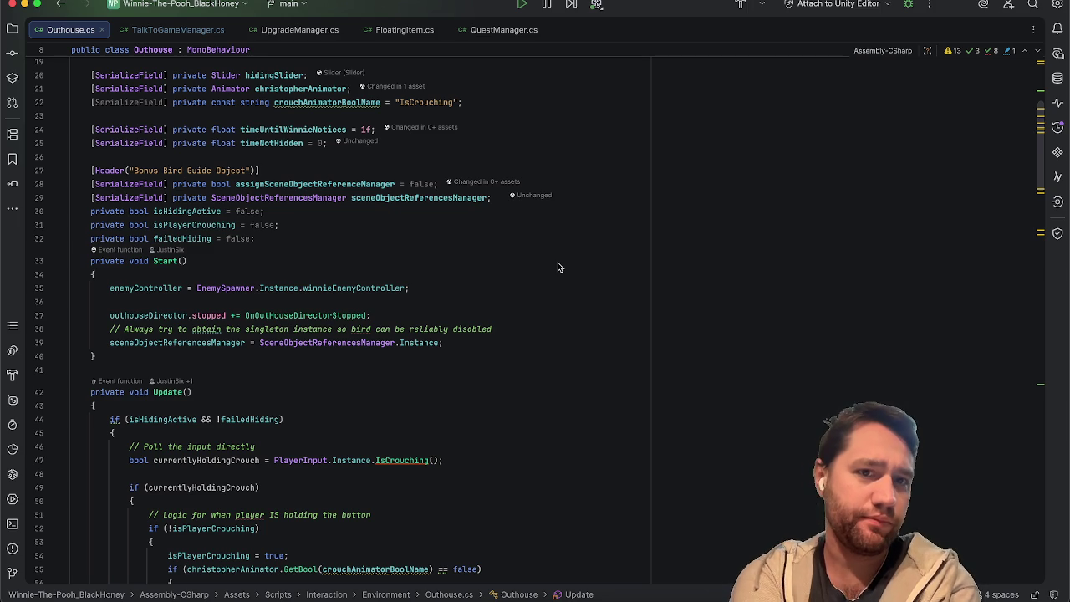
left_click(28, 7)
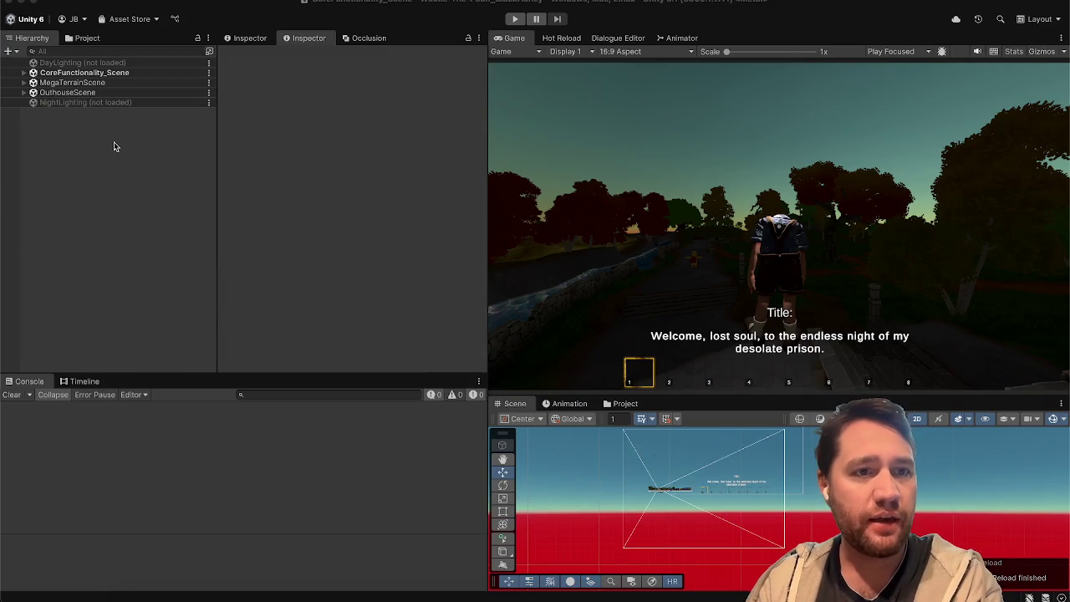
Compare Time Until Winnie Notices: OutHouse_Hide 0.5 versus OutHouse_Hide (1) and (2) at 1
left_click(25, 93)
left_click(52, 103)
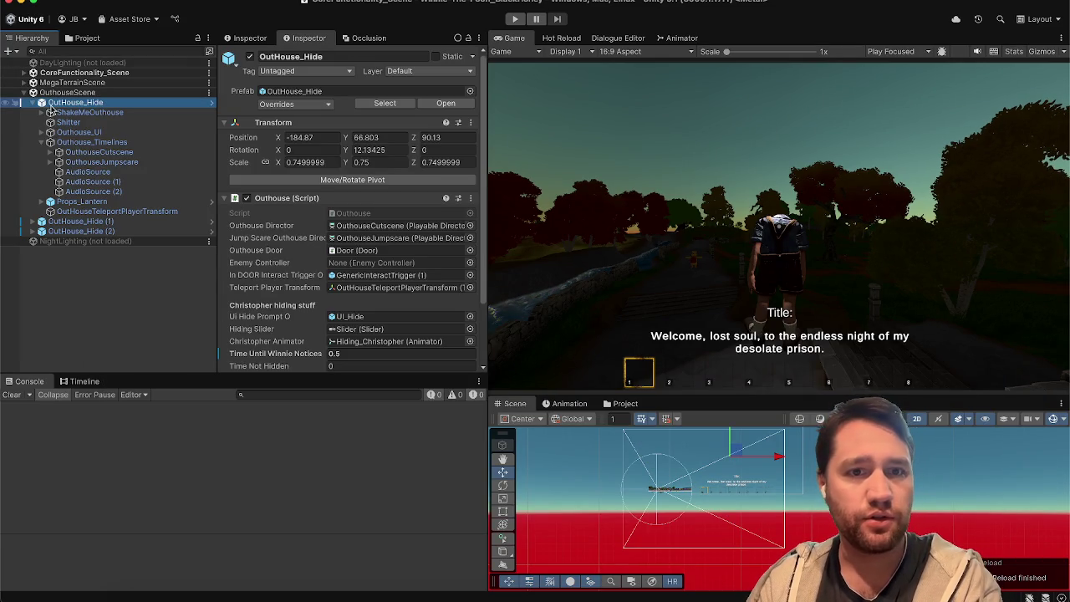
scroll(328, 285, "down", 3)
left_click(285, 276)
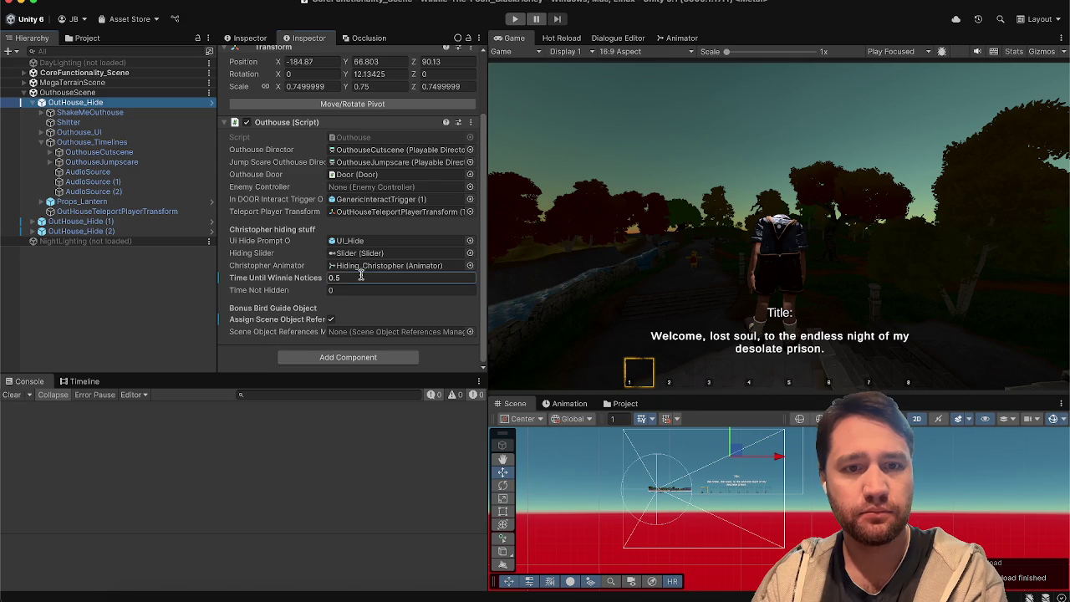
left_click(60, 222)
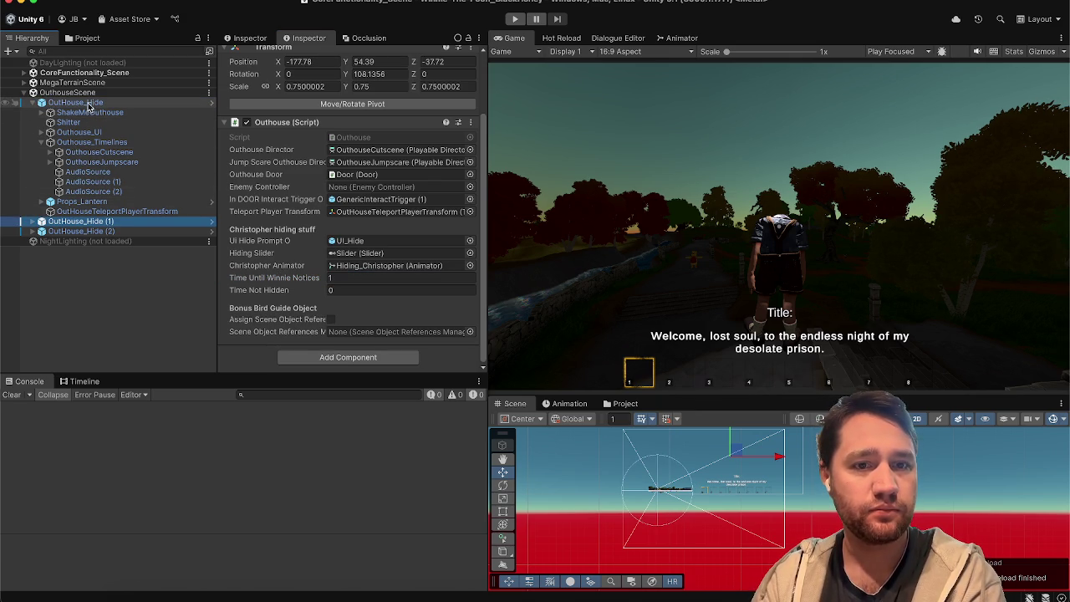
left_click(91, 103)
left_click(83, 222)
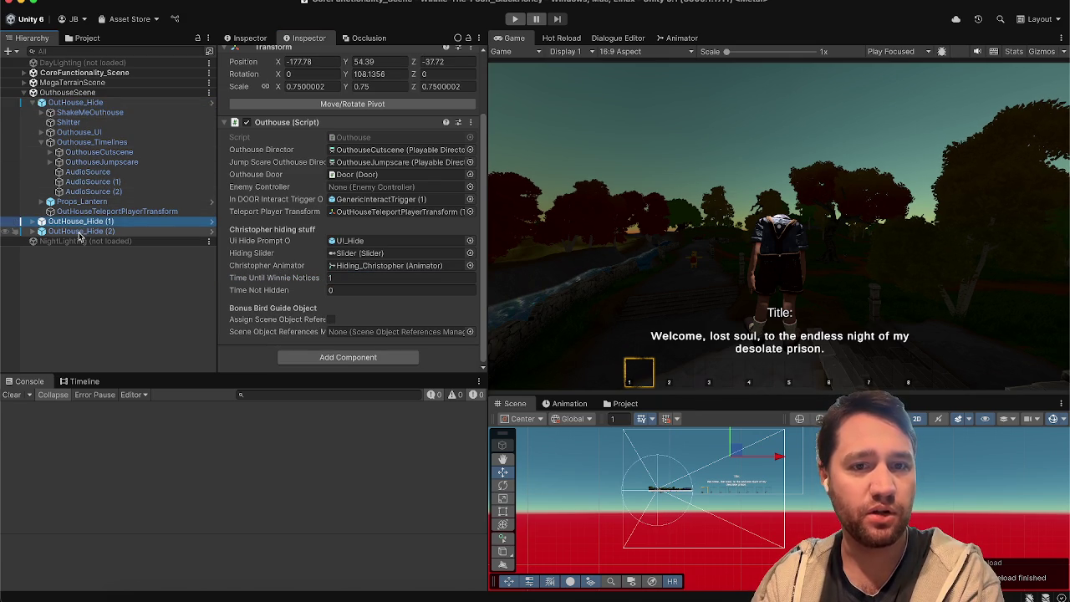
left_click(81, 230)
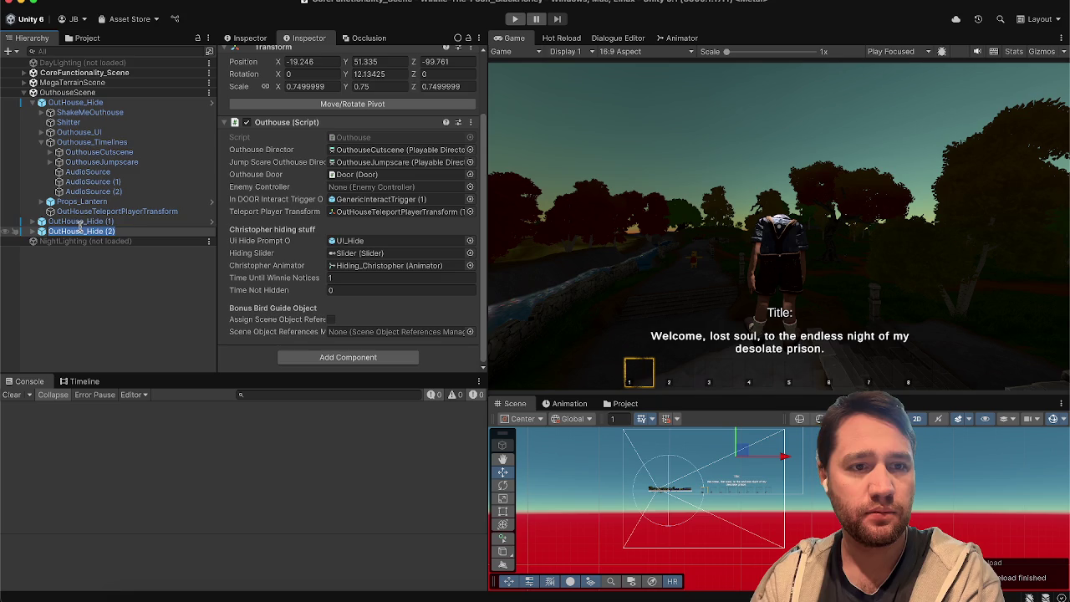
left_click(81, 221)
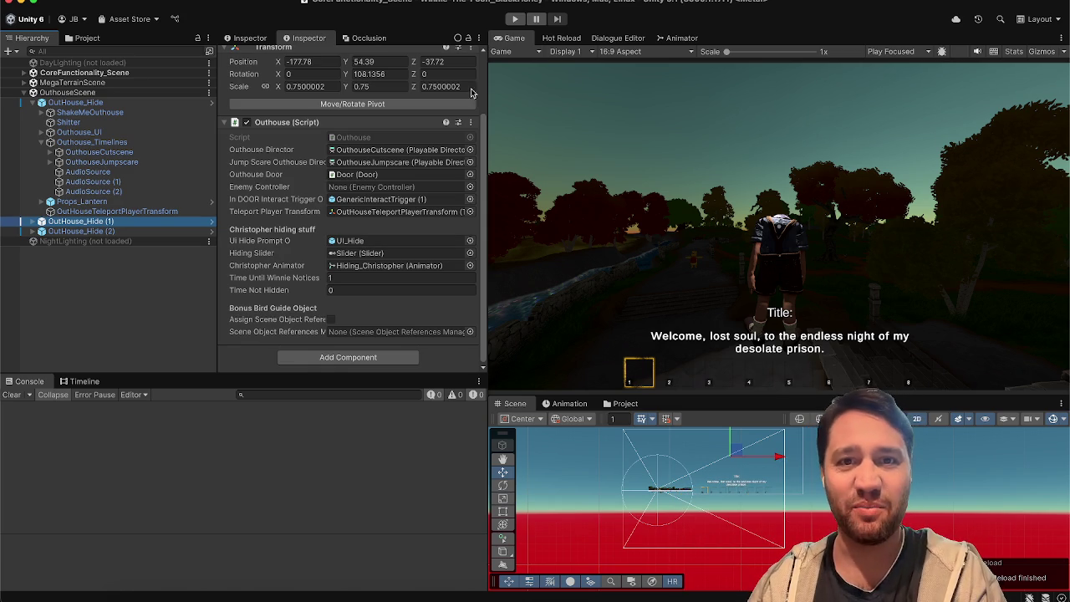
Deselect the OutHouse_Hide (1) copy so the Inspector shows no object's settings
left_click(145, 285)
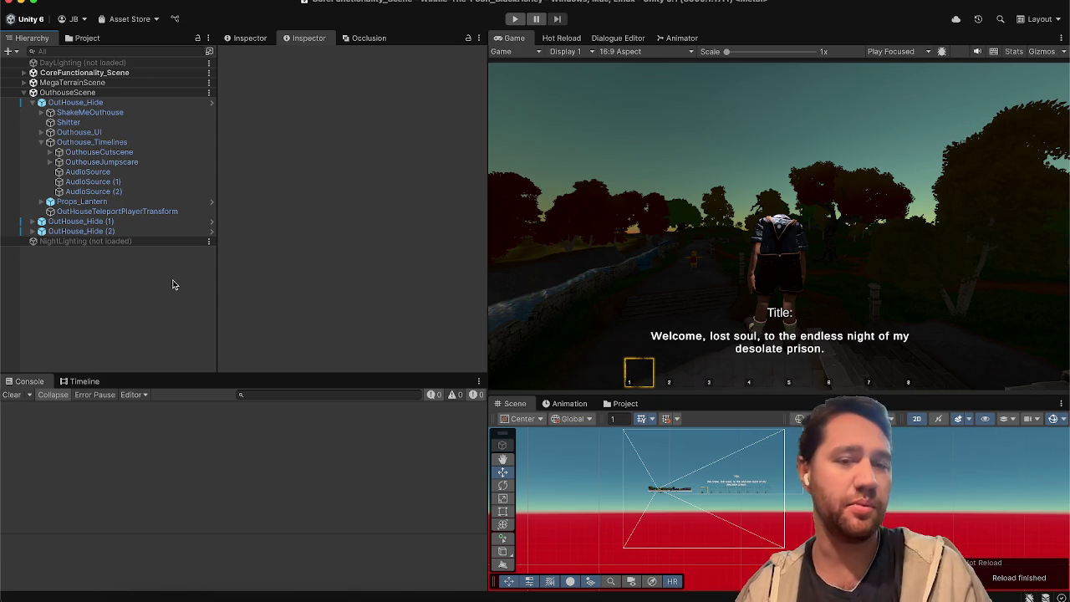
left_click(292, 295)
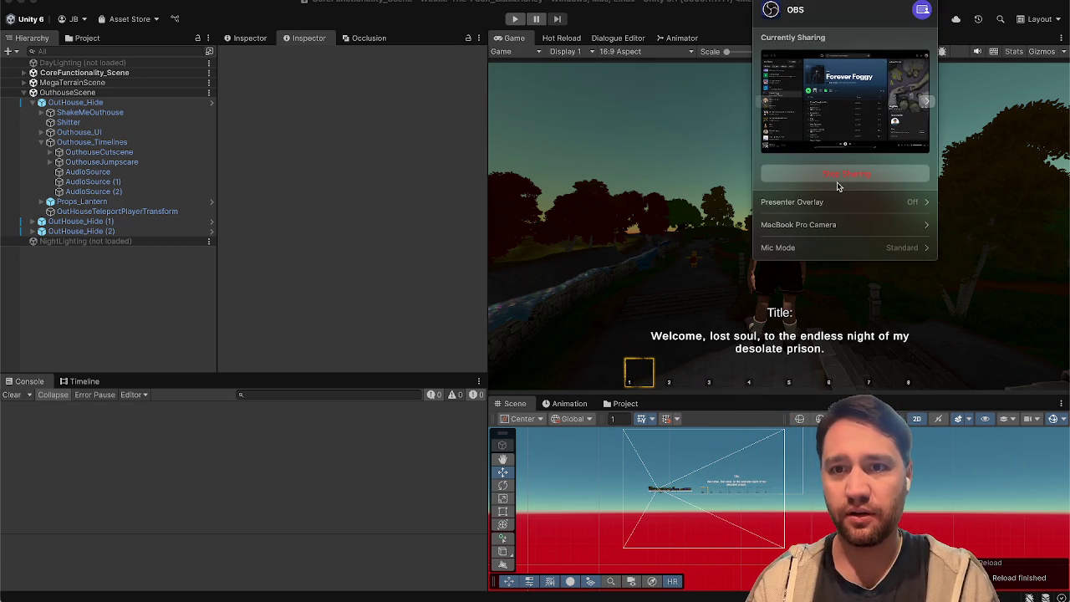
Toggle the MacBook Pro Camera's Studio Light effect off and on, then dismiss the sharing menu
left_click(805, 231)
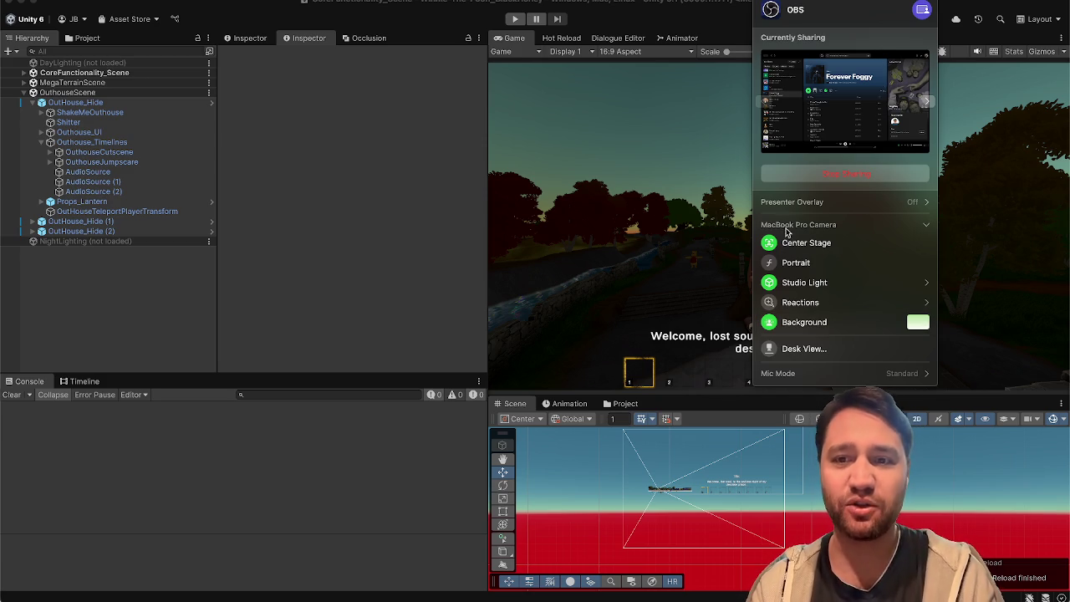
left_click(773, 282)
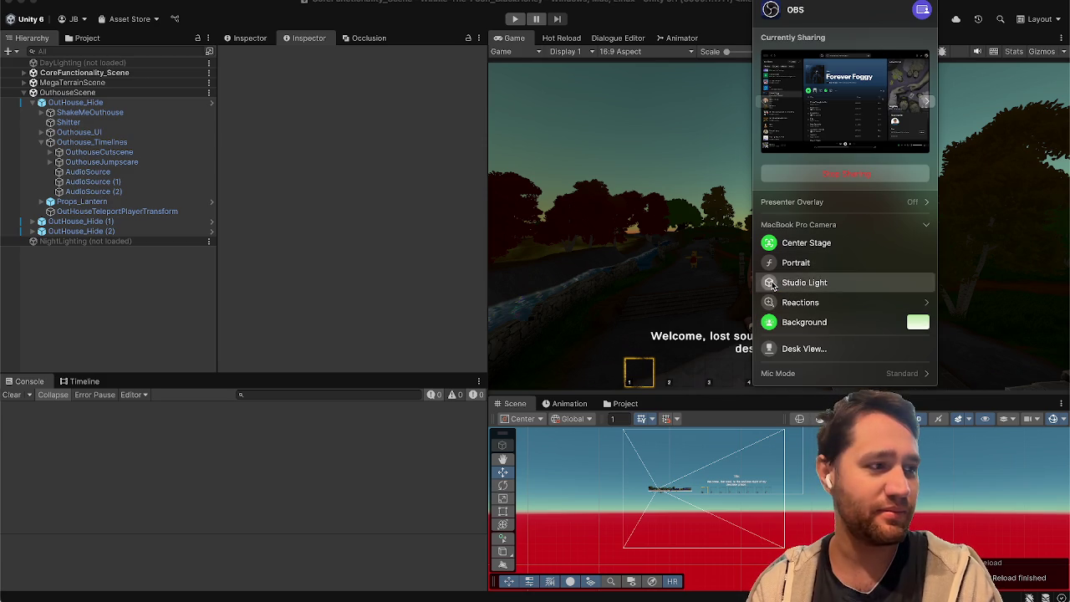
left_click(770, 282)
left_click(773, 285)
left_click(773, 284)
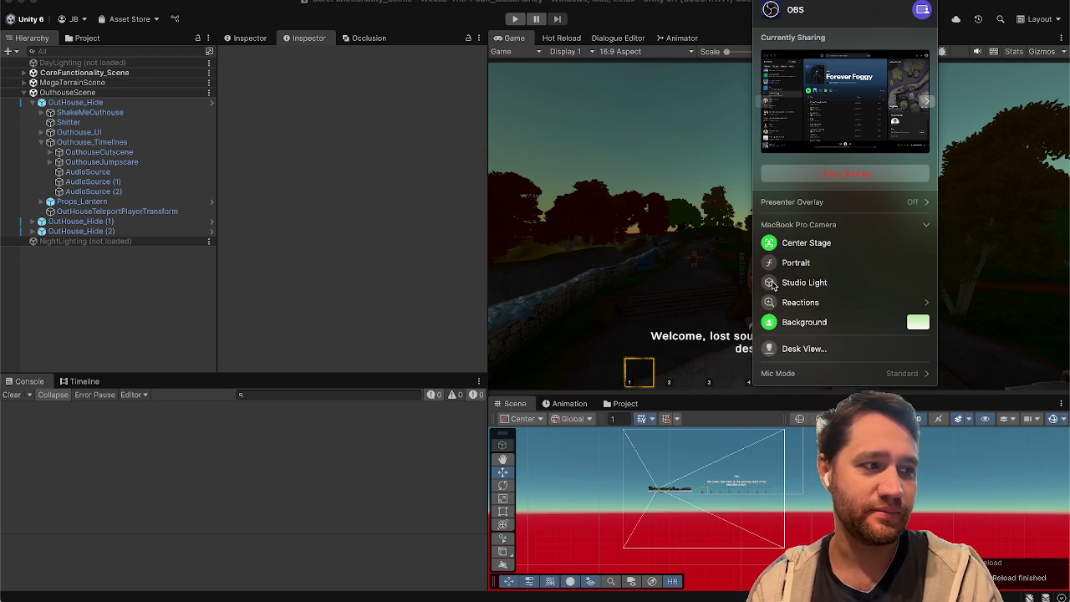
left_click(773, 285)
key("Escape")
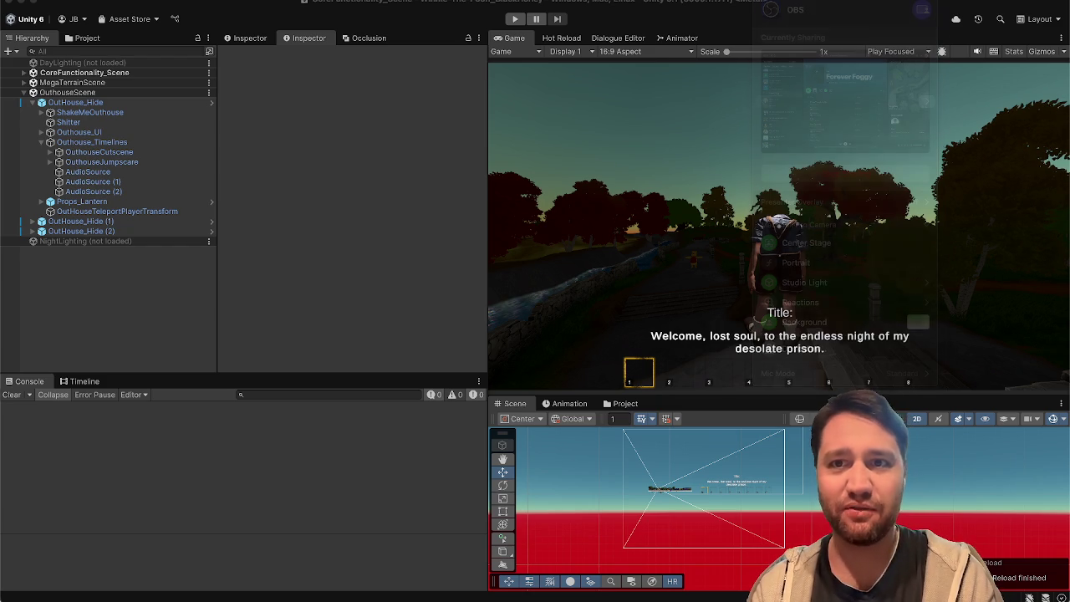
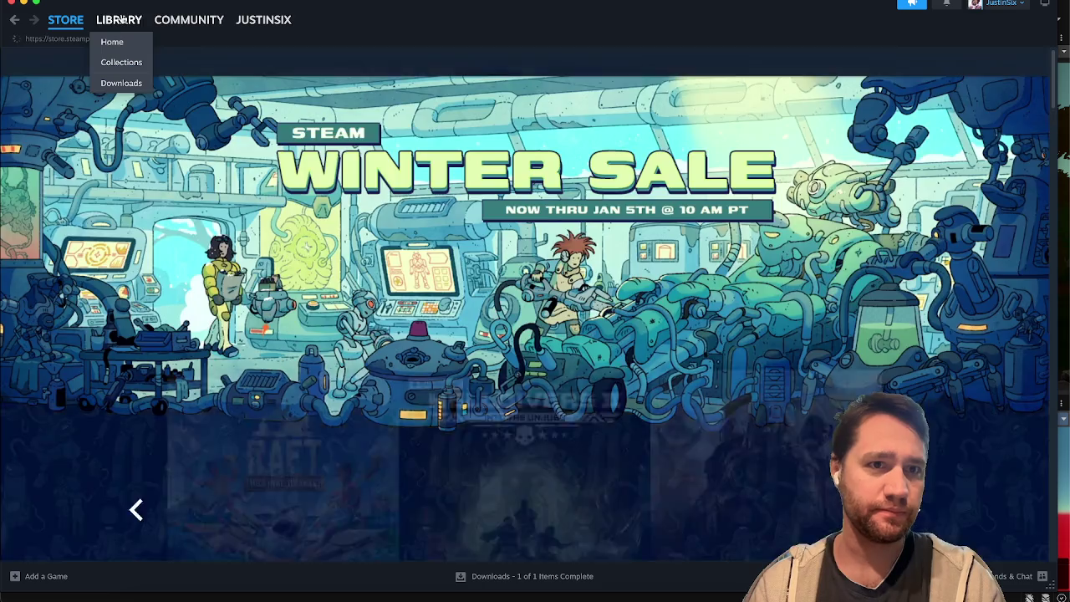
Open the Steam library and scroll the sidebar to show Tower of Madness
left_click(119, 19)
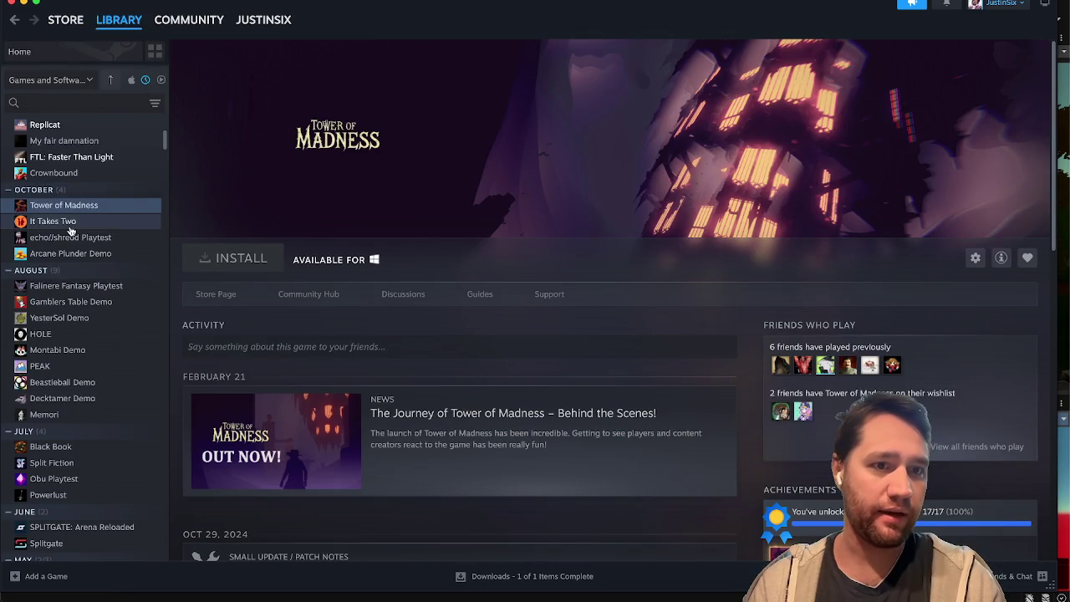
scroll(70, 224, "up", 5)
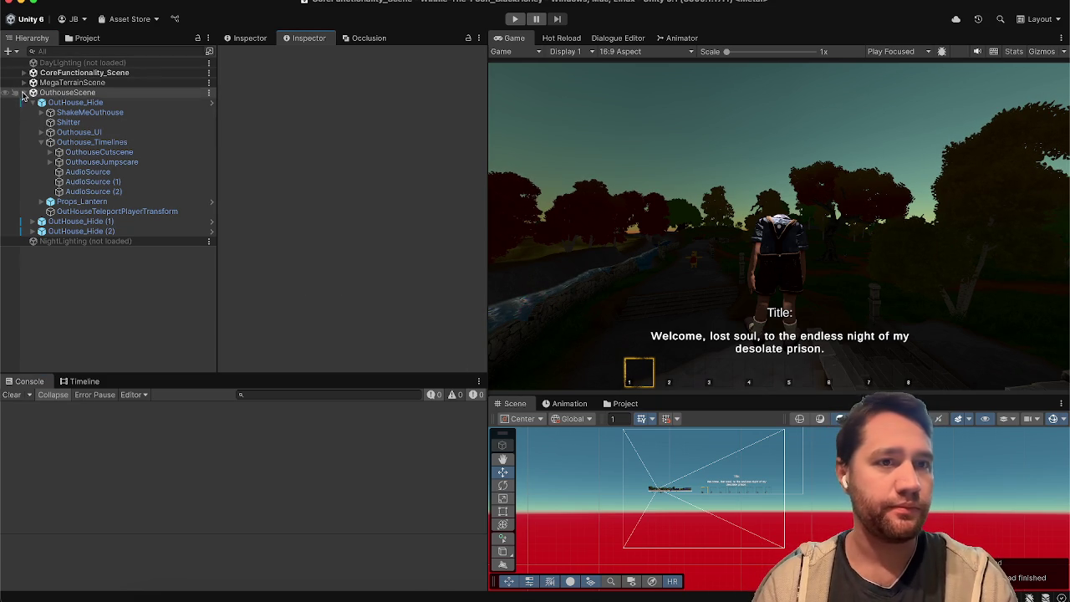
Select OuthouseCutscene, show its timeline tracks, and scrub back near the start
left_click(146, 102)
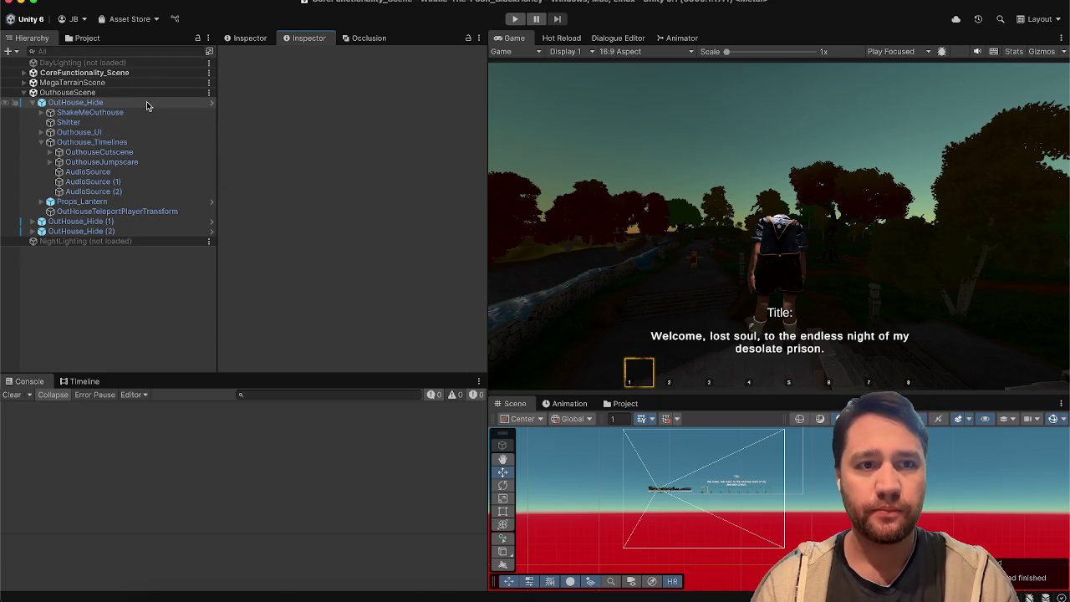
left_click(139, 150)
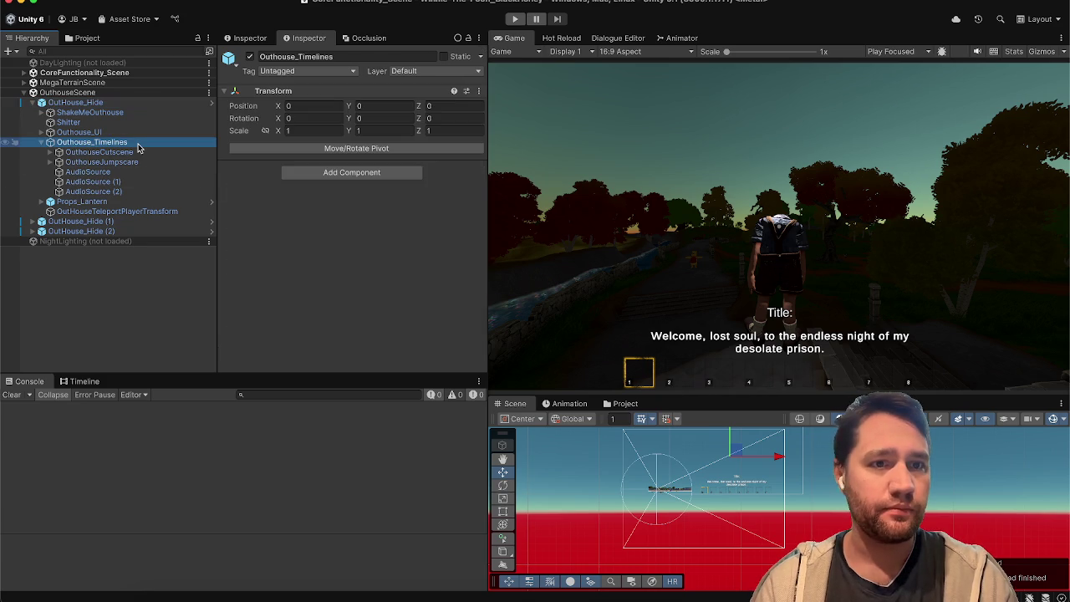
left_click(66, 377)
left_click(68, 382)
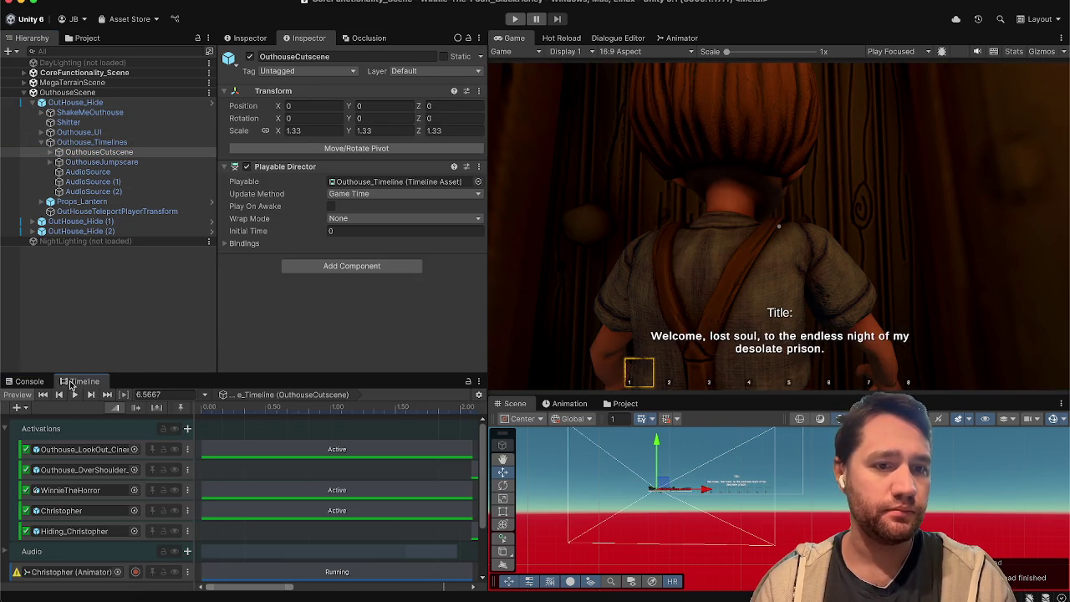
scroll(234, 518, "down", 10)
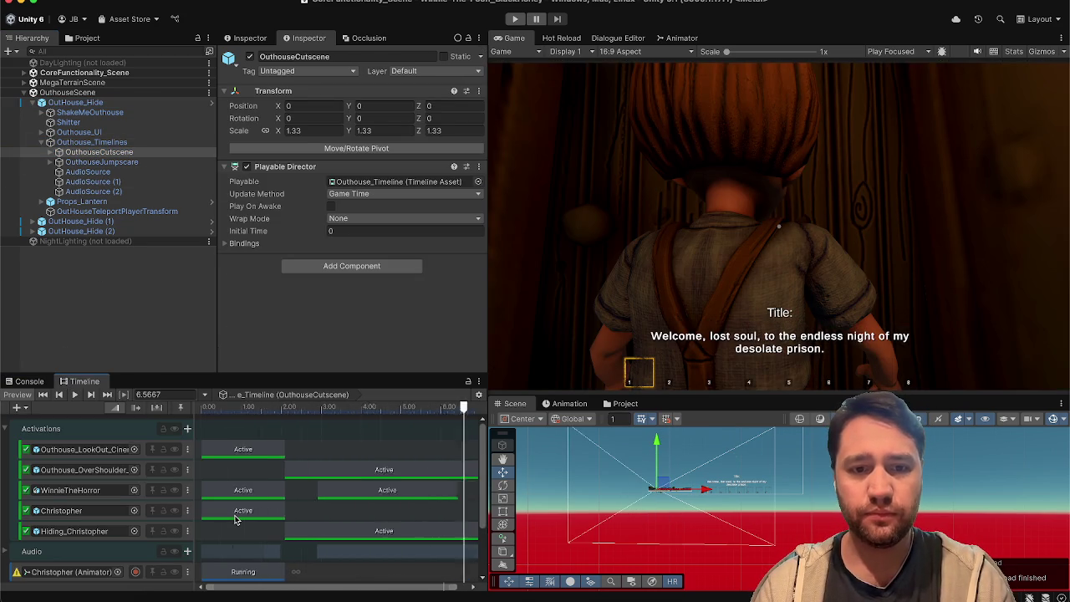
mouse_move(222, 411)
left_mouse_down()
mouse_move(182, 409)
mouse_move(309, 434)
left_mouse_up()
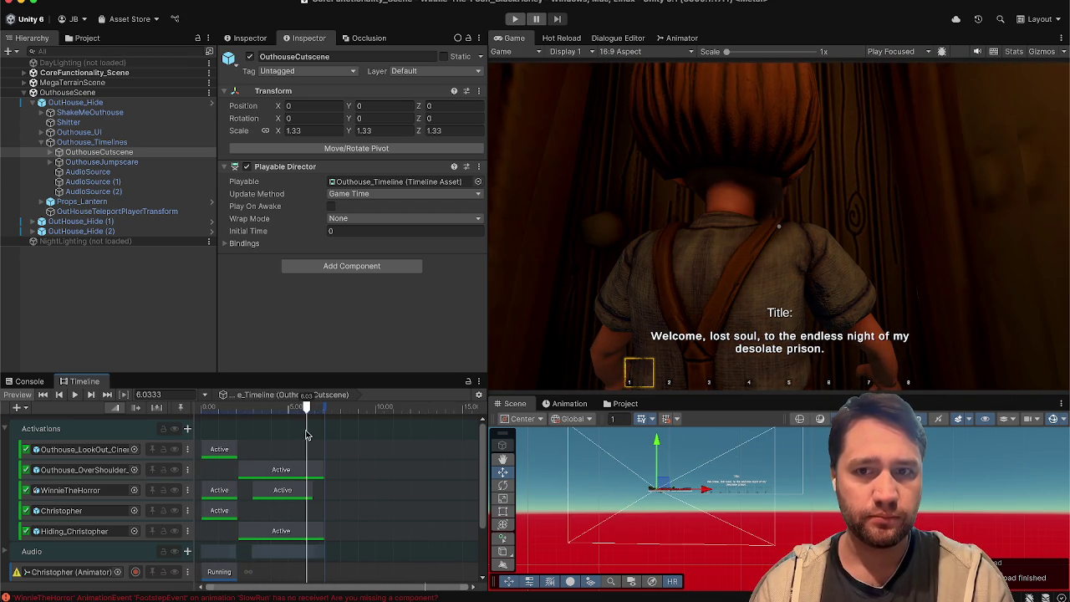
Review the tracks down to OutHouse_Hide, check console warnings, and scrub to about 6 s
scroll(482, 466, "down", 3)
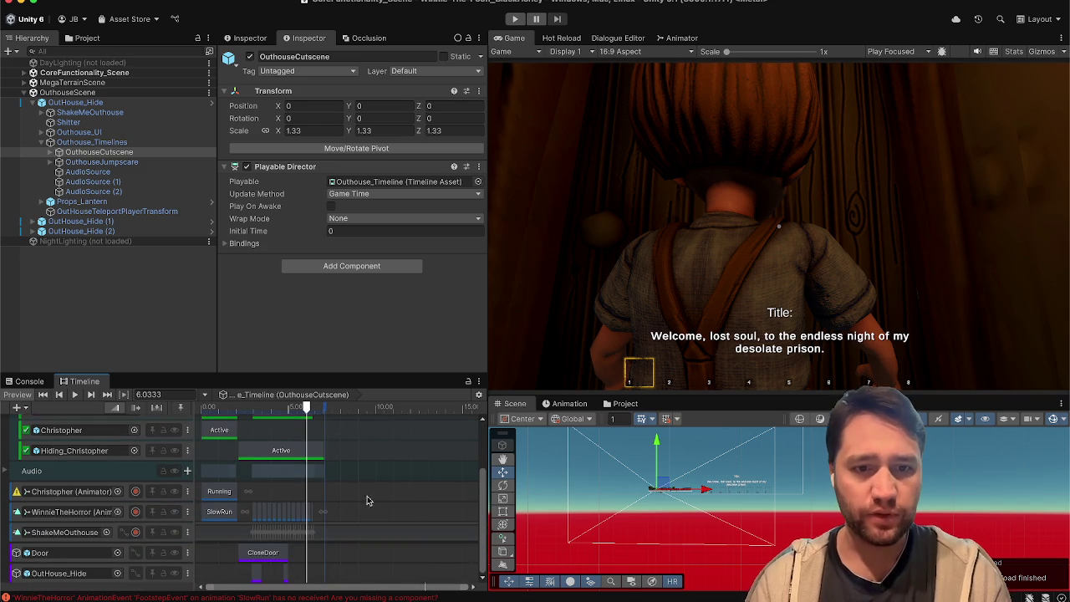
scroll(320, 537, "up", 5)
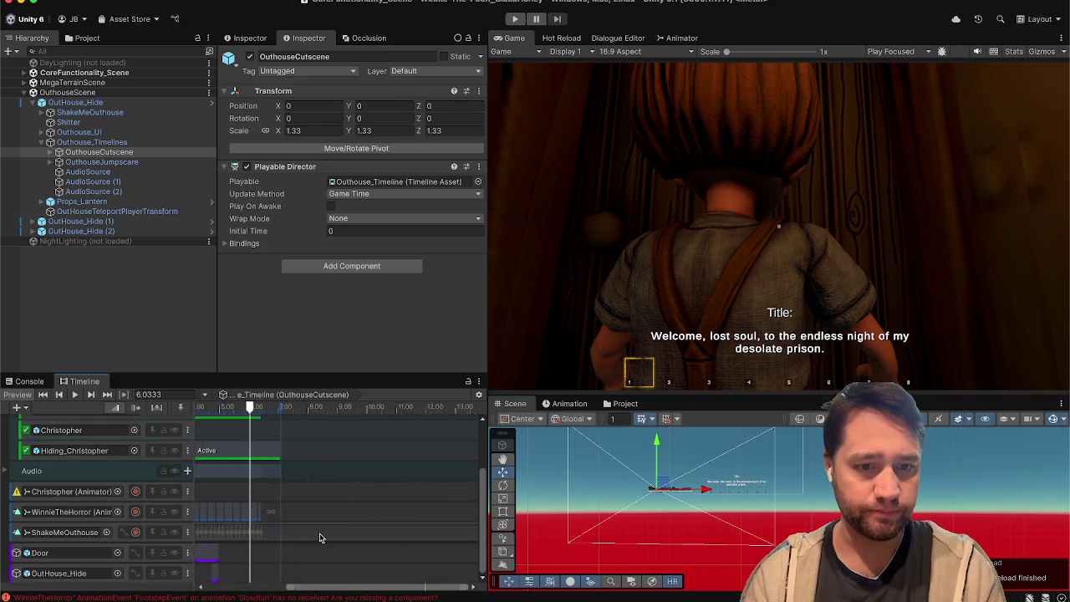
scroll(319, 537, "up", 1)
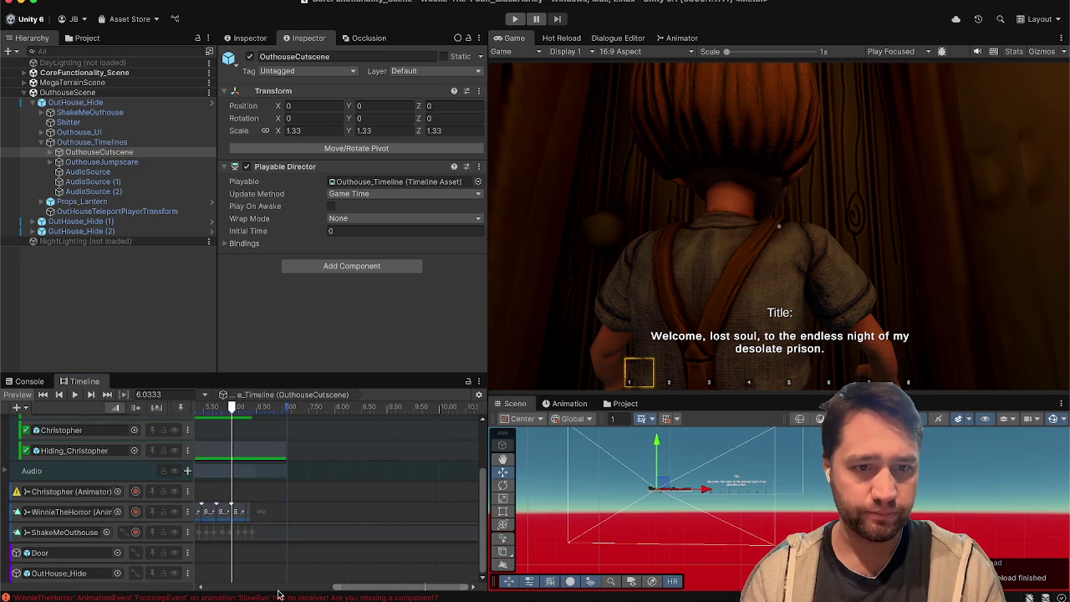
left_click_drag(342, 593, 265, 593)
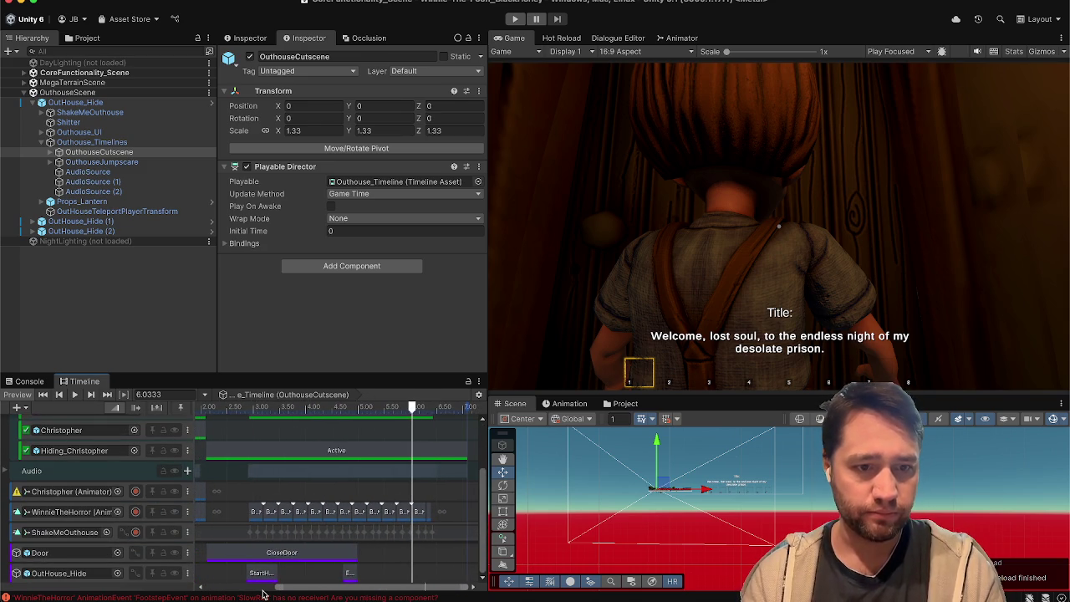
left_click(29, 382)
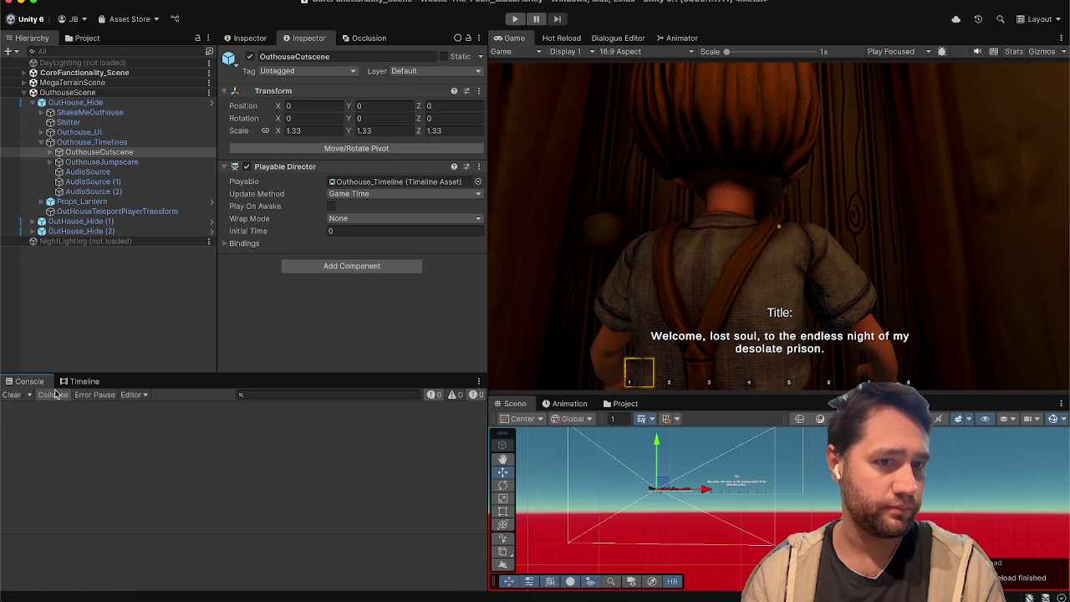
left_click(83, 381)
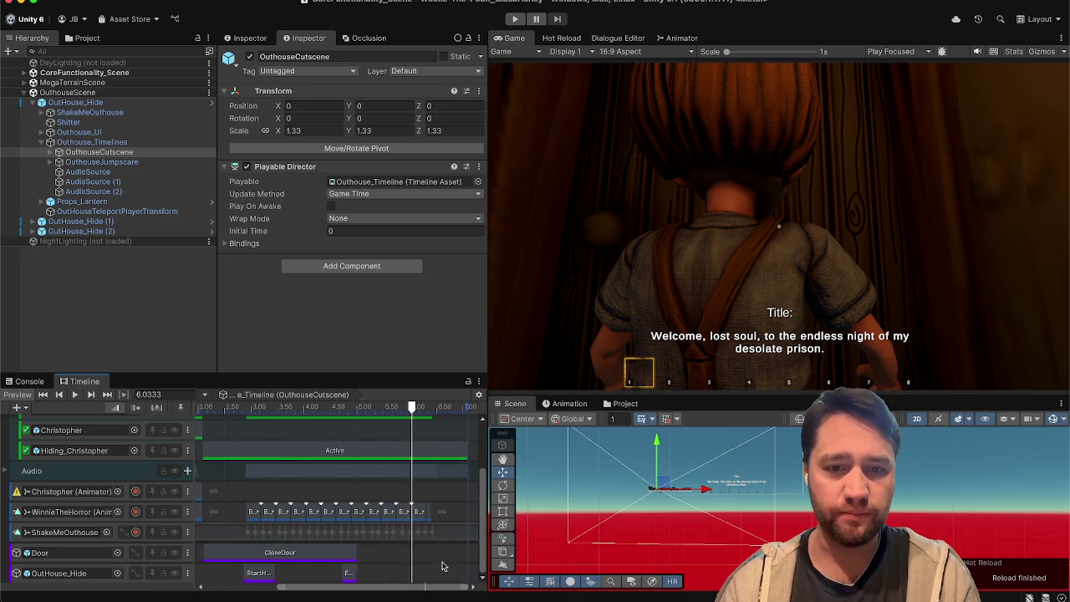
scroll(402, 522, "up", 4)
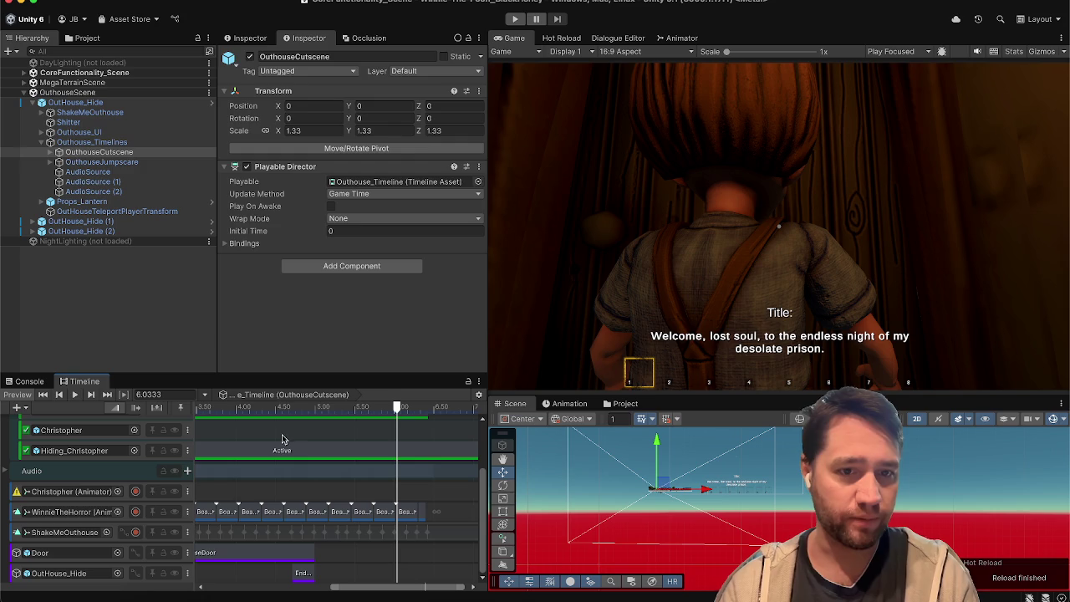
left_click(326, 422)
mouse_move(322, 415)
left_mouse_down()
mouse_move(294, 415)
mouse_move(433, 404)
left_mouse_up()
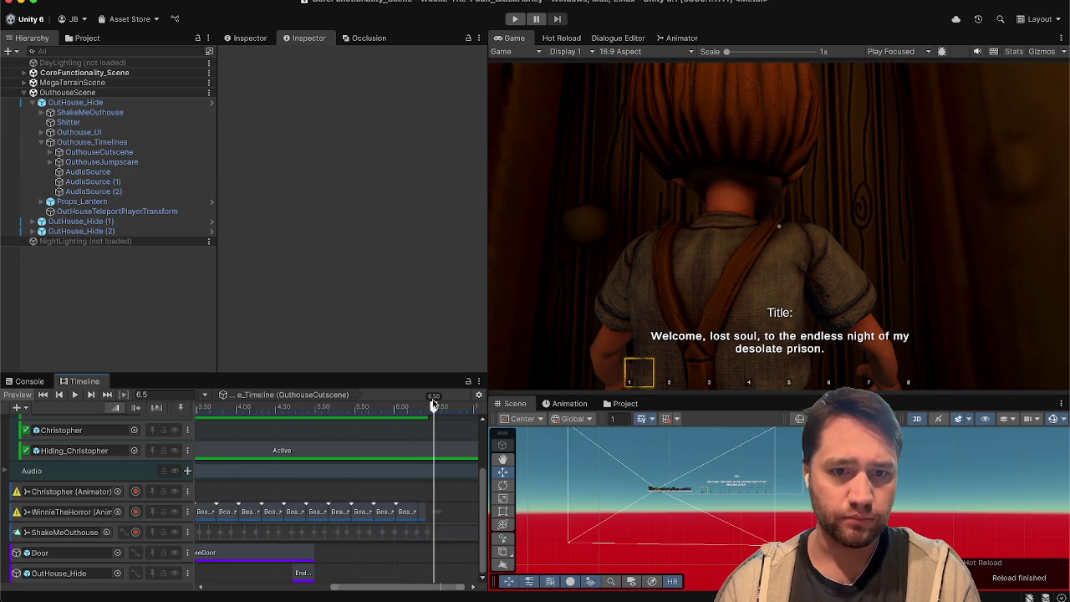
Drag the EndHidingMiniGame clip later to run 6.4–6.7 s (frames 384–402)
left_click(304, 572)
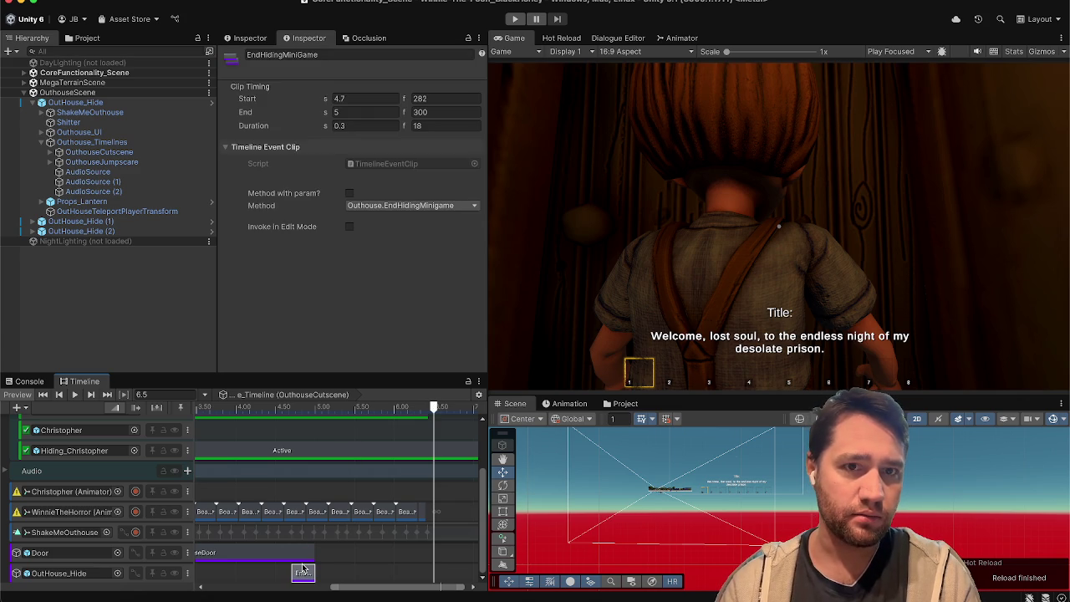
left_click_drag(304, 574, 415, 574)
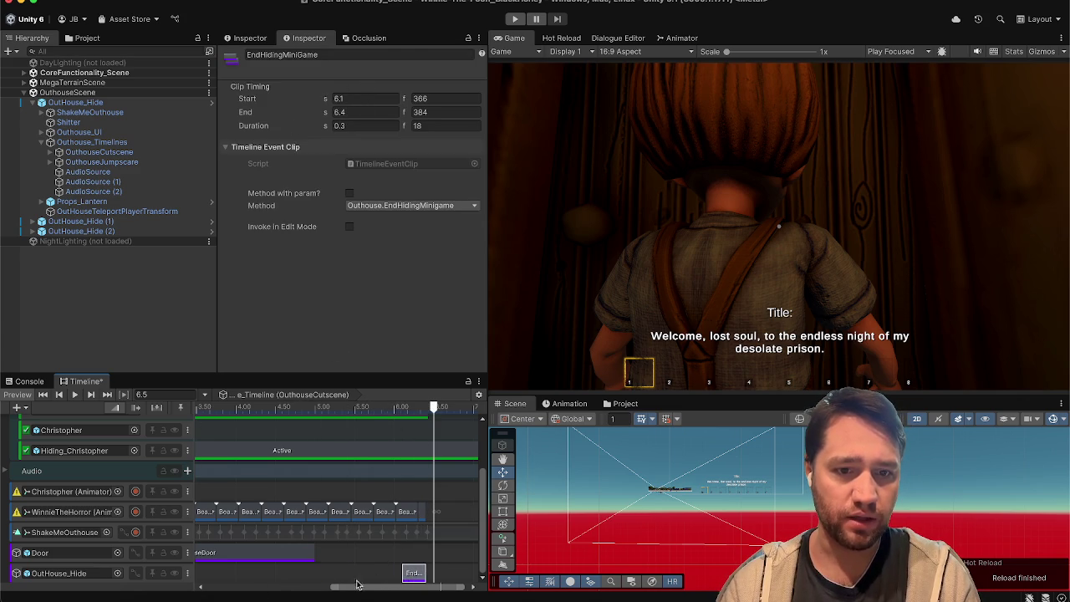
scroll(359, 584, "right", 2)
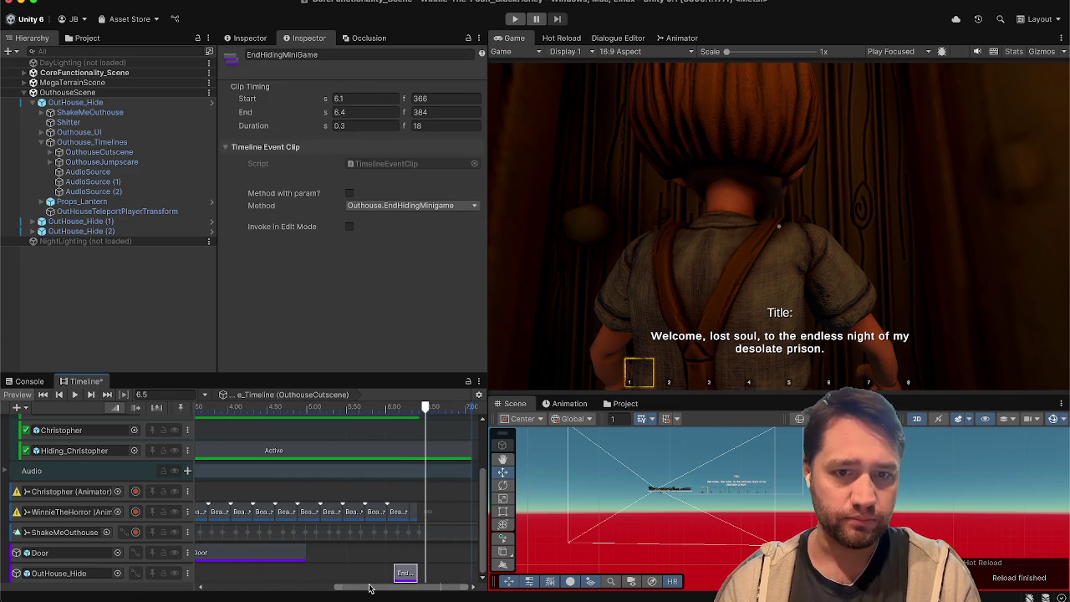
left_click_drag(381, 407, 417, 407)
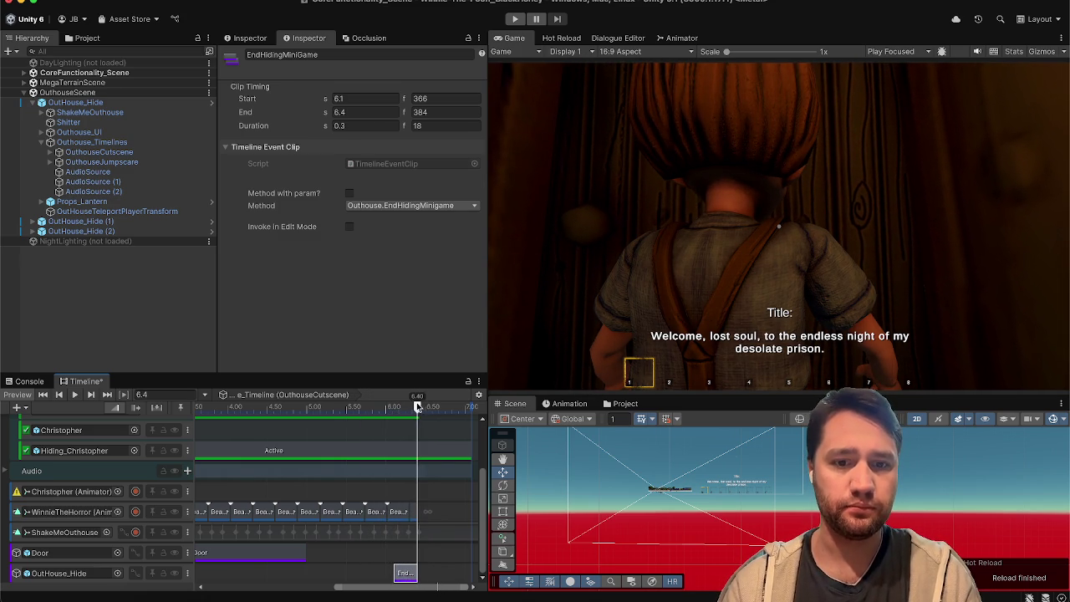
left_click_drag(402, 574, 426, 572)
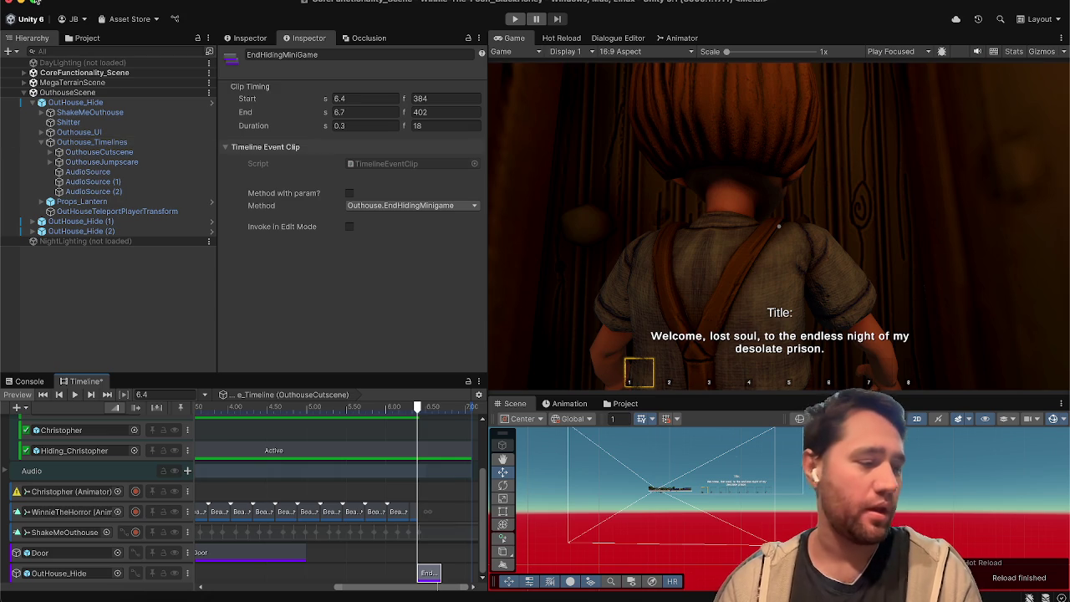
mouse_move(35, 2)
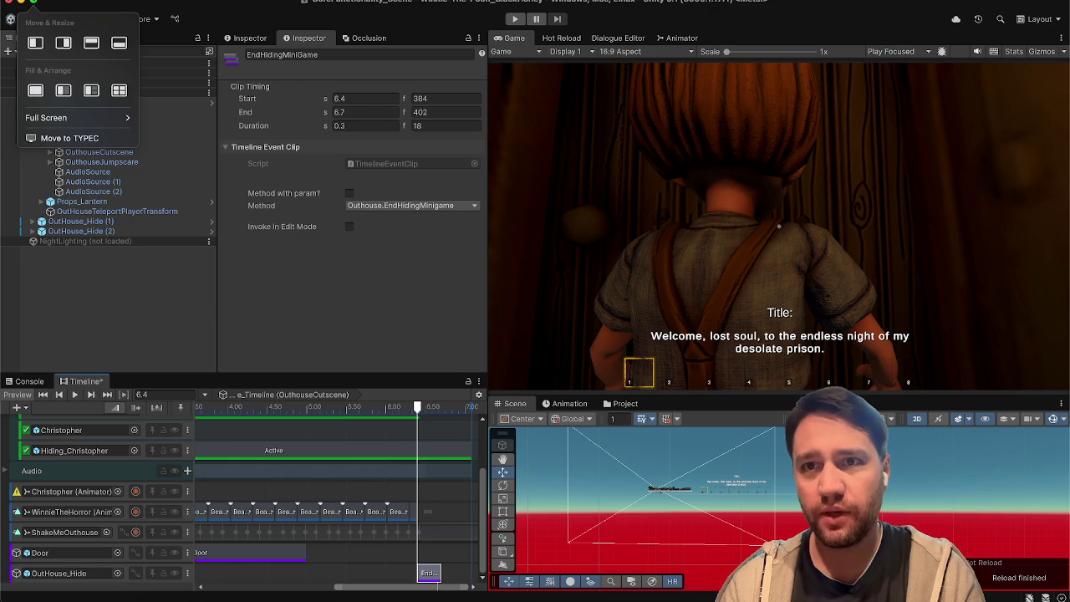
Toggle studio light and send heart, confetti and laser webcam reactions from Control Center
left_click(1006, 10)
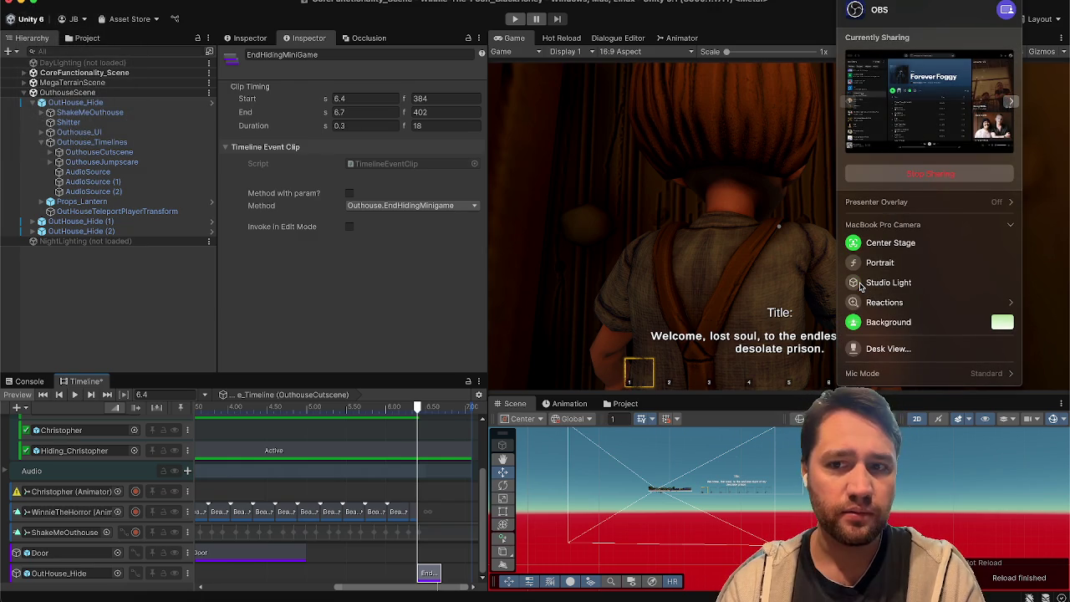
left_click(861, 287)
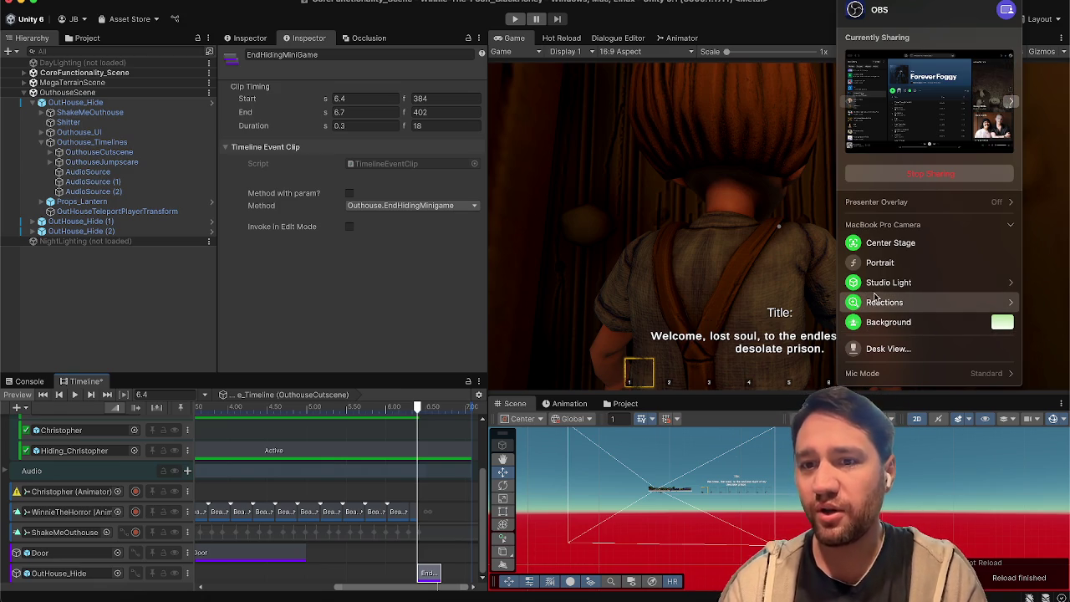
left_click(1013, 302)
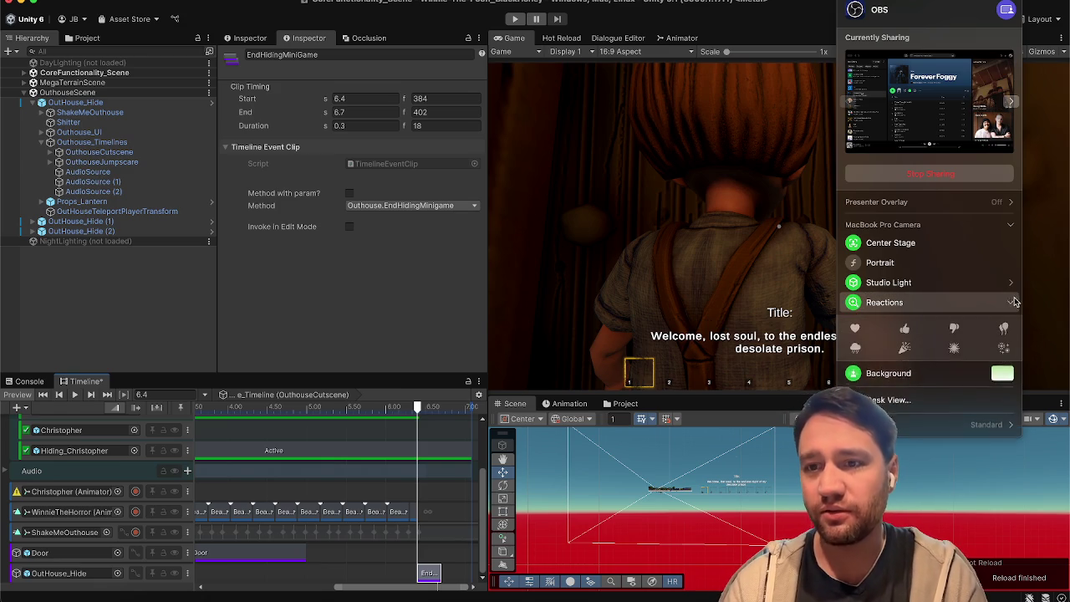
left_click(858, 328)
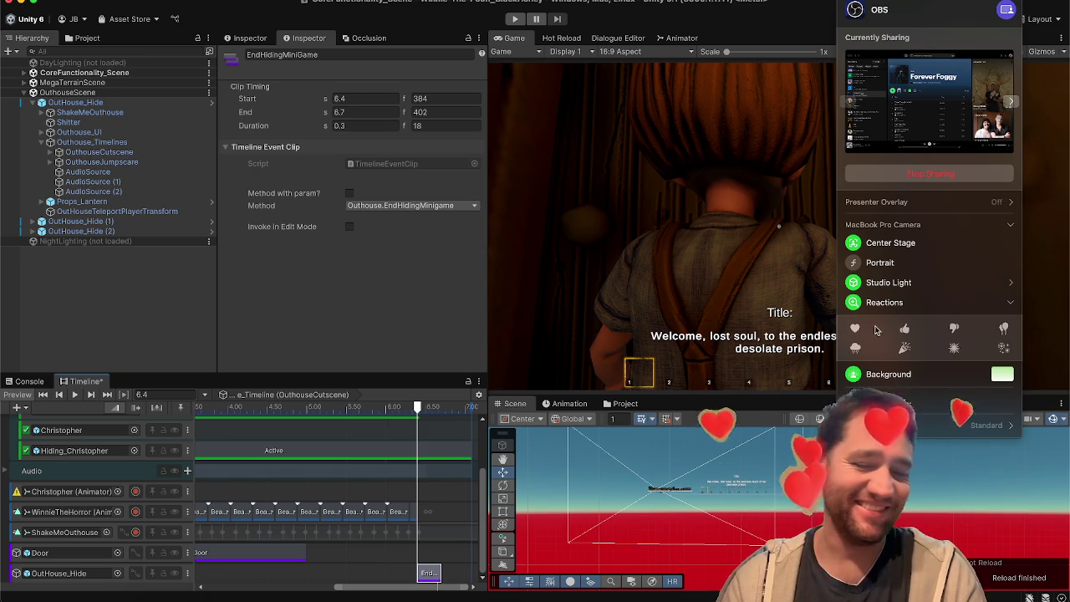
left_click(902, 347)
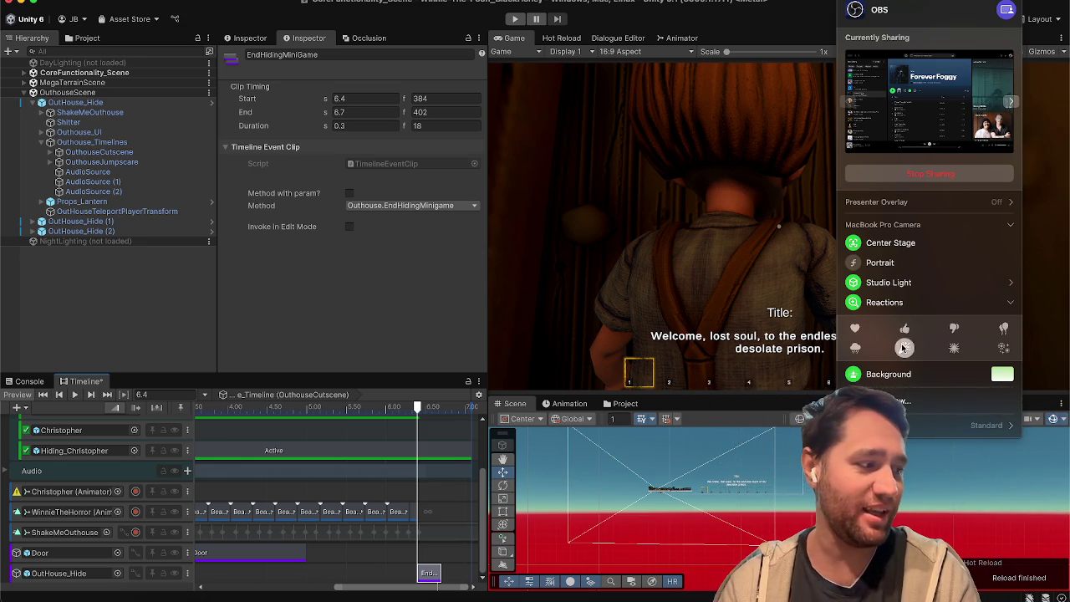
left_click(903, 348)
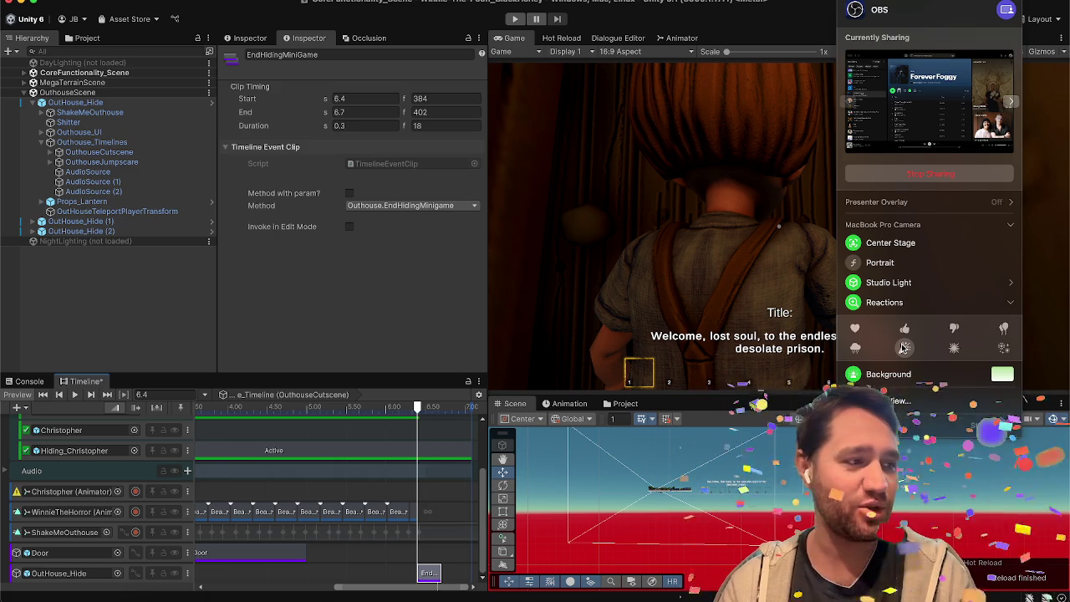
left_click(953, 346)
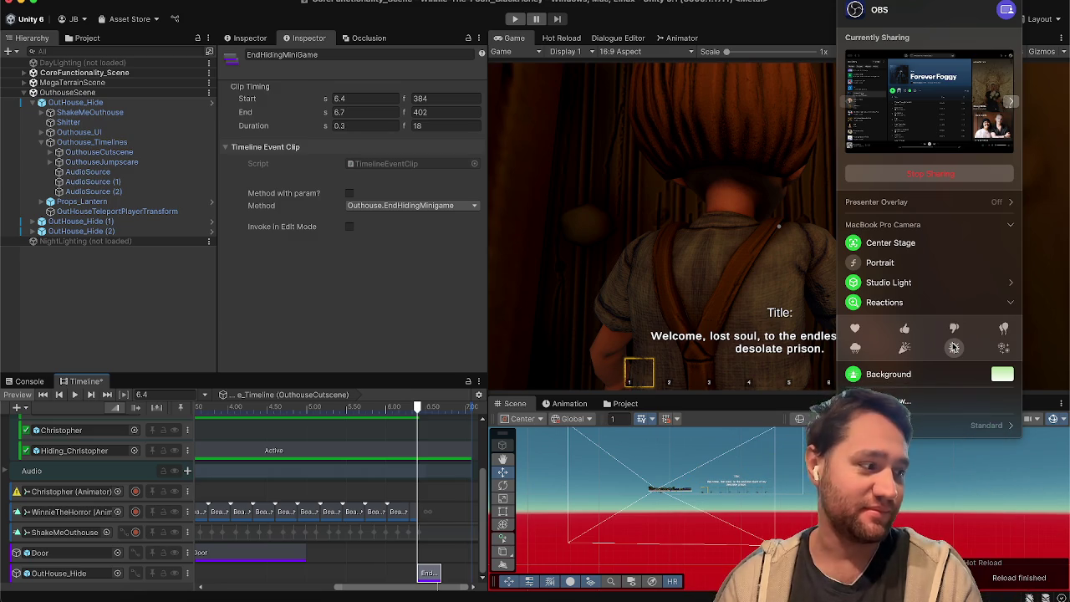
Turn camera reactions off, collapse the reactions list and dismiss the menu
left_click(886, 302)
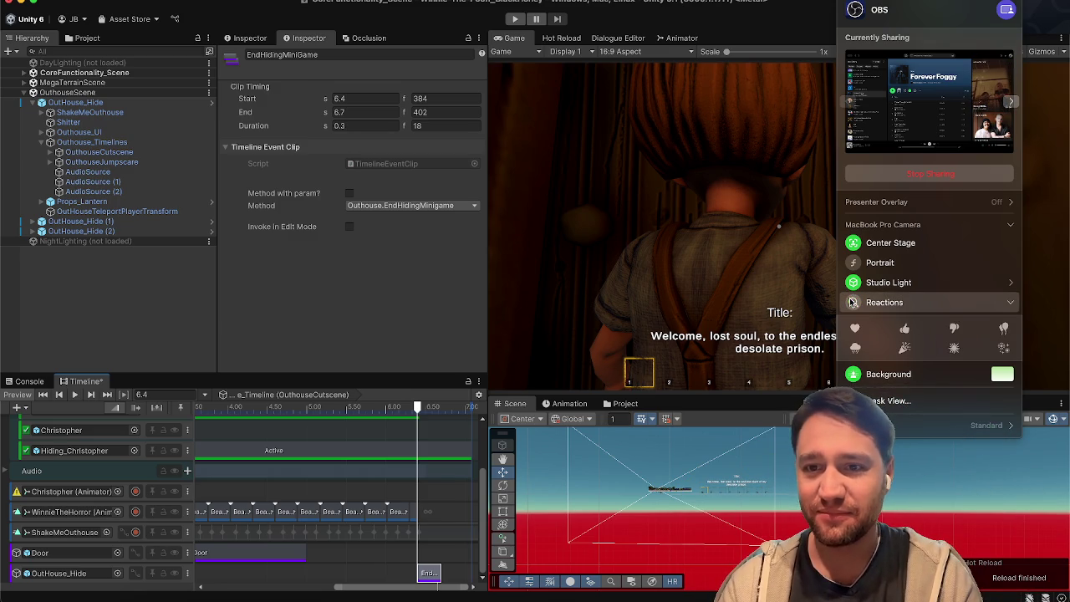
left_click(1002, 304)
left_click(373, 296)
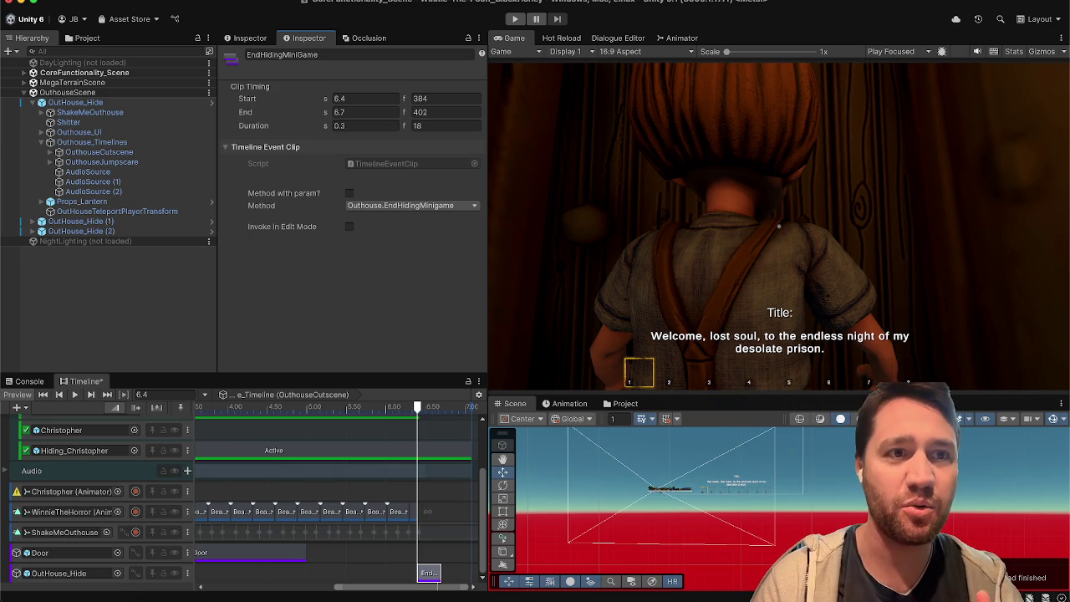
Open File > Build Profiles and view the Windows platform, then macOS
left_click(37, 0)
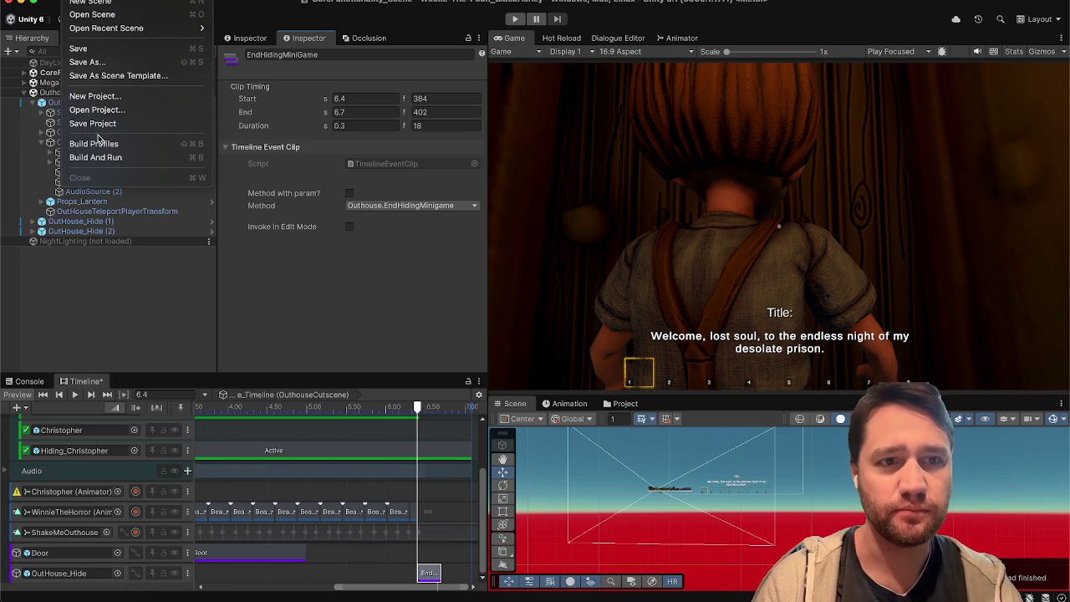
left_click(93, 144)
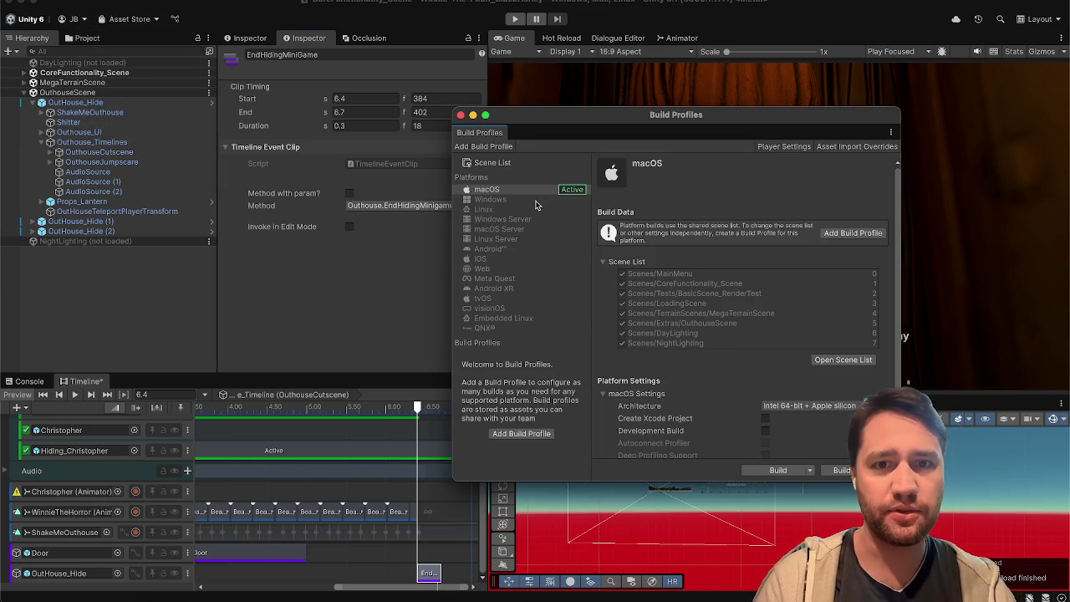
left_click(535, 201)
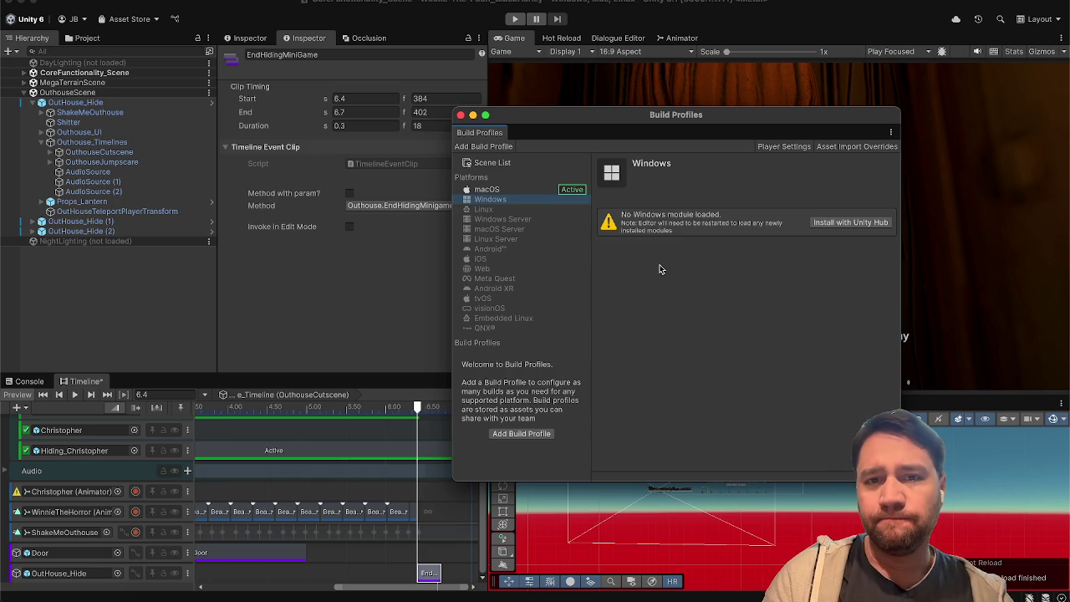
left_click(501, 190)
left_click(508, 200)
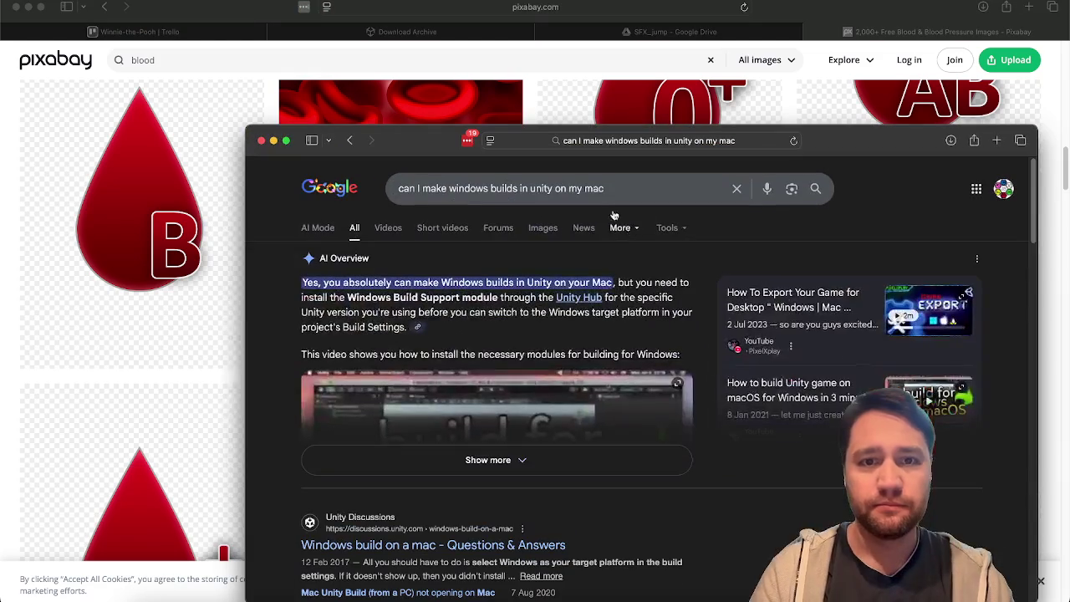
Maximise the search window and read the full AI Overview on Windows builds on a Mac
mouse_move(866, 136)
left_mouse_down()
mouse_move(847, 8)
mouse_move(831, 9)
left_mouse_up()
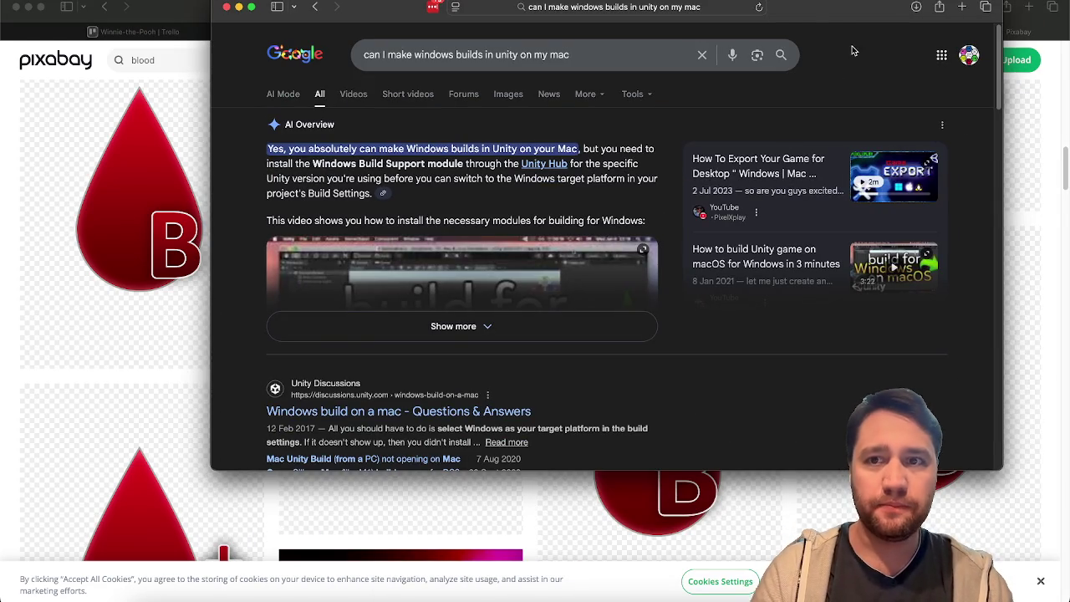
left_click(251, 6)
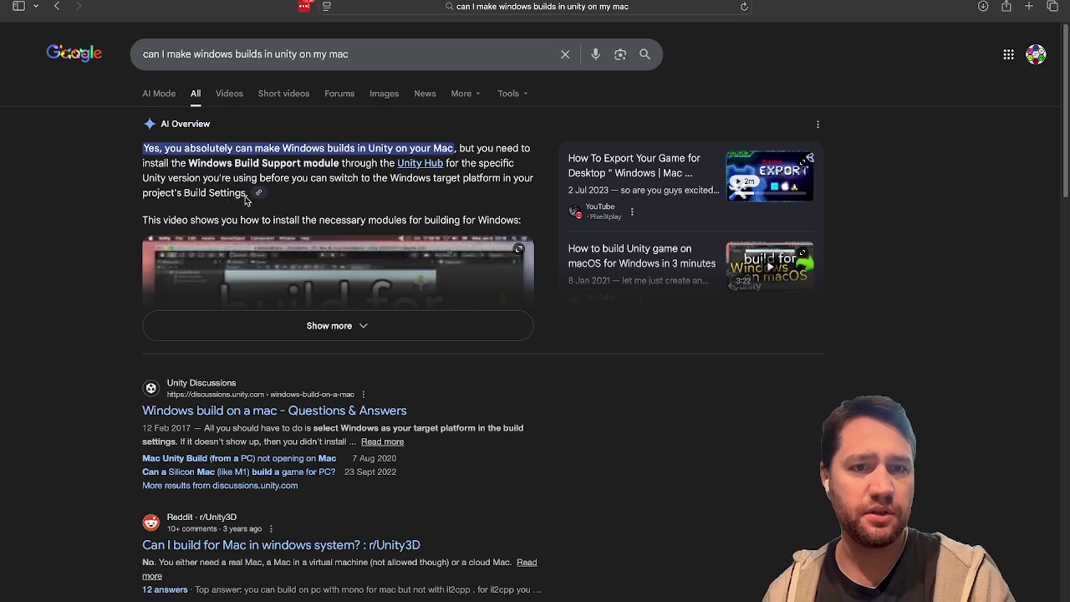
left_click(328, 325)
scroll(55, 298, "down", 2)
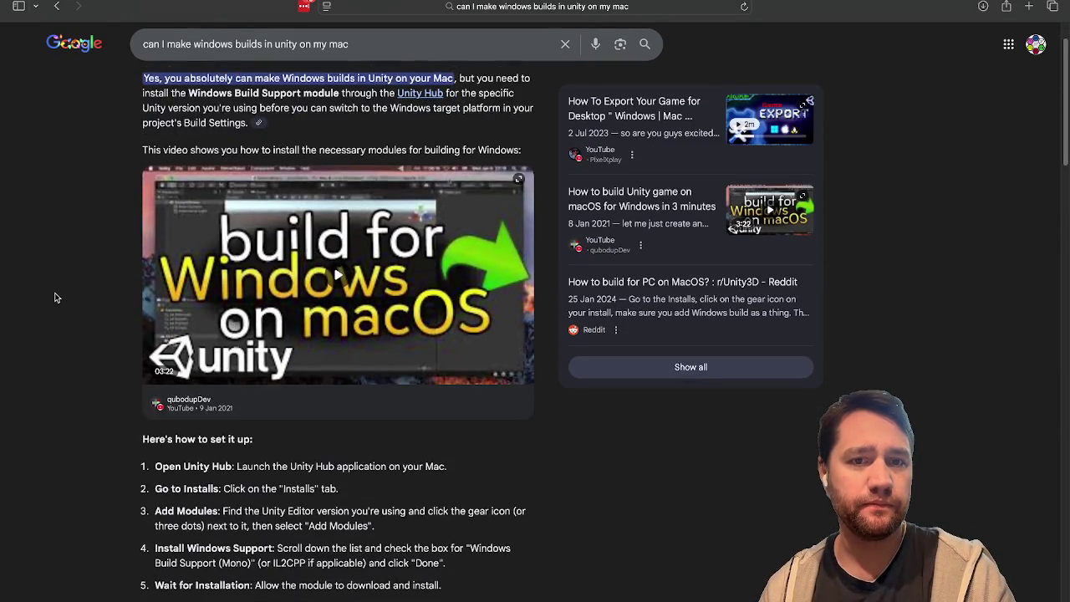
scroll(55, 297, "down", 3)
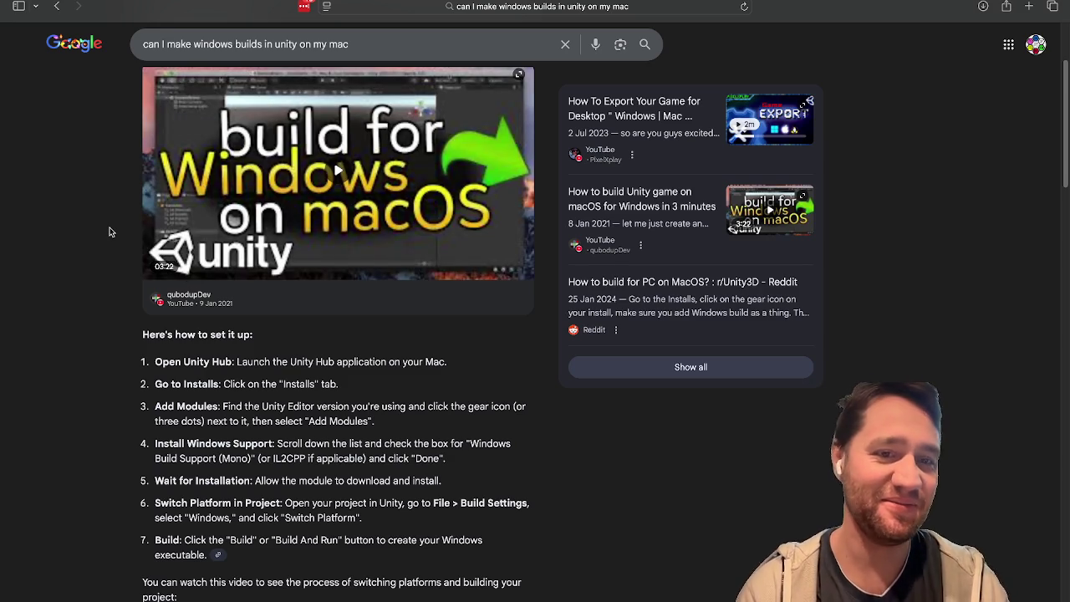
scroll(108, 232, "down", 5)
scroll(108, 231, "up", 2)
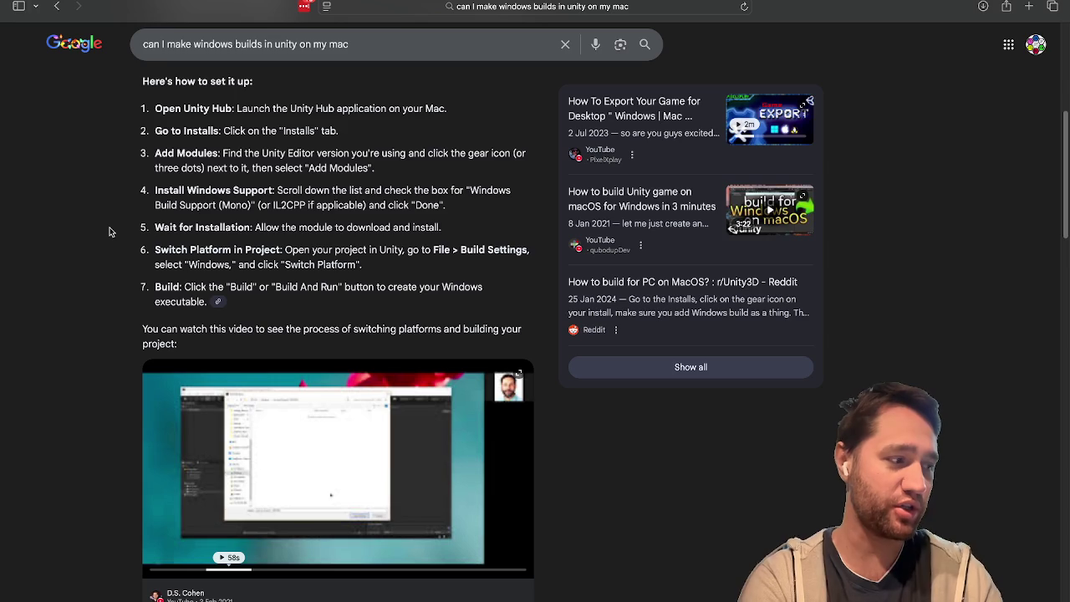
scroll(108, 231, "down", 8)
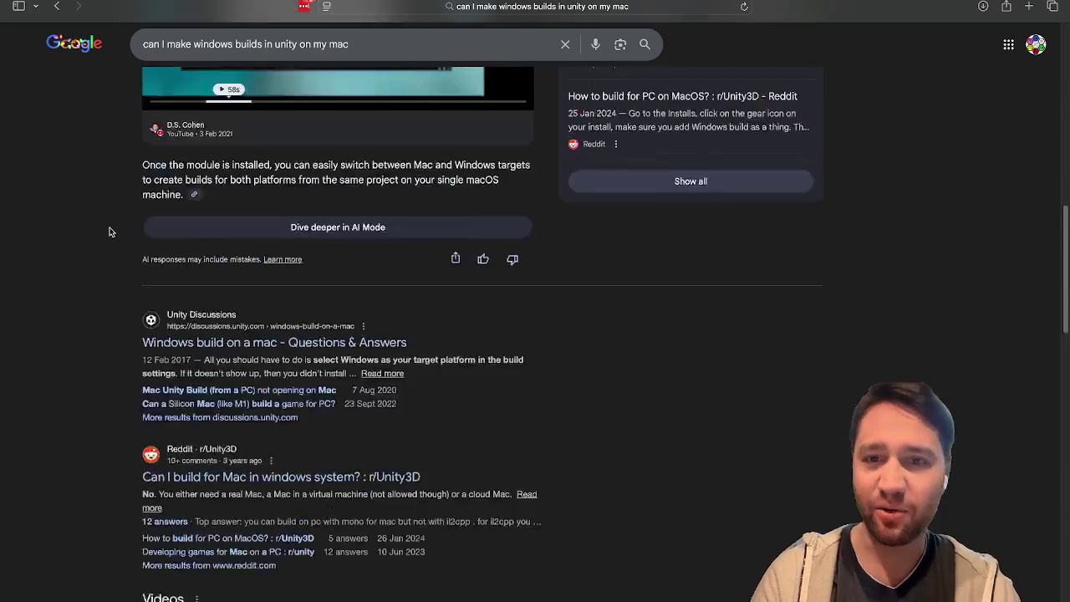
scroll(108, 231, "up", 2)
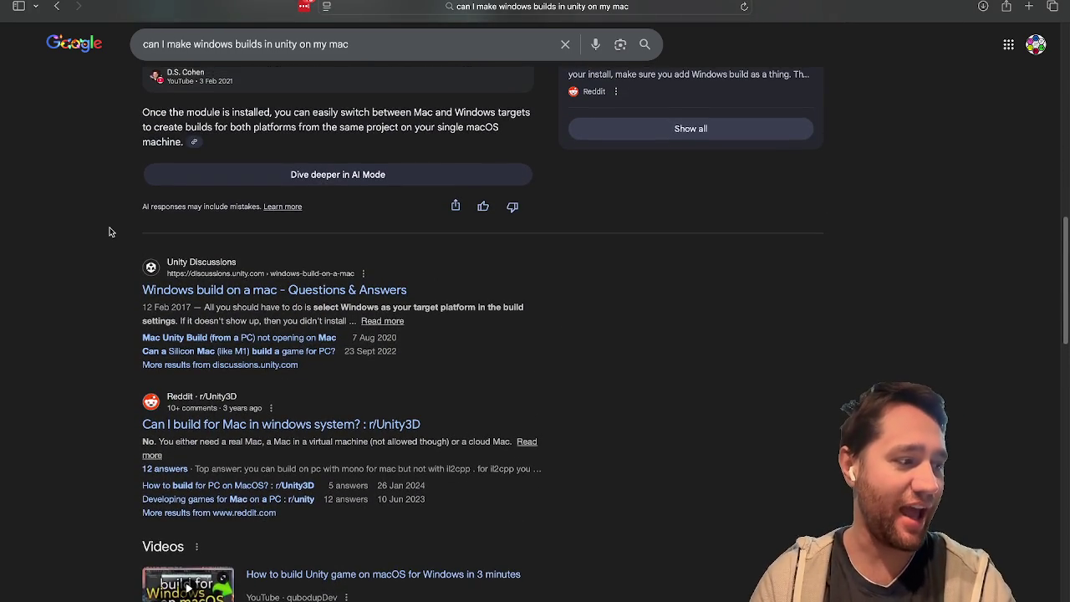
scroll(108, 231, "up", 6)
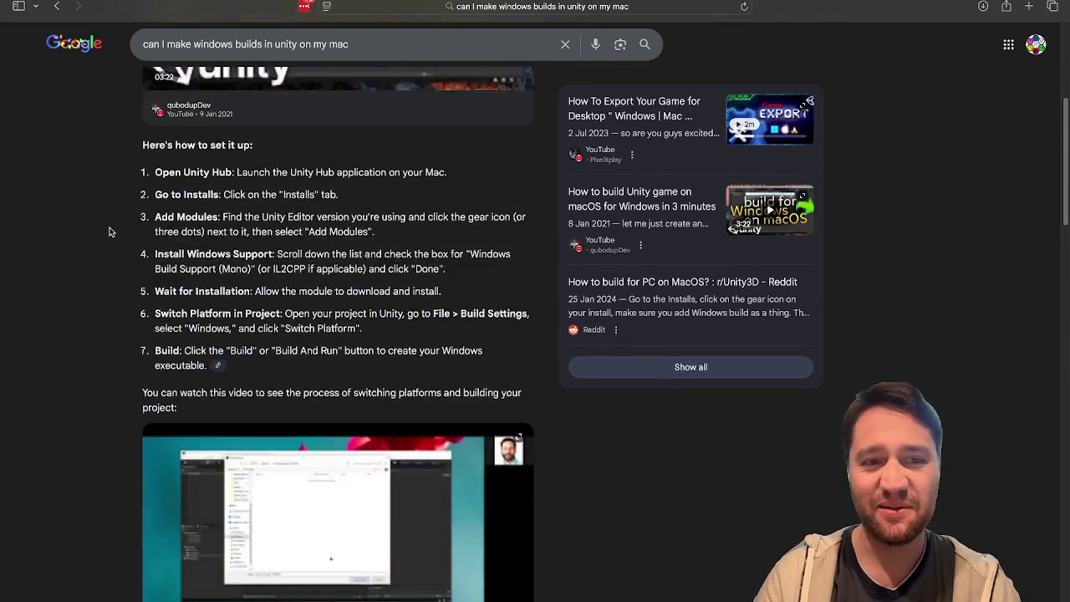
scroll(108, 231, "down", 10)
scroll(109, 231, "down", 10)
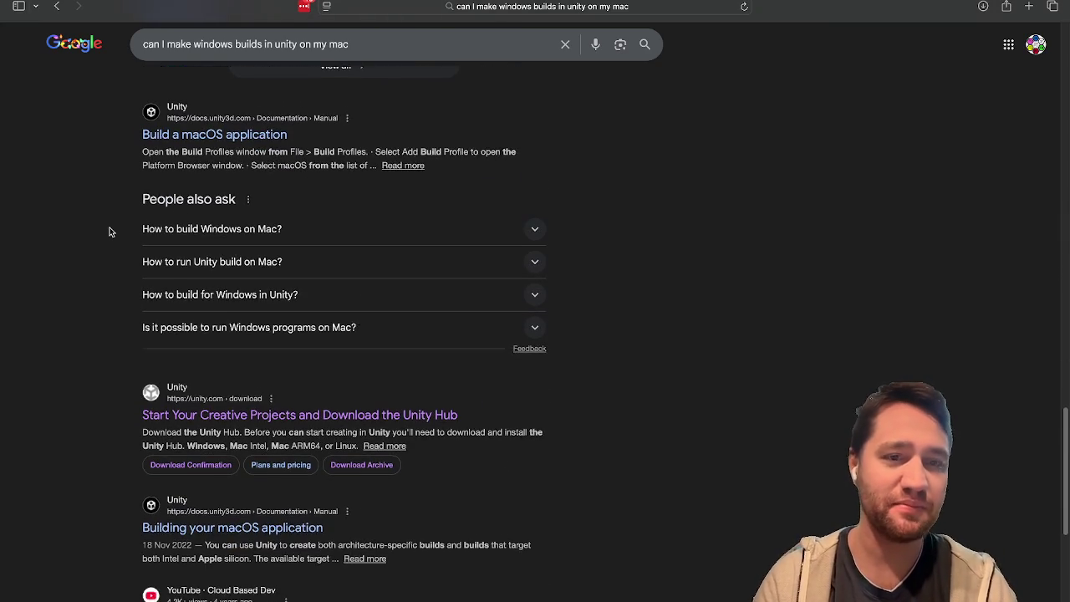
scroll(108, 231, "down", 1)
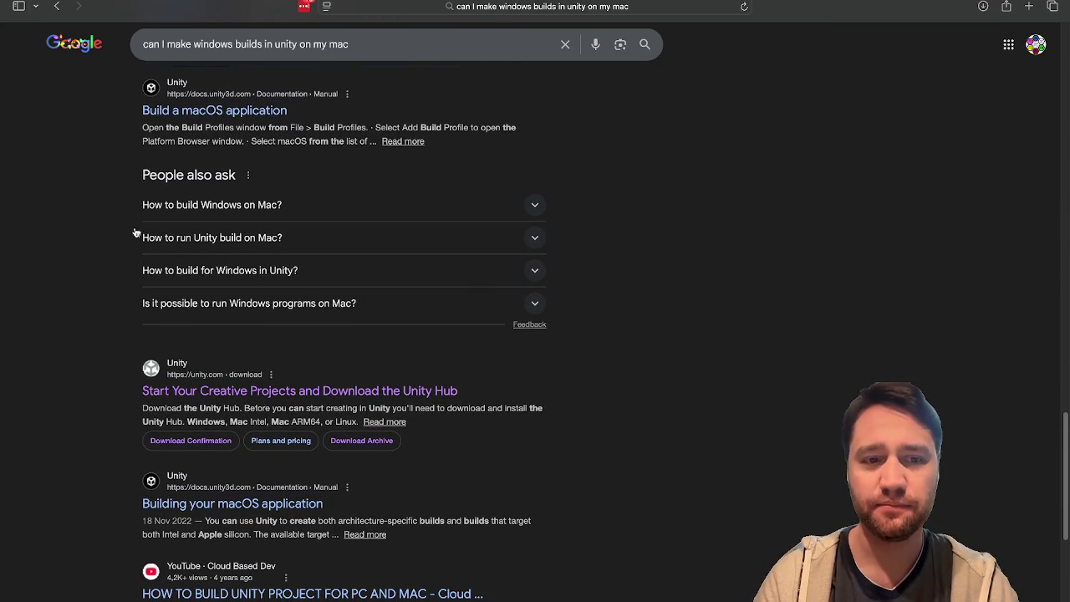
scroll(89, 342, "down", 8)
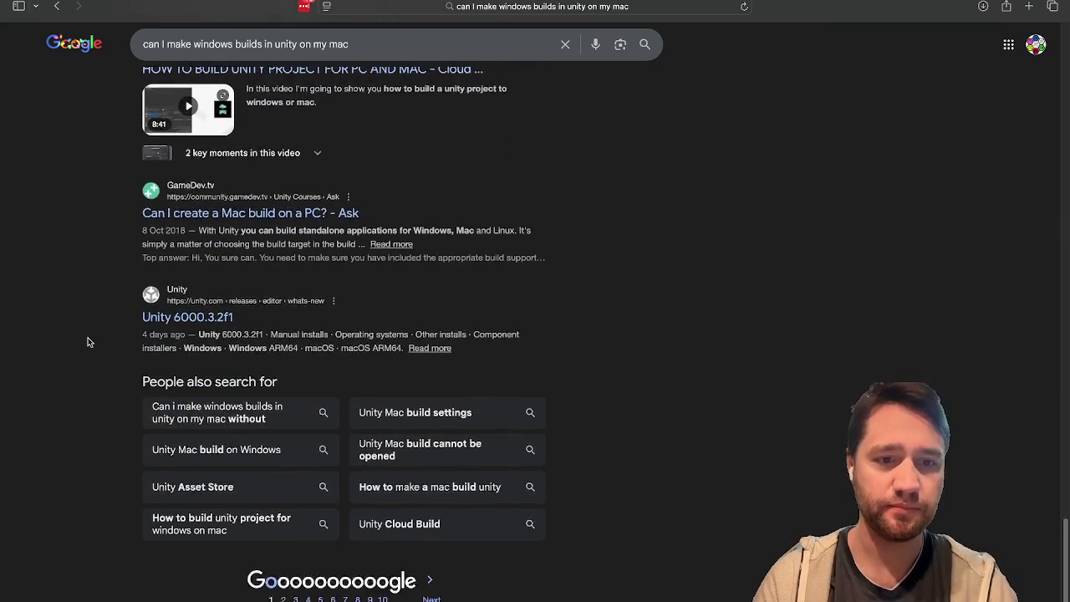
scroll(90, 342, "up", 2)
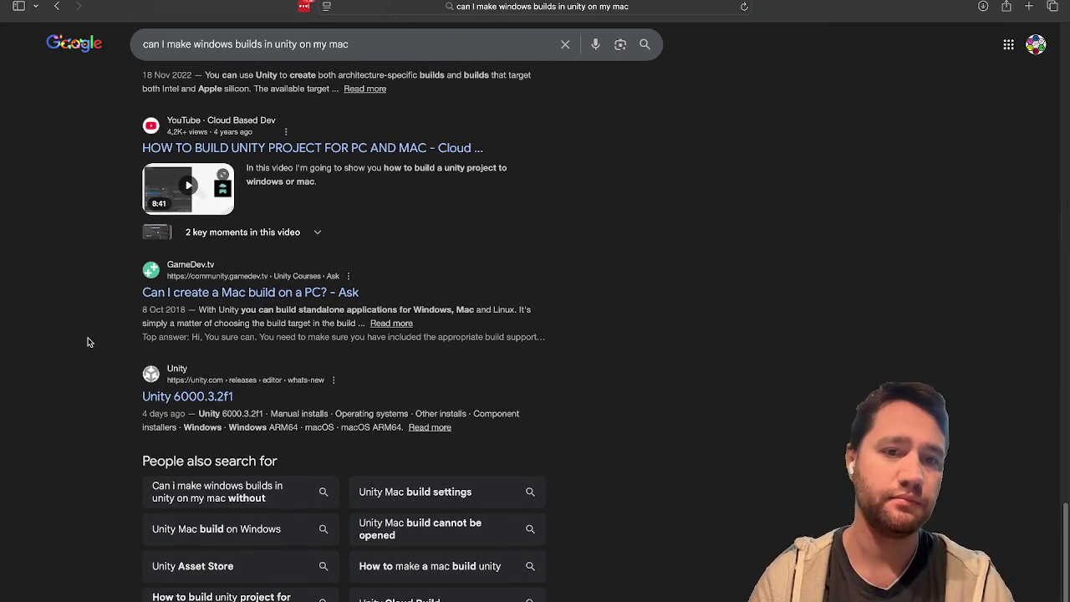
scroll(89, 342, "up", 3)
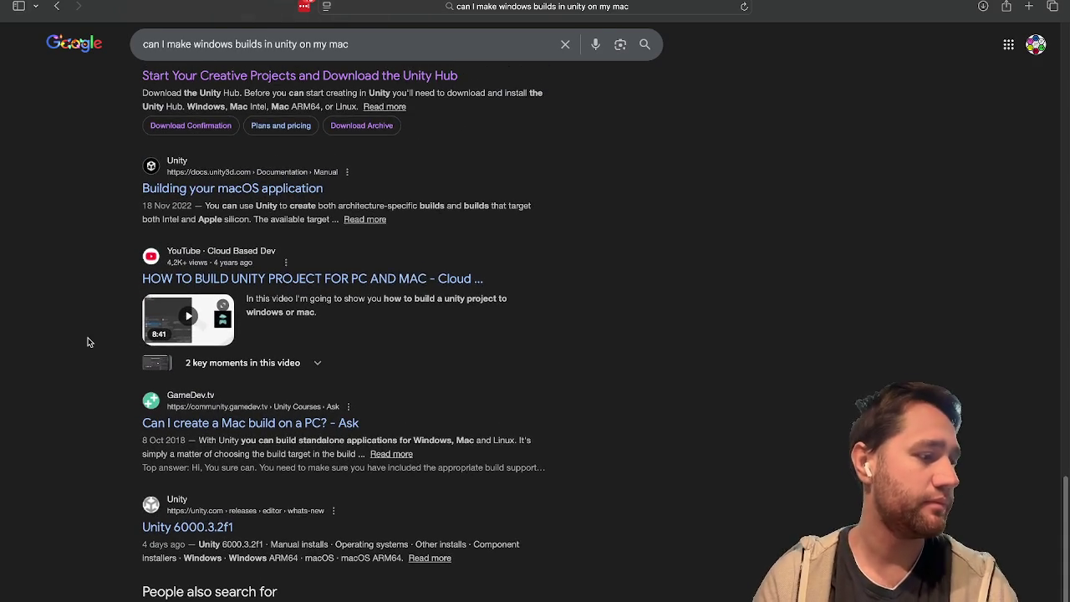
scroll(90, 342, "up", 7)
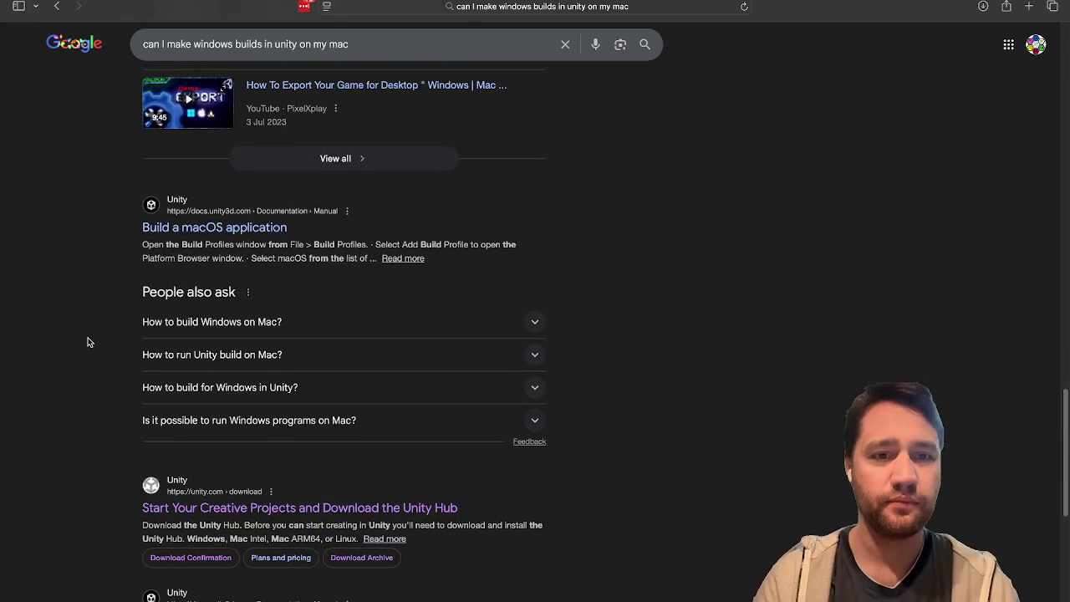
scroll(90, 342, "up", 15)
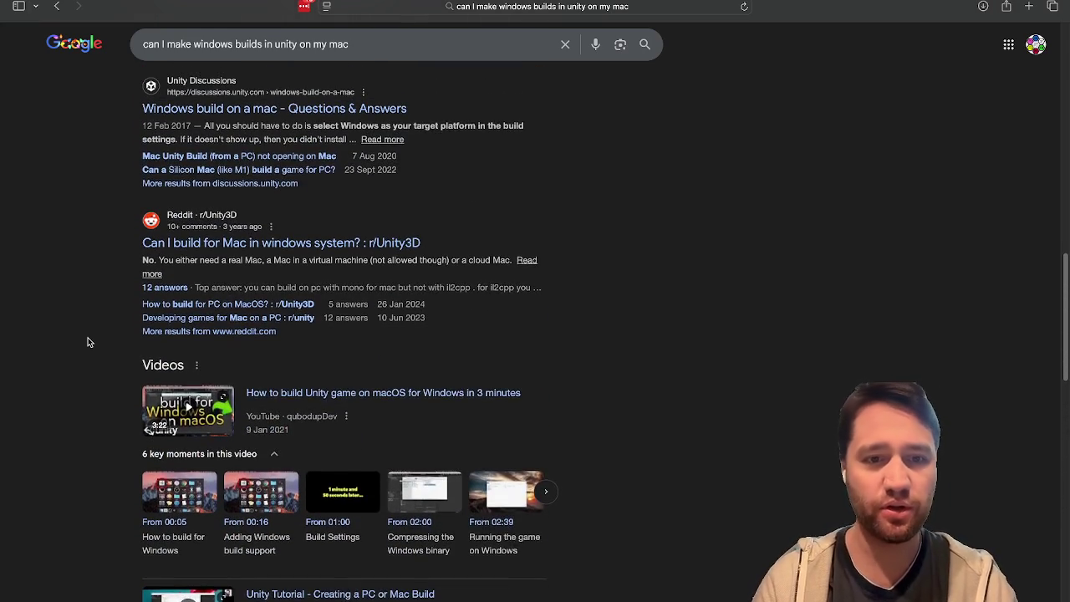
scroll(90, 342, "down", 10)
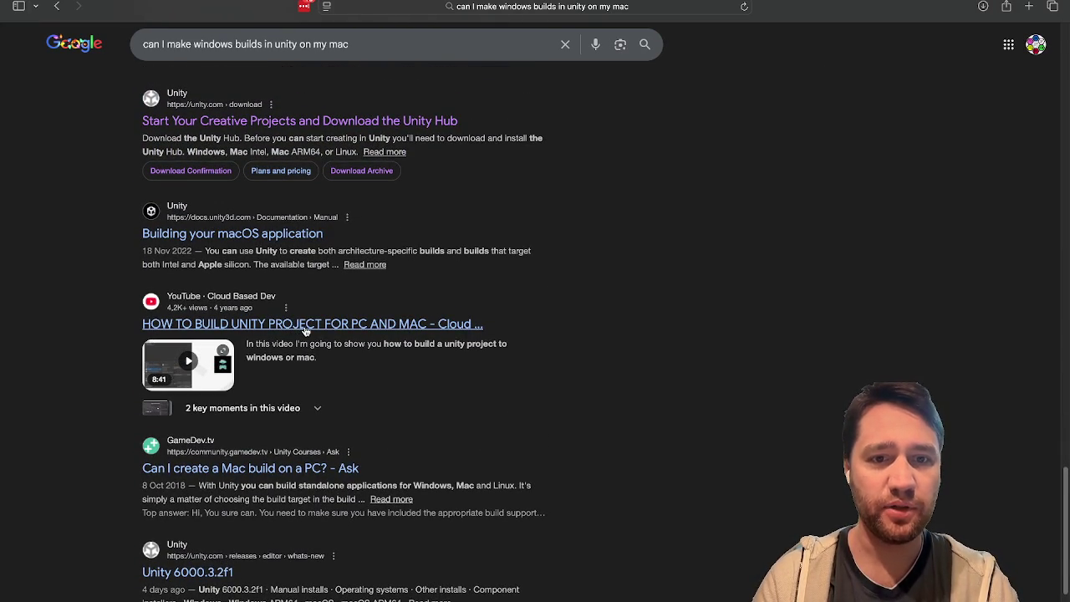
scroll(584, 362, "down", 3)
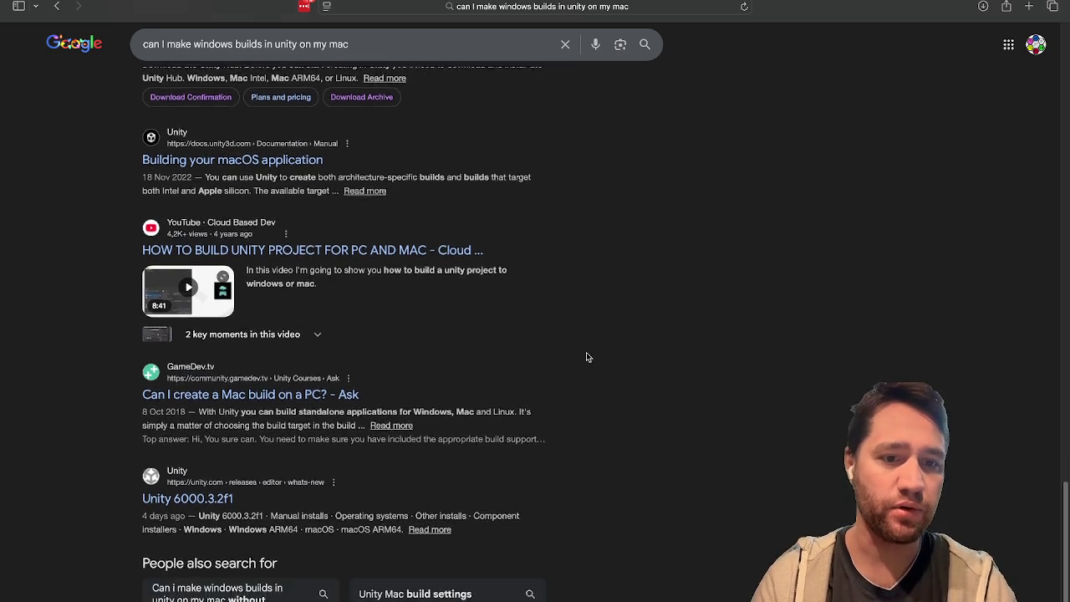
scroll(568, 353, "up", 15)
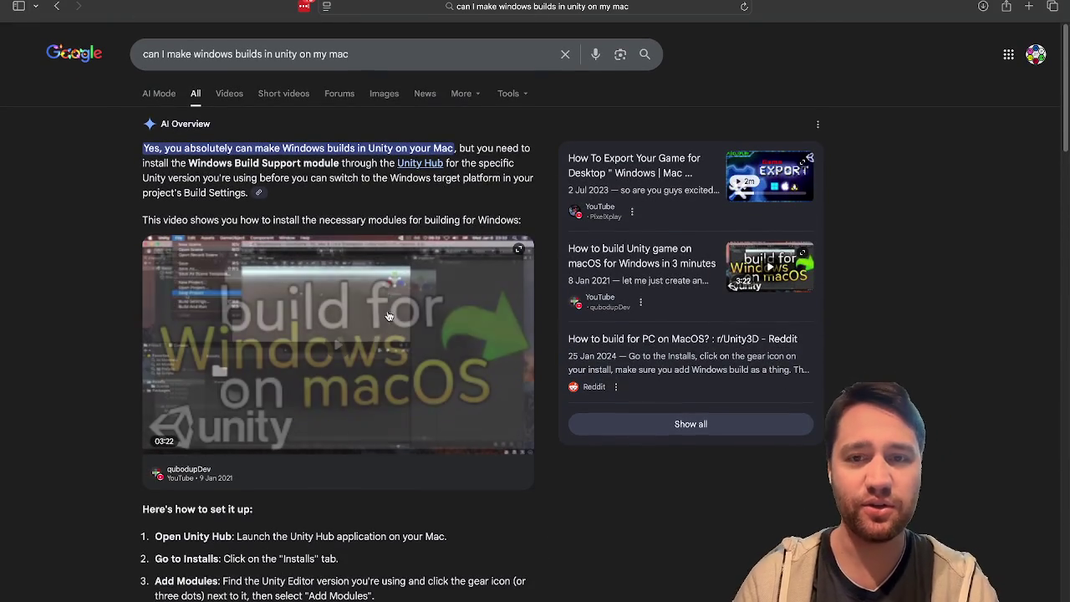
scroll(6, 332, "down", 1)
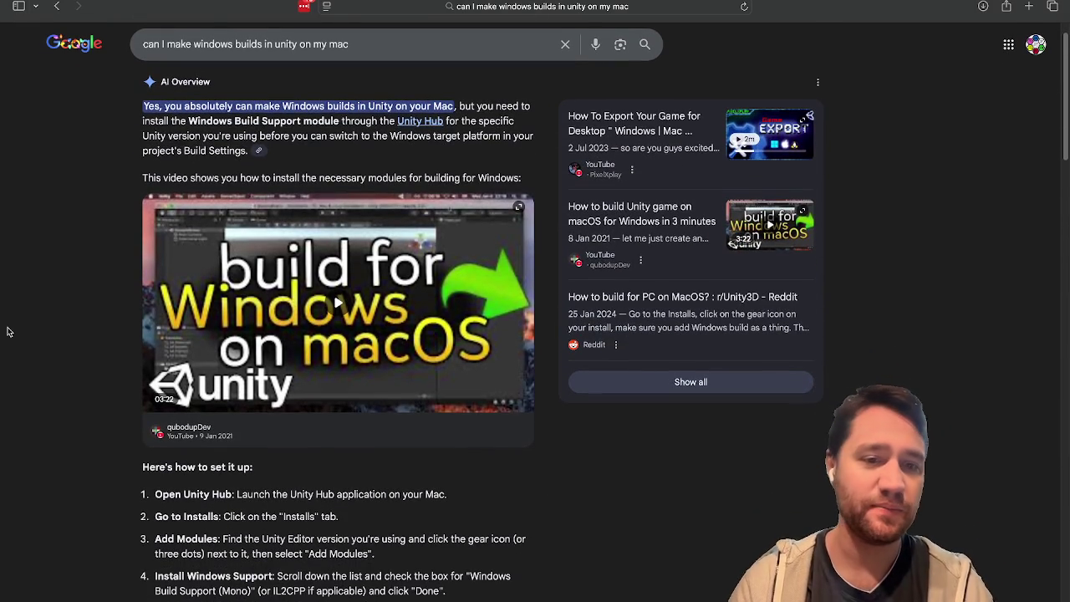
scroll(72, 311, "down", 15)
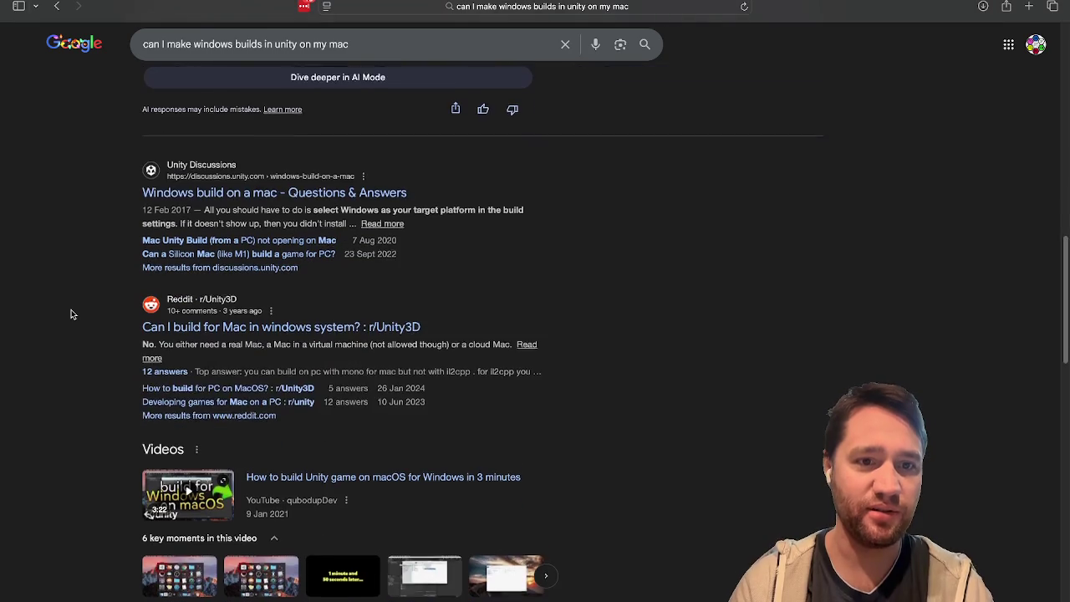
scroll(71, 310, "down", 1)
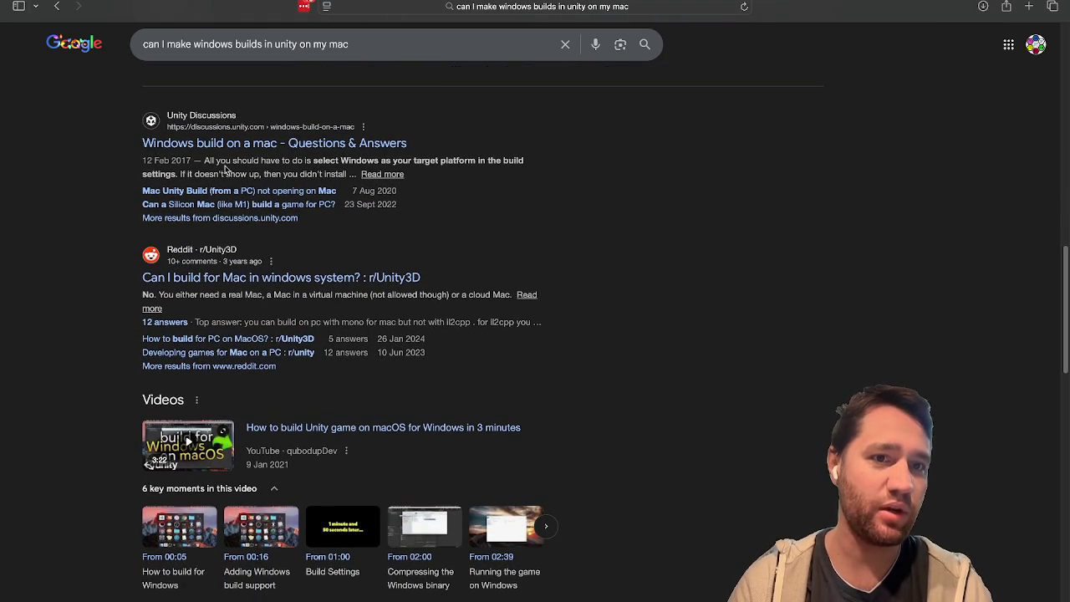
Skim the Unity Discussions 'Windows build on a mac' thread, then return to the results
left_click(249, 145)
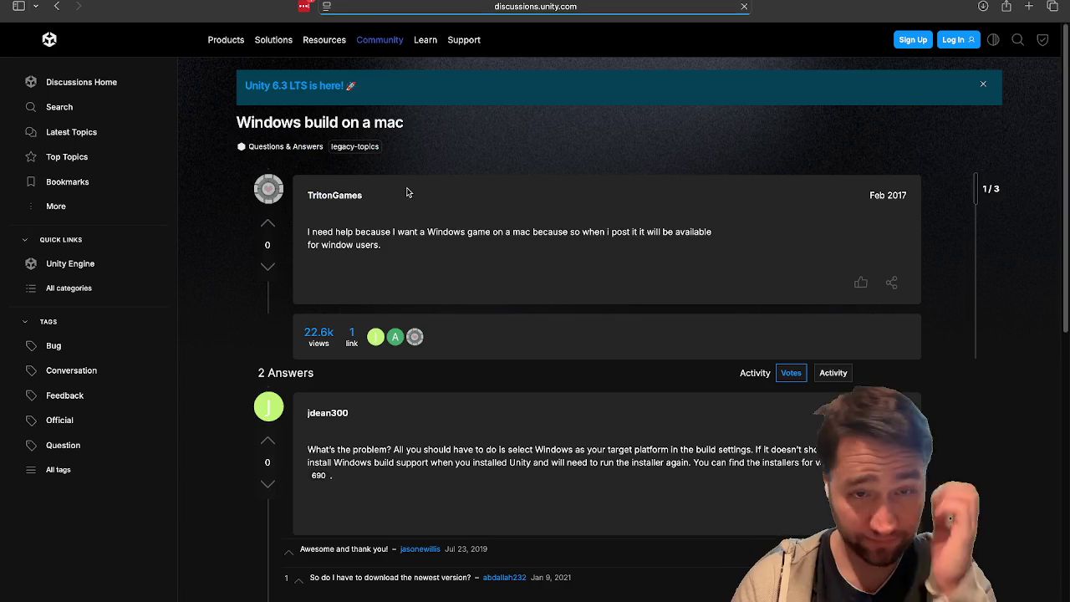
scroll(399, 206, "down", 15)
scroll(398, 206, "up", 15)
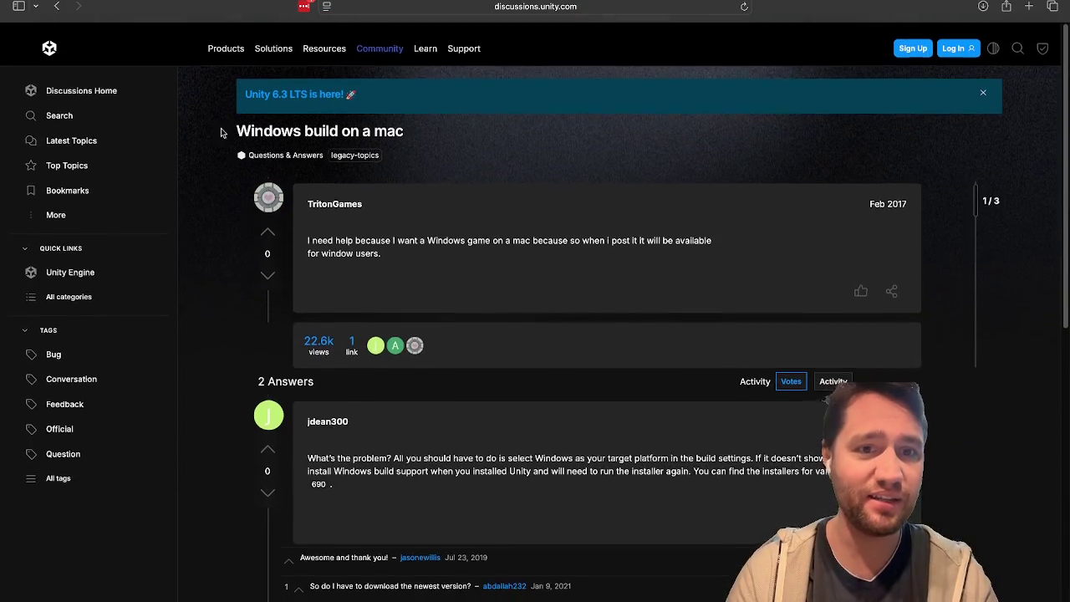
left_click(58, 8)
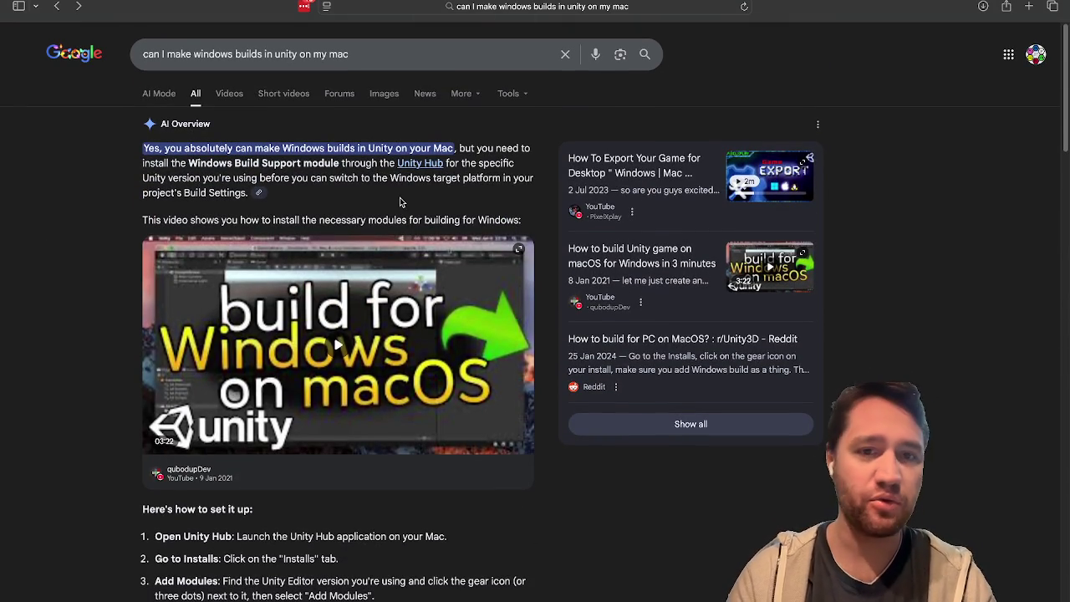
Exit full screen and close the Google search window
key("super+a")
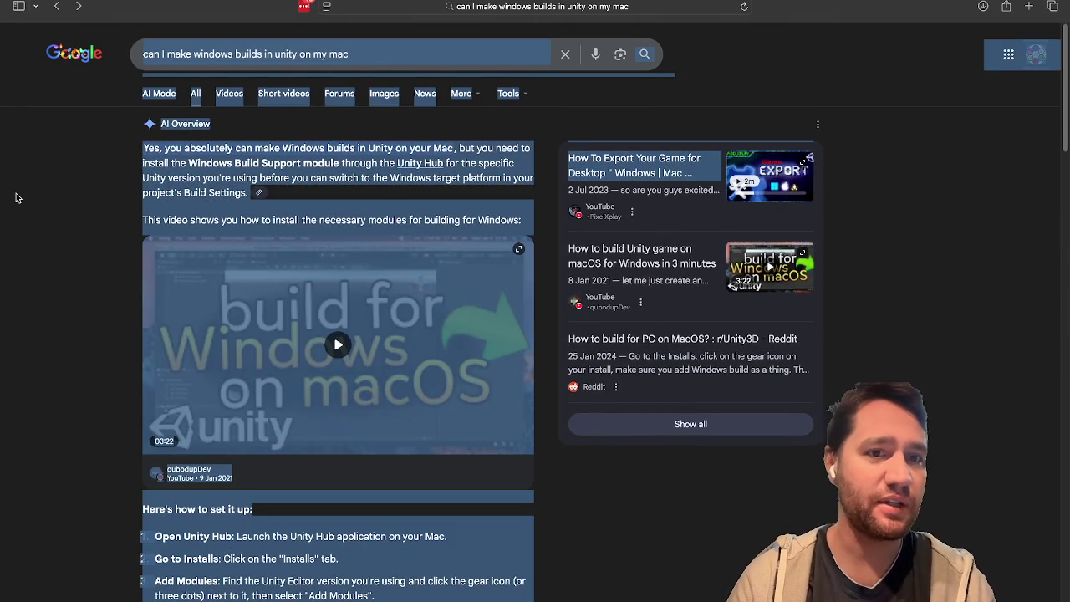
left_click(15, 198)
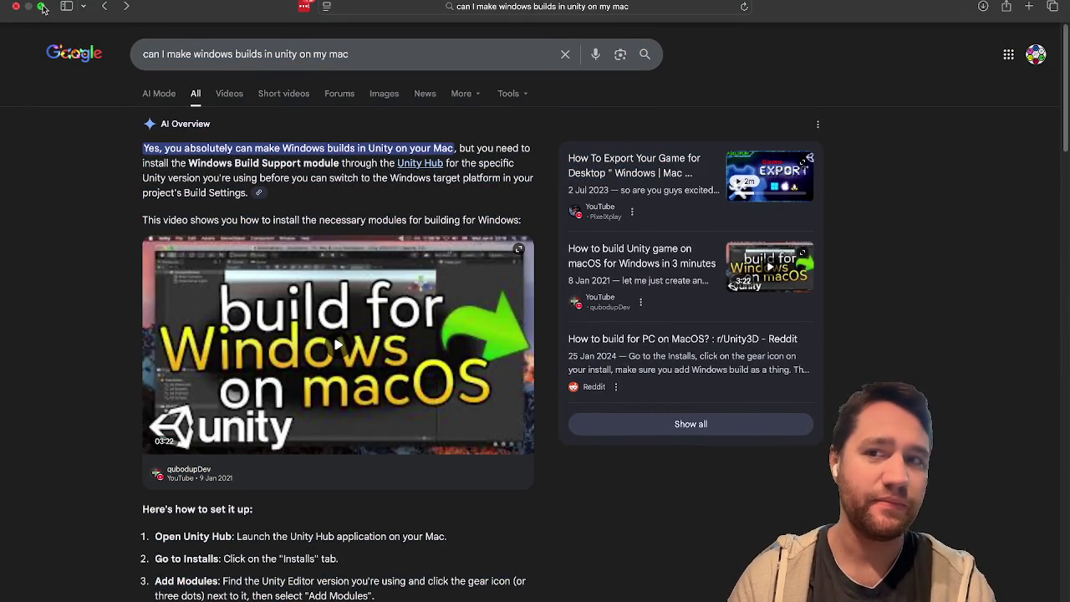
left_click(43, 7)
mouse_move(832, 15)
left_mouse_down()
mouse_move(797, 38)
mouse_move(815, 2)
left_mouse_up()
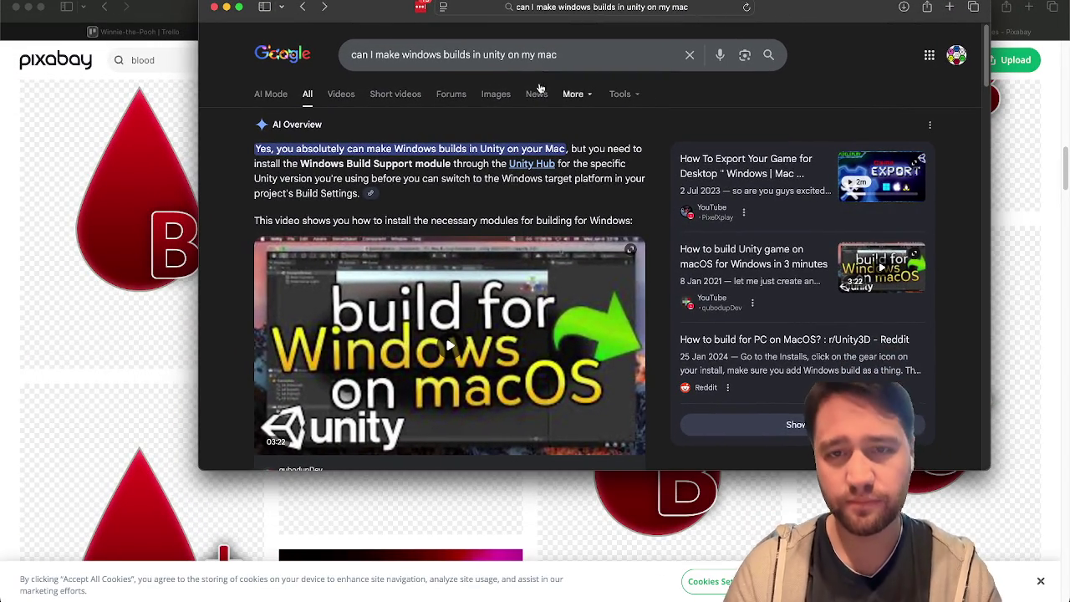
left_click(214, 8)
Reselect Windows, install its build module with Unity Hub, and close Build Profiles
scroll(698, 232, "up", 15)
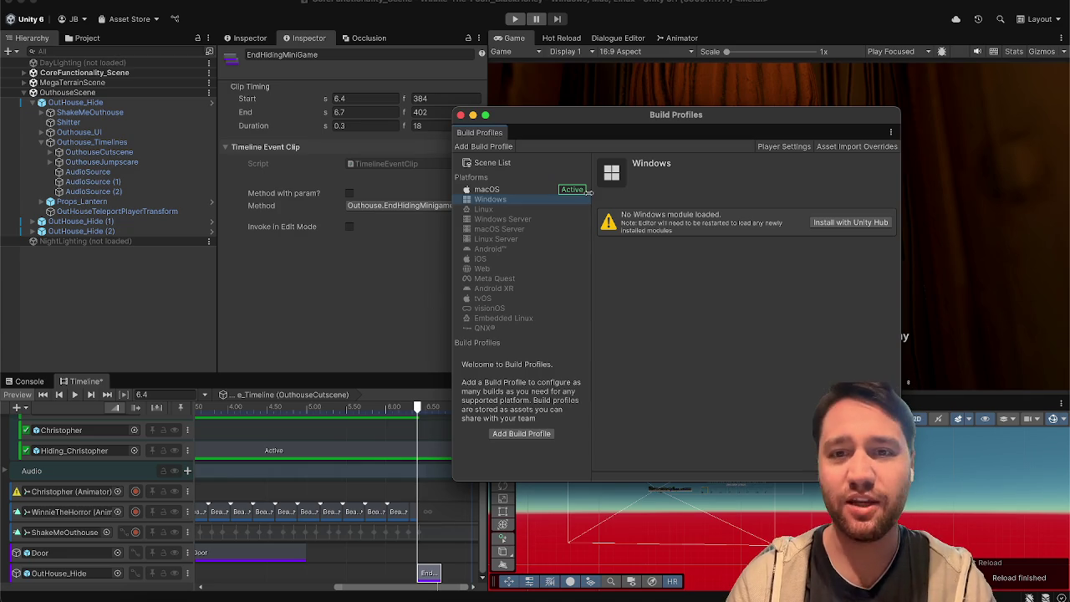
left_click(507, 191)
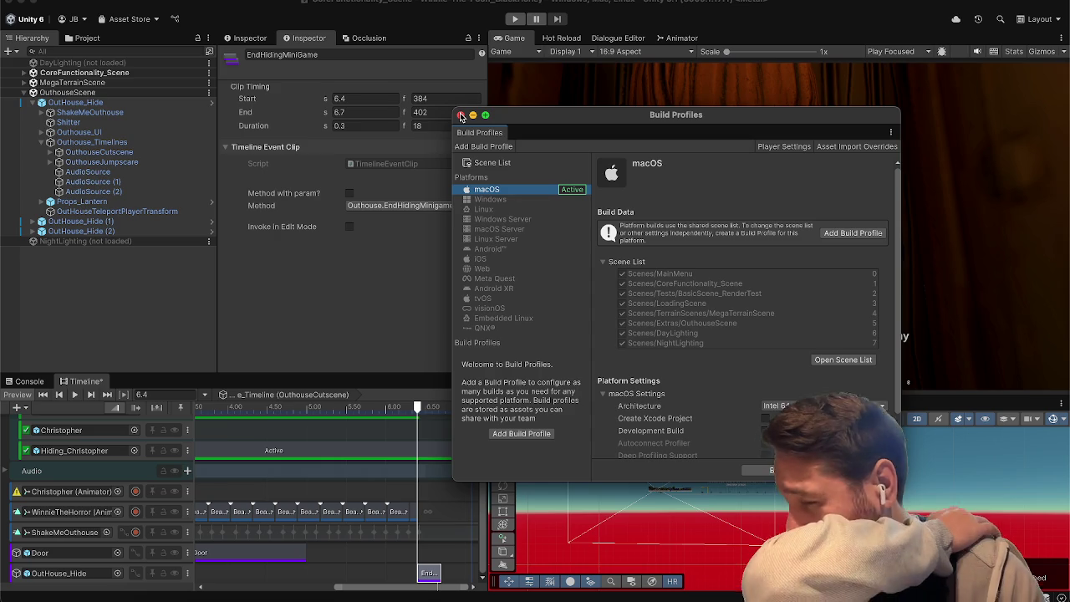
left_click(482, 208)
left_click(488, 200)
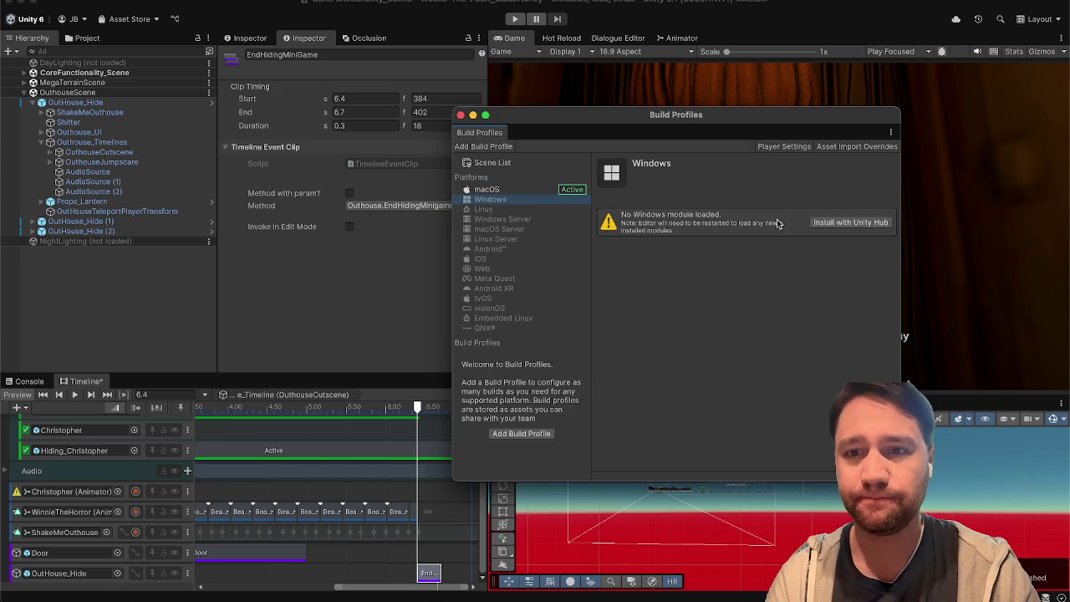
left_click(823, 222)
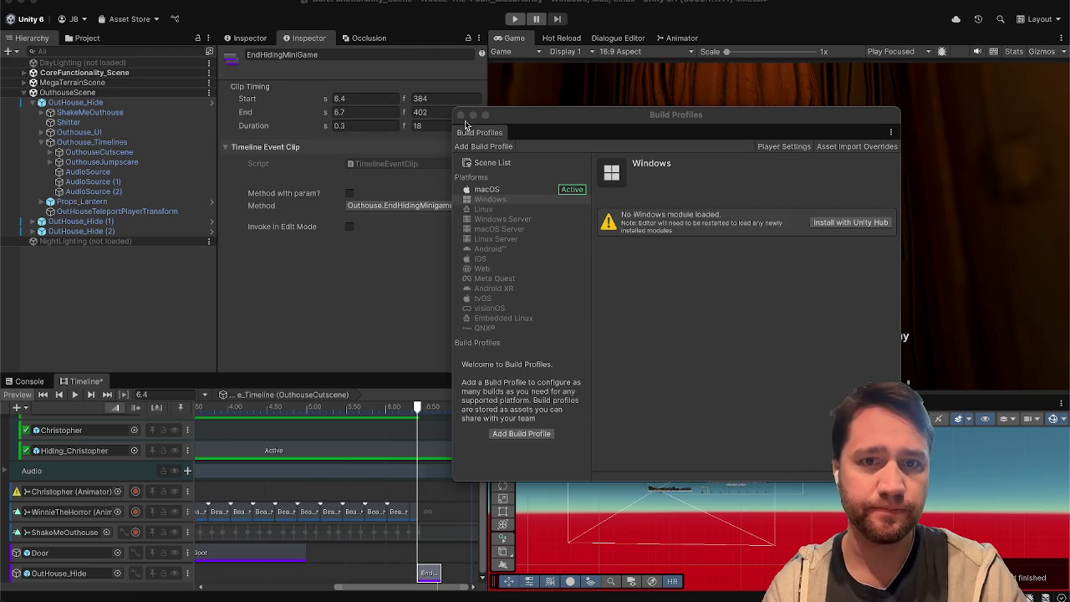
left_click(460, 115)
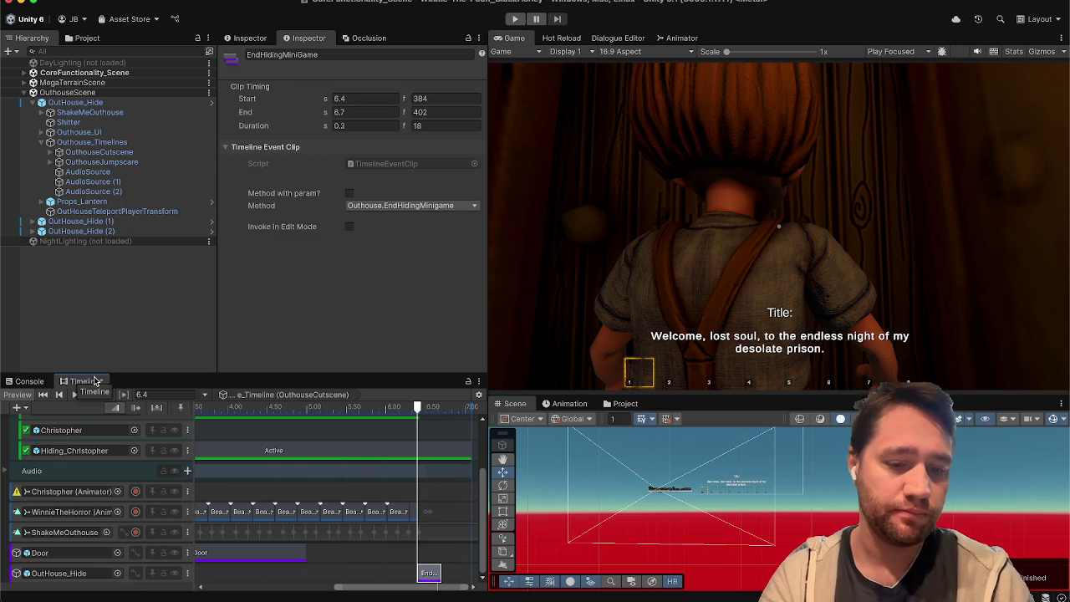
Set OutHouse_Hide's Time Until Winnie Notices to 1 and save the scene
left_click(119, 102)
scroll(263, 298, "down", 5)
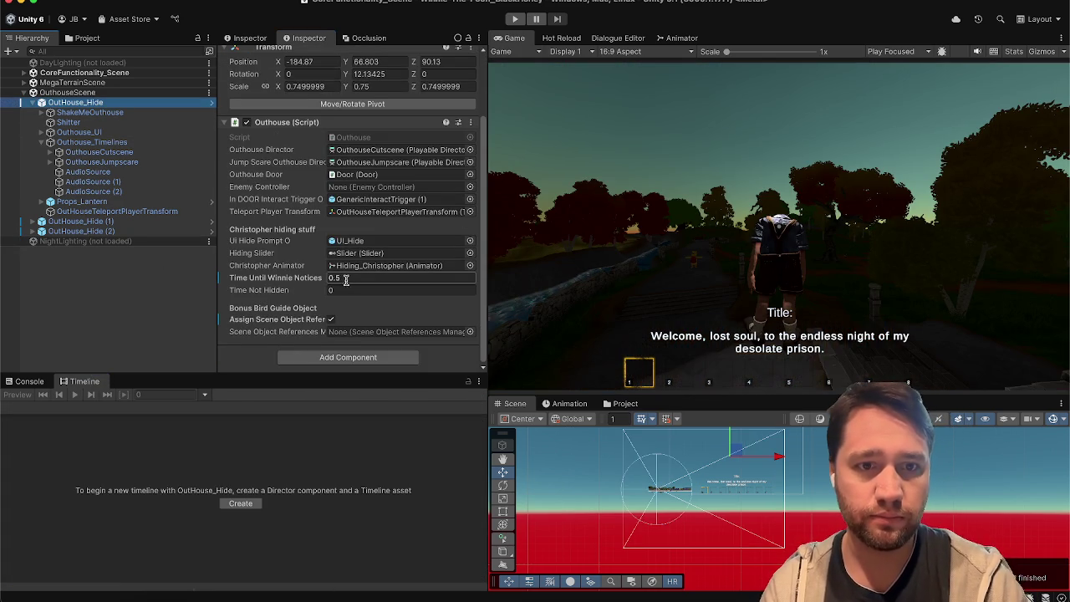
left_click(345, 280)
type("1")
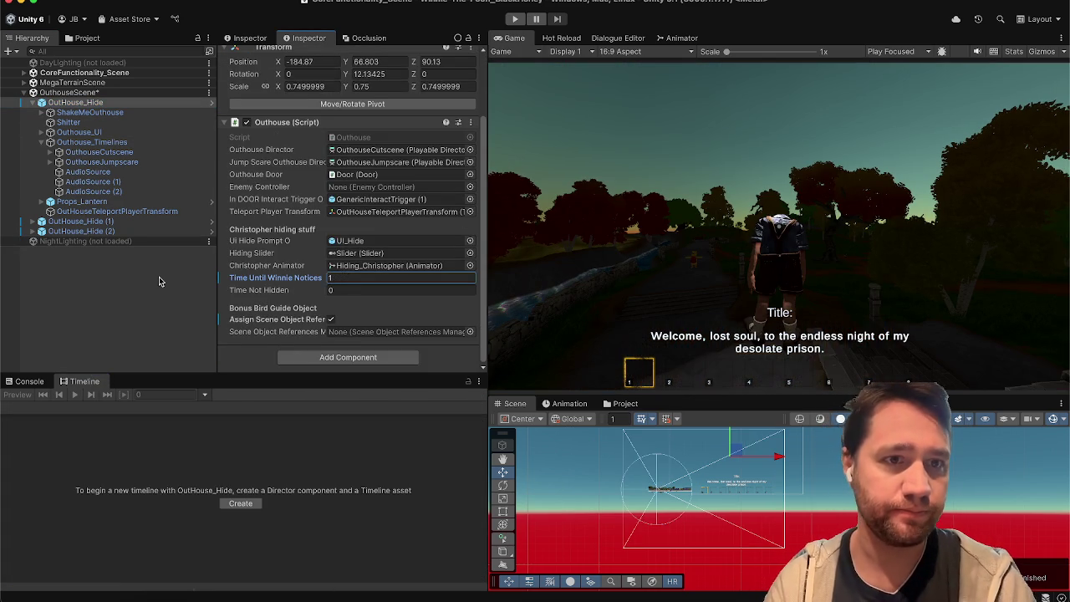
left_click(158, 281)
key("ctrl+s")
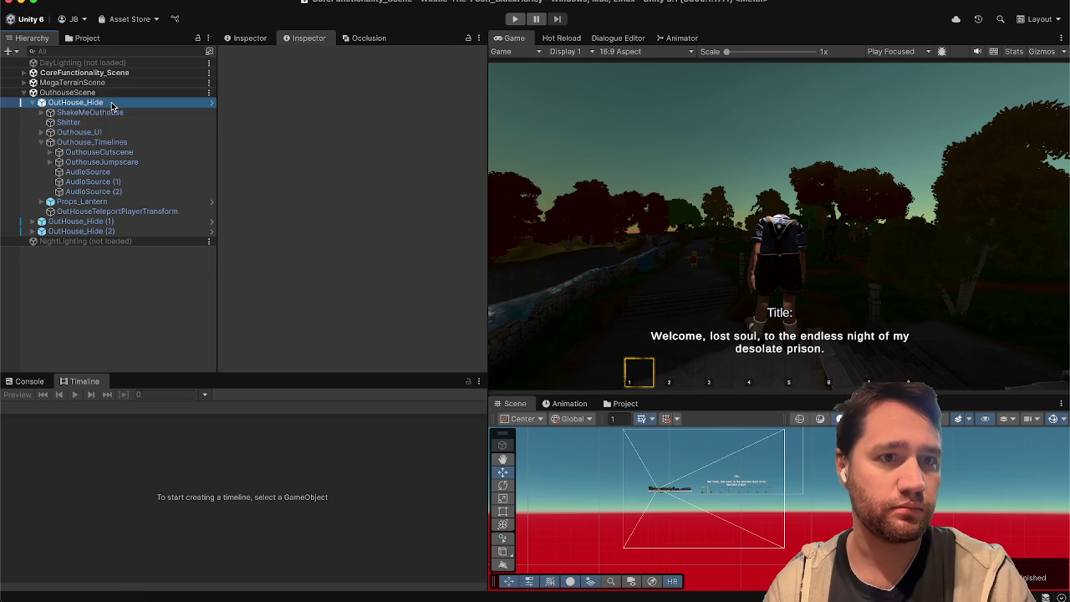
left_click(111, 104)
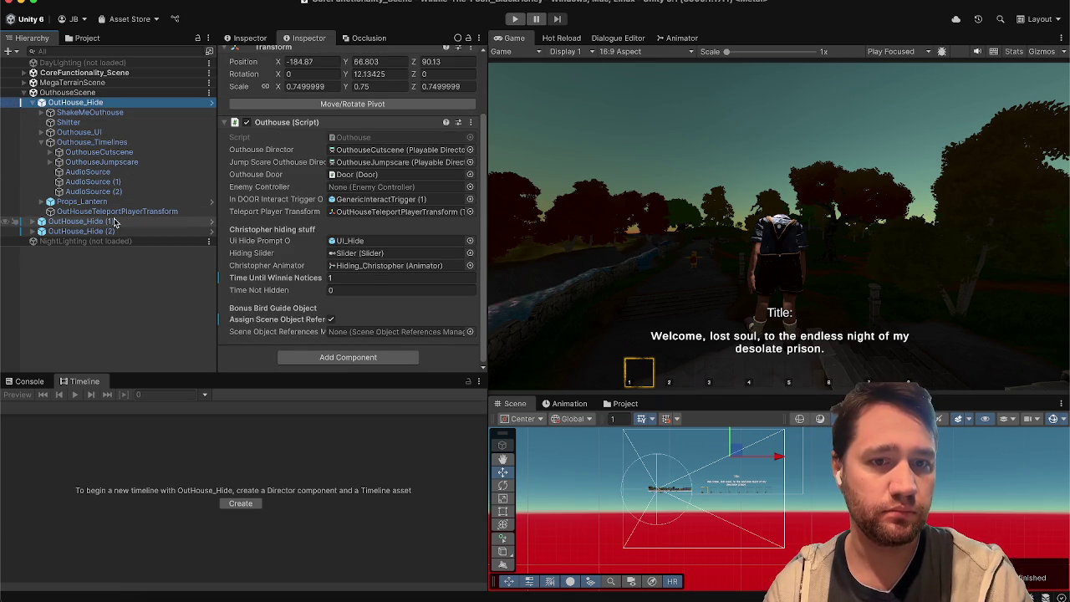
left_click(149, 272)
Playtest entering the outhouse with E until the minigame ends, then stop play
left_click(514, 20)
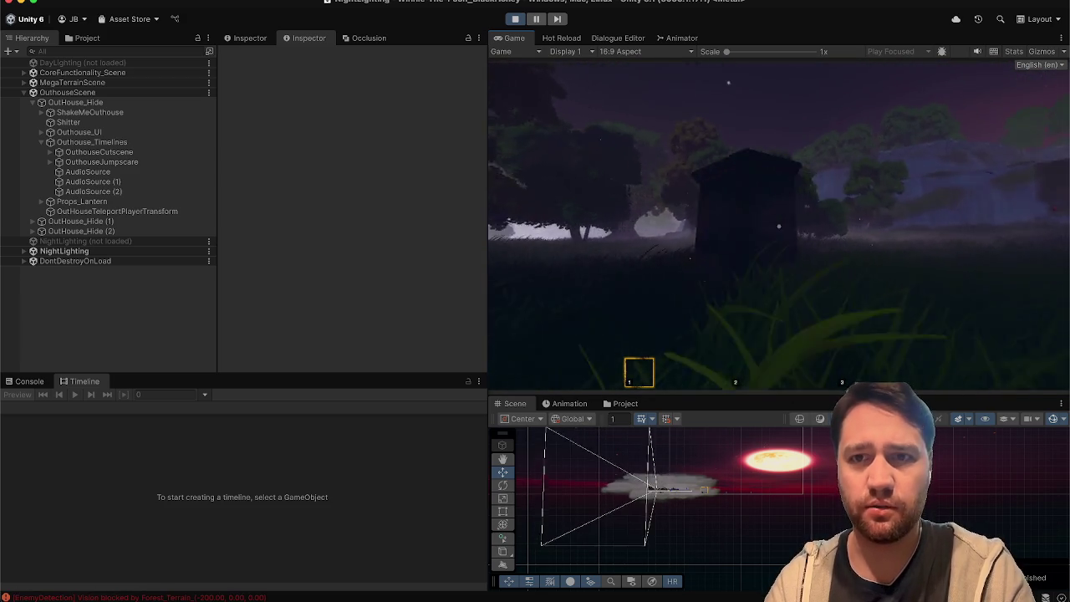
key("e")
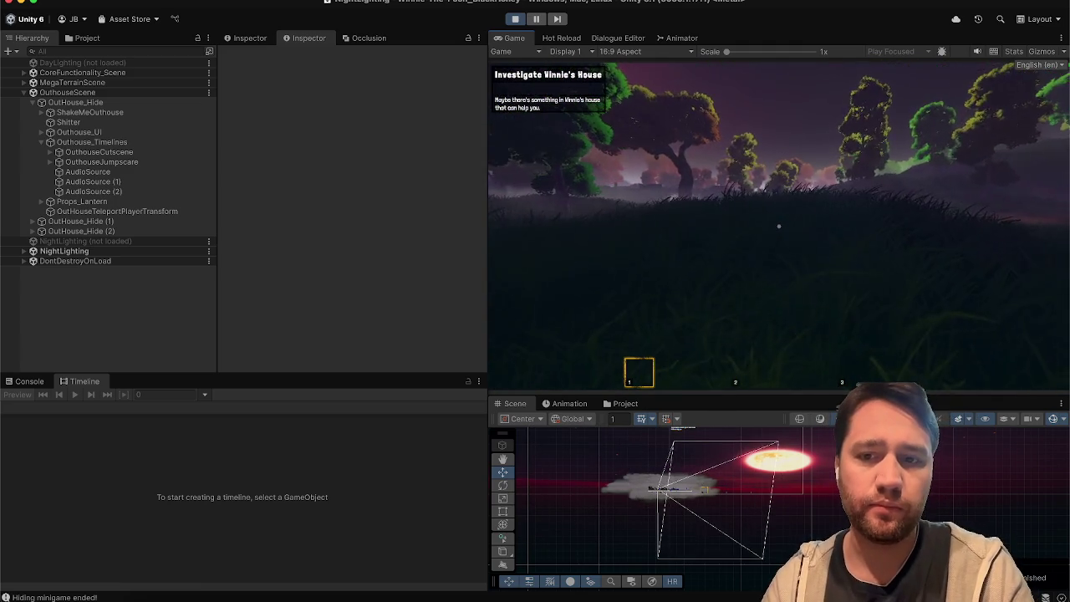
key("Escape")
left_click(521, 15)
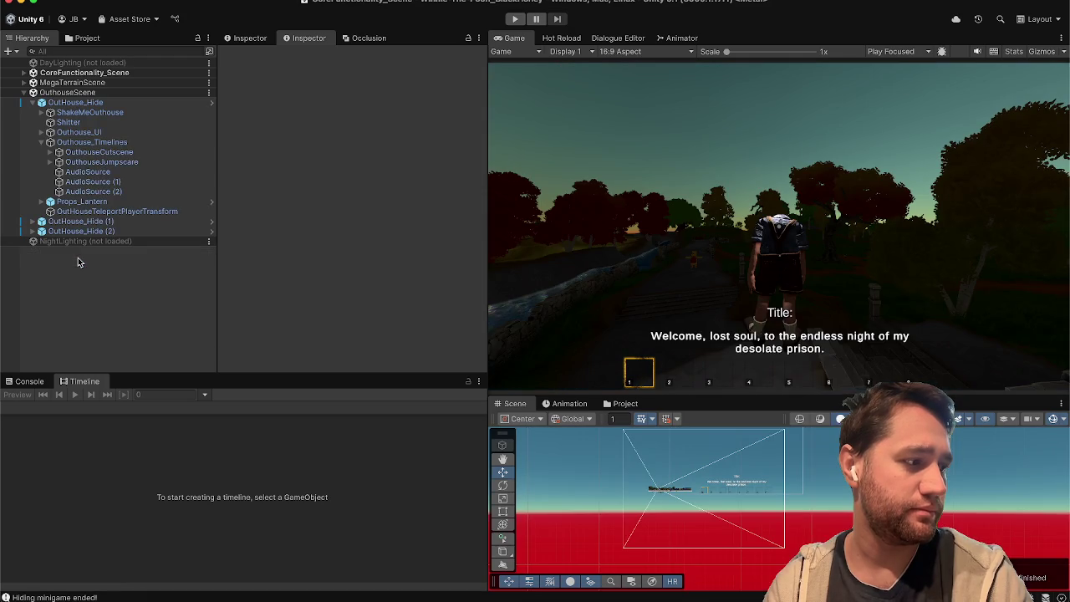
Set Time Until Winnie Notices to 0.65 in the OutHouse_Hide prefab, return, and start play
left_click(98, 102)
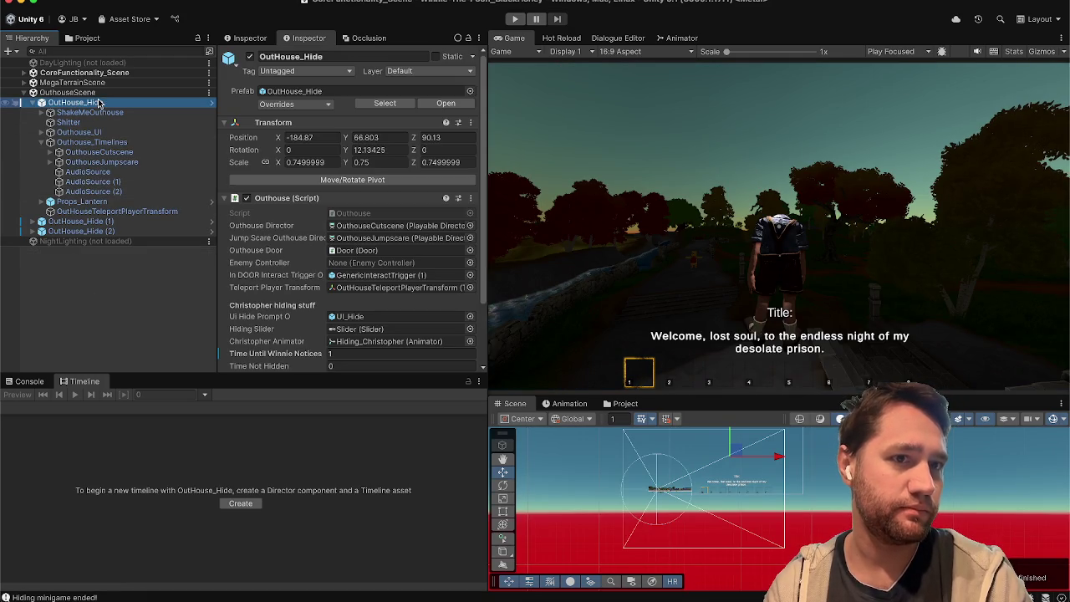
left_click(445, 103)
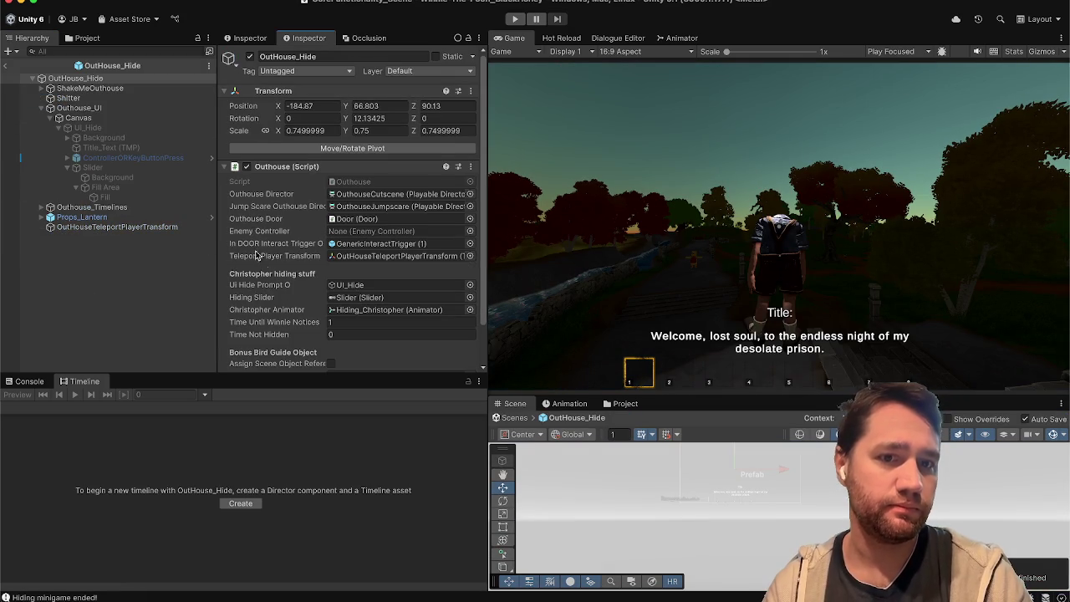
scroll(270, 276, "down", 2)
left_click(366, 281)
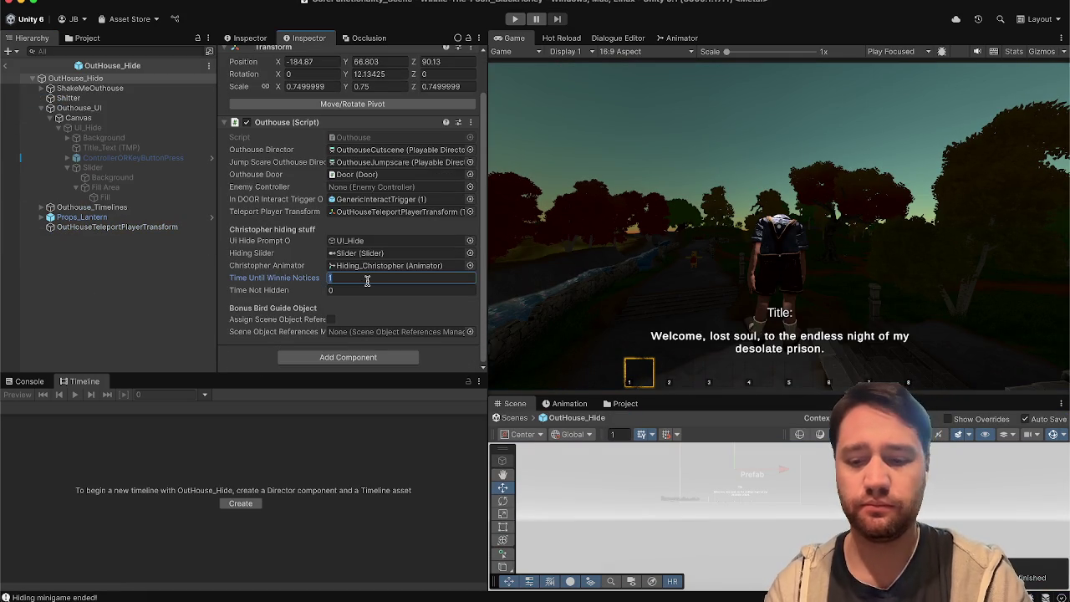
type("0.6")
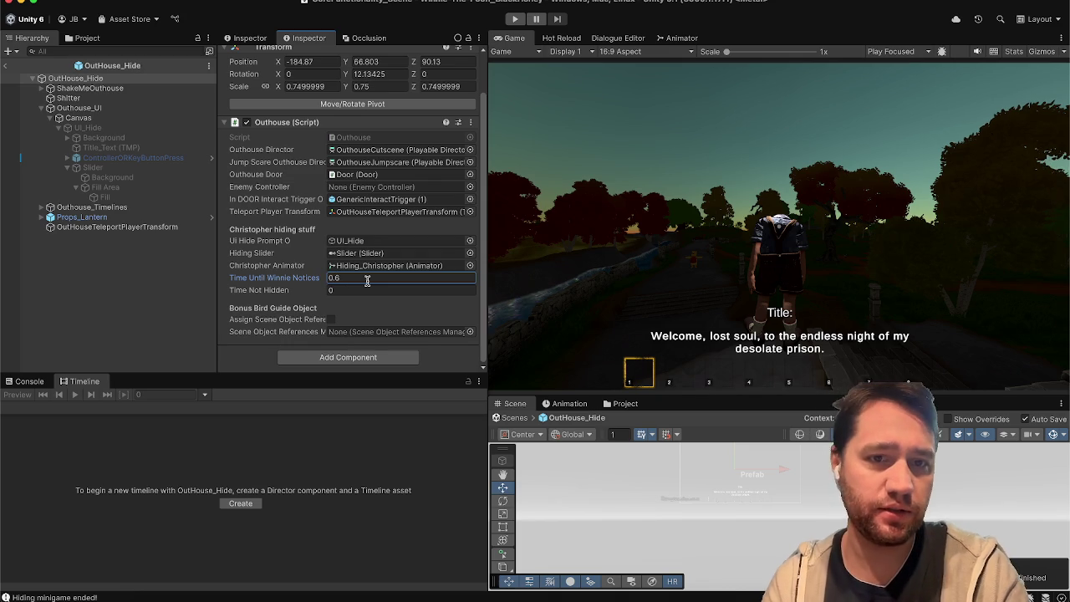
type("5")
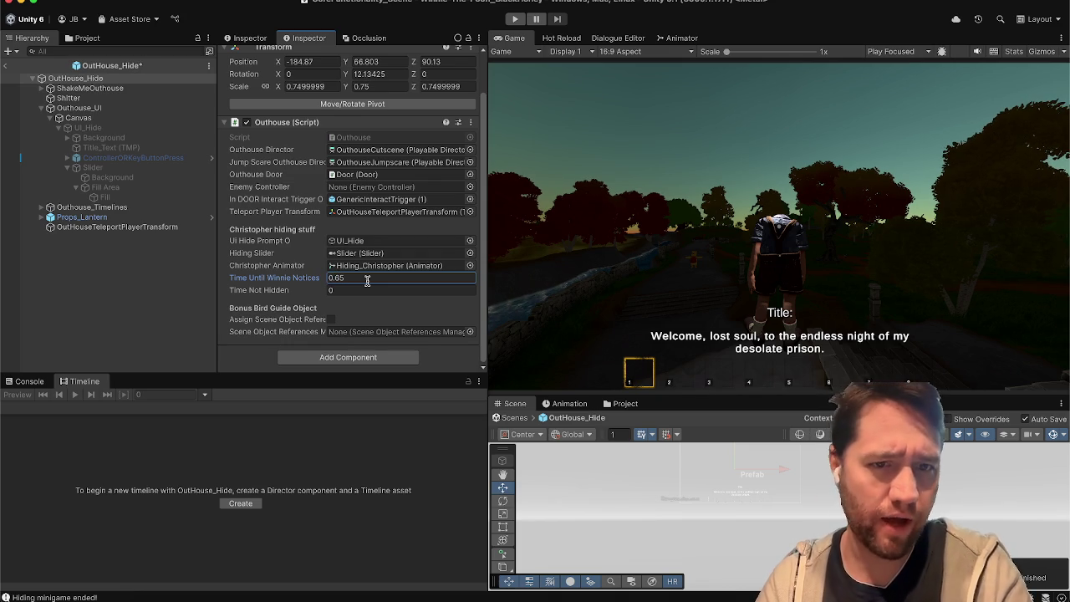
left_click(2, 71)
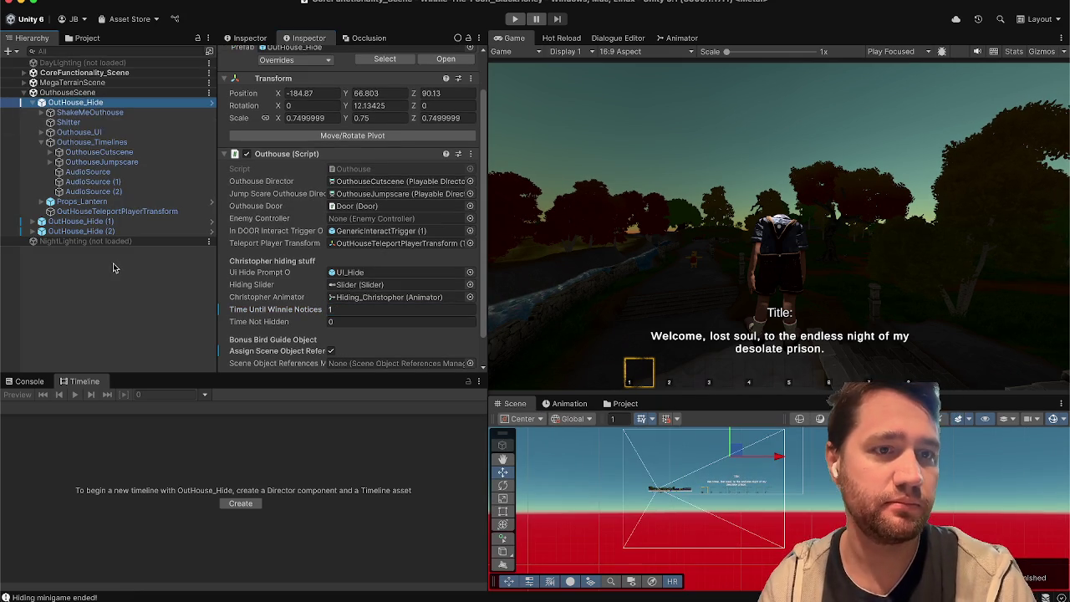
left_click(514, 18)
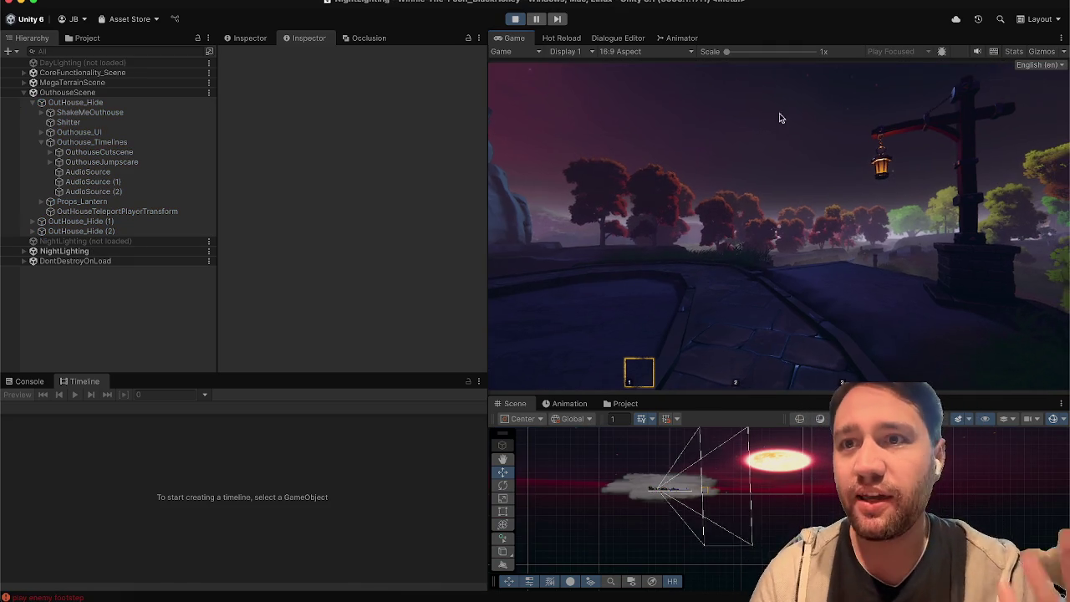
Dismiss Siri, hide in the outhouse crouching to fill the slider, then stop play
key("super")
key("super")
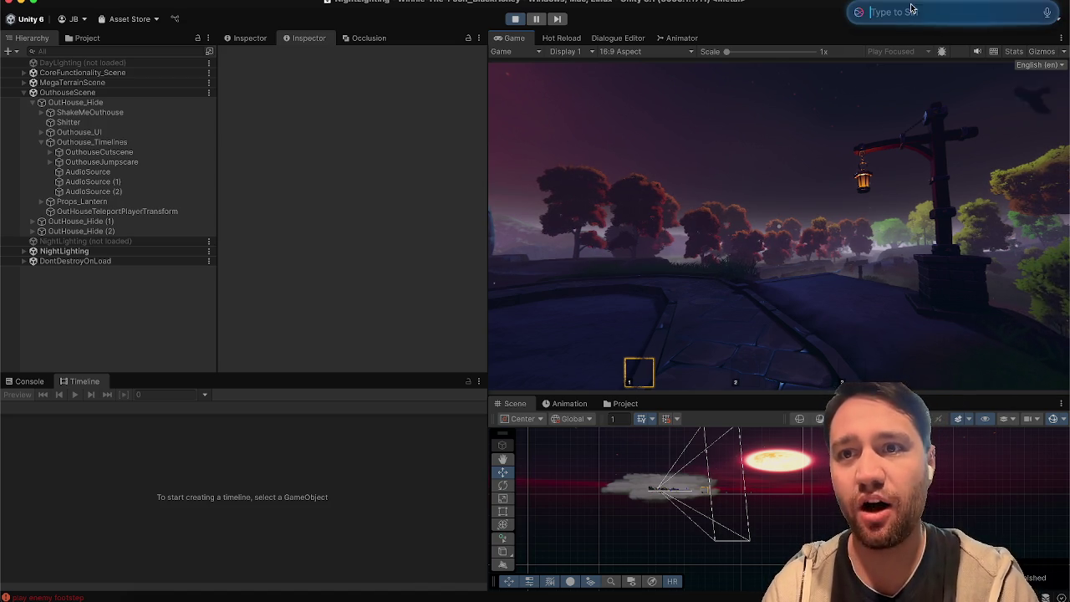
key("Escape")
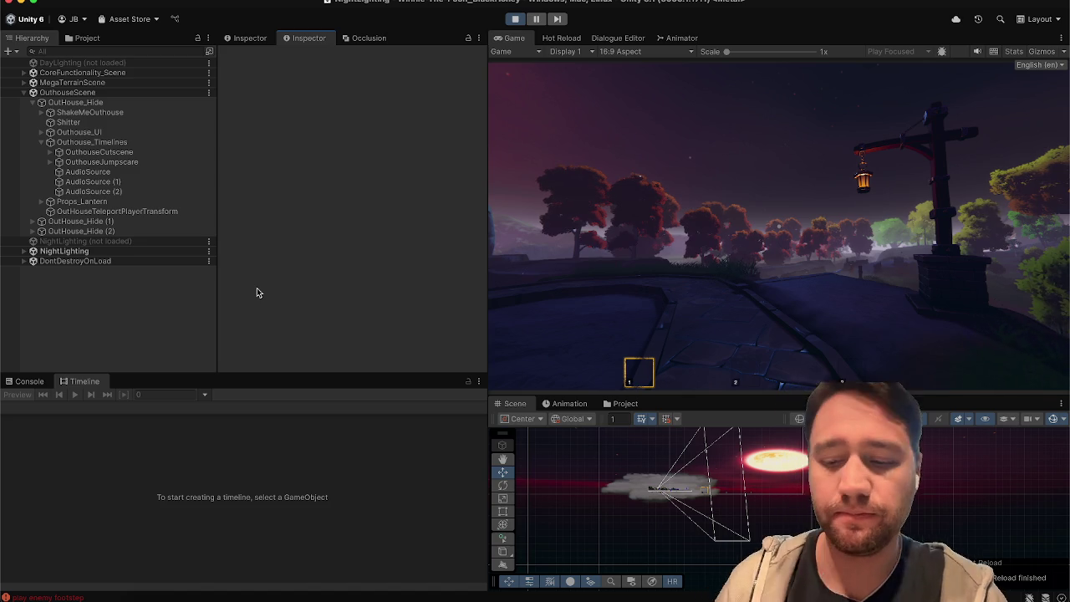
left_click(777, 225)
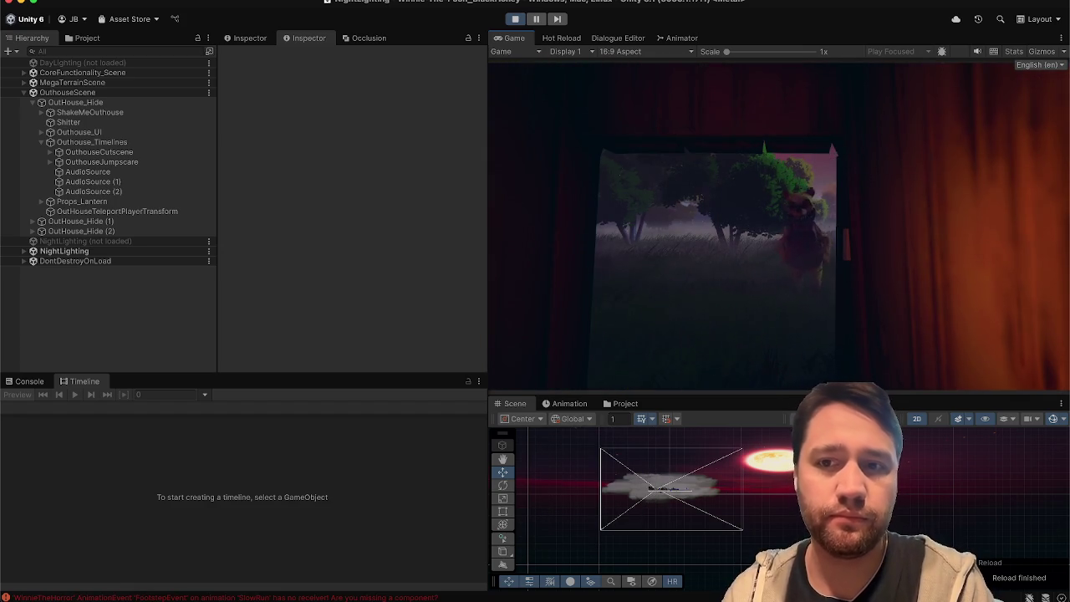
key("c")
key("c")
key("c")
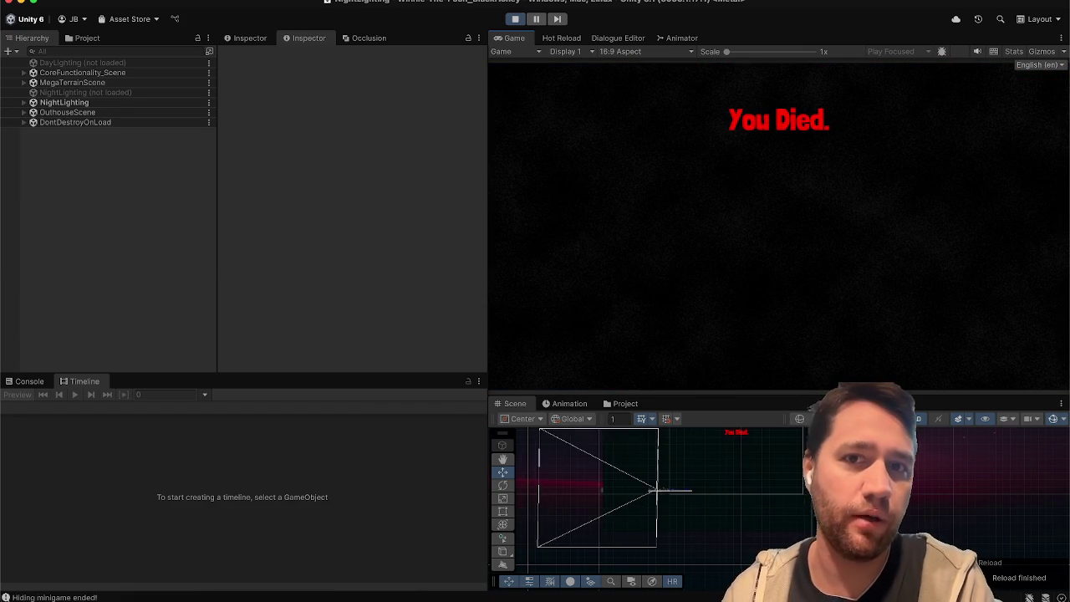
left_click(515, 20)
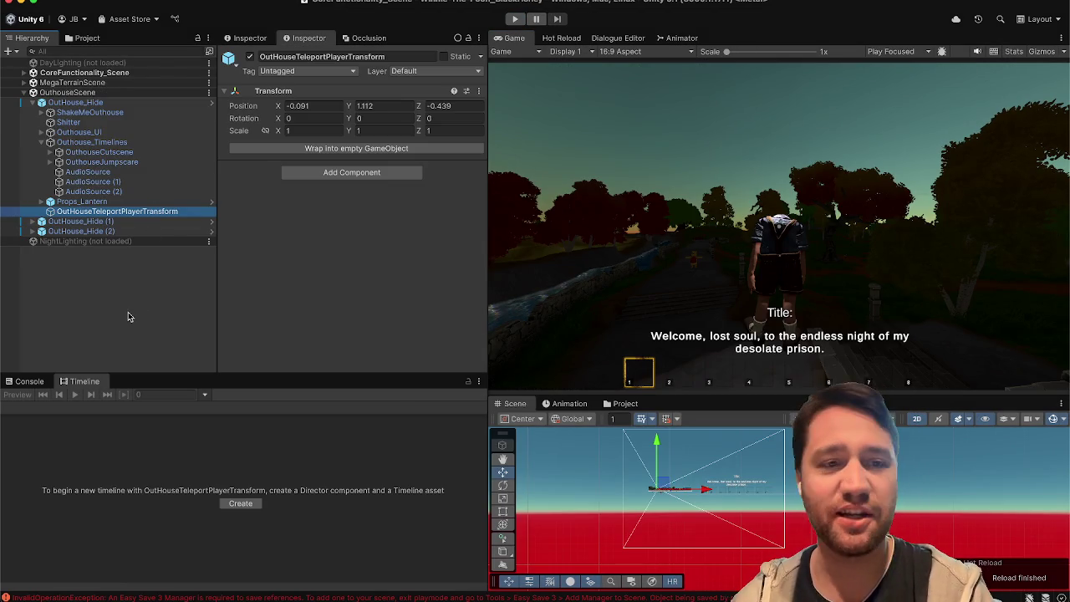
Collapse OutHouse_Hide in the Hierarchy, clear all Console messages, and minimize Rider
left_click(130, 315)
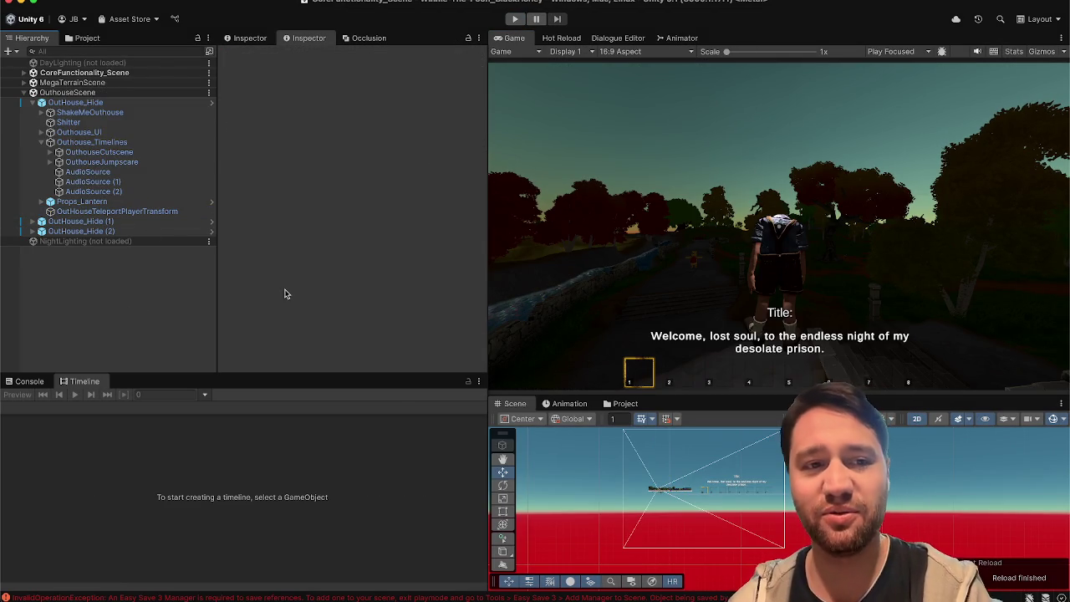
left_click(32, 102)
left_click(31, 381)
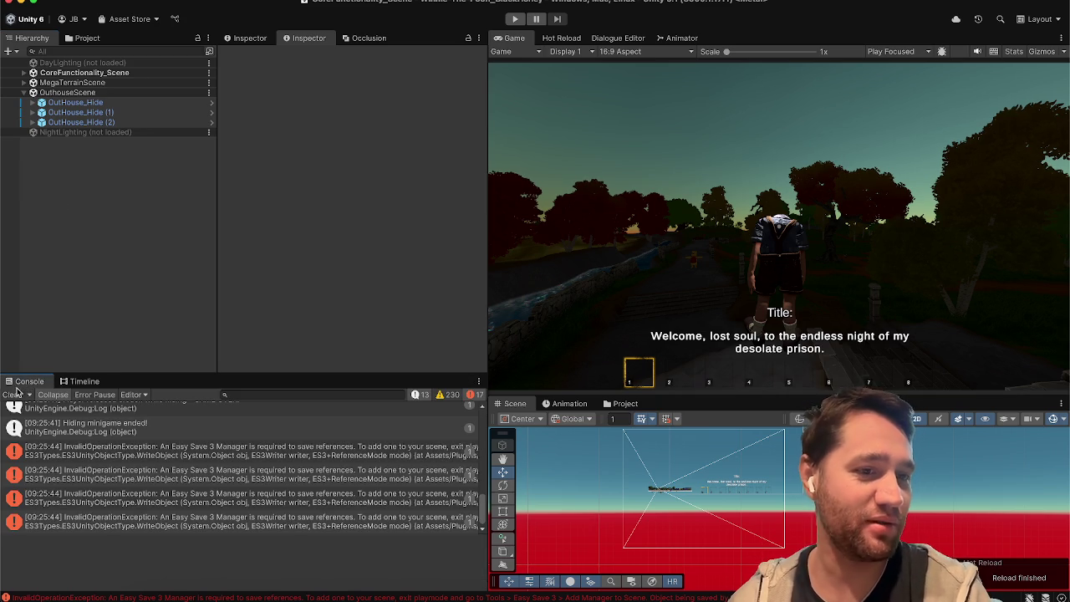
left_click(12, 395)
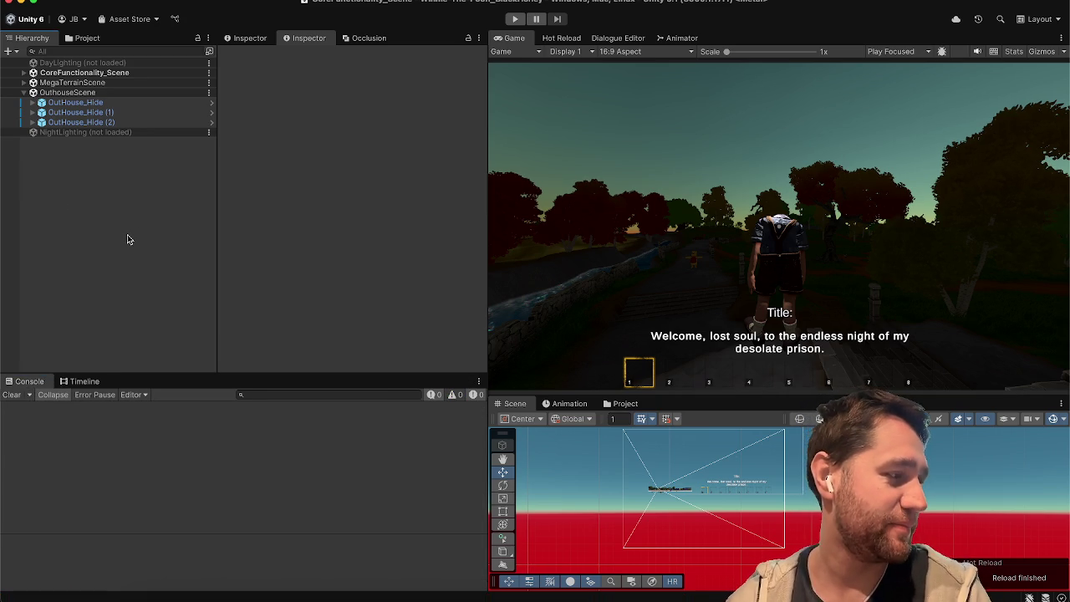
left_click(309, 220)
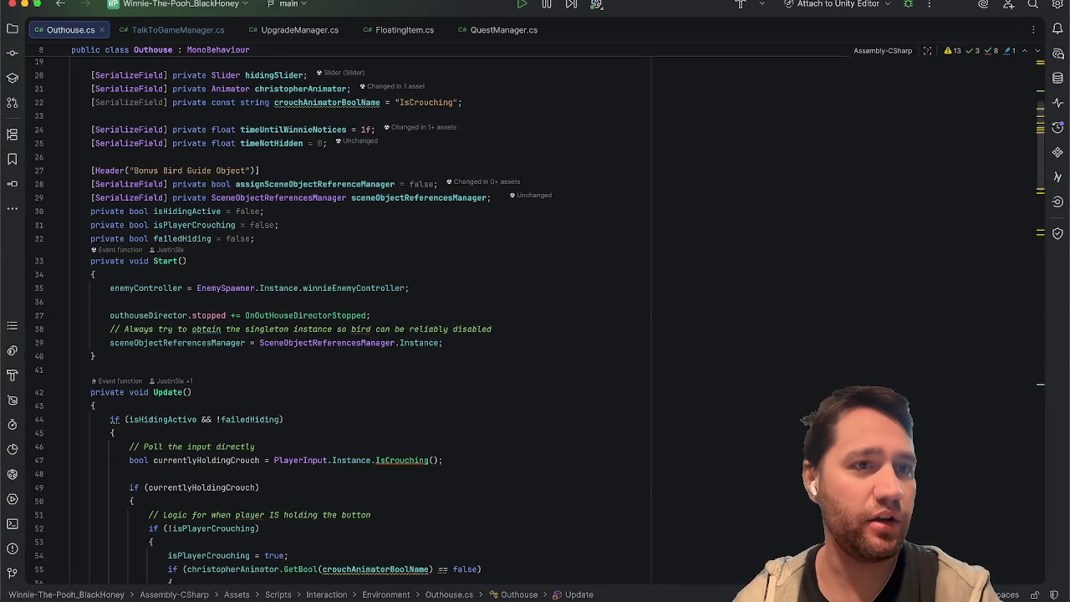
left_click(24, 4)
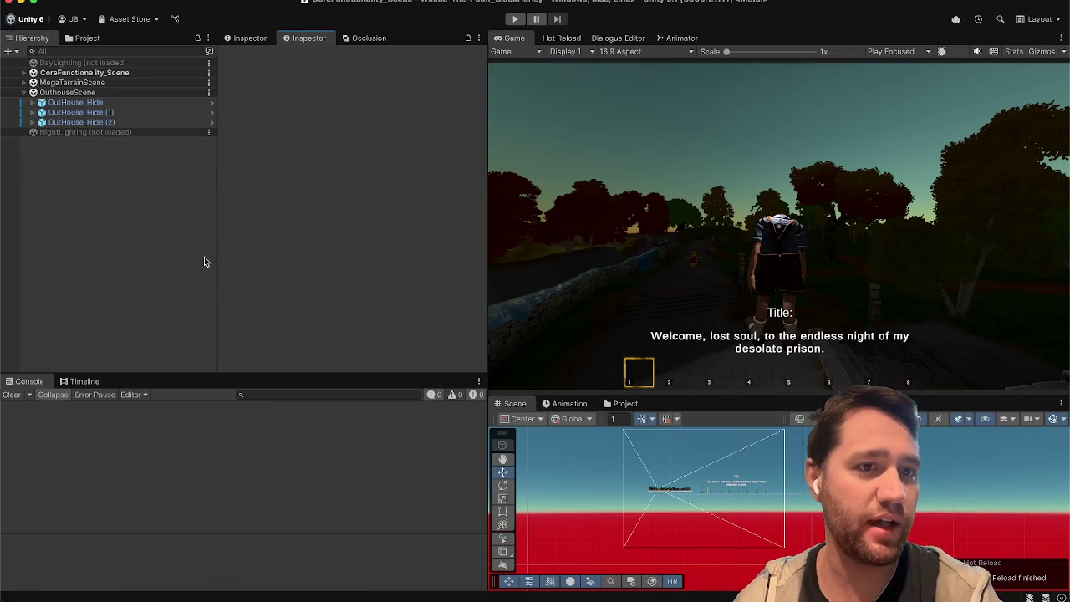
Check OutHouse_Hide's children, collapse it again, and leave nothing selected
left_click(132, 102)
key("Right")
key("Down")
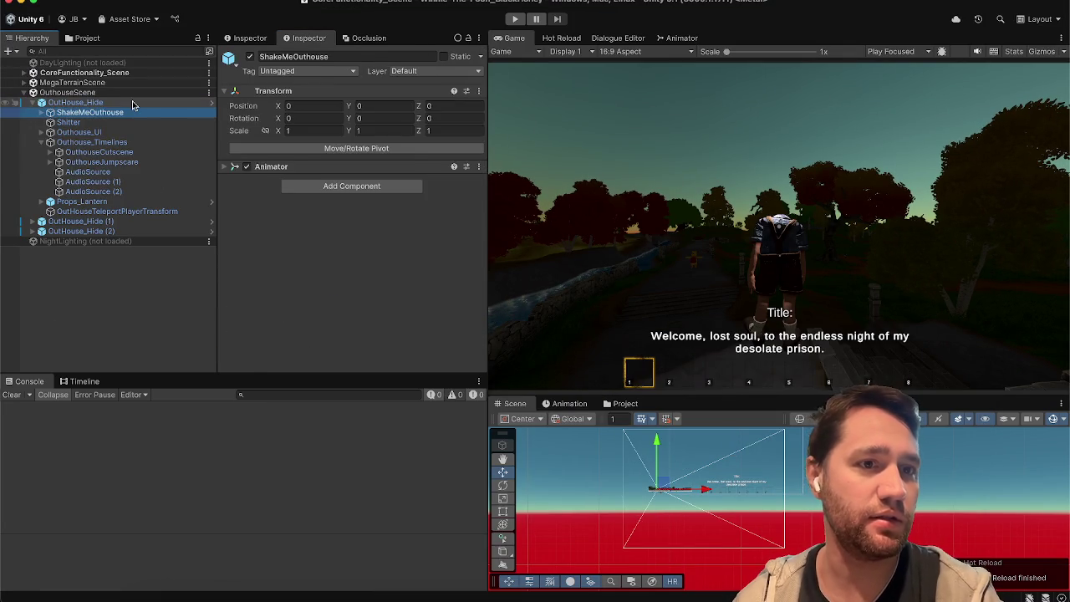
key("Left")
key("Left")
left_click(161, 162)
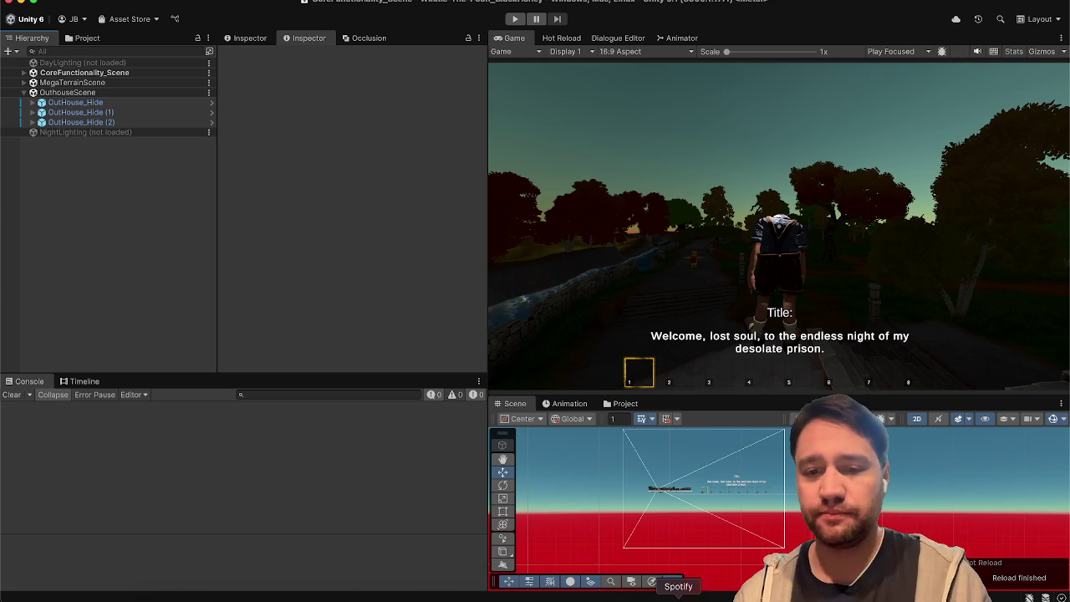
key("super+Tab")
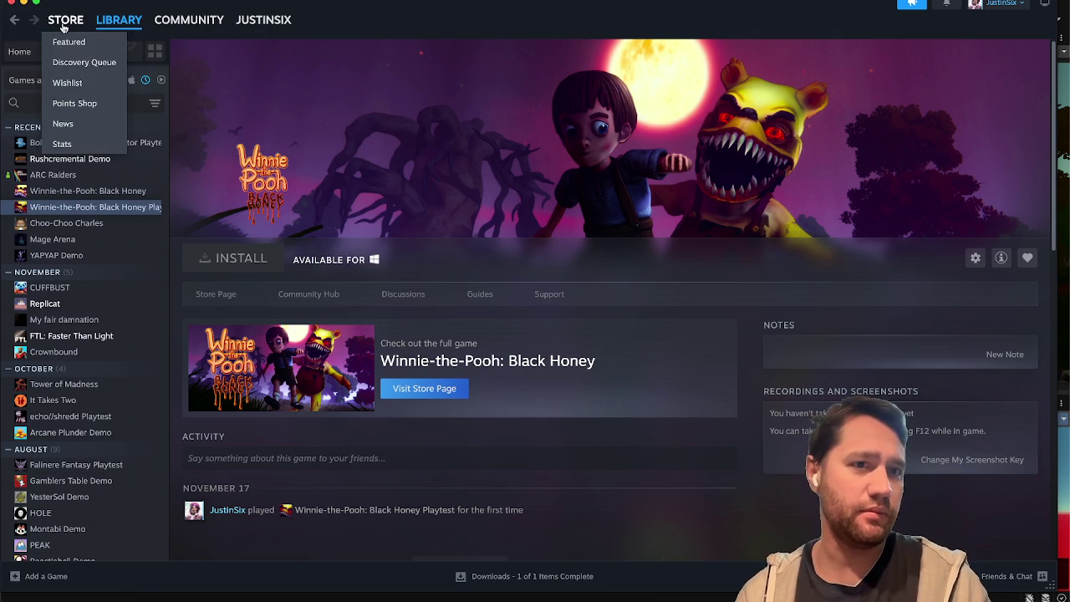
Search the Steam store for 'deltarune' and open the DELTARUNE store page
left_click(62, 28)
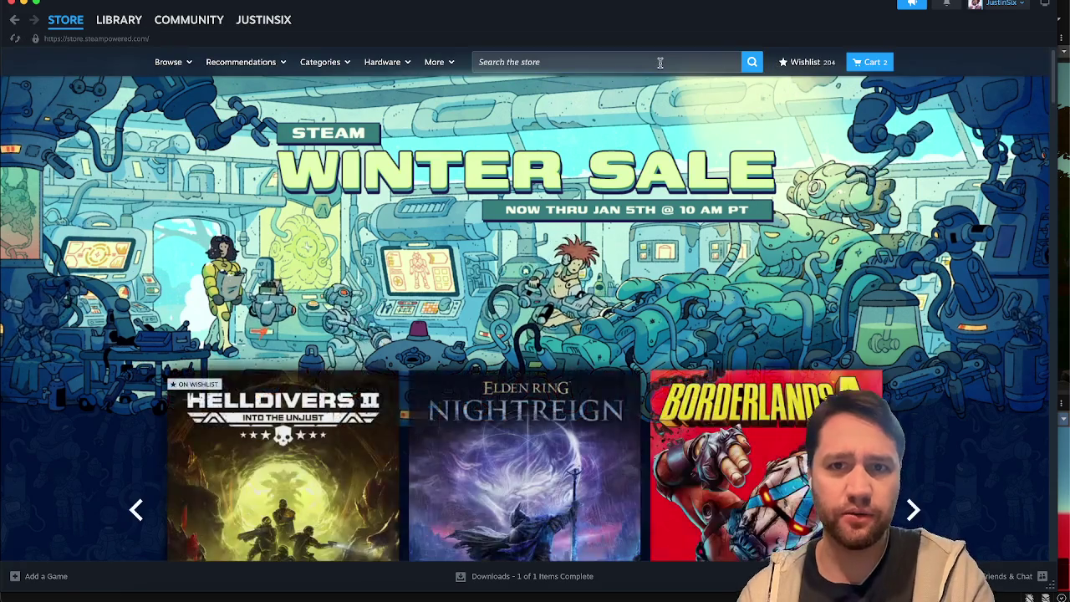
left_click(662, 61)
type("deltarune")
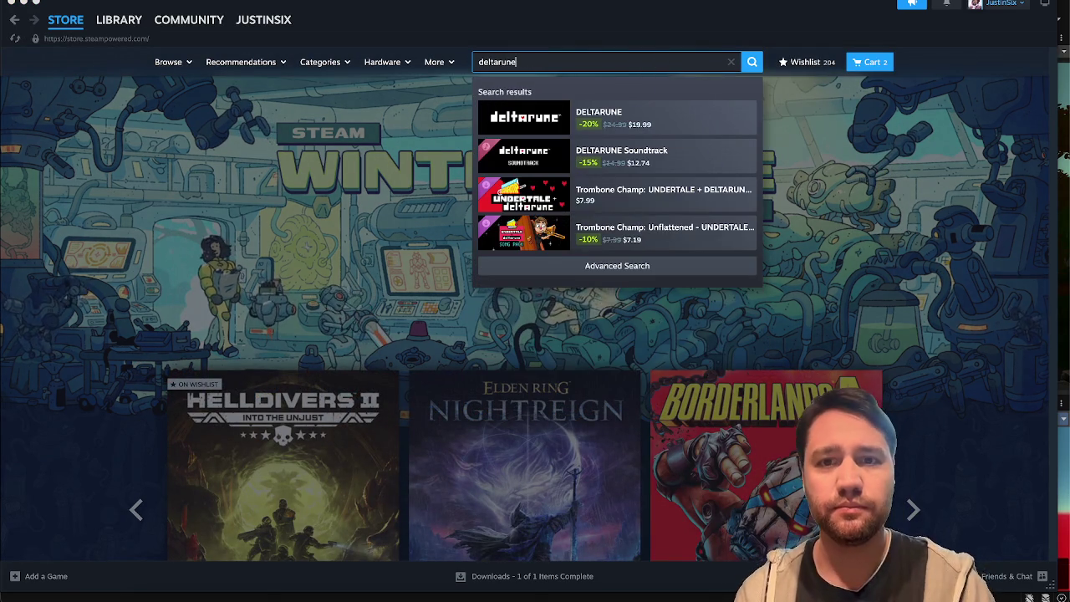
left_click(643, 115)
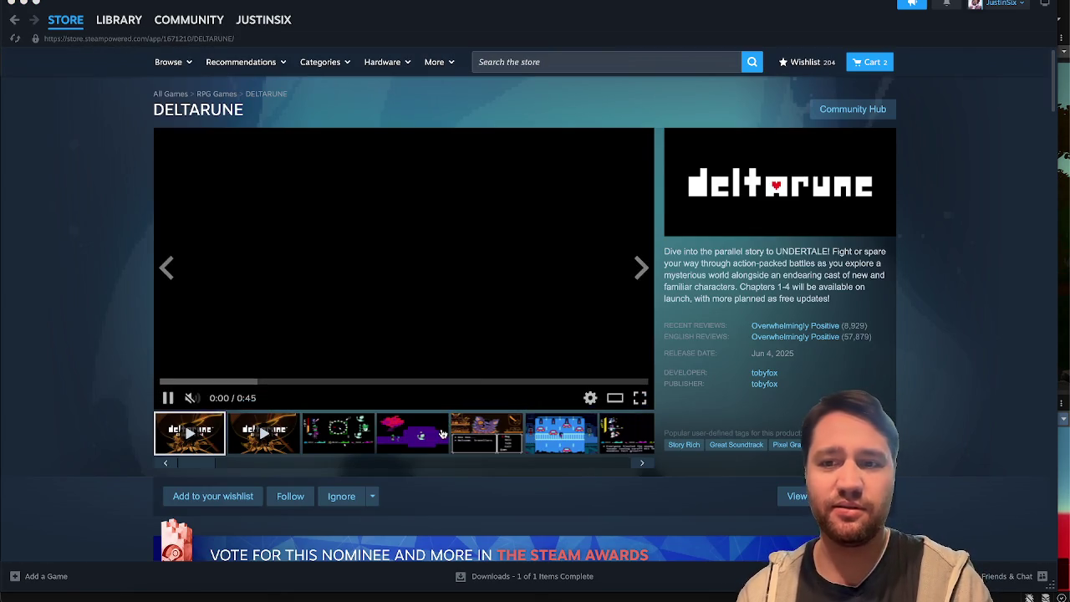
Read the DELTARUNE page's FAQ, highlighting the Chapter 5 question and answer
scroll(451, 428, "down", 10)
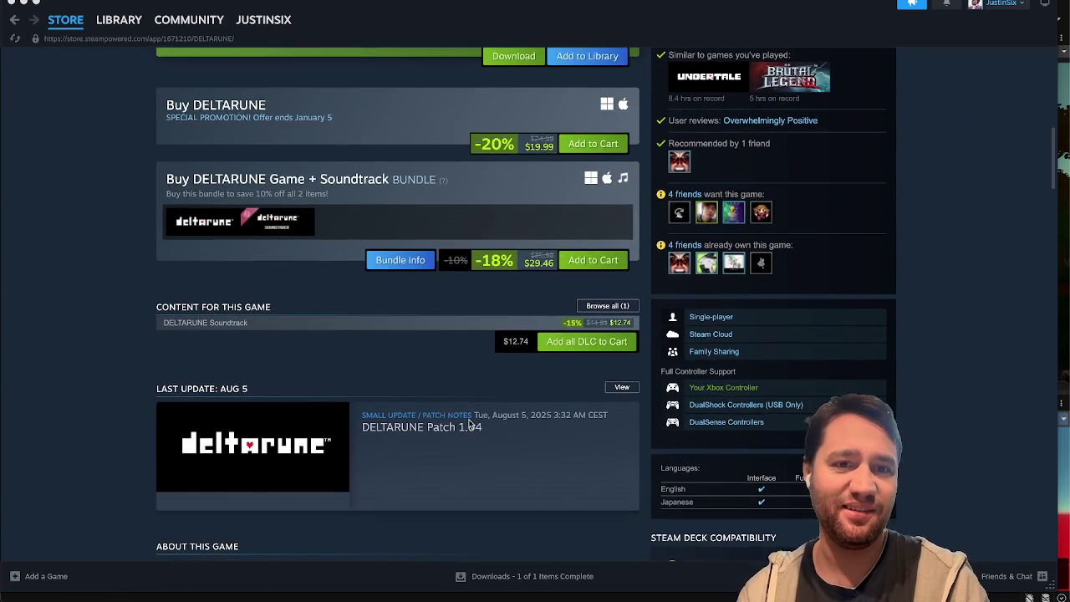
scroll(468, 425, "down", 15)
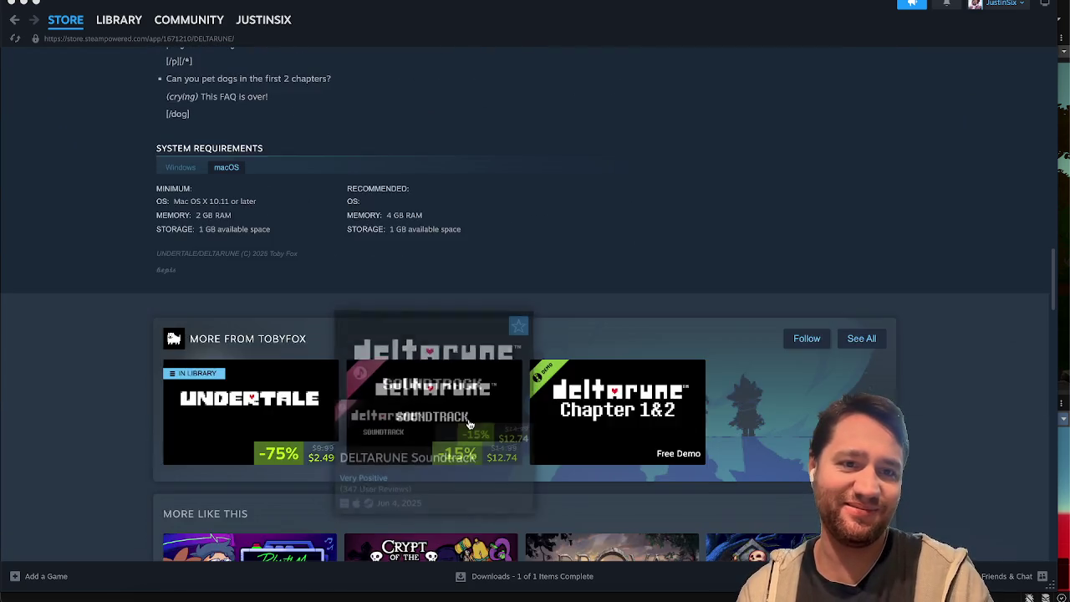
scroll(469, 425, "up", 3)
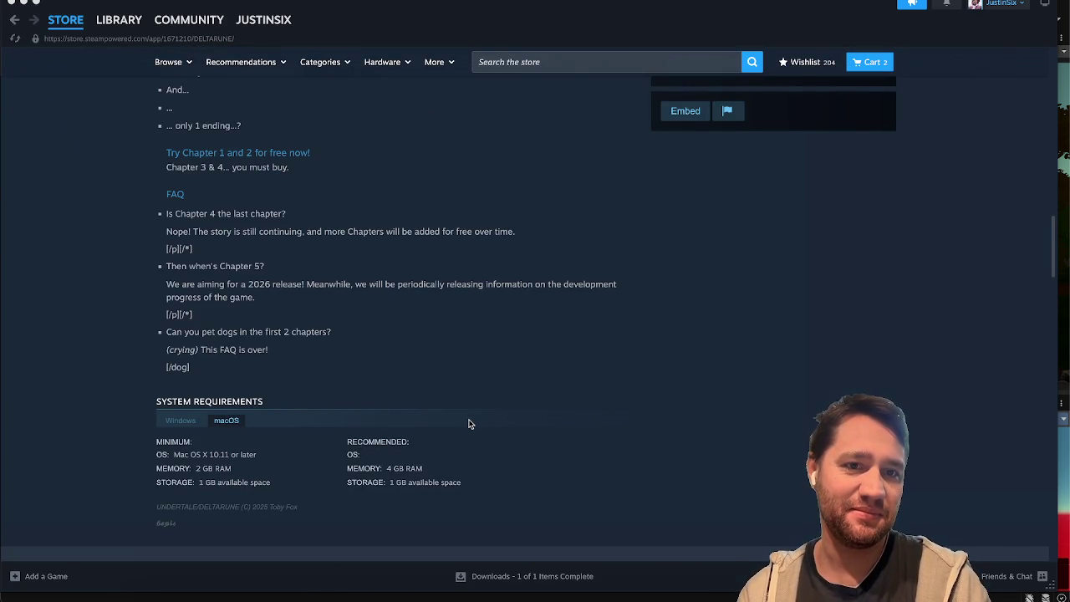
mouse_move(157, 232)
left_mouse_down()
mouse_move(208, 234)
mouse_move(192, 250)
mouse_move(381, 257)
left_mouse_up()
left_click(380, 257)
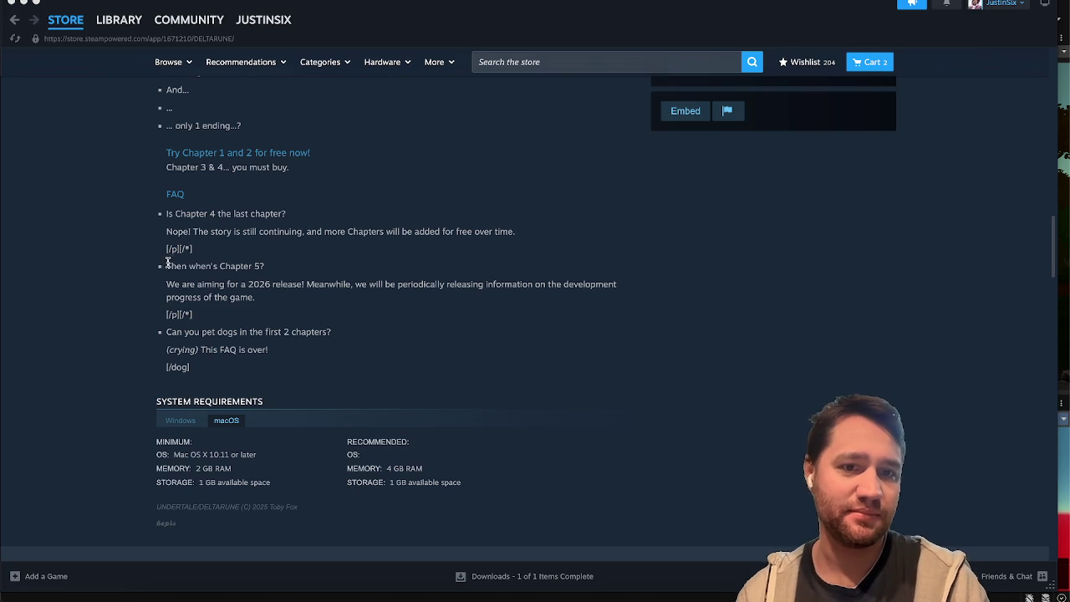
left_click_drag(167, 262, 259, 298)
left_click(281, 294)
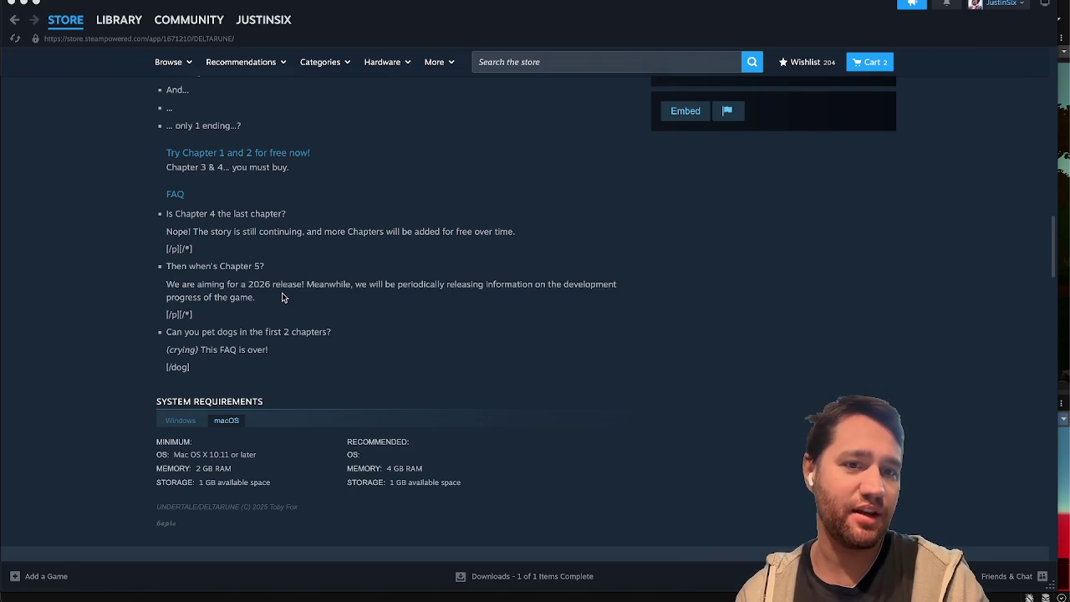
mouse_move(190, 266)
left_mouse_down()
mouse_move(221, 267)
mouse_move(259, 312)
left_mouse_up()
scroll(259, 313, "up", 20)
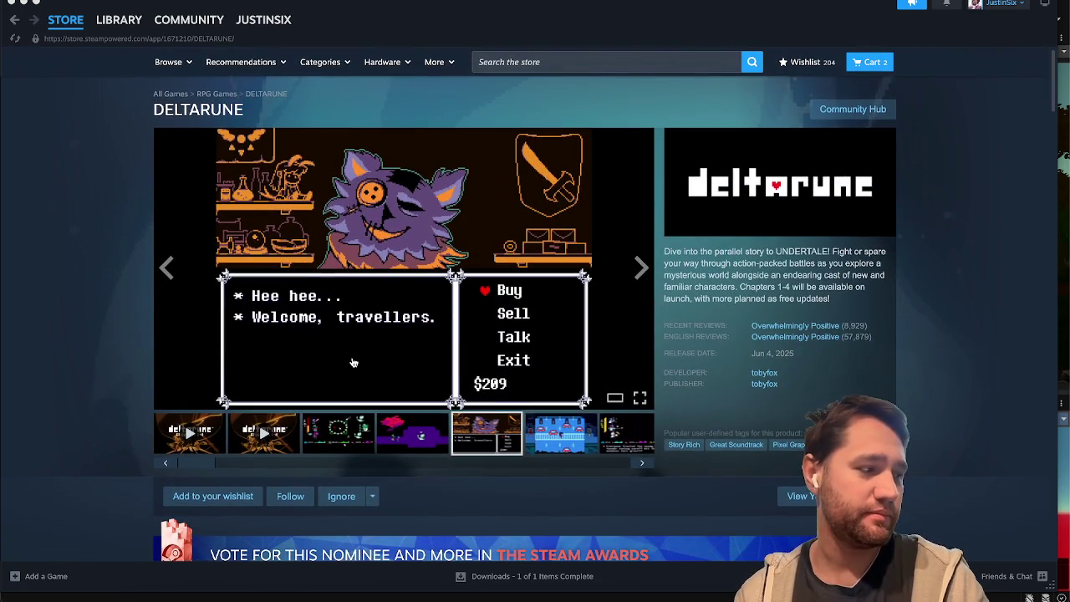
Browse the DELTARUNE gameplay screenshots, then search the store for 'undertale'
left_click(347, 434)
left_click(406, 447)
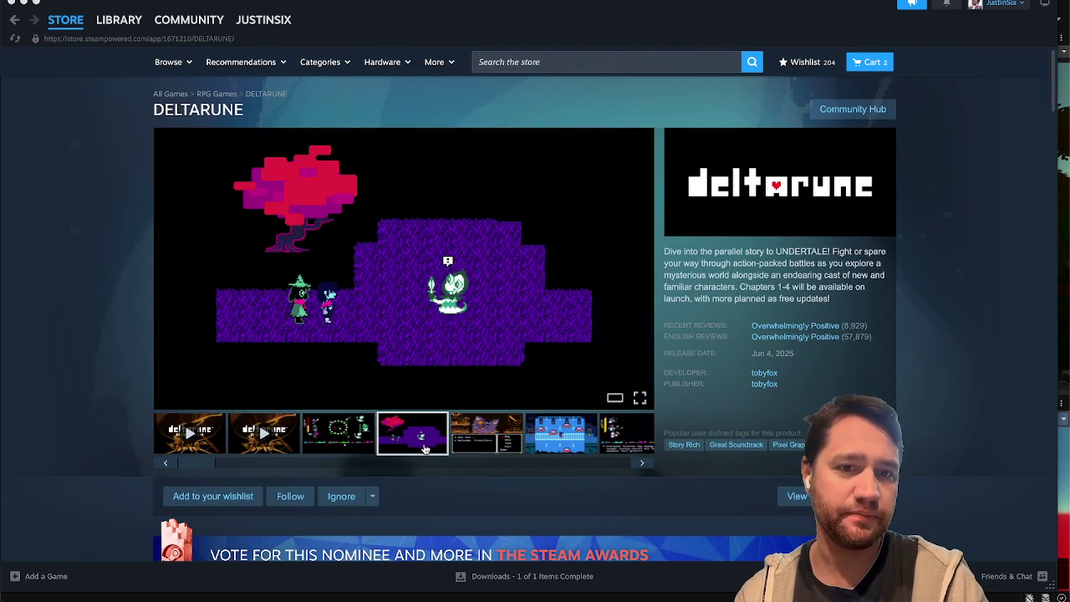
left_click(497, 432)
left_click(561, 430)
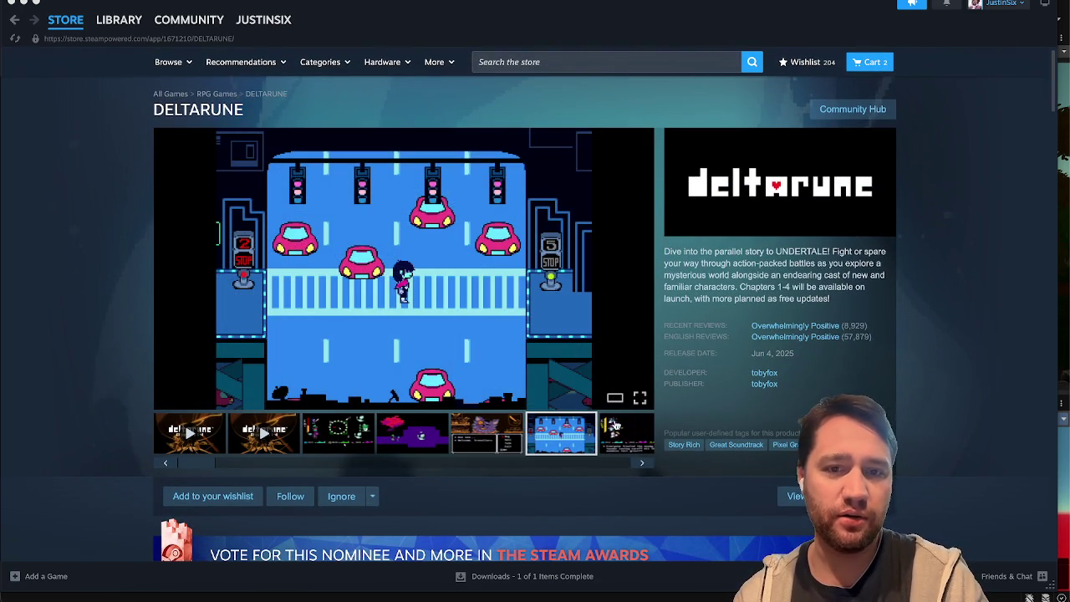
left_click(609, 426)
left_click(387, 441)
left_click(525, 436)
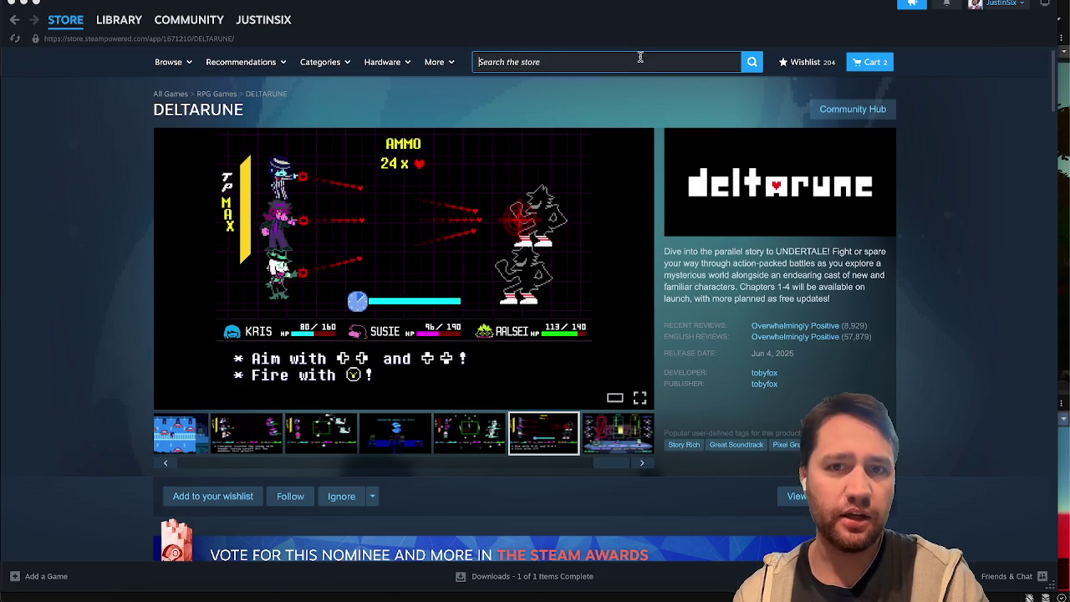
left_click(640, 57)
type("undertale")
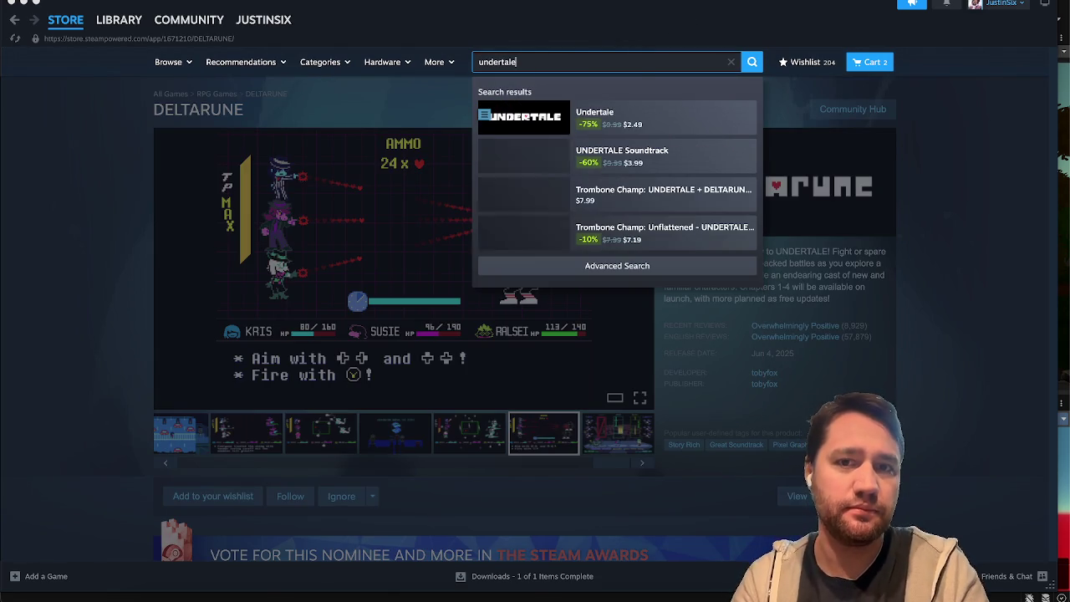
left_click(618, 115)
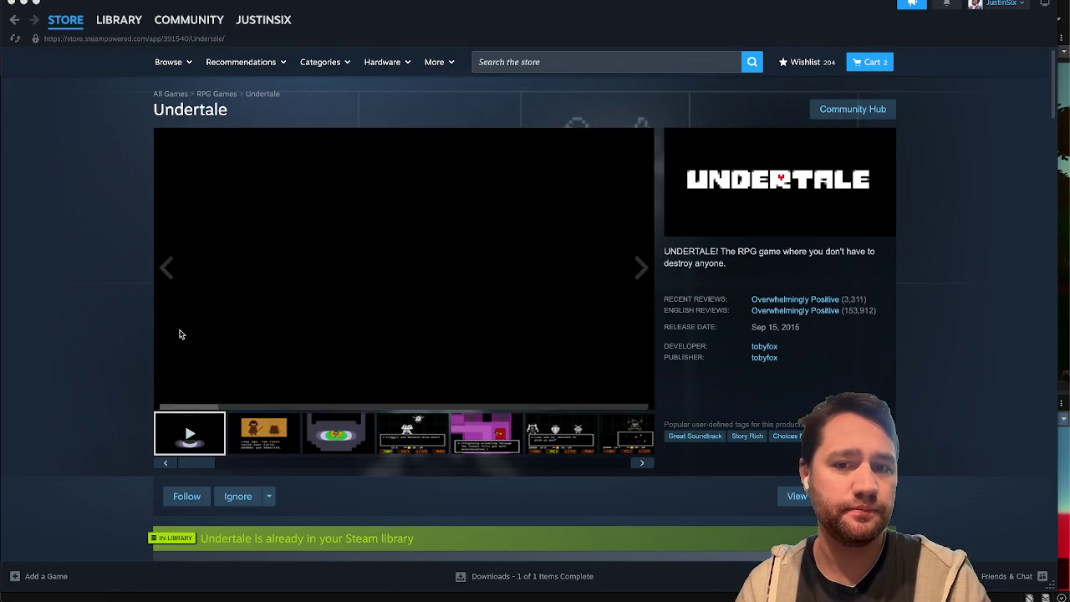
scroll(178, 334, "down", 3)
scroll(349, 247, "down", 3)
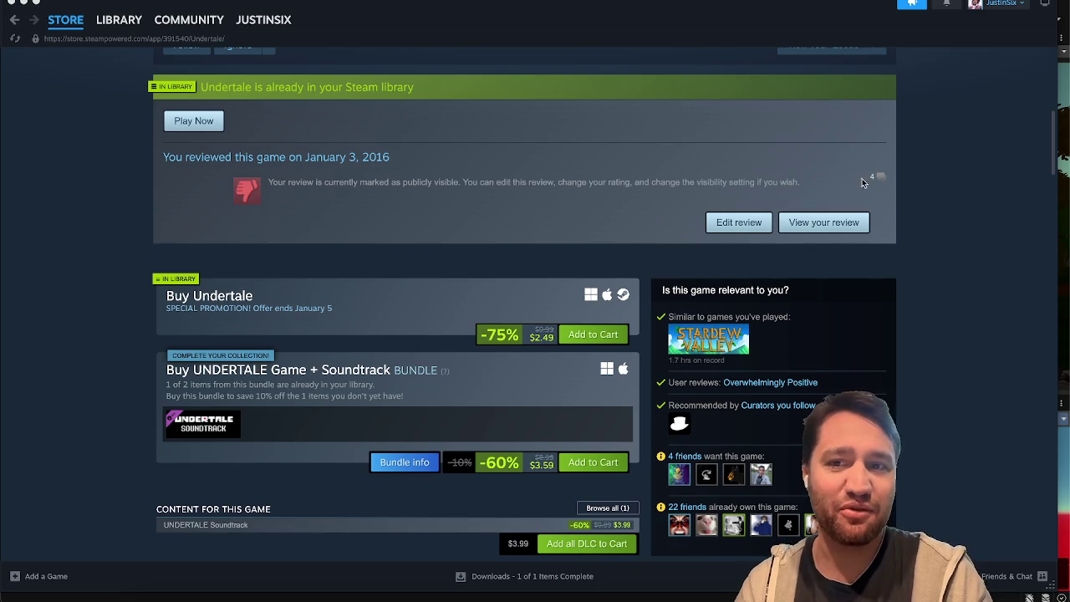
left_click(823, 223)
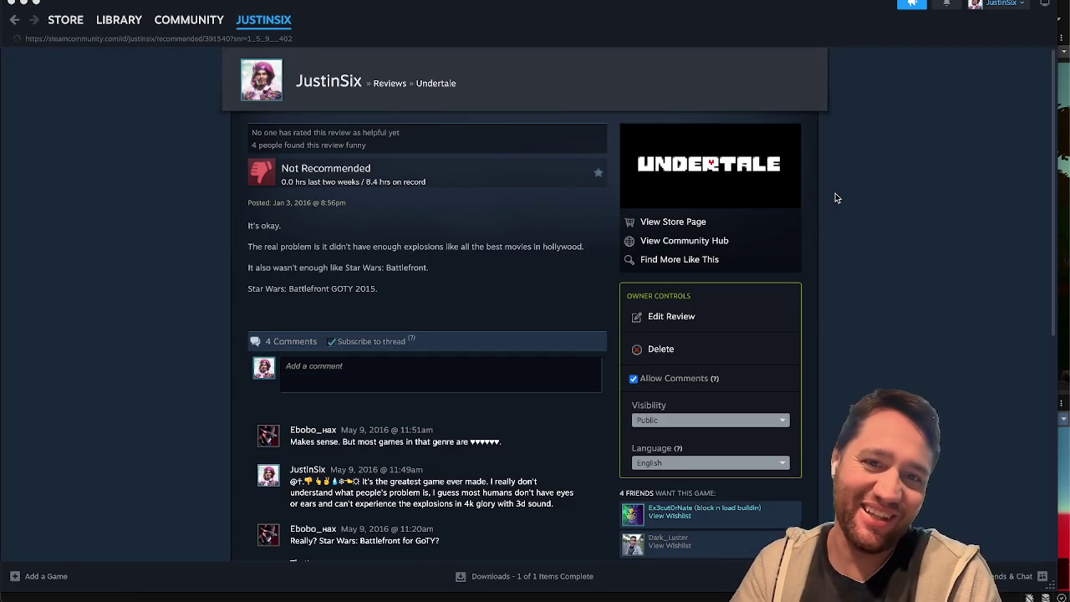
scroll(833, 200, "down", 5)
scroll(815, 202, "up", 1)
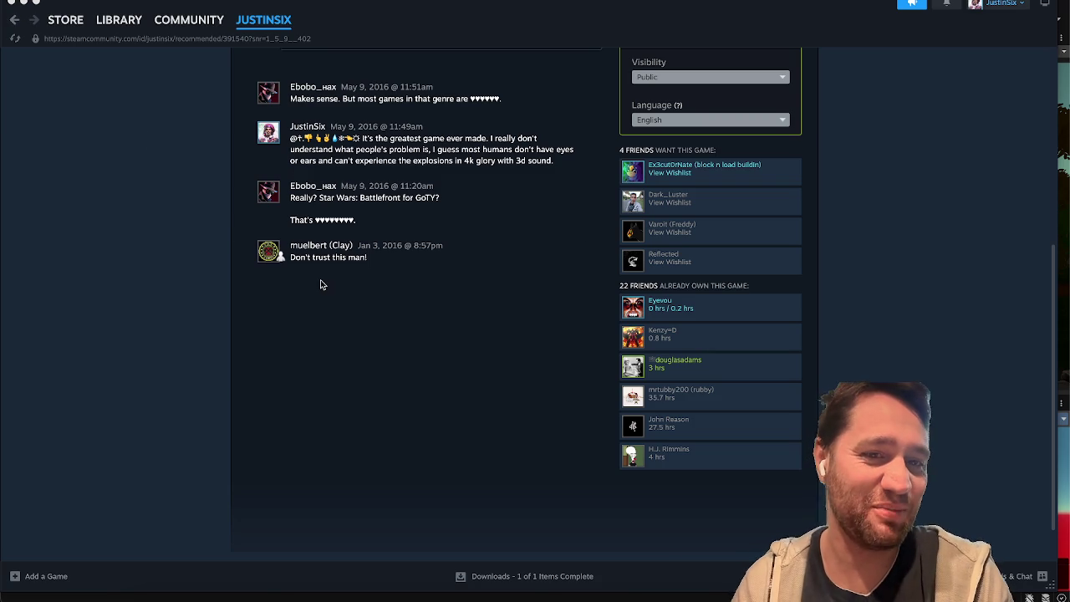
left_click_drag(320, 279, 265, 250)
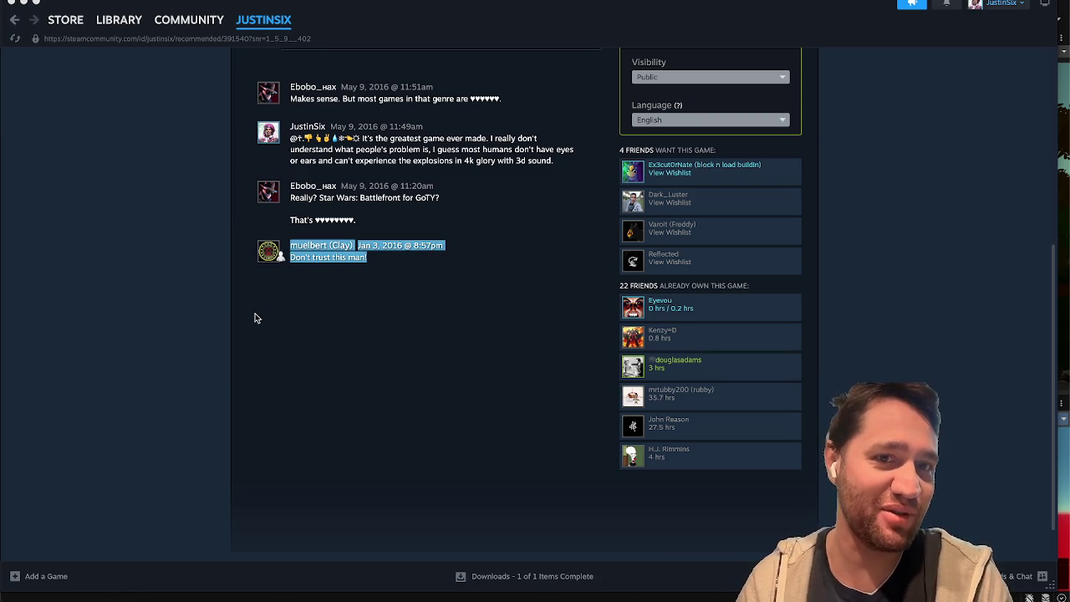
key("alt+Left")
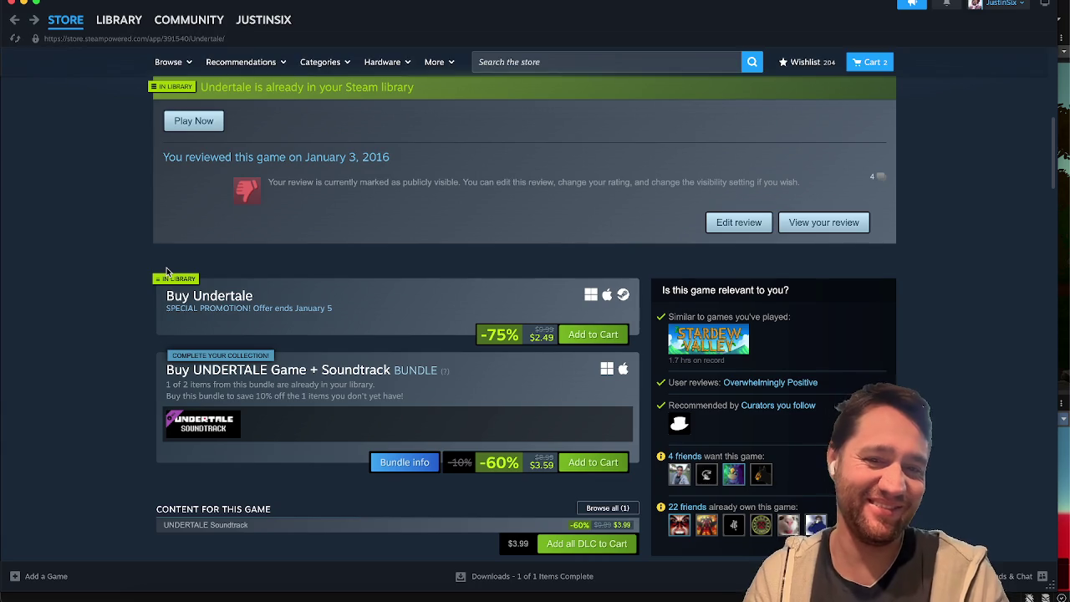
scroll(166, 270, "down", 10)
scroll(166, 269, "down", 20)
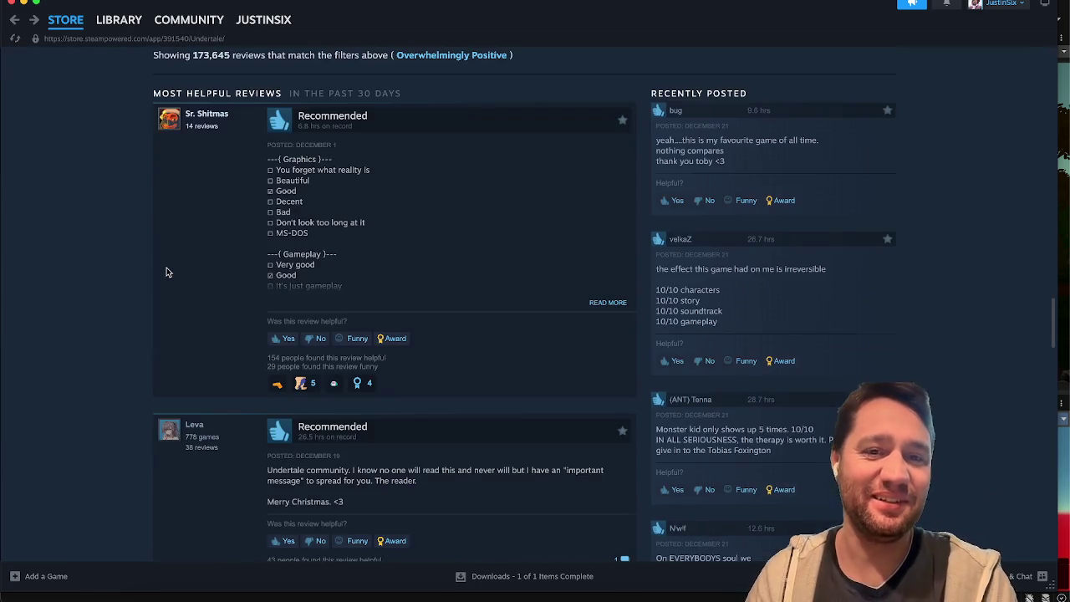
scroll(166, 271, "up", 20)
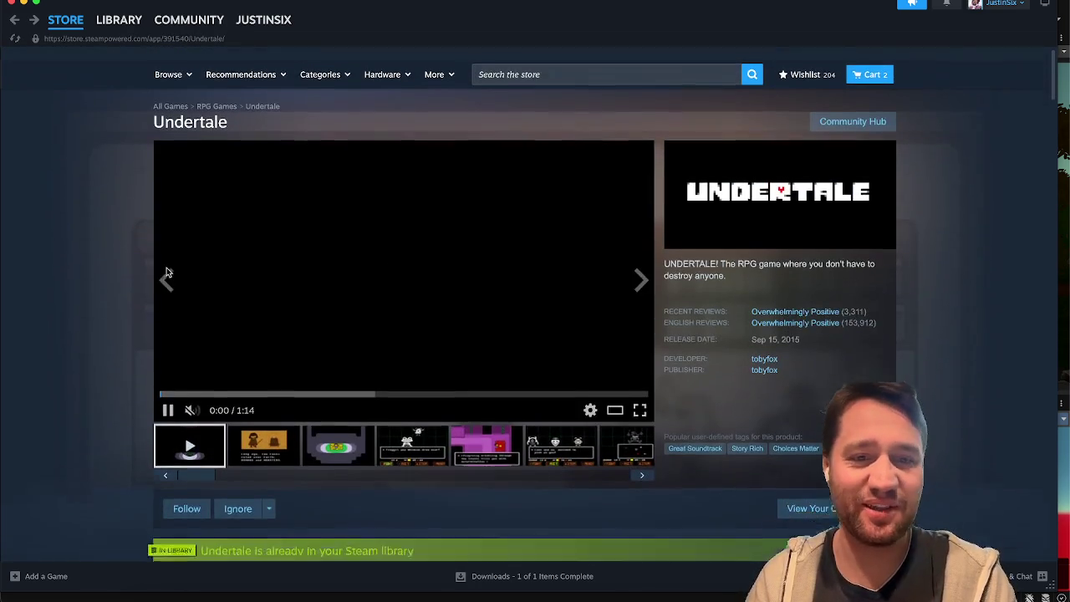
mouse_move(61, 19)
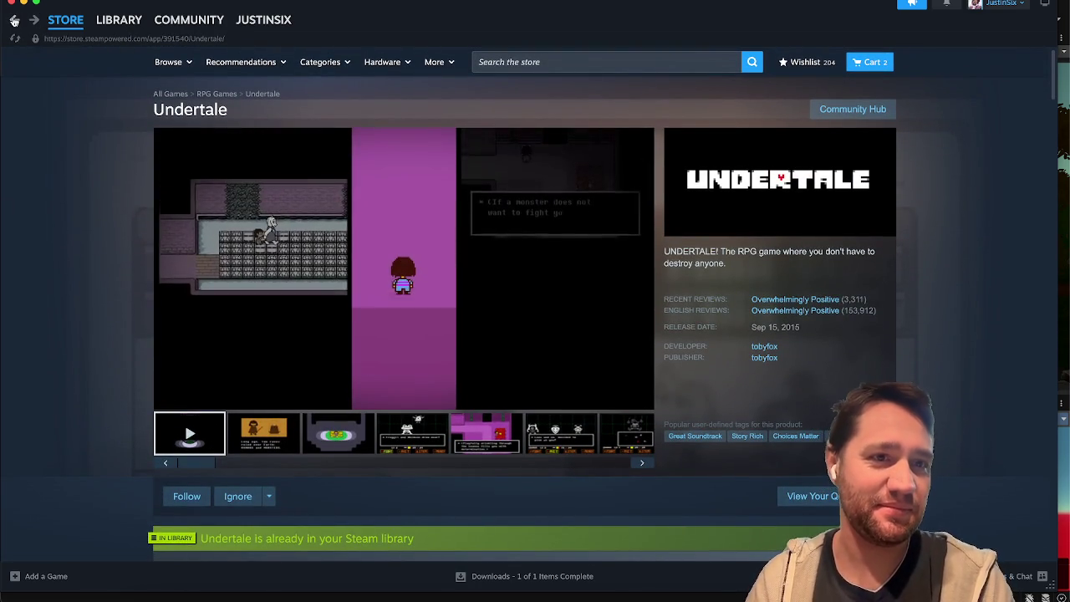
scroll(143, 314, "down", 2)
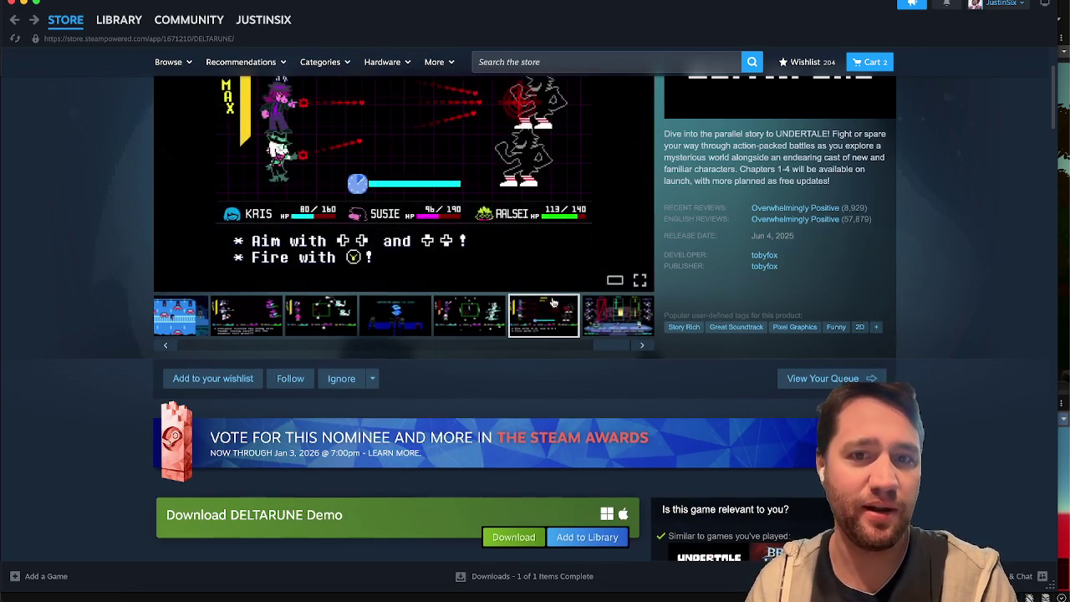
scroll(162, 178, "up", 2)
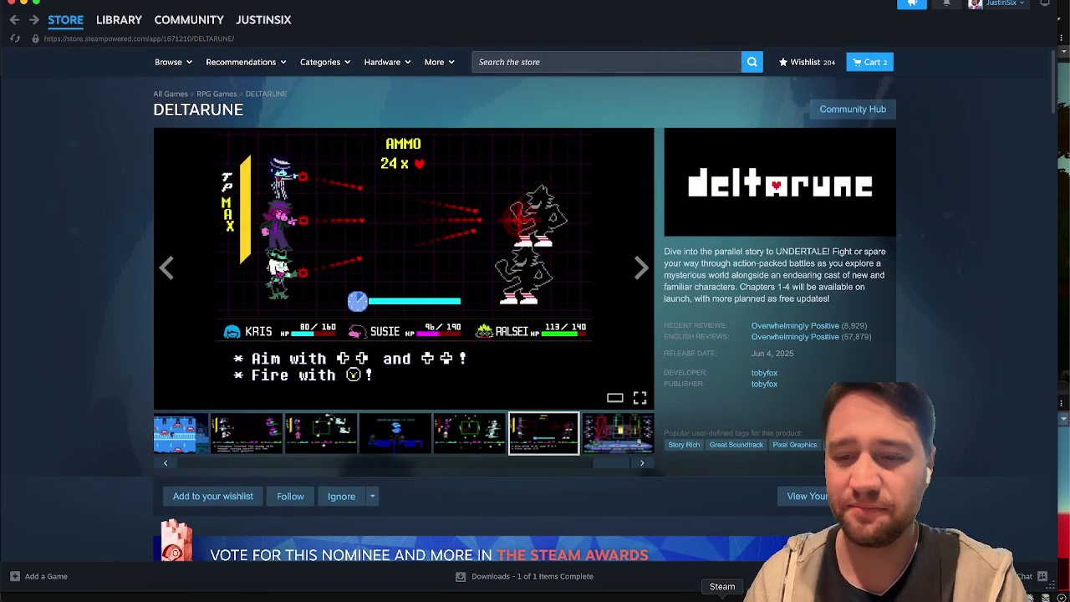
left_click(106, 18)
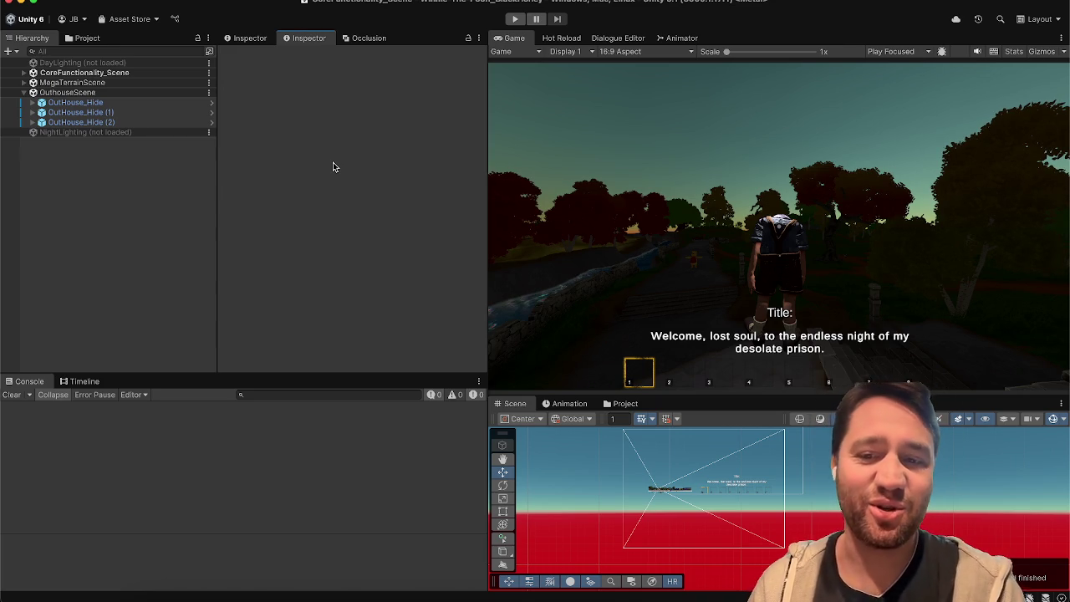
Check the Hot Reload panel and Game view, then return to Pixabay's blood image results
left_click(559, 37)
left_click(522, 40)
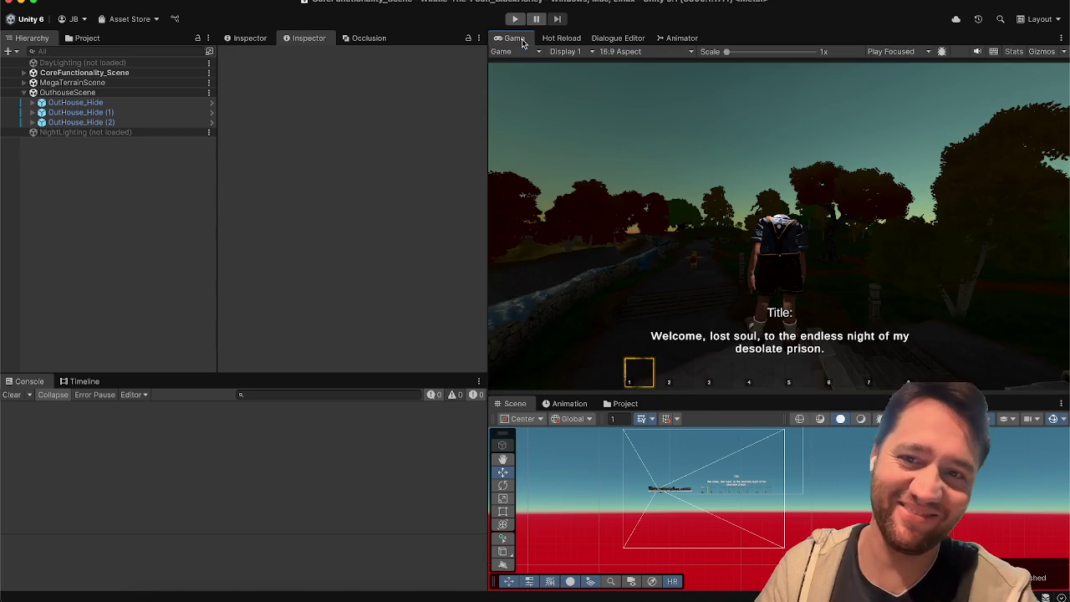
left_click(131, 172)
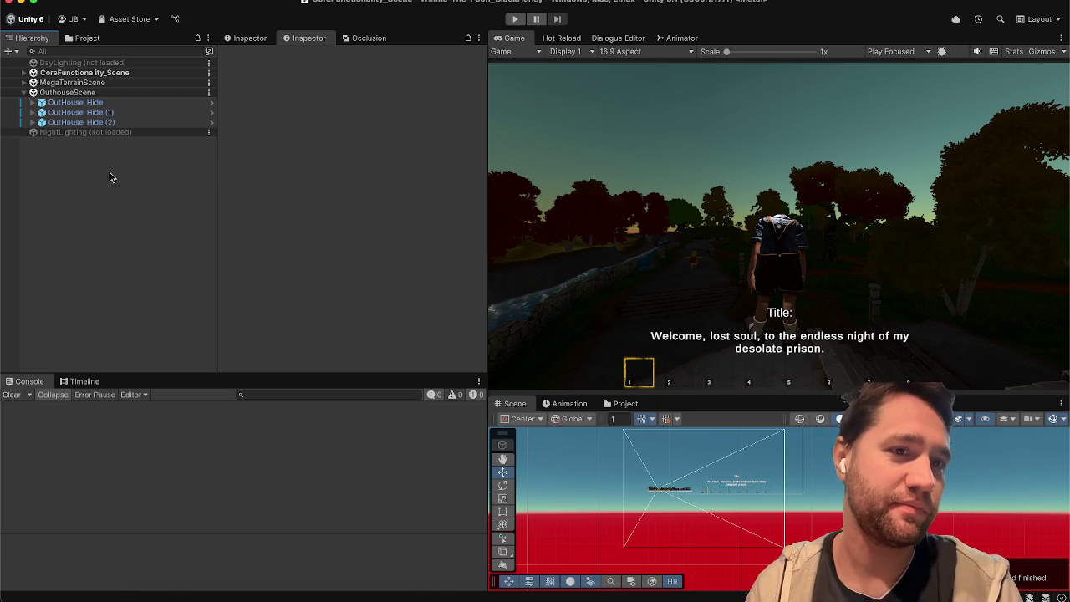
left_click(195, 597)
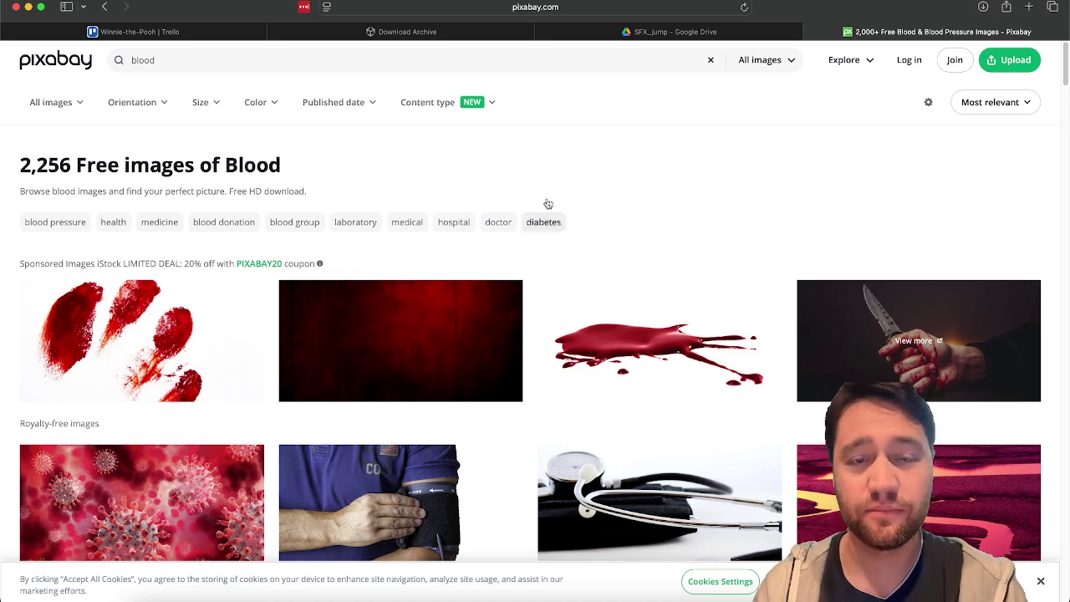
Check 'visual indicator for progress on hiding/being seen' on the outhouse mini game card (33%)
left_click(109, 31)
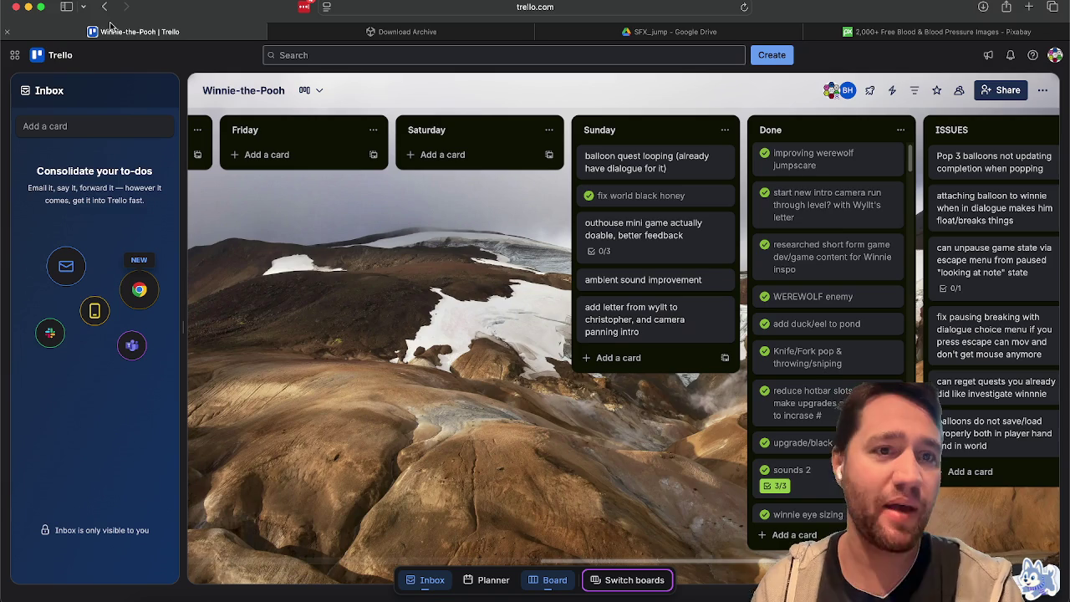
scroll(342, 350, "right", 5)
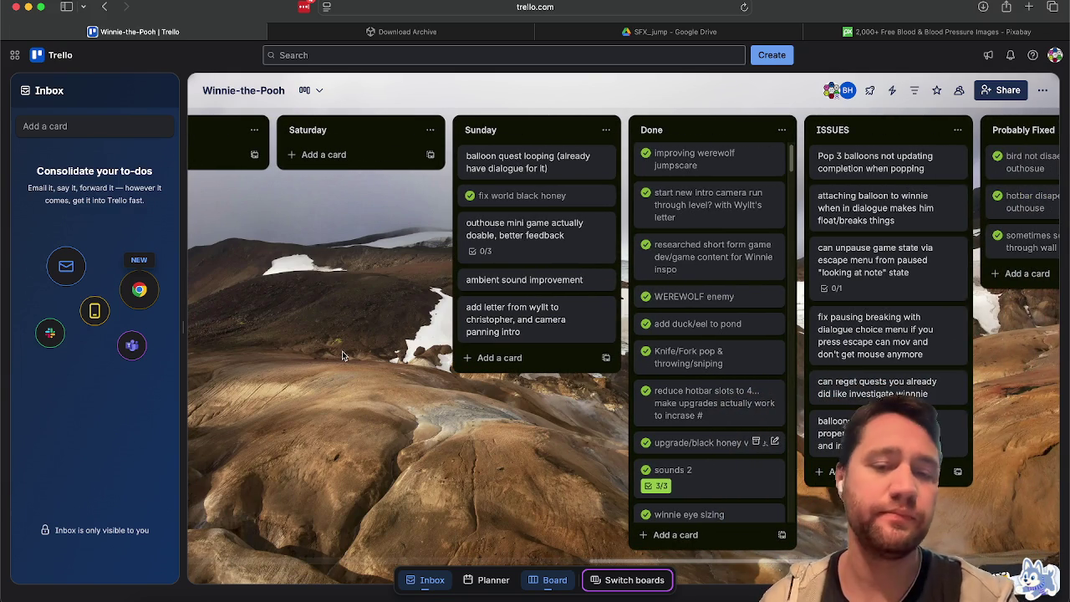
scroll(342, 356, "right", 1)
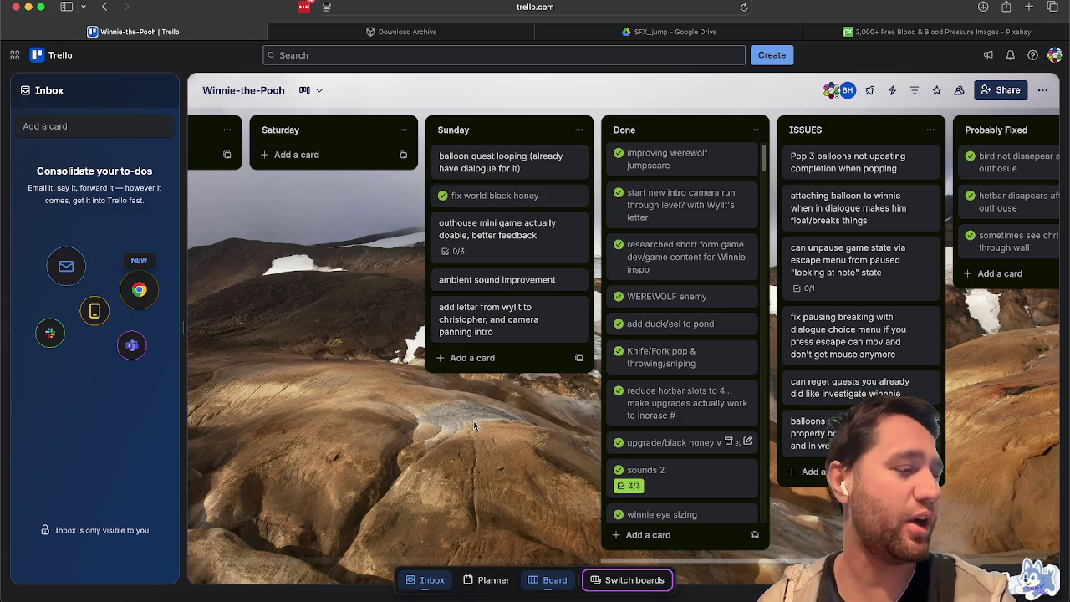
left_click(494, 253)
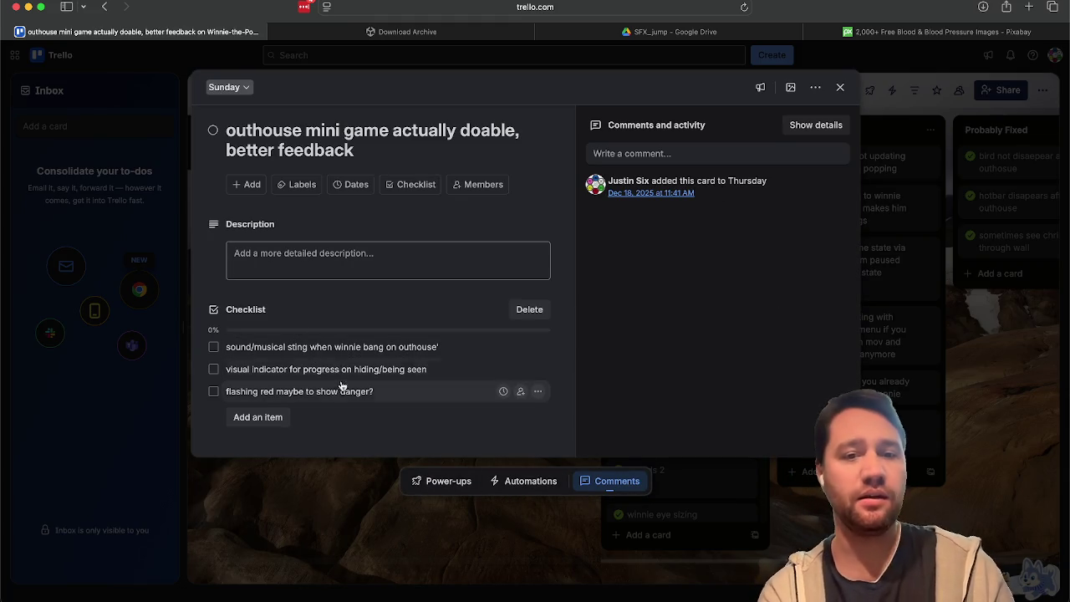
left_click(214, 368)
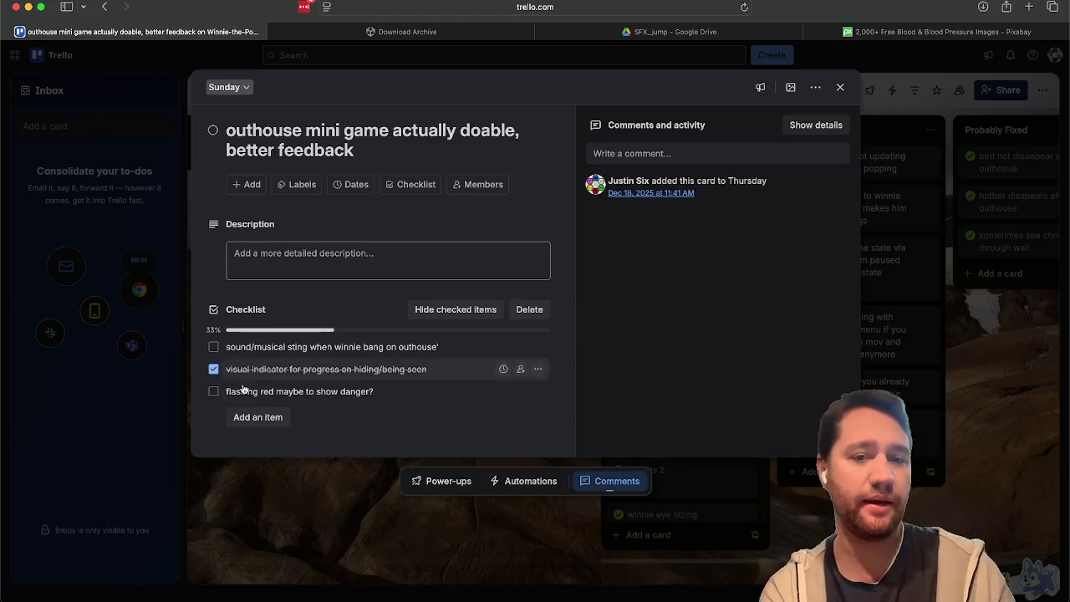
left_click(214, 391)
left_click(214, 391)
double_click(214, 391)
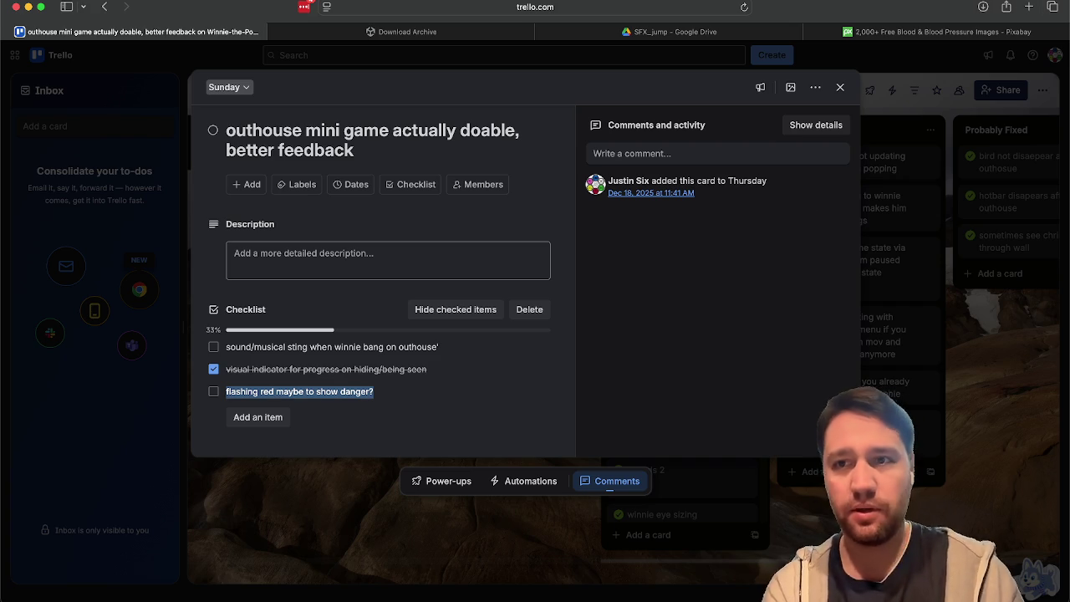
left_click(989, 31)
scroll(624, 252, "down", 10)
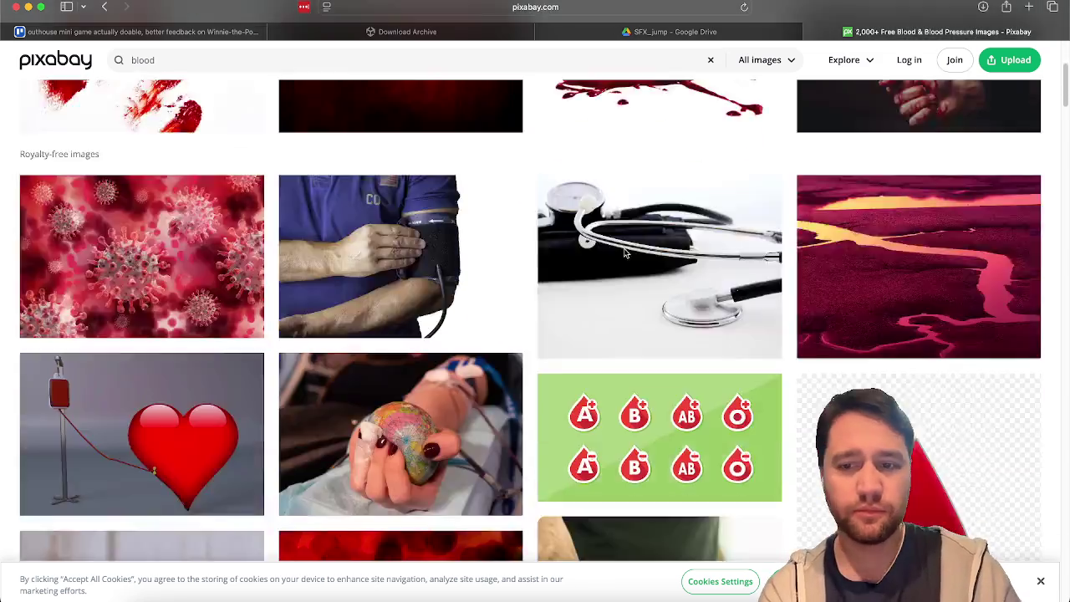
scroll(624, 252, "up", 15)
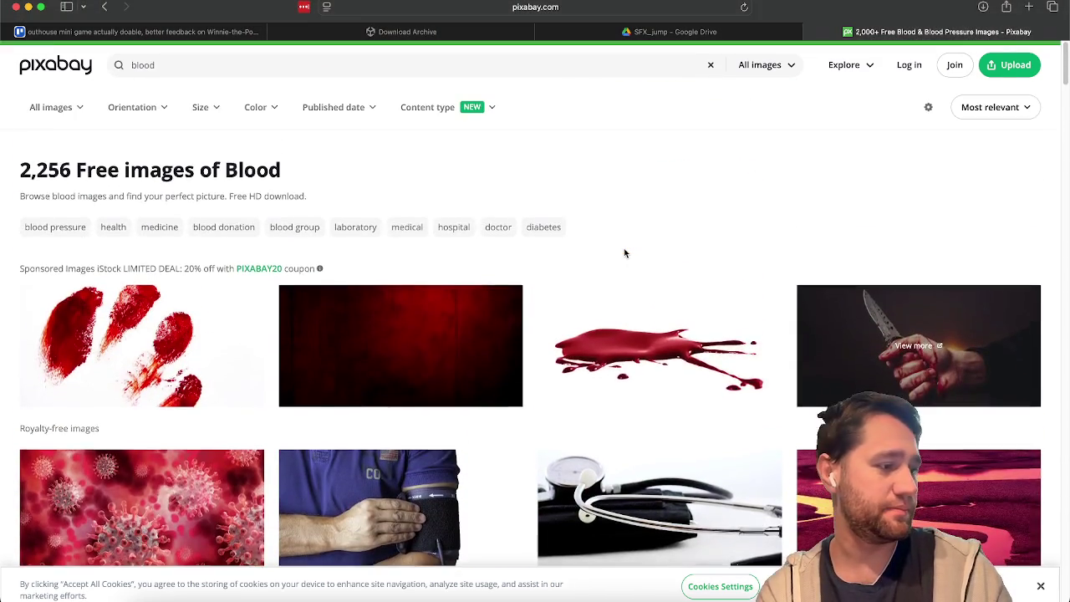
scroll(624, 252, "down", 5)
scroll(624, 252, "up", 5)
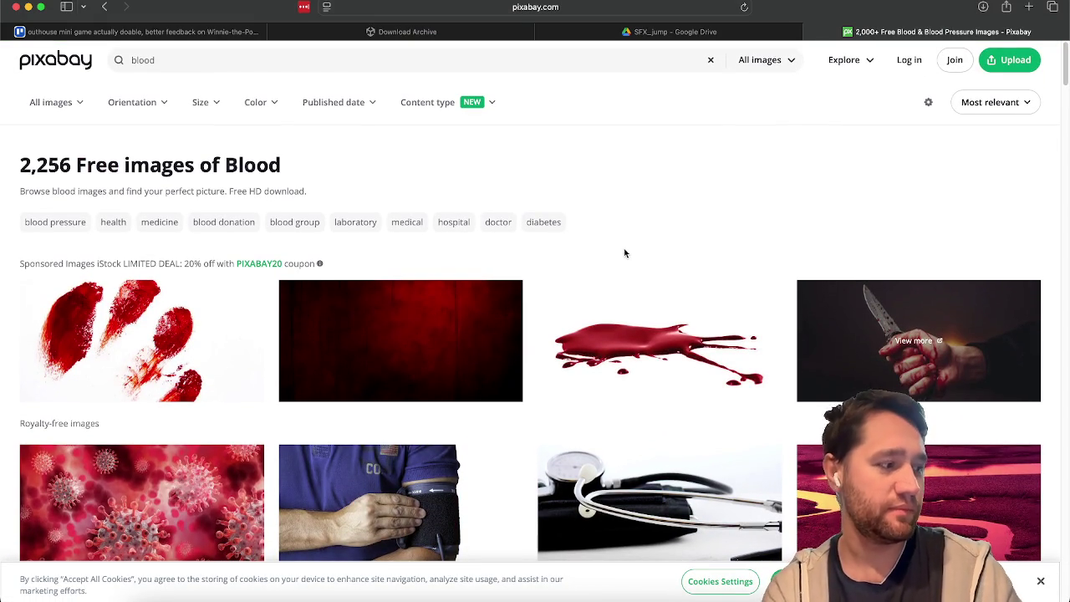
scroll(624, 252, "down", 2)
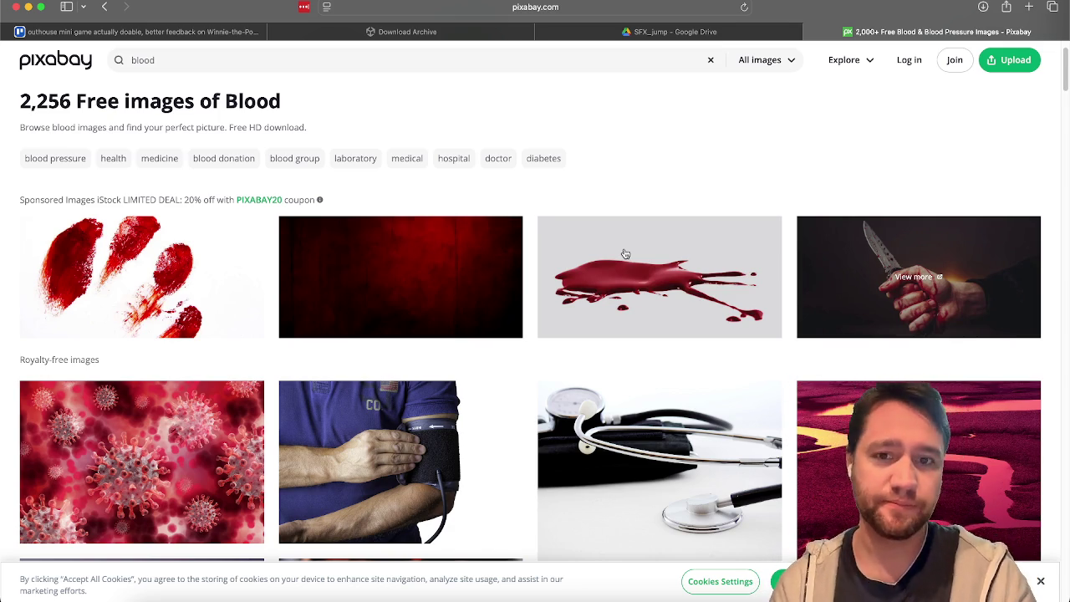
scroll(624, 252, "down", 5)
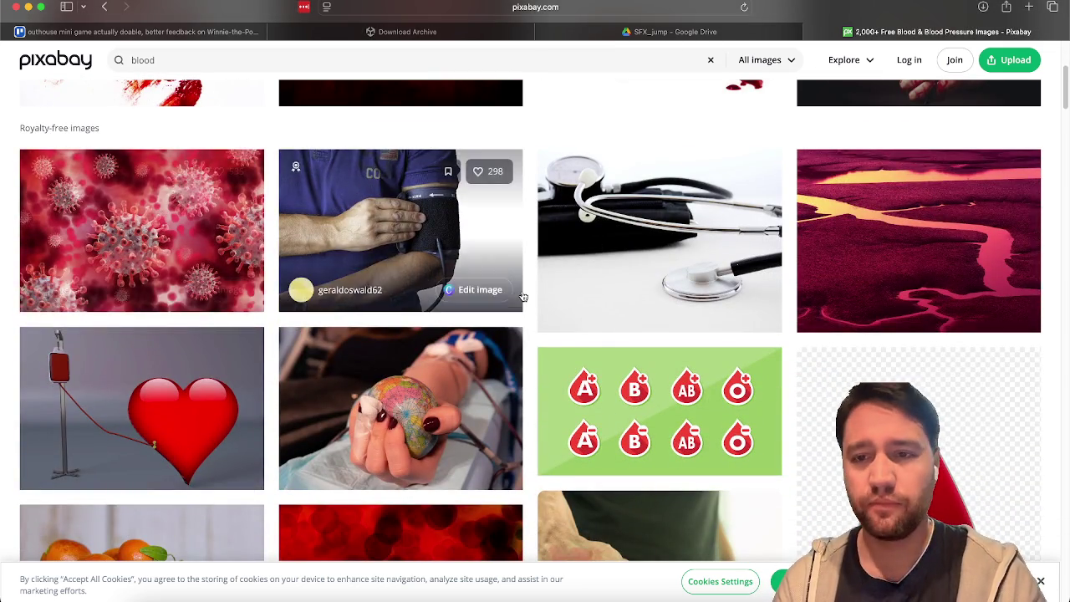
scroll(522, 297, "down", 8)
scroll(522, 296, "up", 4)
scroll(522, 297, "up", 8)
scroll(625, 513, "down", 10)
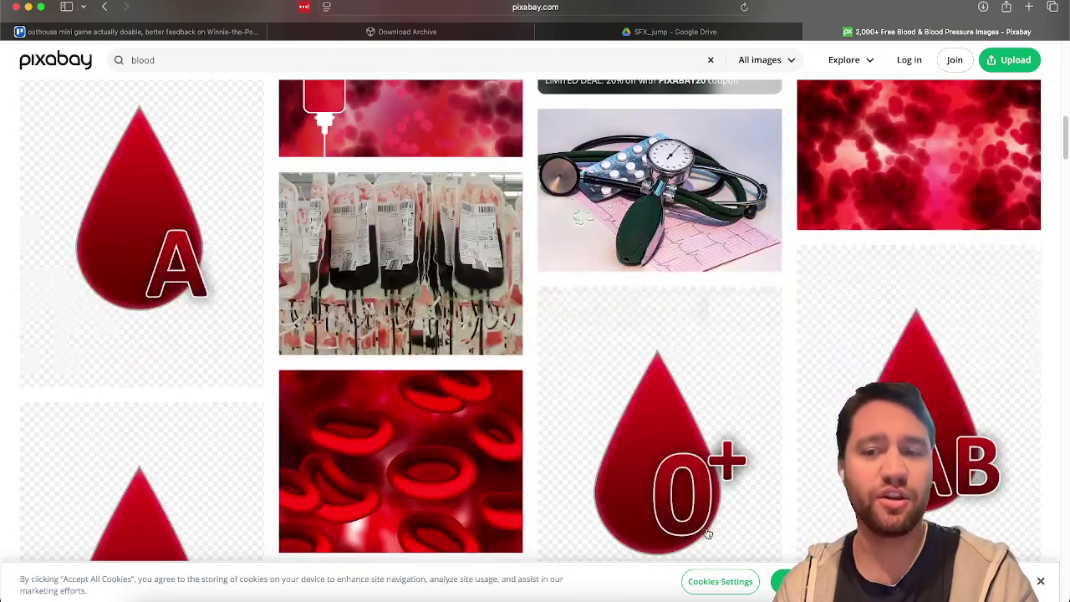
scroll(758, 345, "down", 15)
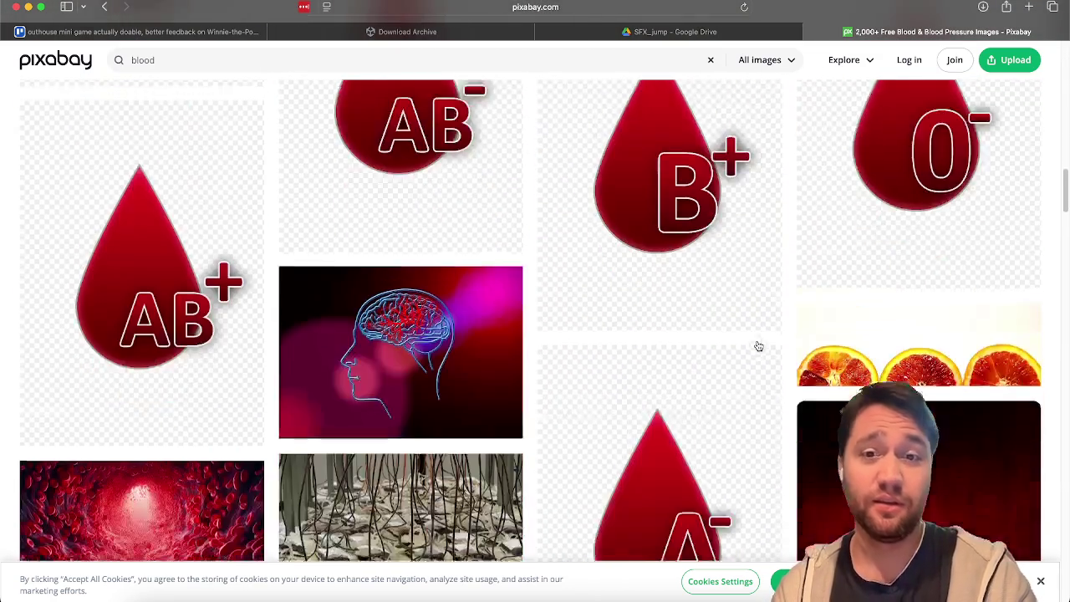
scroll(758, 345, "down", 20)
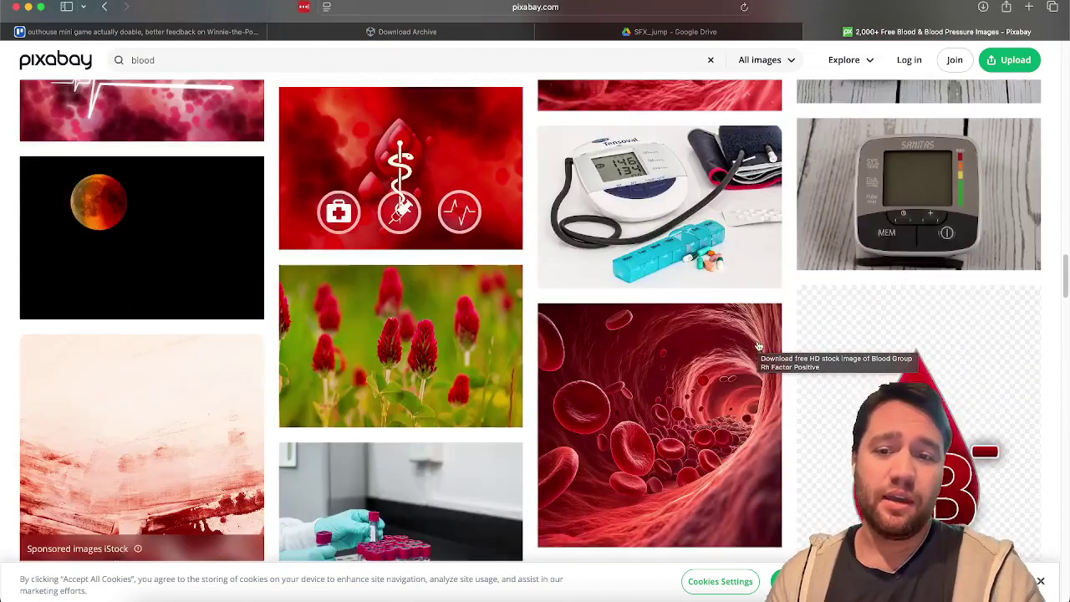
scroll(758, 345, "down", 20)
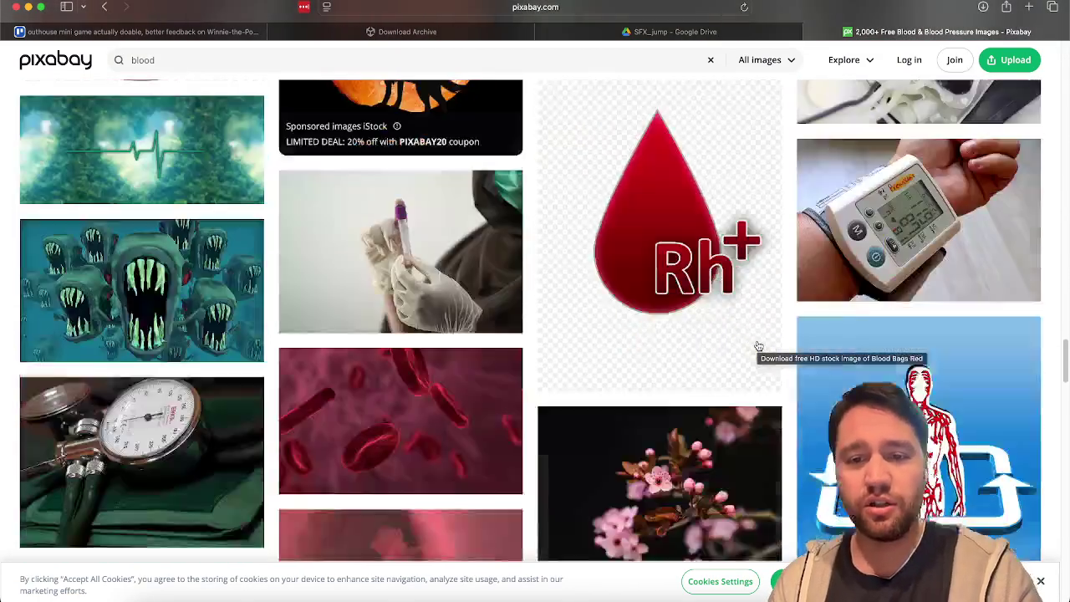
scroll(758, 346, "up", 1)
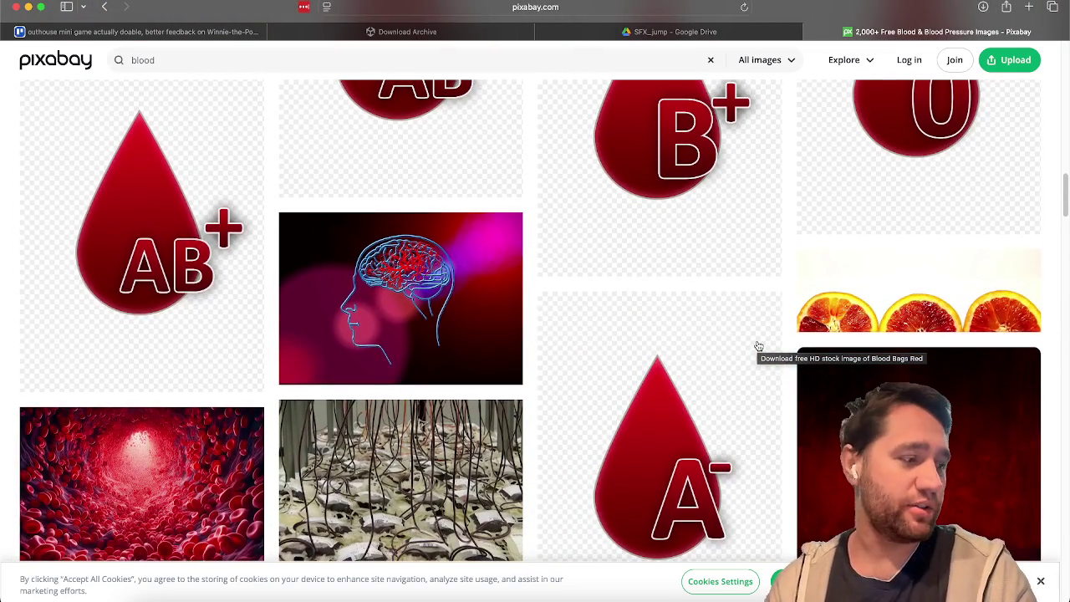
scroll(757, 345, "down", 20)
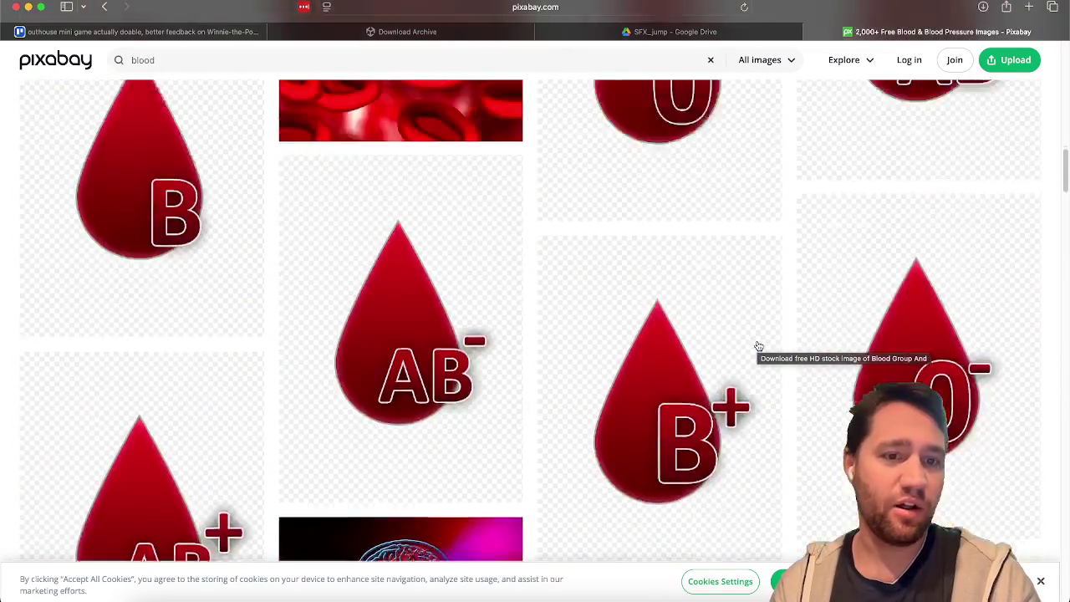
scroll(758, 345, "up", 15)
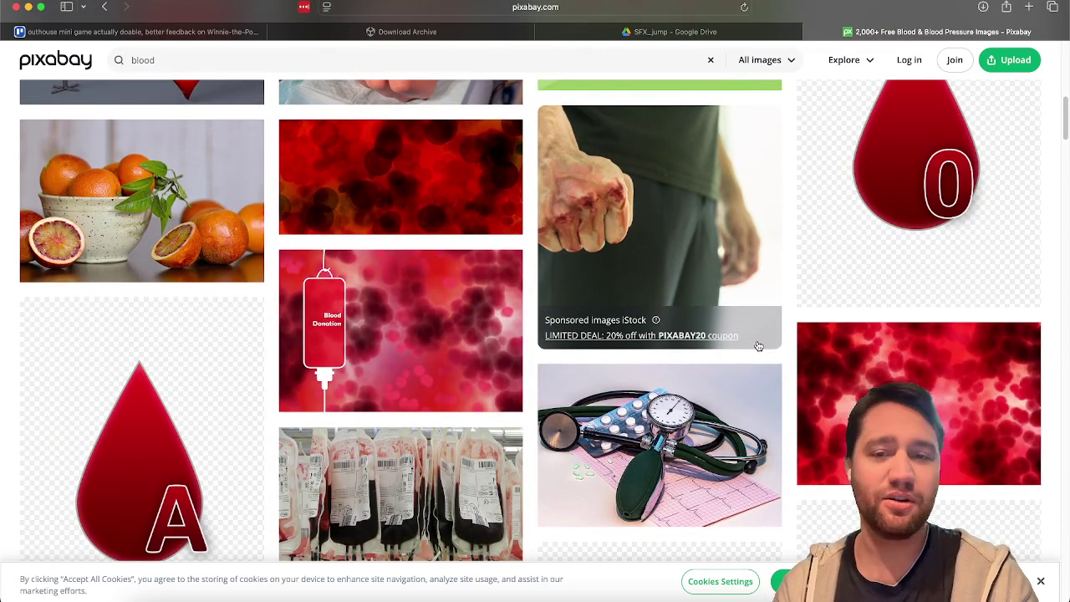
scroll(758, 345, "up", 15)
scroll(758, 345, "down", 6)
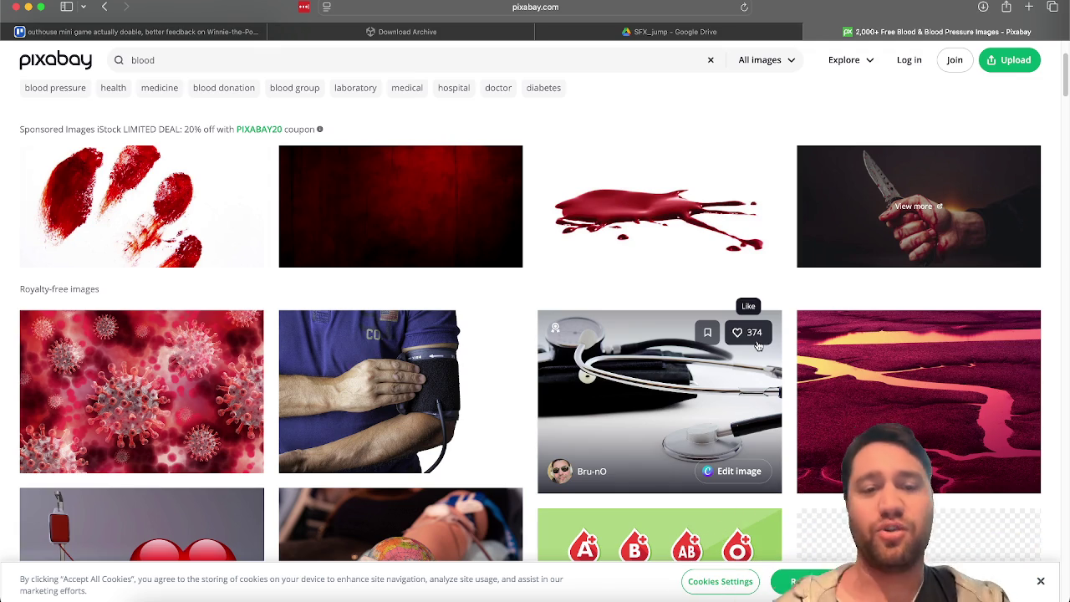
scroll(653, 276, "down", 4)
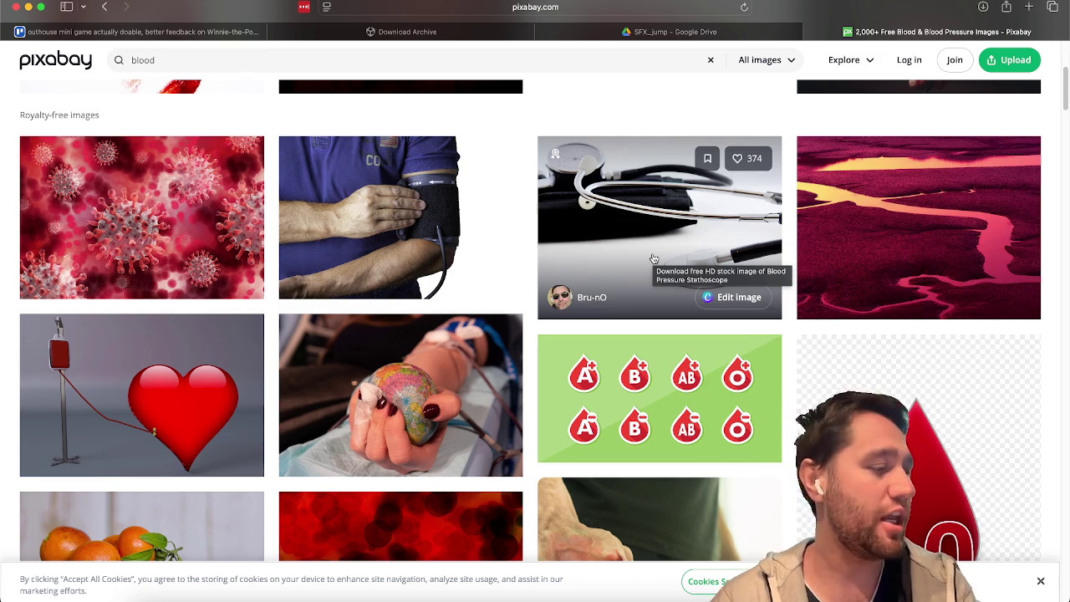
scroll(653, 258, "down", 5)
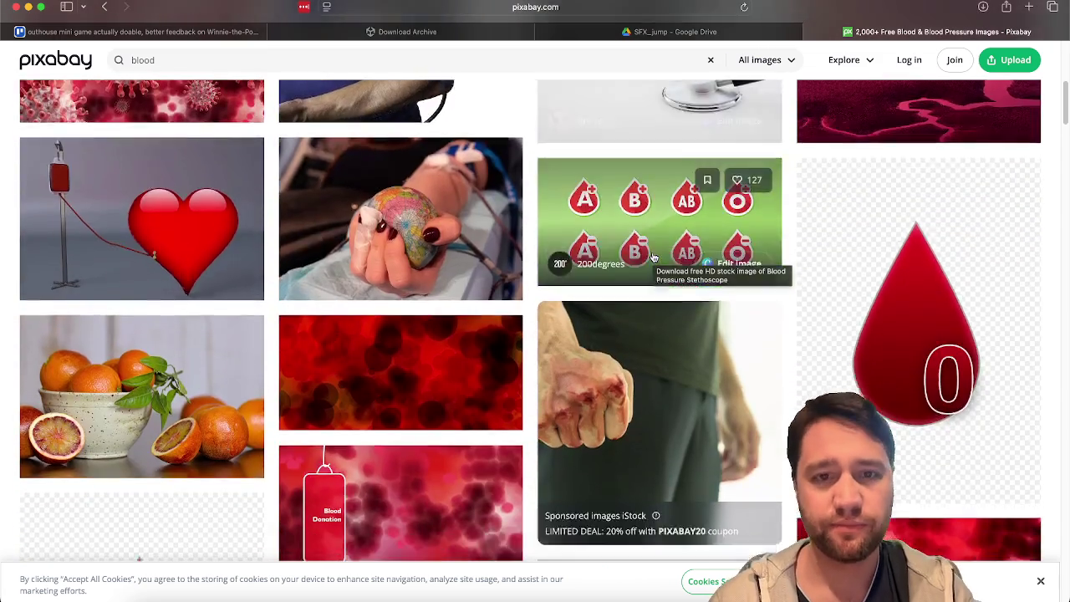
scroll(759, 466, "down", 2)
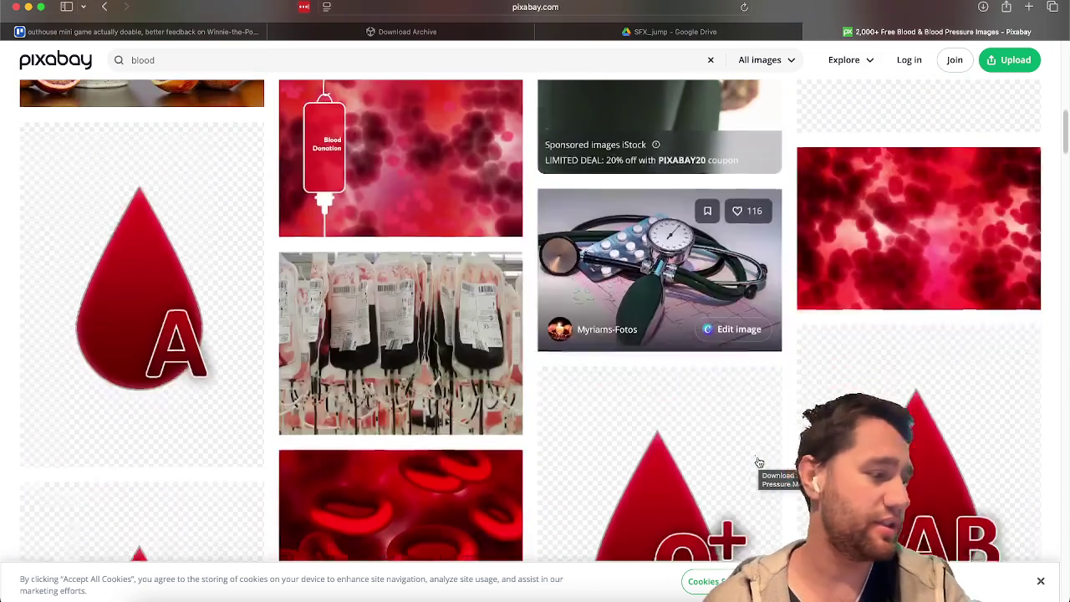
scroll(759, 463, "down", 3)
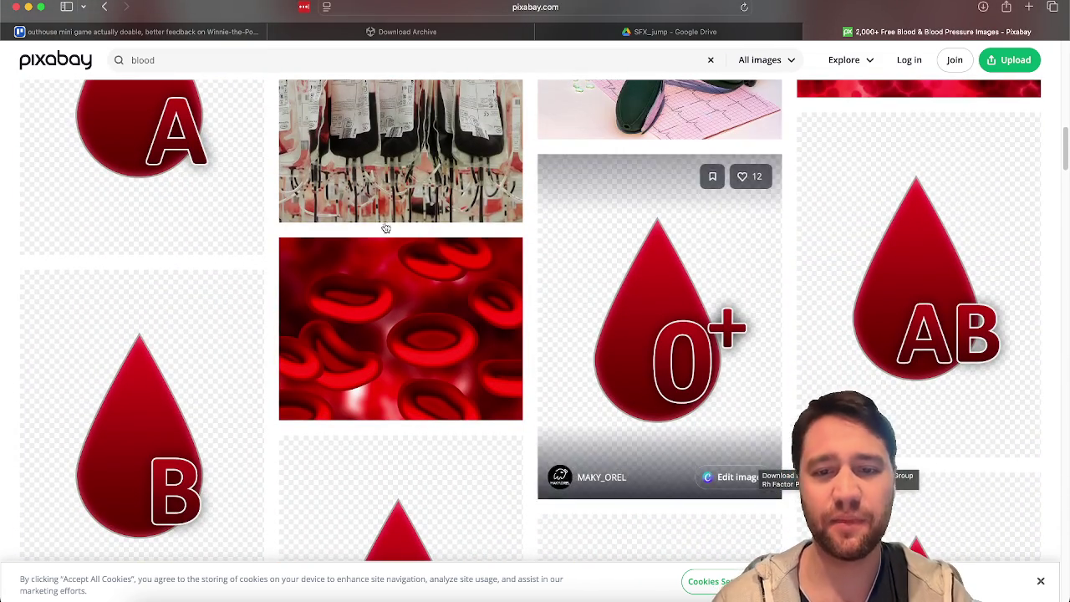
scroll(346, 220, "down", 5)
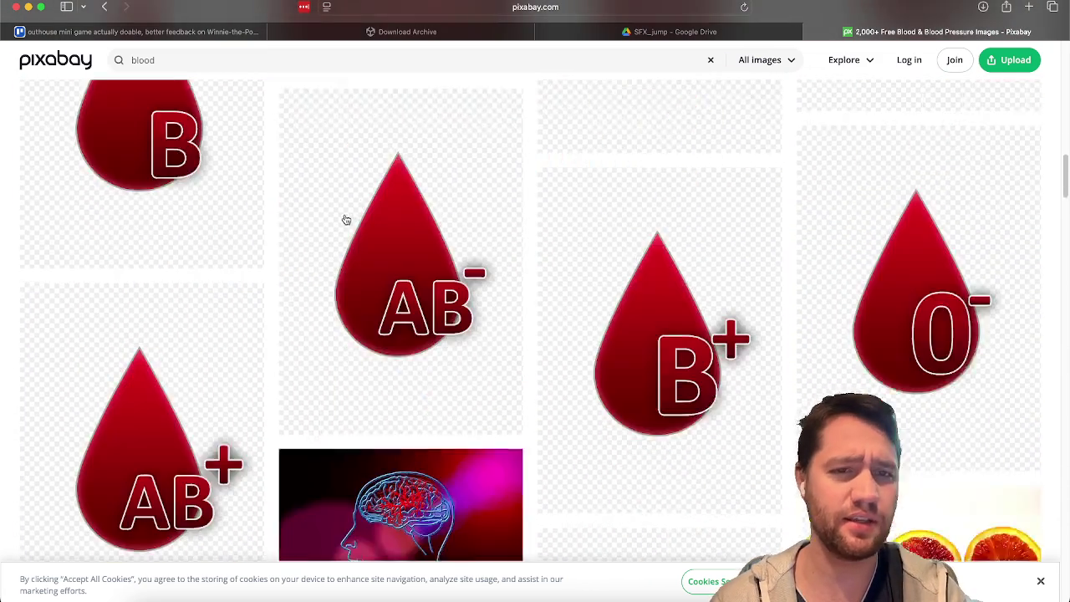
scroll(526, 281, "down", 10)
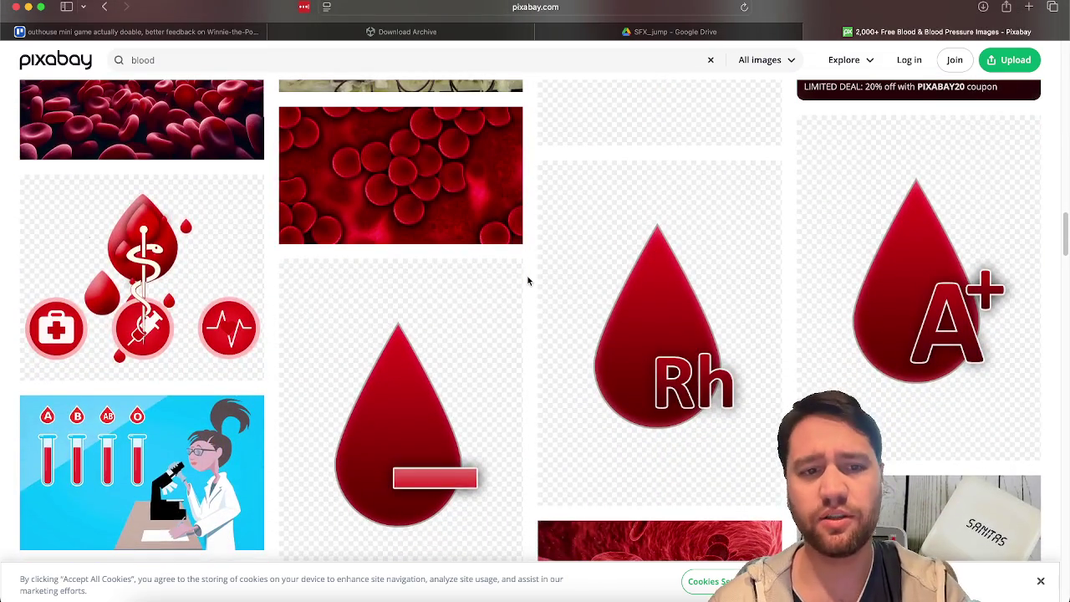
scroll(527, 280, "down", 8)
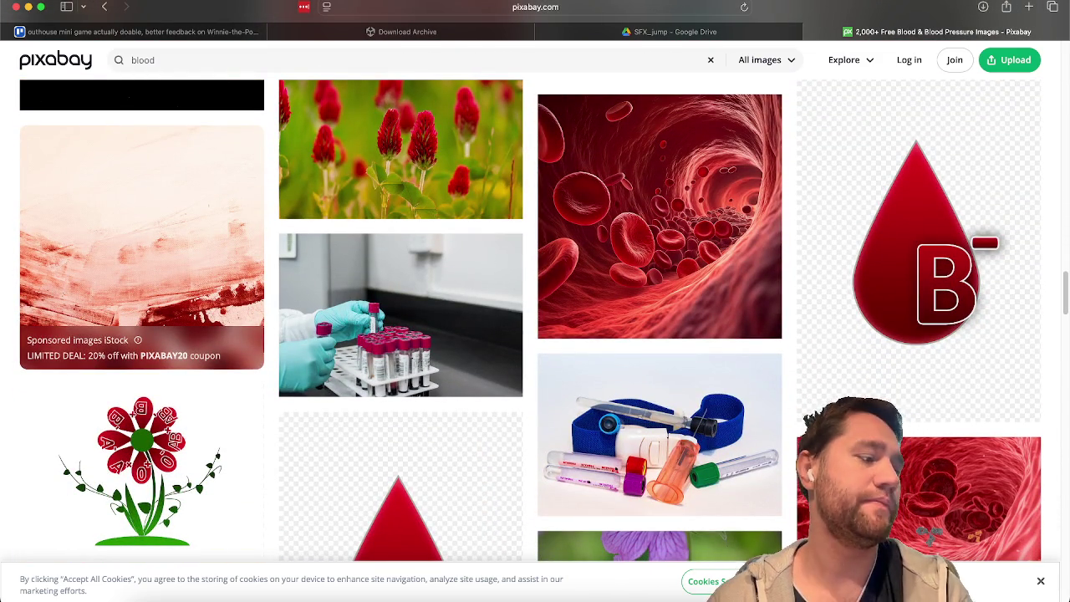
scroll(63, 359, "down", 4)
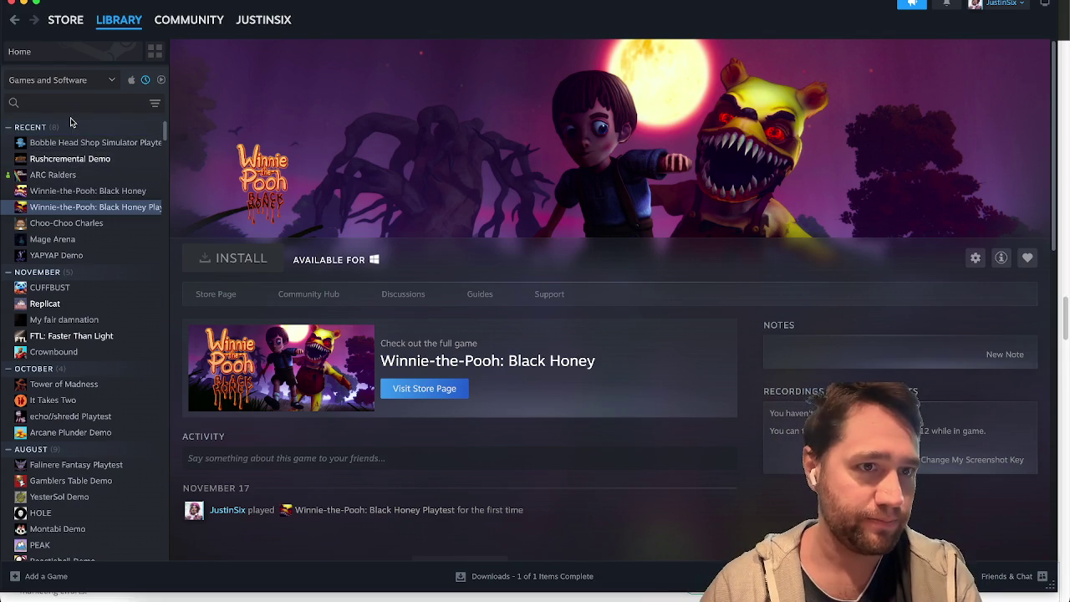
left_click(71, 103)
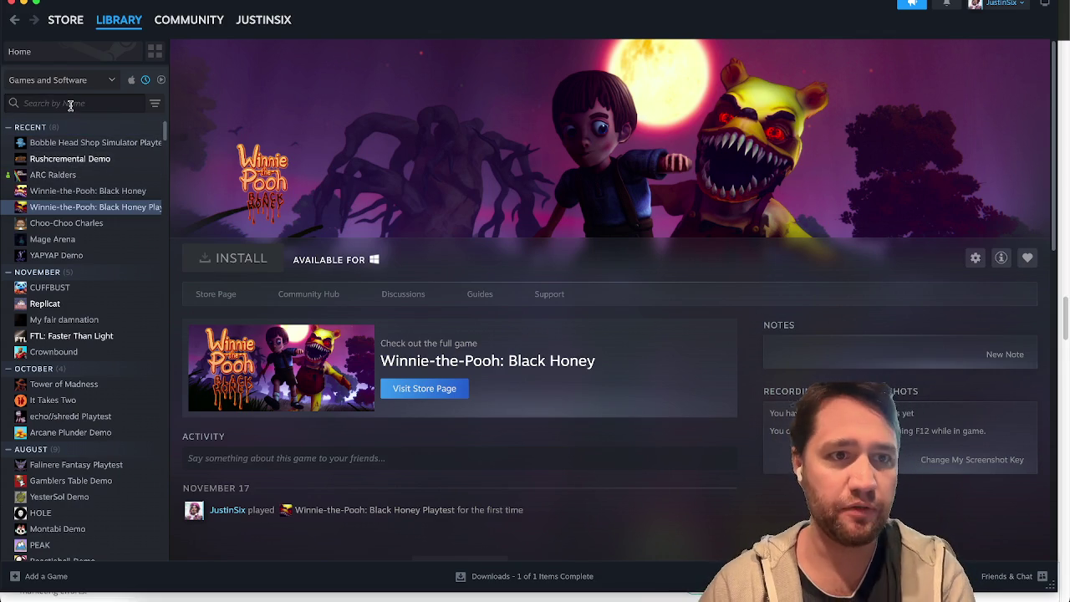
Find Split Fiction in the library and post a recommended review, 'game of the year 2025'
type("split")
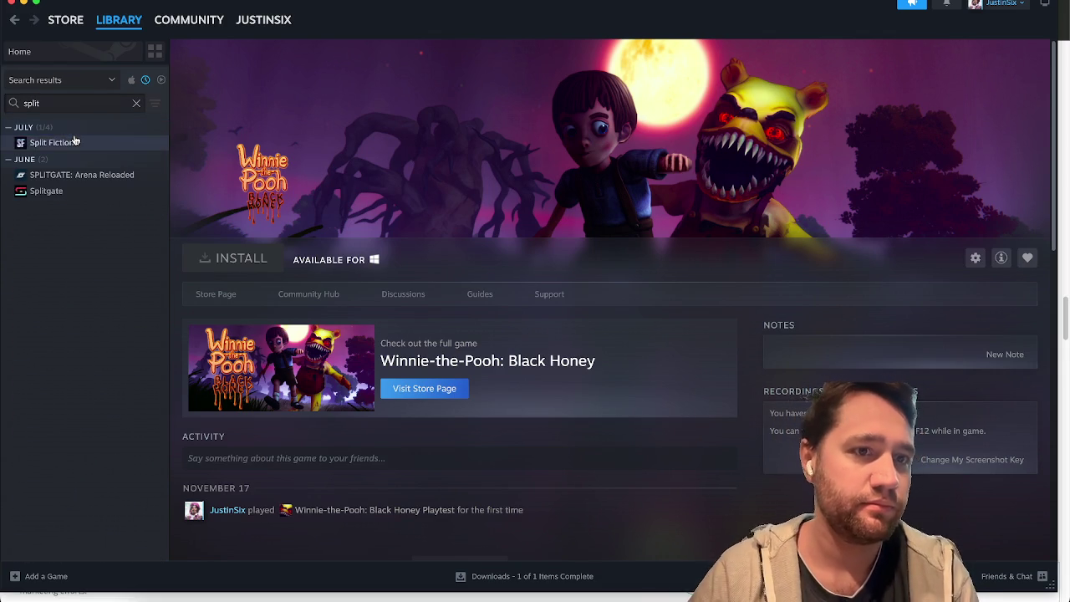
left_click(72, 142)
left_click(219, 294)
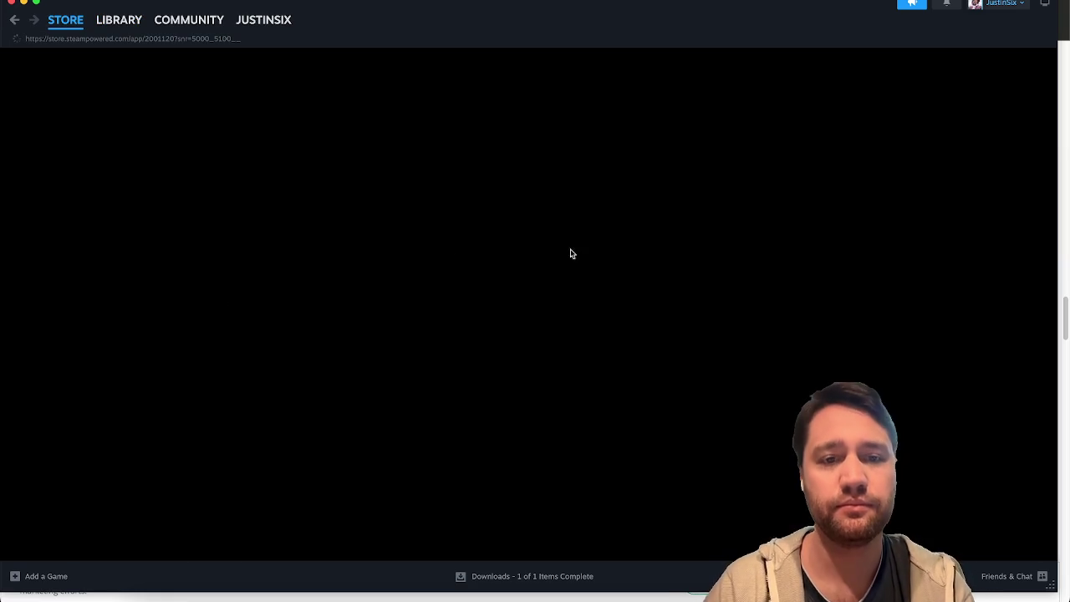
scroll(495, 384, "down", 5)
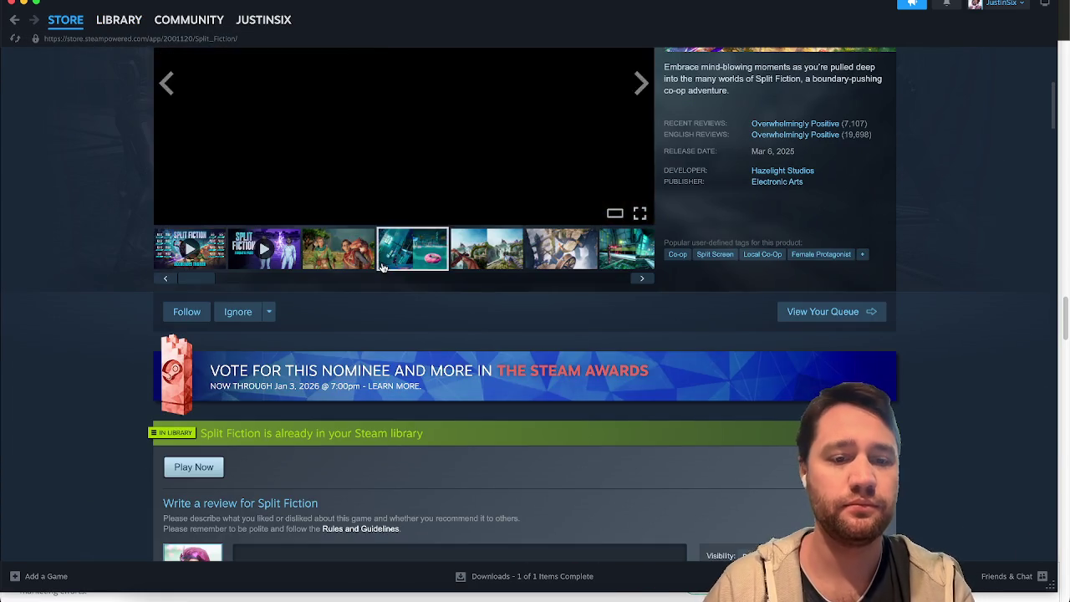
scroll(382, 263, "down", 5)
scroll(382, 263, "up", 1)
scroll(385, 267, "up", 1)
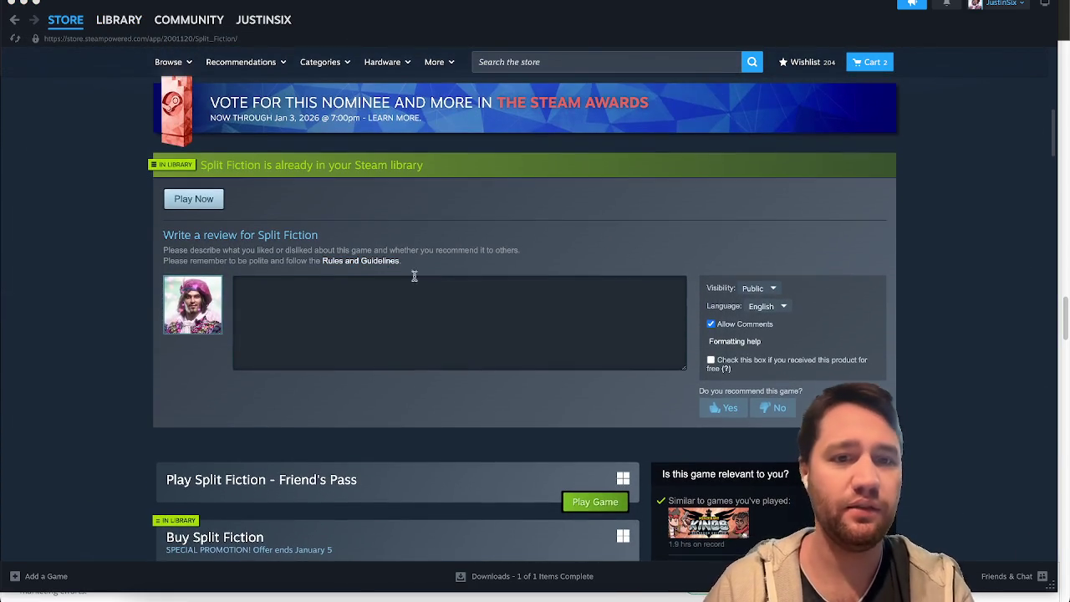
left_click(723, 407)
left_click(515, 296)
type("game of the year 2025")
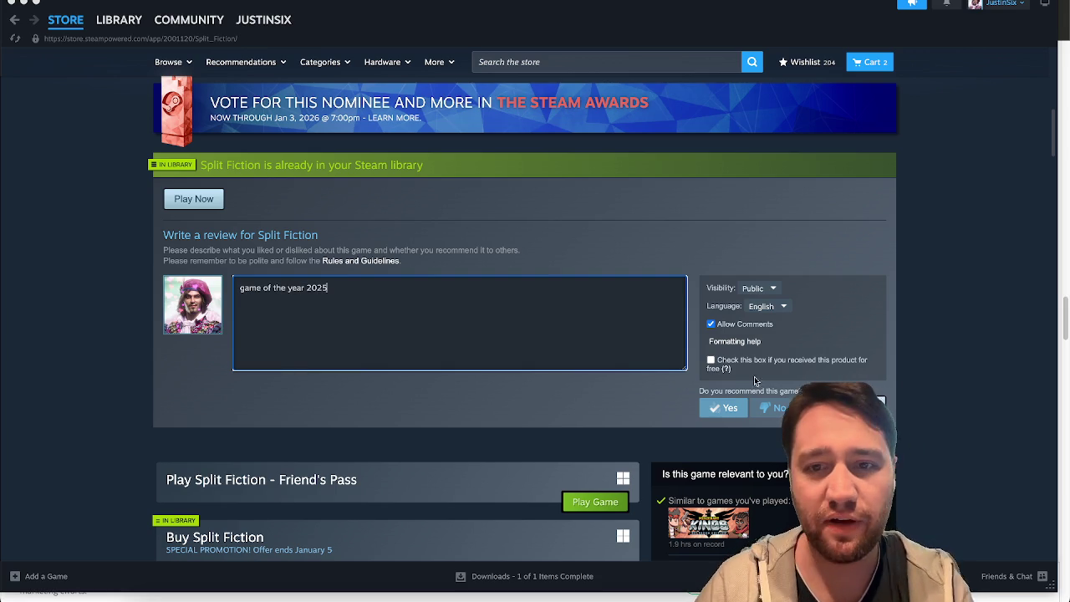
left_click(857, 407)
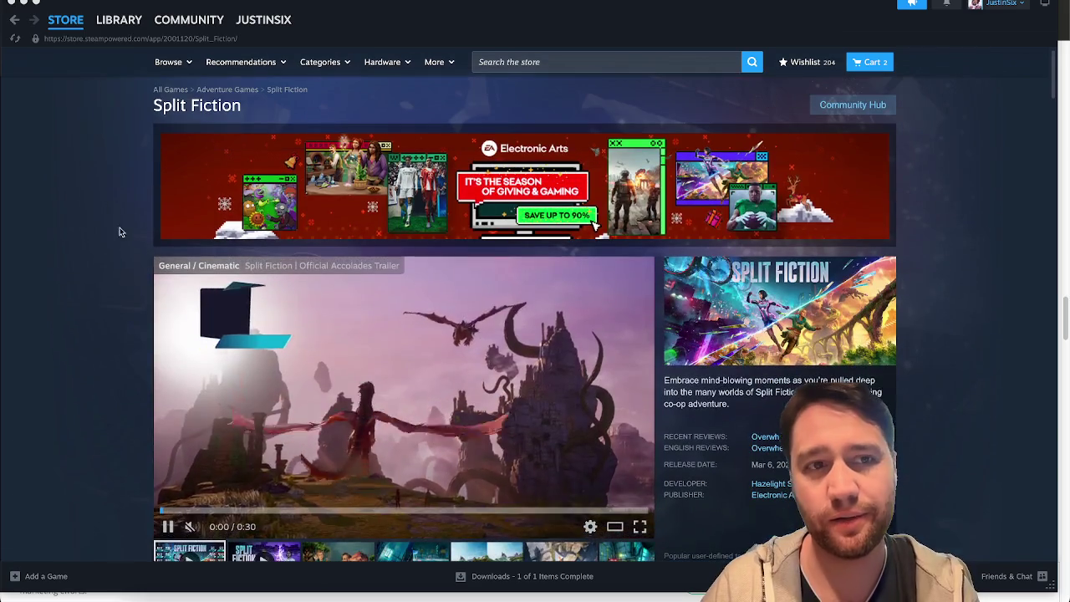
Reopen Split Fiction's store page to view the posted review, then return to its library page
left_click(100, 19)
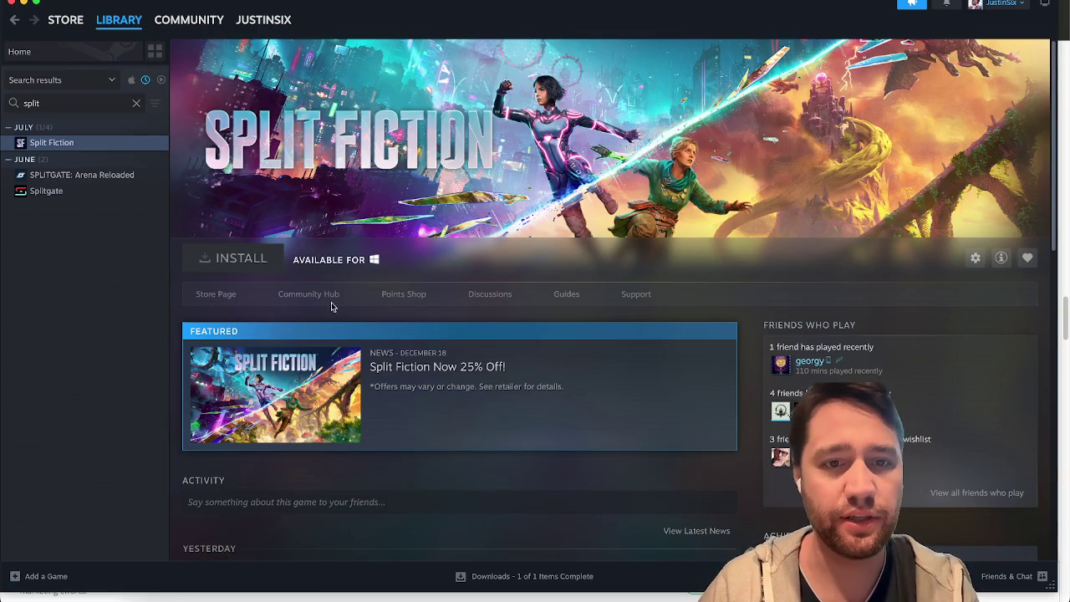
scroll(556, 182, "down", 5)
scroll(557, 182, "up", 5)
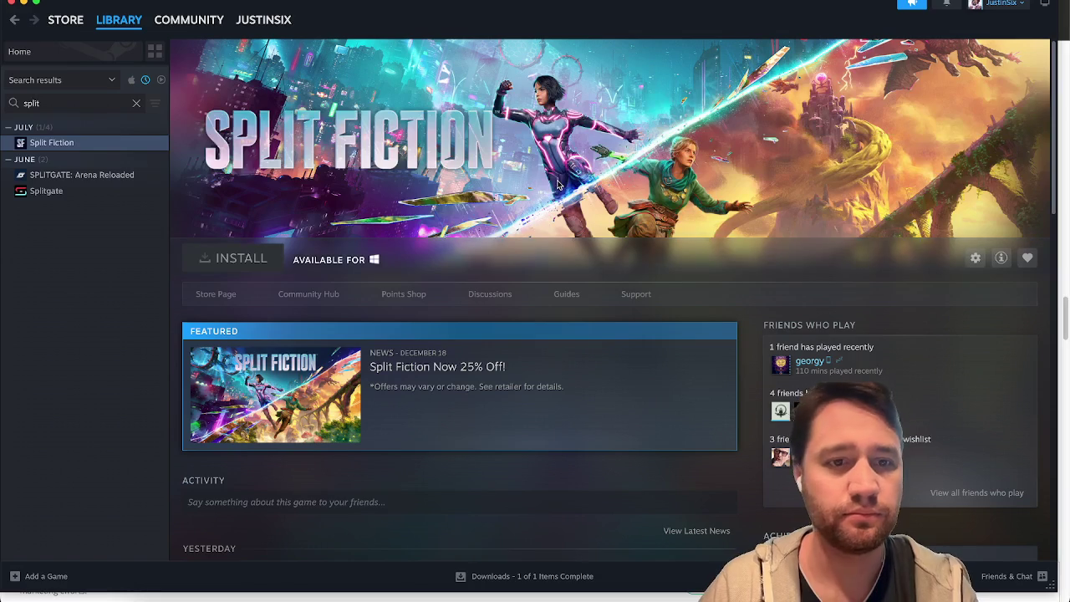
left_click(219, 295)
scroll(552, 396, "down", 5)
scroll(540, 389, "down", 3)
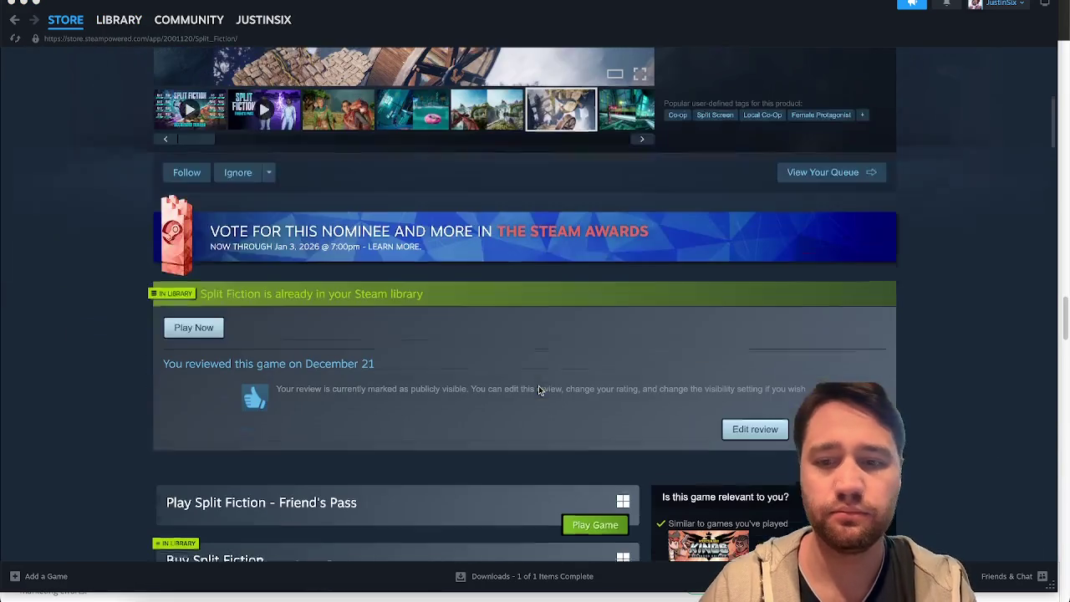
left_click(335, 353)
left_click_drag(383, 216, 363, 215)
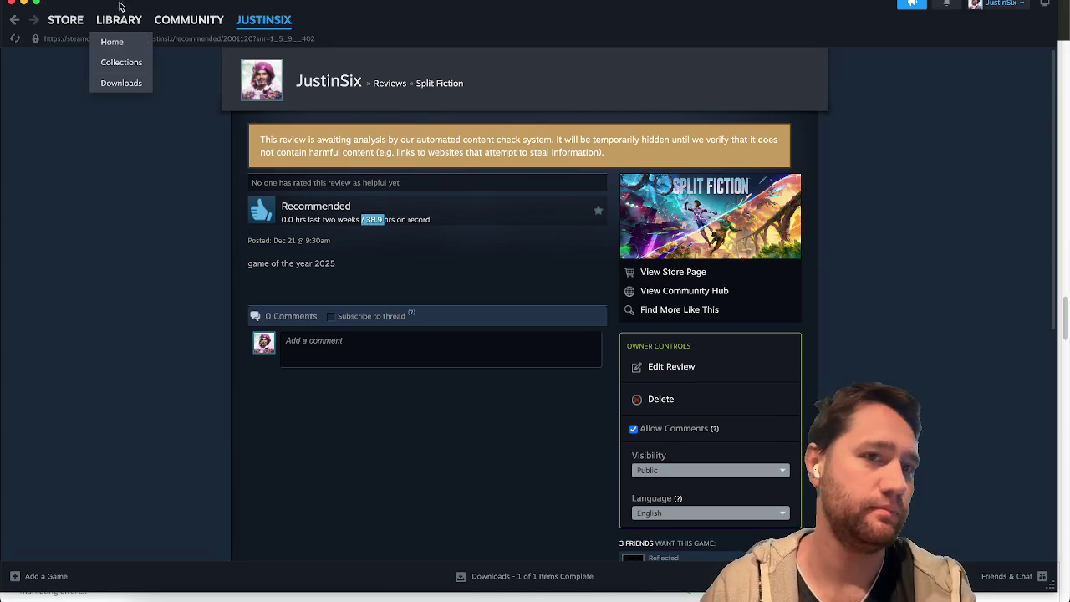
left_click(155, 315)
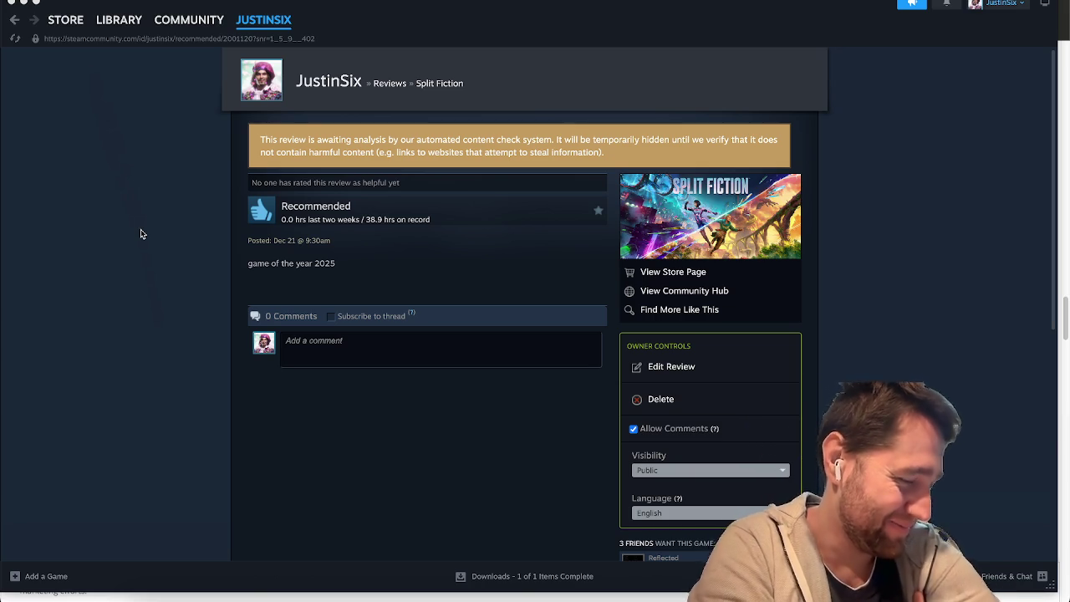
left_click(97, 21)
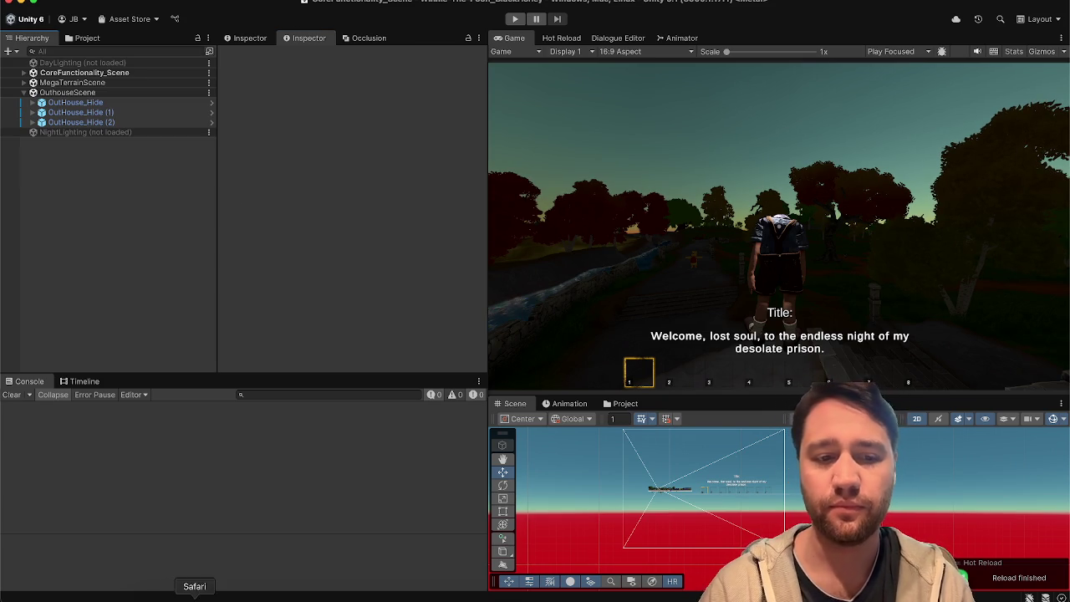
Open the red blood-cell image on Pixabay and show its details (6000 × 4000)
left_click(194, 590)
scroll(602, 251, "down", 5)
scroll(593, 225, "up", 15)
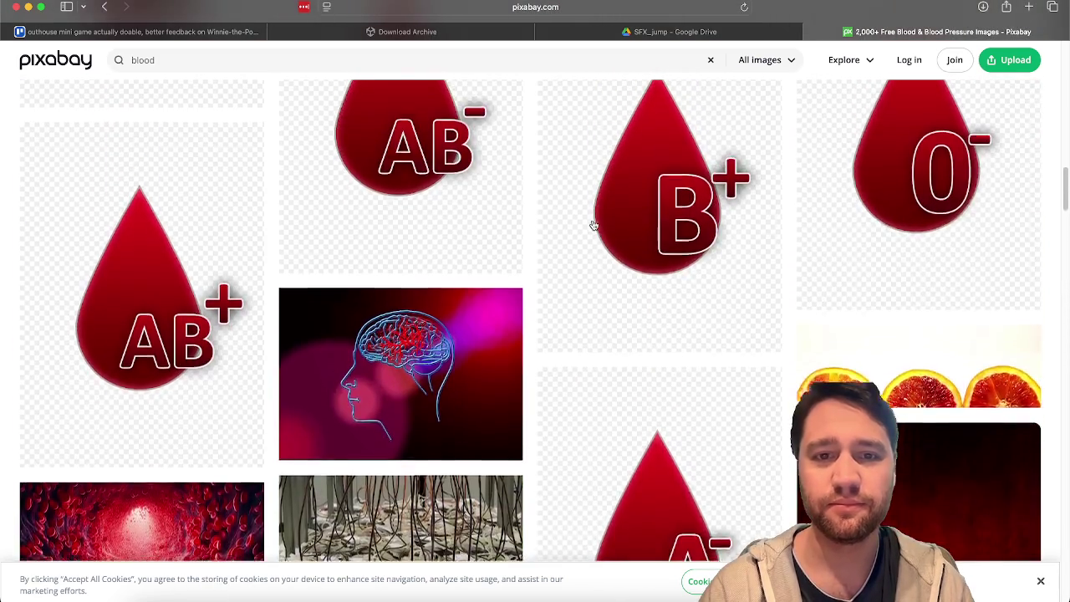
scroll(592, 229, "down", 3)
scroll(590, 225, "down", 5)
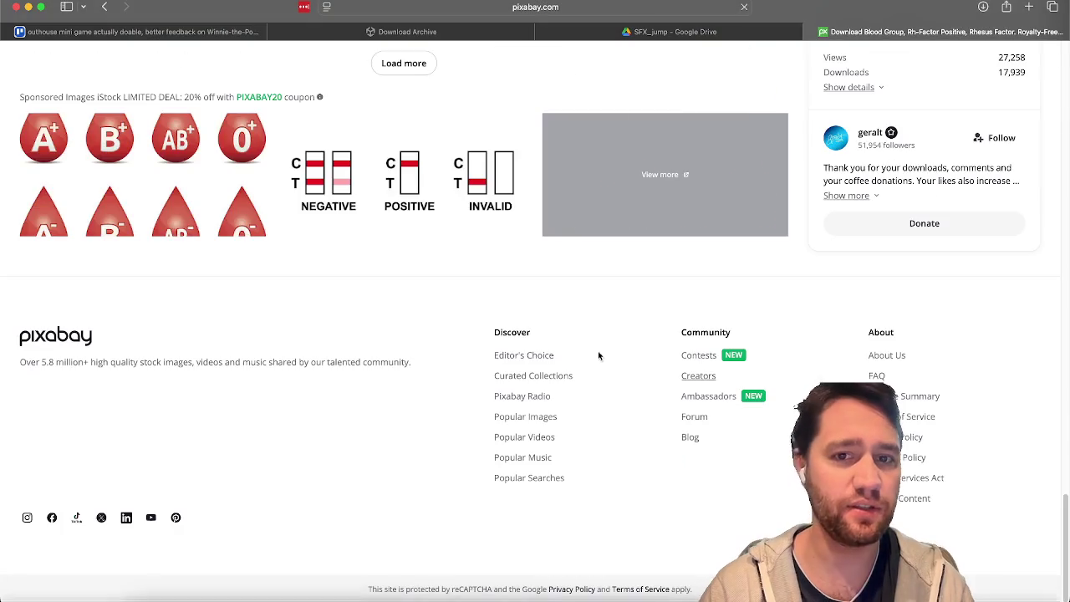
scroll(747, 213, "up", 15)
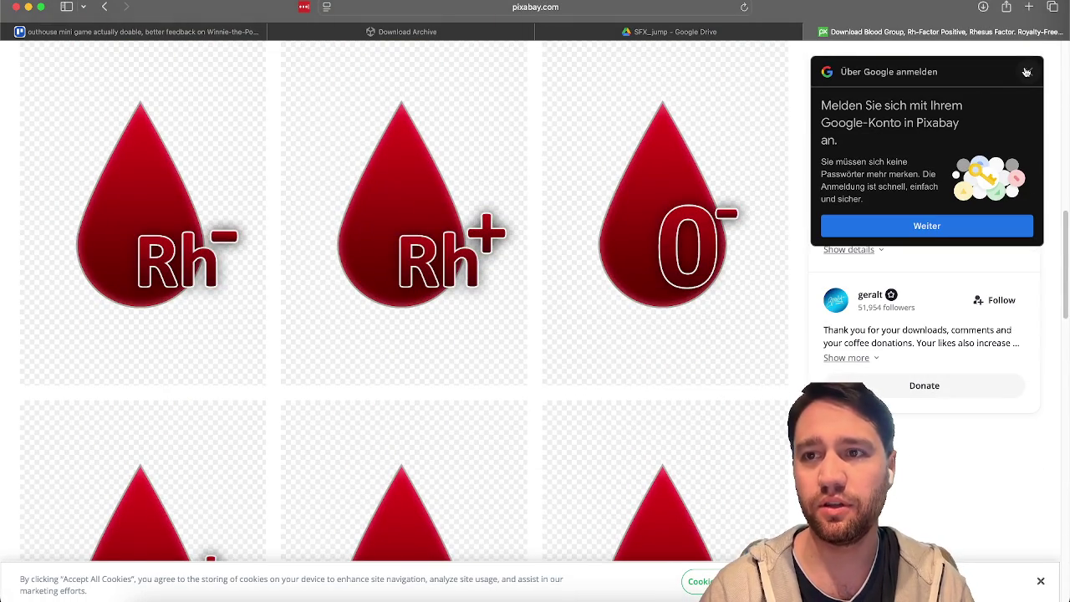
left_click(1028, 72)
scroll(780, 162, "up", 1)
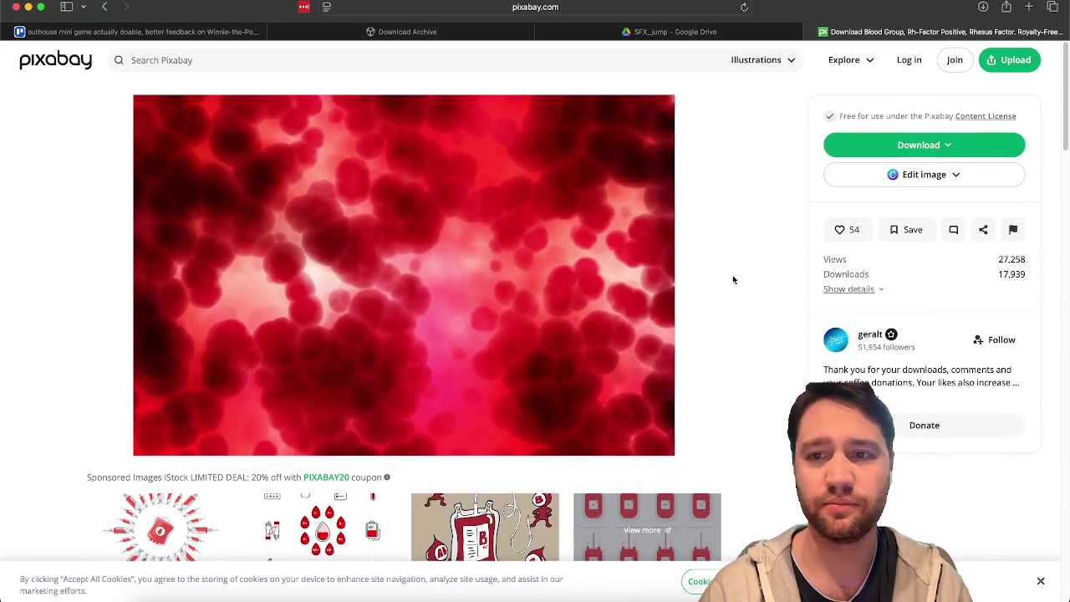
left_click(849, 289)
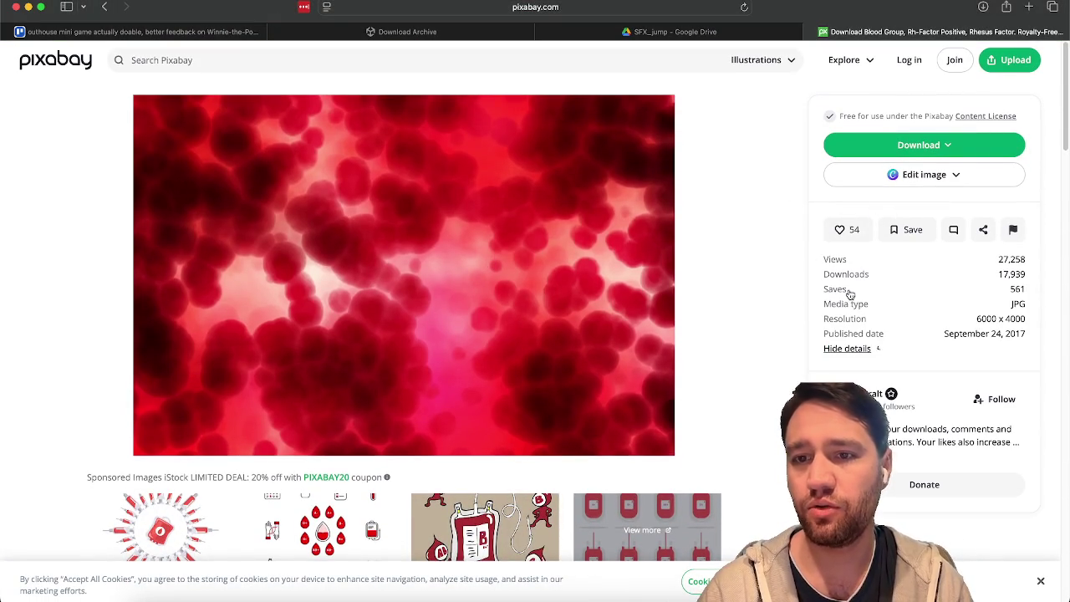
left_click_drag(982, 316, 1023, 321)
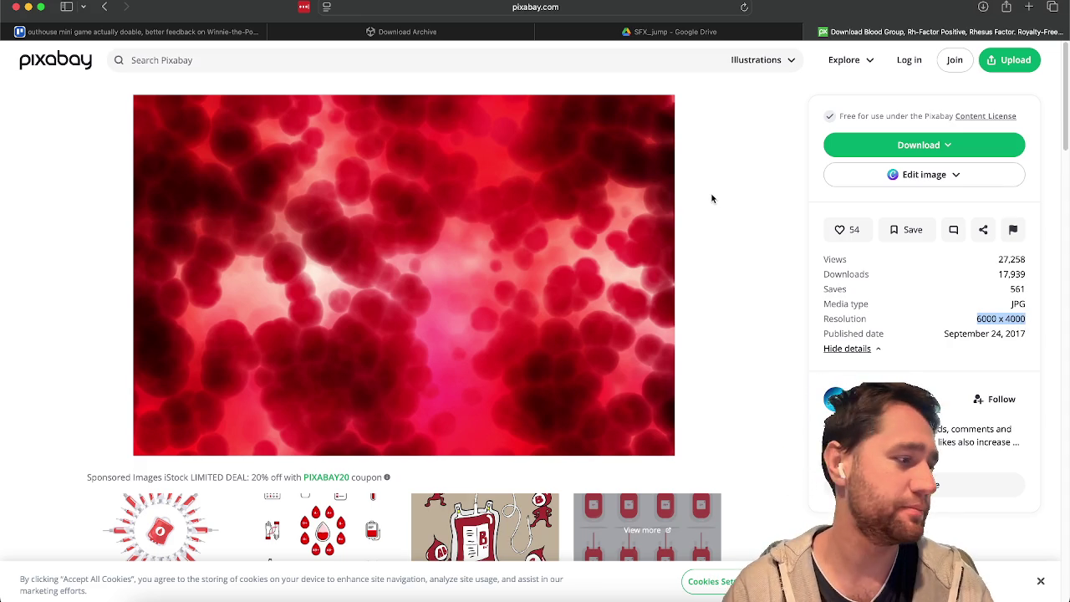
Download the image at 1920×1280, allowing pixabay.com downloads, and check the Downloads list
left_click(963, 151)
left_click(884, 268)
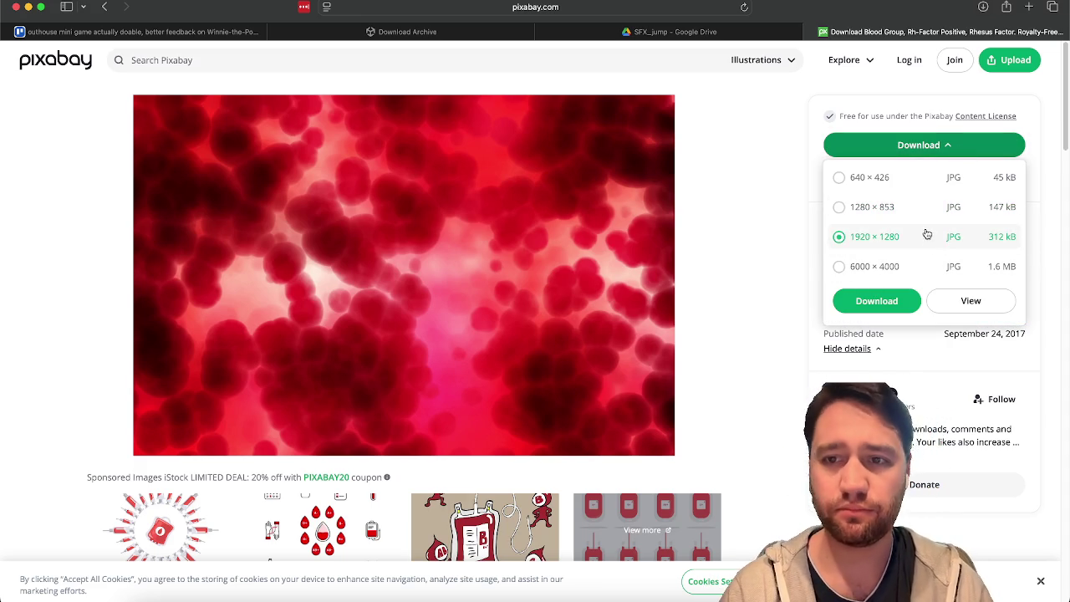
left_click(906, 276)
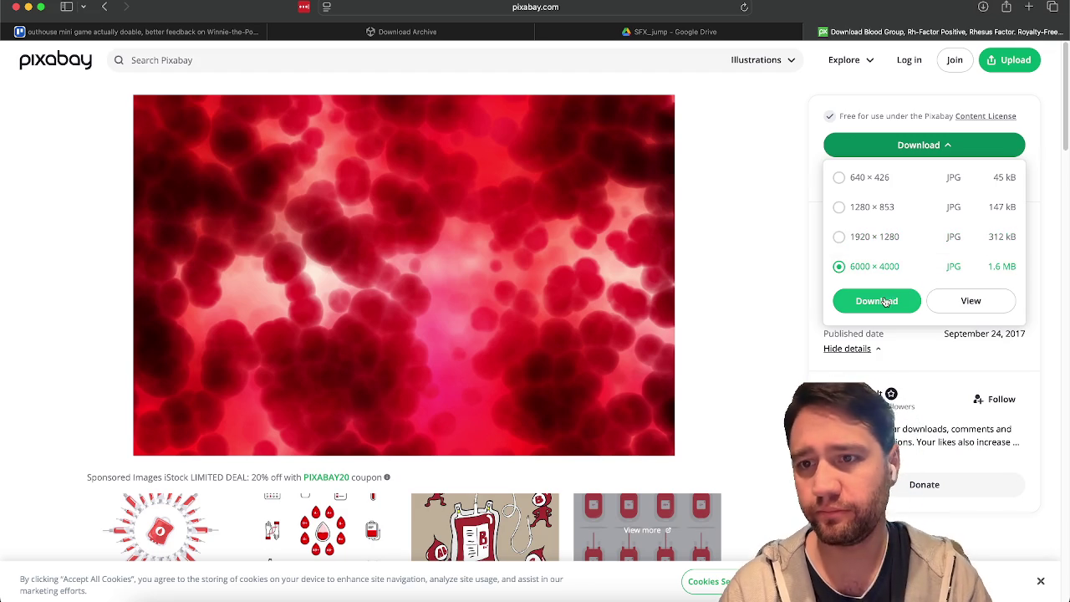
left_click(898, 241)
left_click(883, 304)
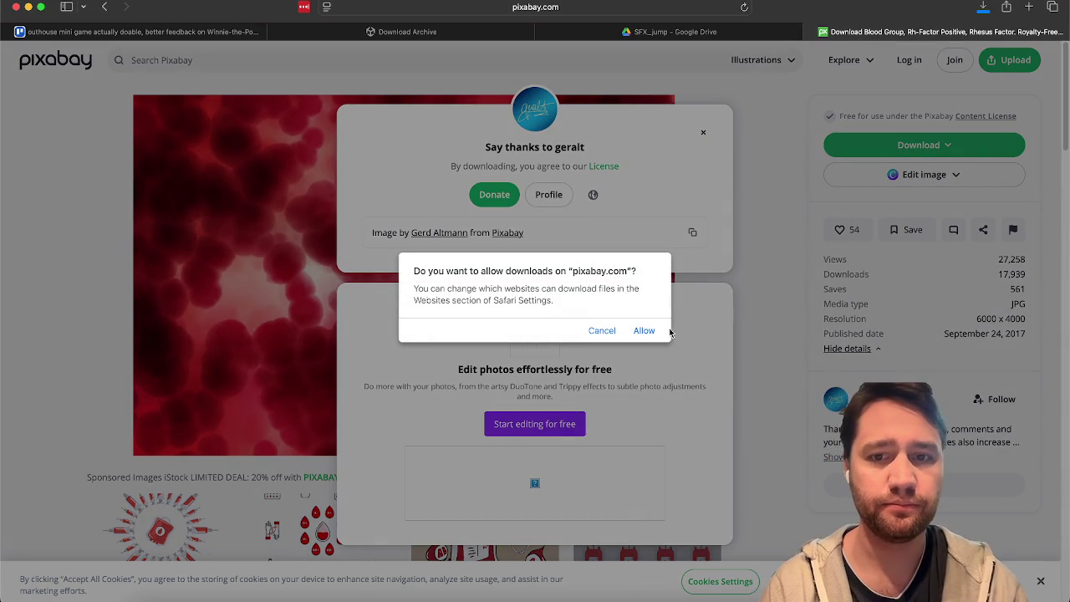
left_click(649, 332)
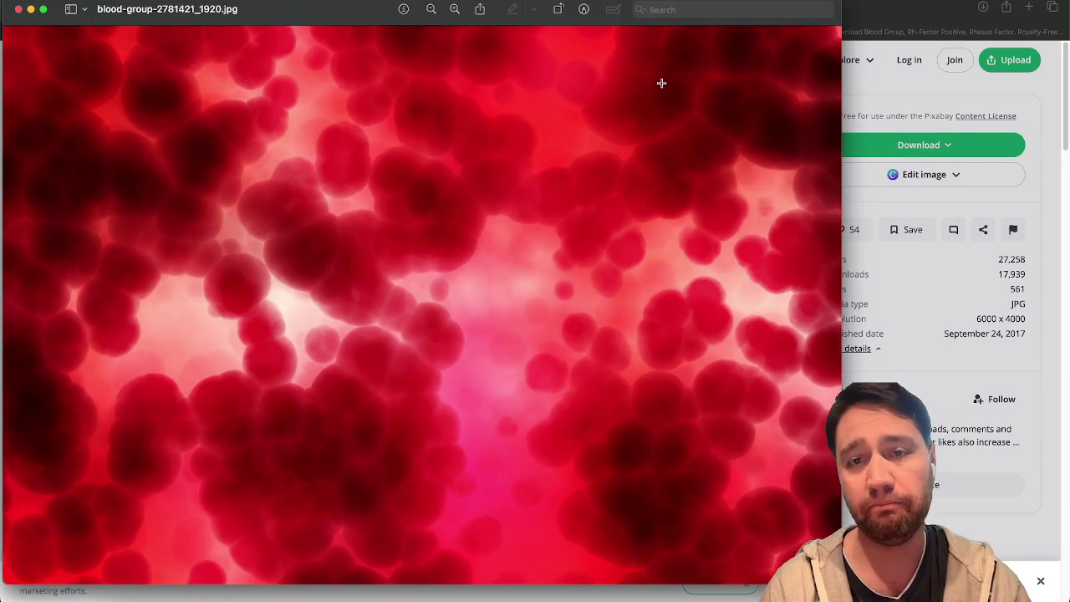
left_click(19, 9)
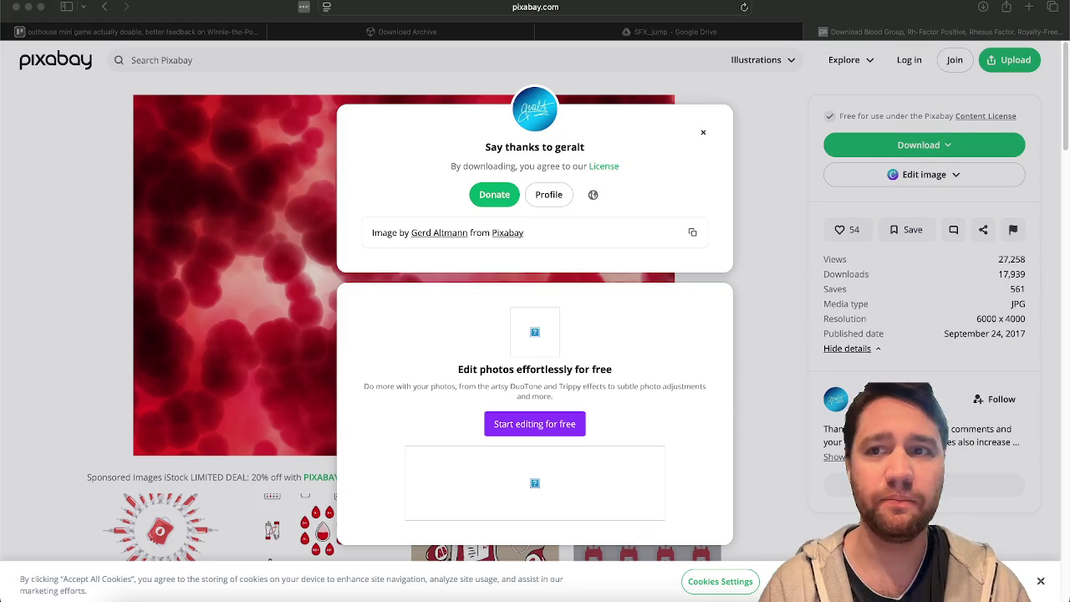
left_click(982, 7)
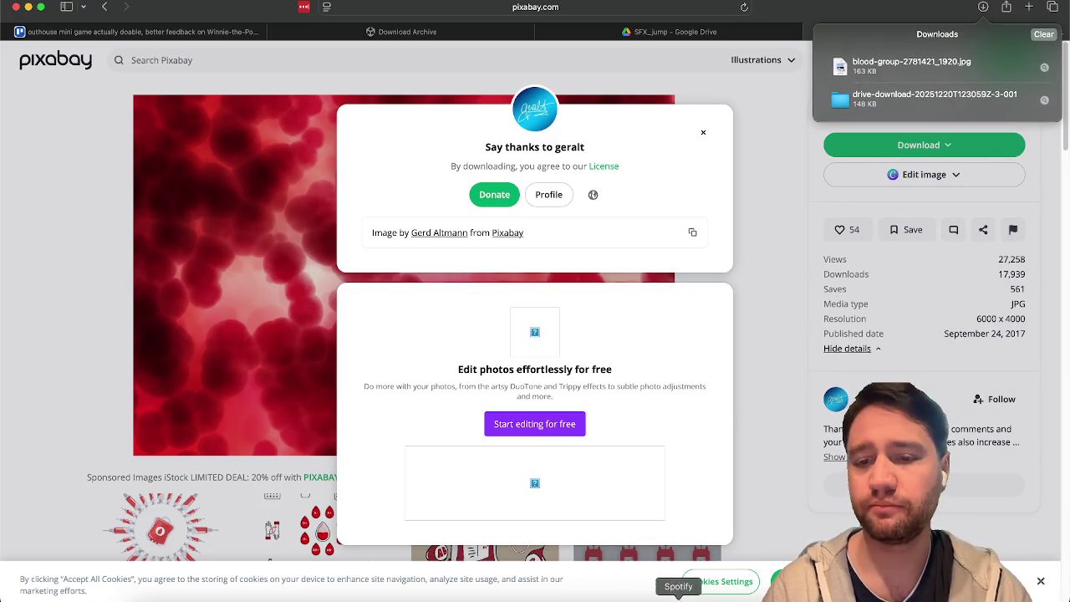
key("super+Tab")
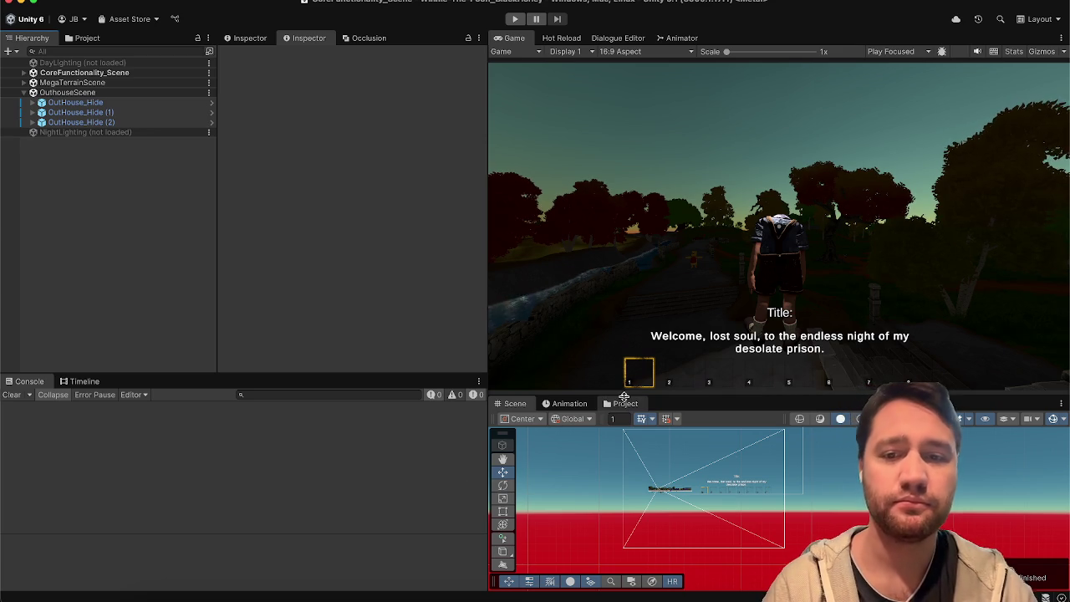
Drag blood-group-2781421_1920.jpg from Finder into the Assets/Art/2D folder in the Project window
left_click(625, 403)
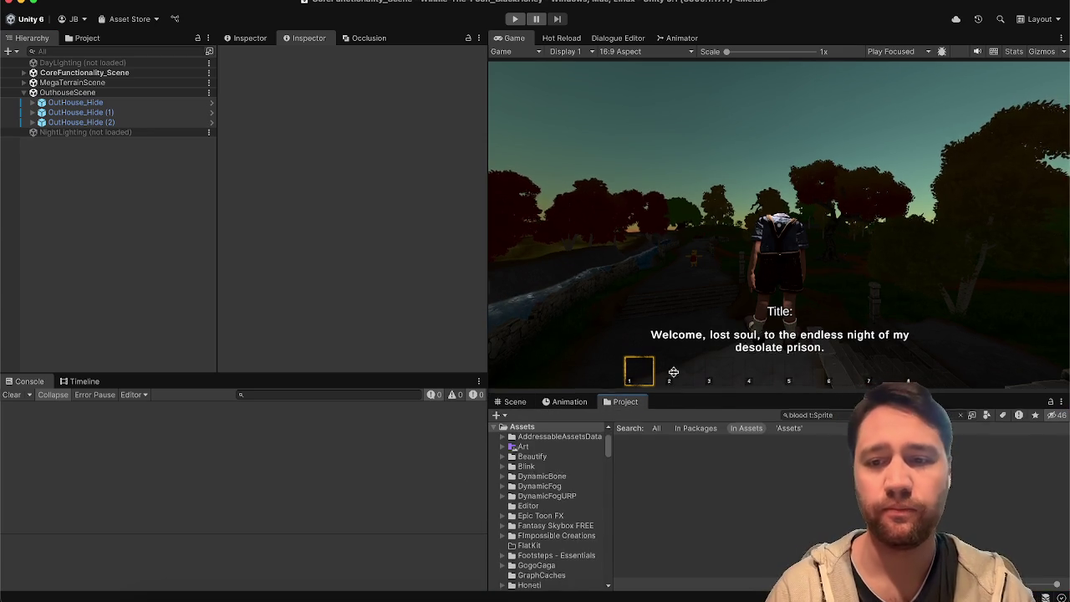
left_click_drag(673, 391, 678, 294)
left_click(959, 313)
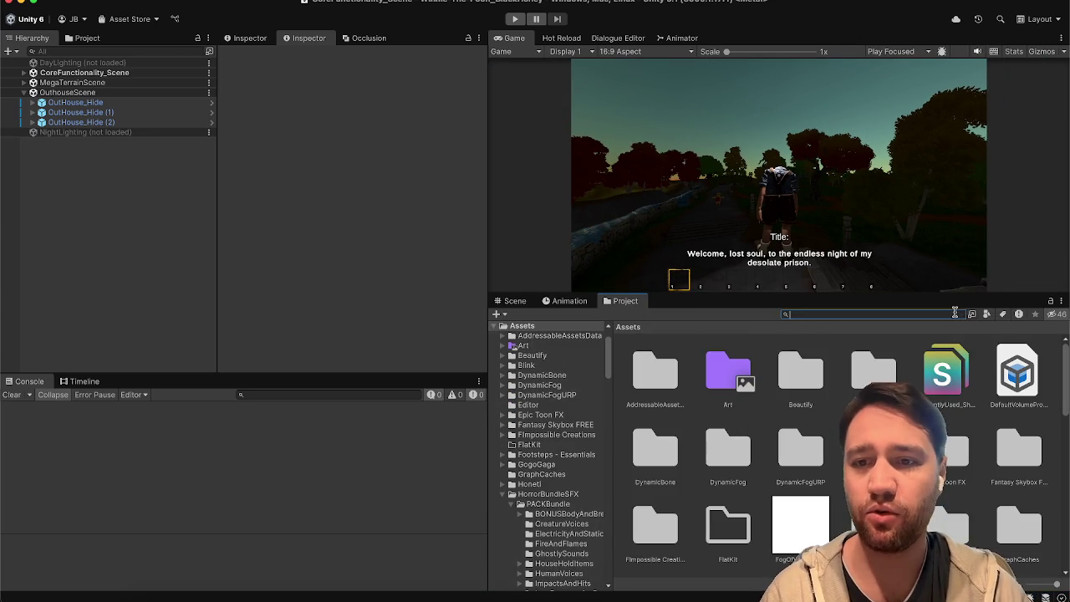
double_click(726, 393)
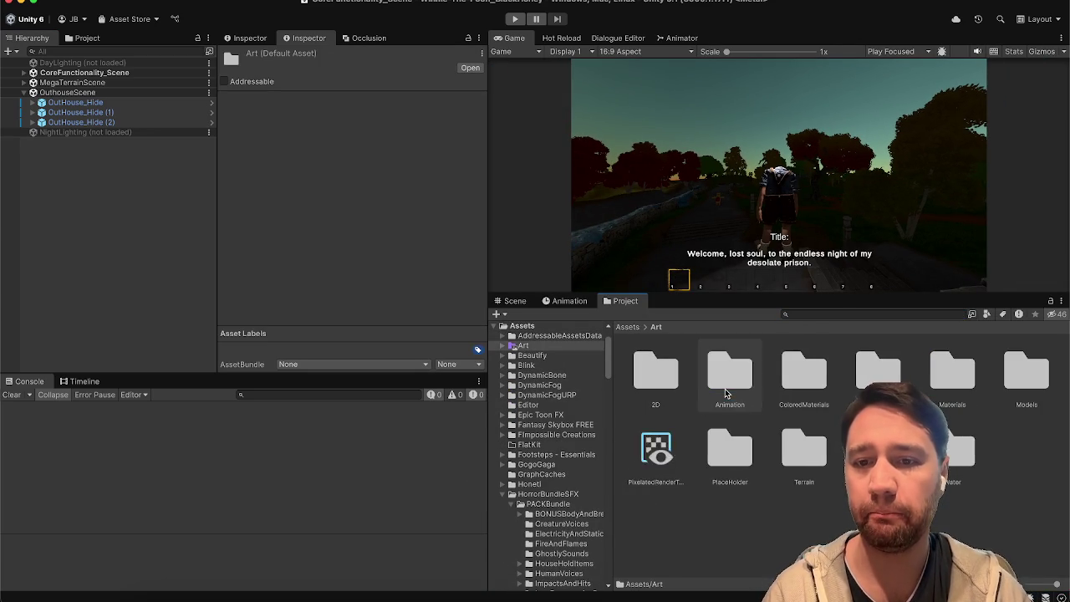
double_click(660, 376)
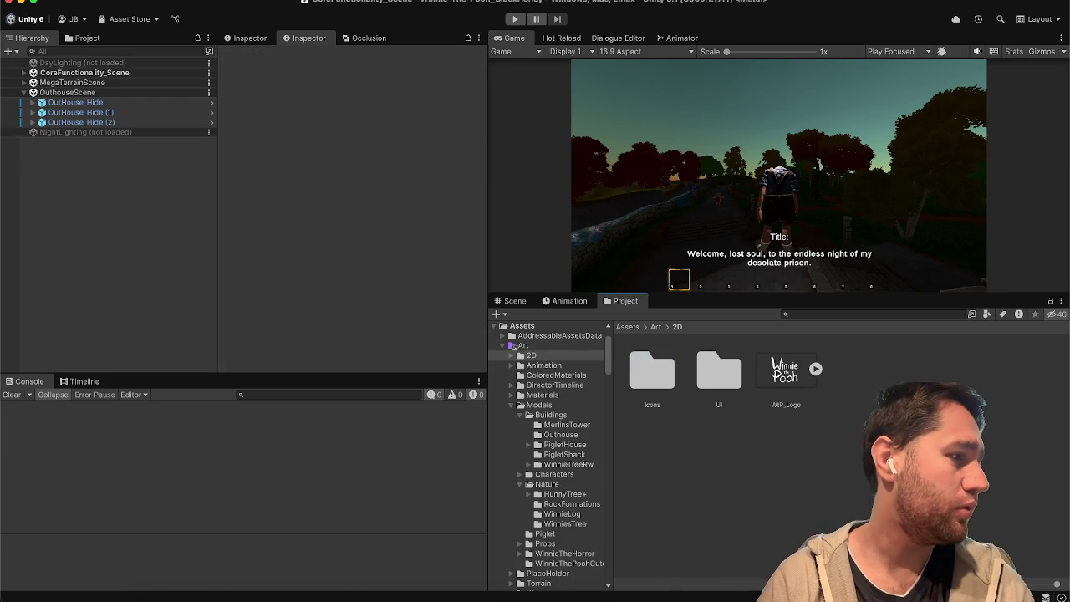
mouse_move(0, 318)
left_mouse_down()
mouse_move(125, 325)
mouse_move(634, 447)
left_mouse_up()
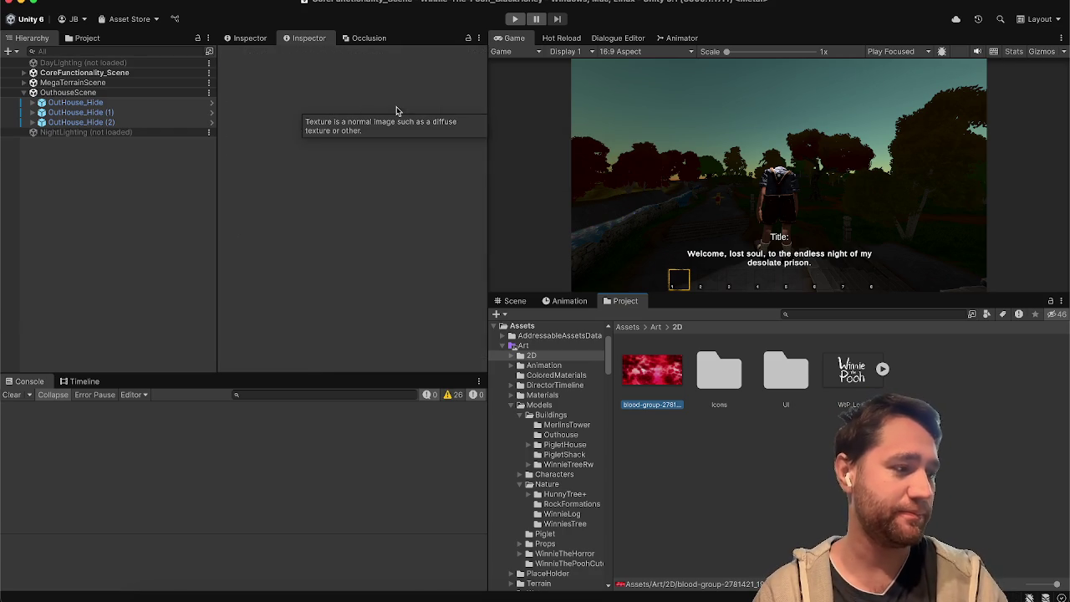
Set the blood-group texture's type to Sprite (2D and UI) with Sprite Mode Single, and apply
left_click(396, 106)
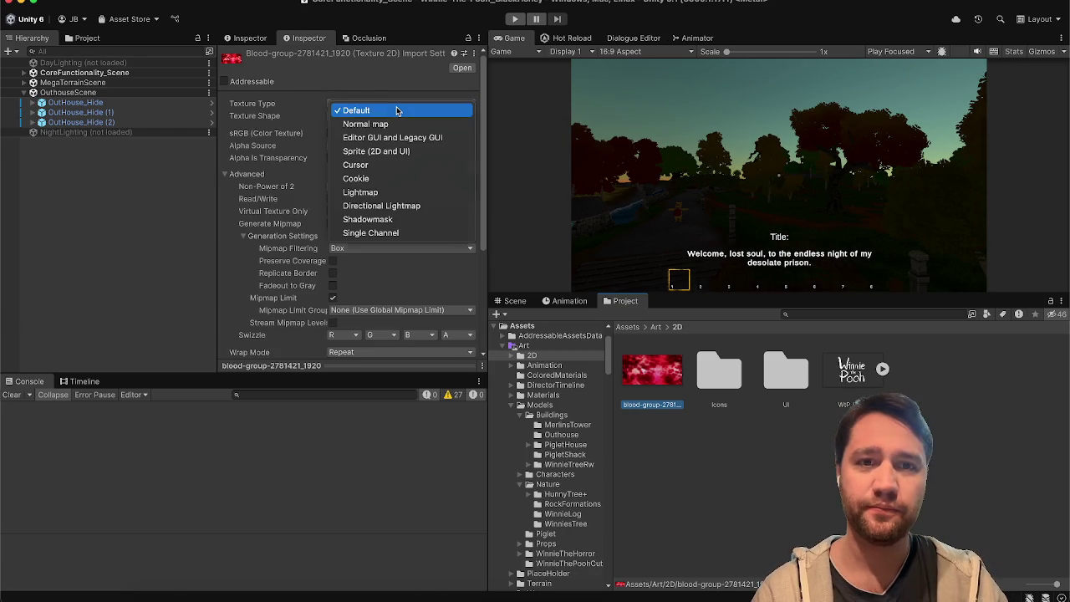
left_click(392, 152)
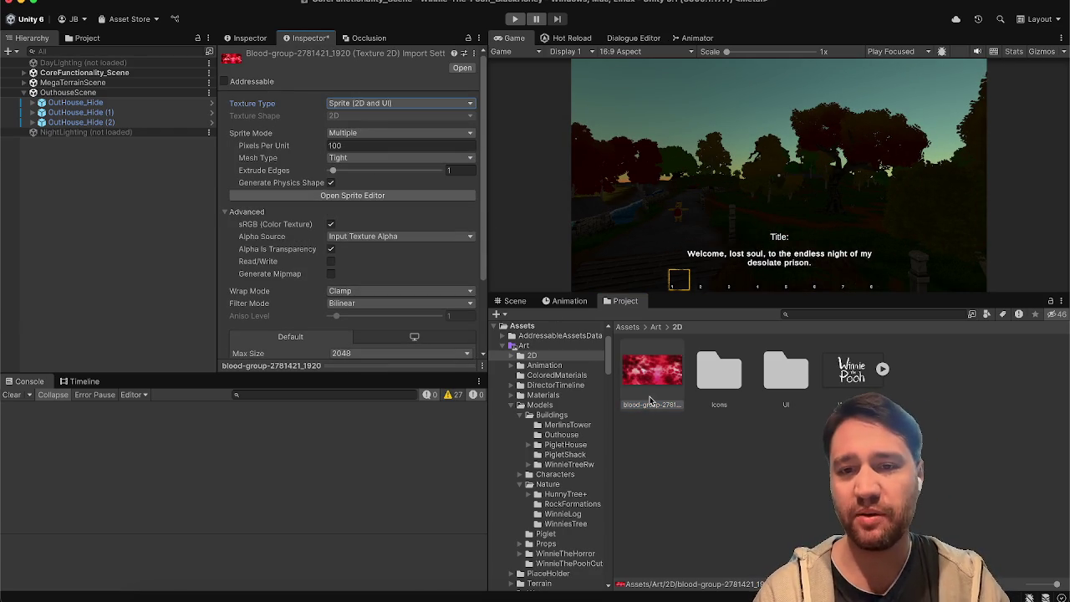
left_click(350, 133)
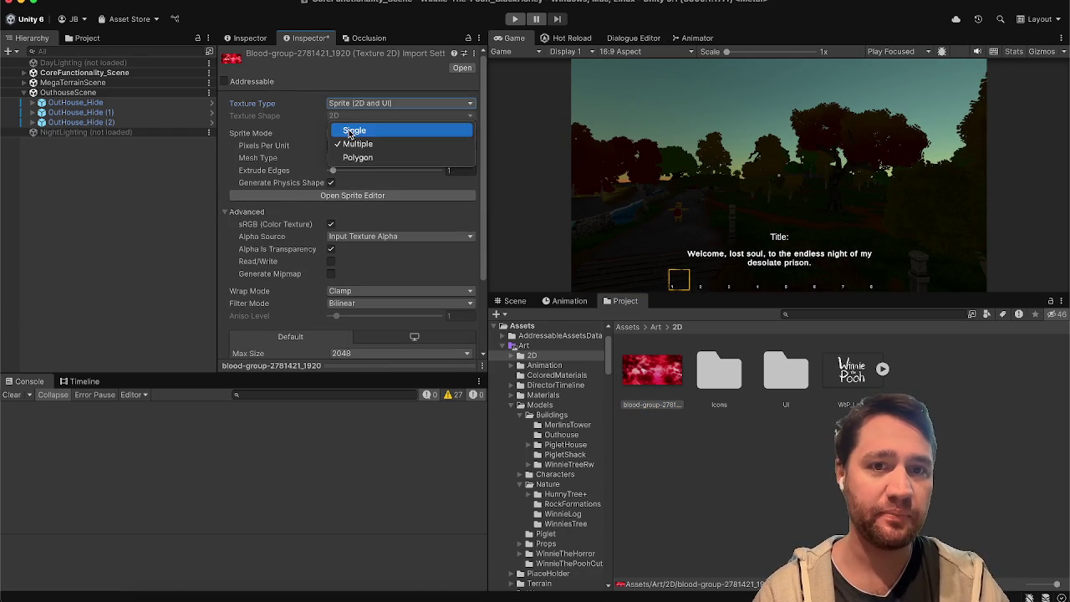
left_click(354, 131)
scroll(351, 176, "down", 3)
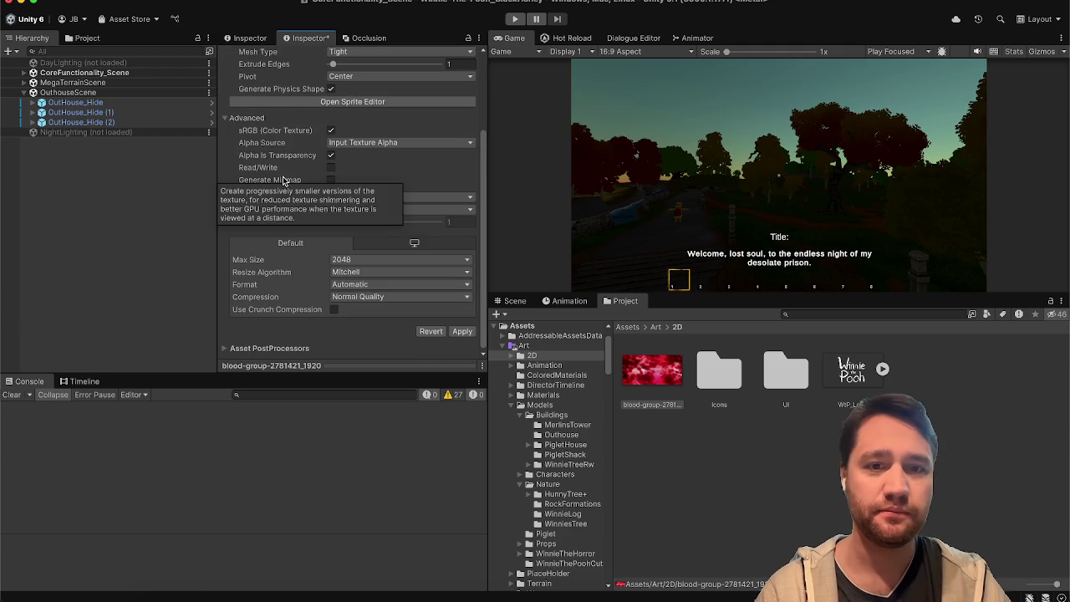
left_click(457, 333)
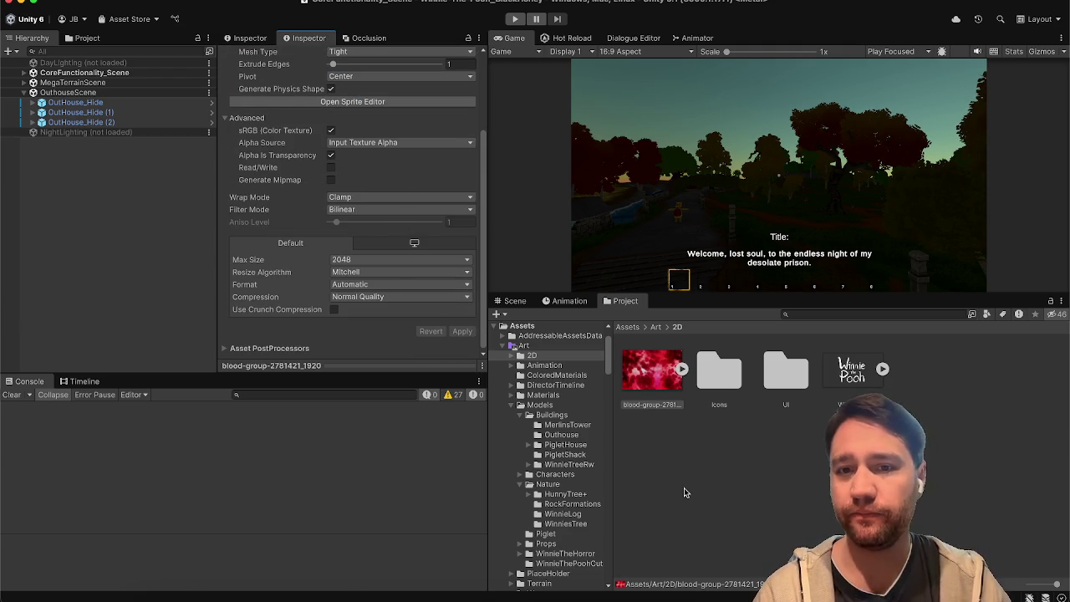
Open the OutHouse_Hide prefab and enable its UI_Hide object
left_click(96, 104)
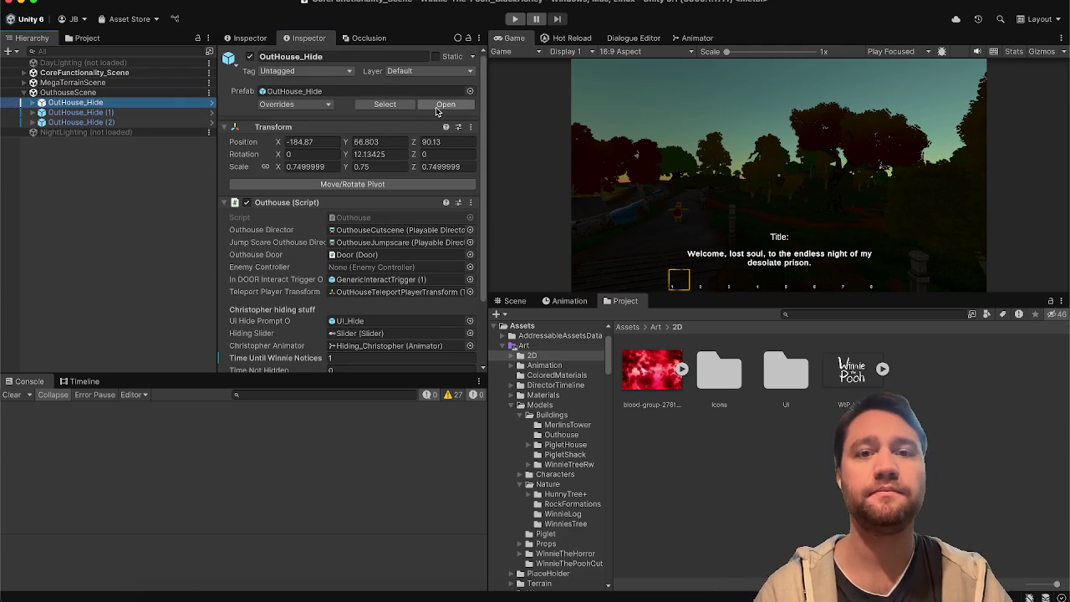
left_click(435, 109)
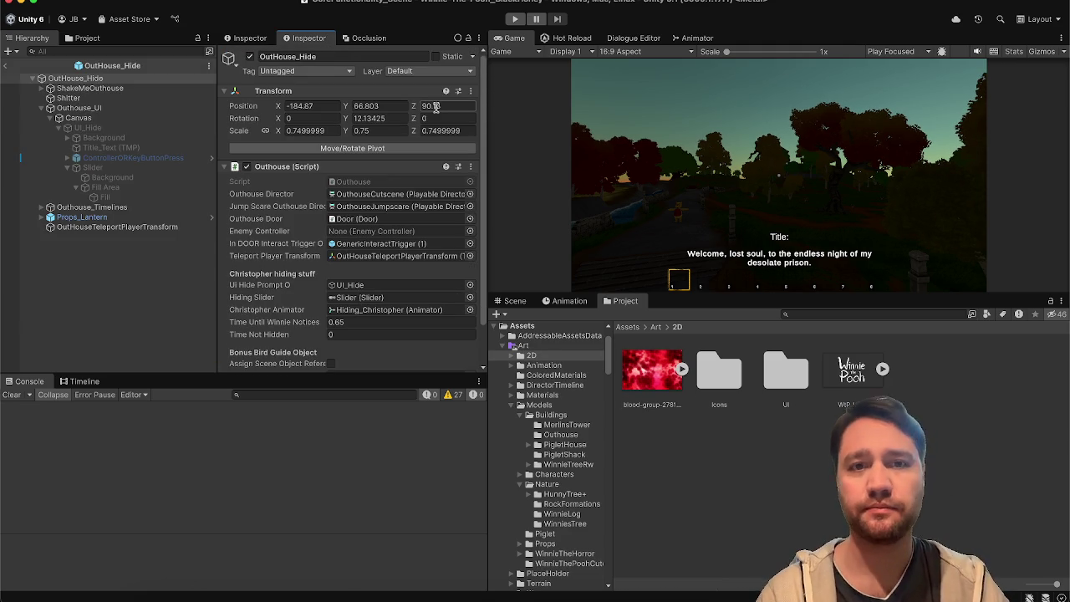
left_click(128, 127)
left_click(249, 57)
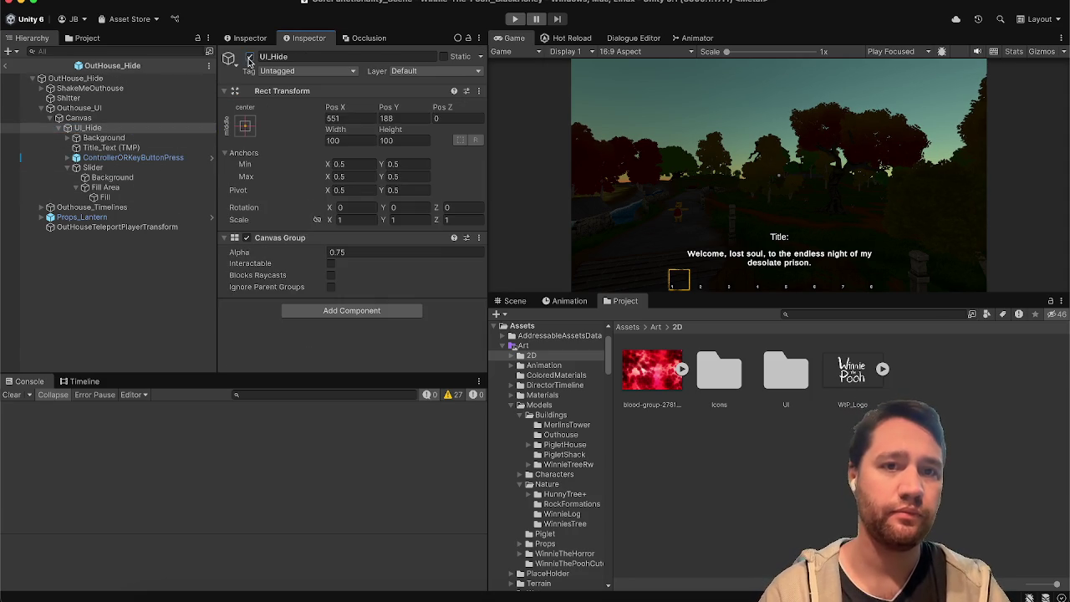
right_click(117, 134)
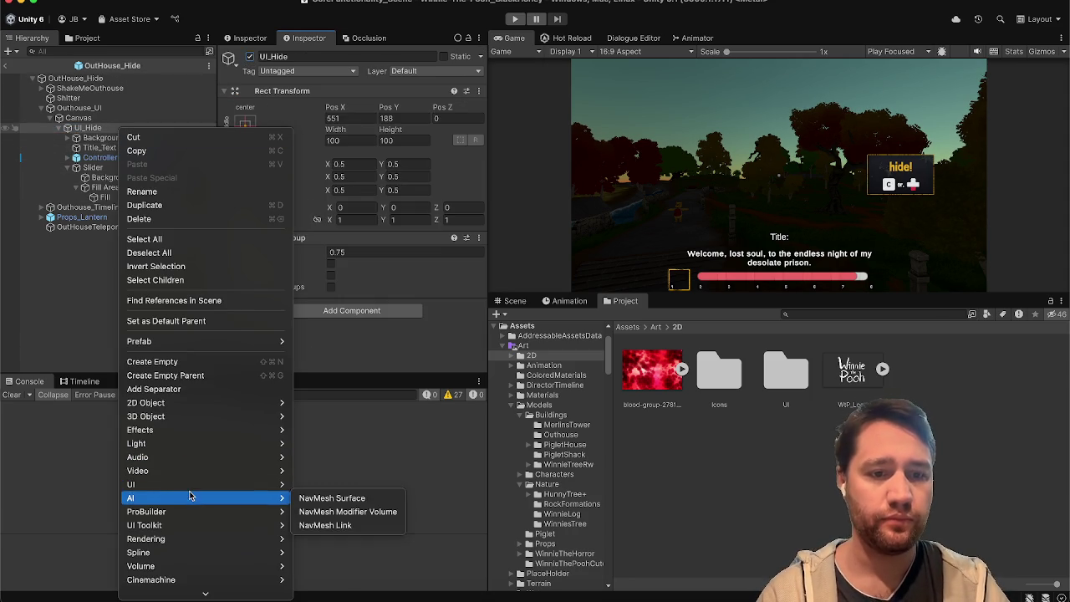
mouse_move(192, 489)
key("Escape")
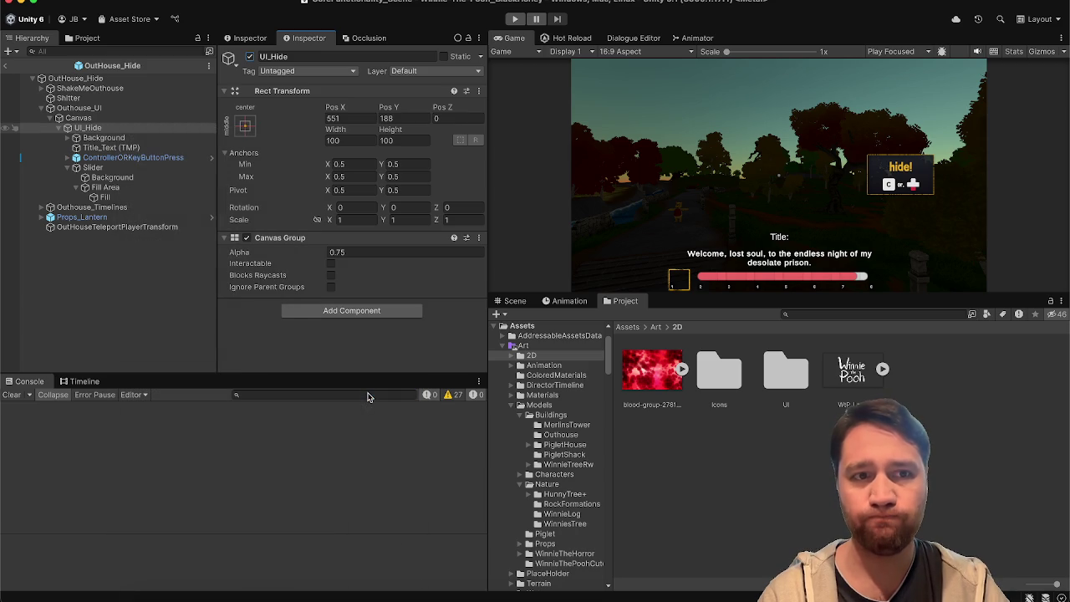
Add the blood-group sprite as an Image under UI_Hide, with width and height 0 and stretch anchors
mouse_move(652, 368)
left_mouse_down()
mouse_move(669, 364)
mouse_move(567, 392)
mouse_move(393, 286)
left_mouse_up()
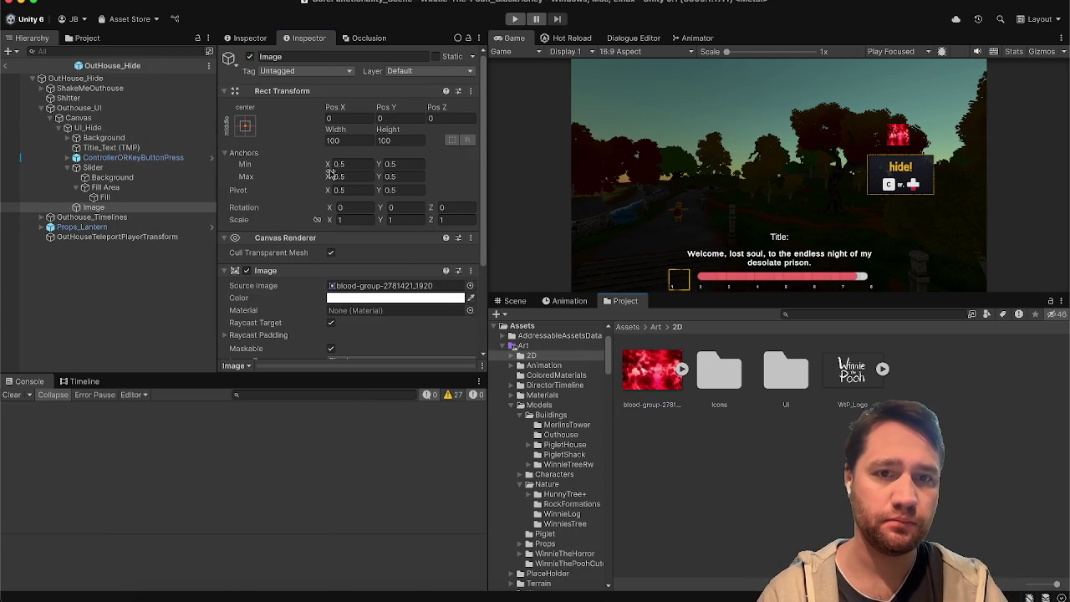
left_click(339, 139)
type("0")
key("Tab")
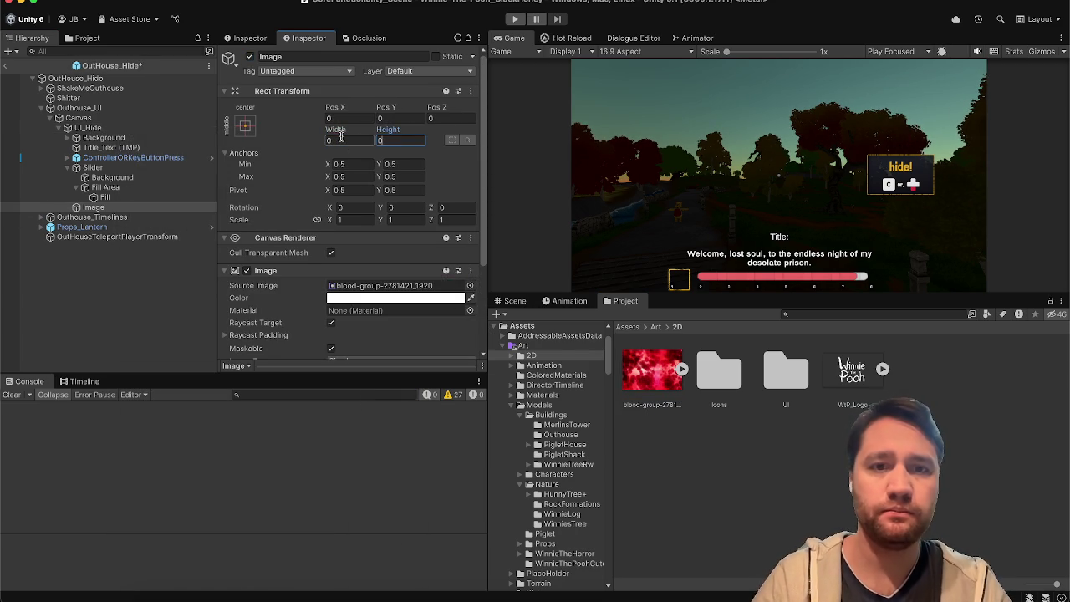
type("0")
left_click(245, 125)
left_click(378, 311)
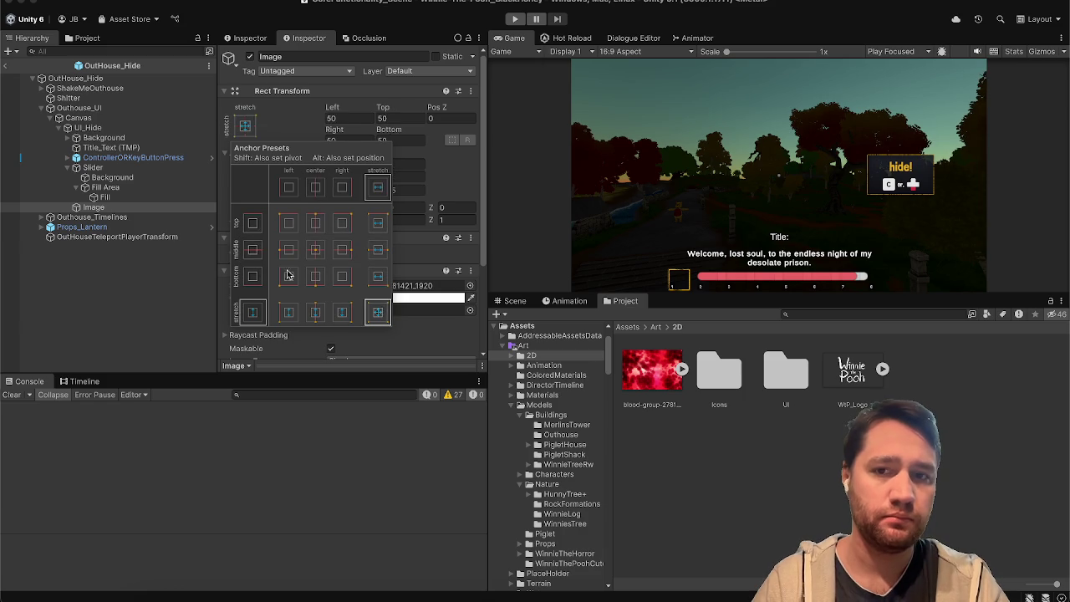
Stretch UI_Hide across the whole canvas with Left, Top, Right and Bottom offsets of 0
left_click(88, 247)
left_click(90, 208)
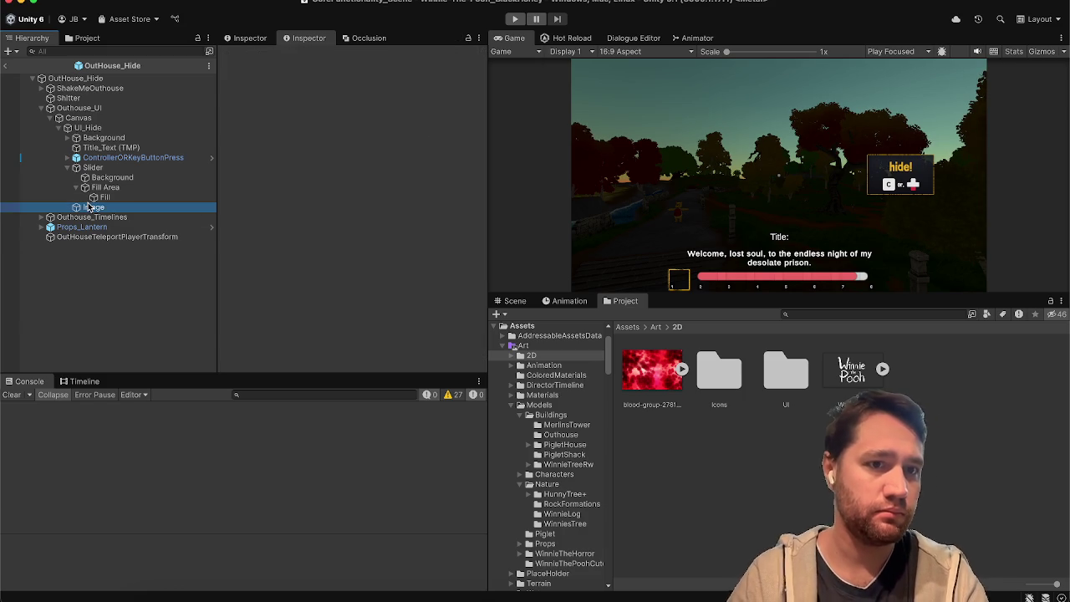
left_click_drag(89, 208, 101, 129)
left_click(103, 129)
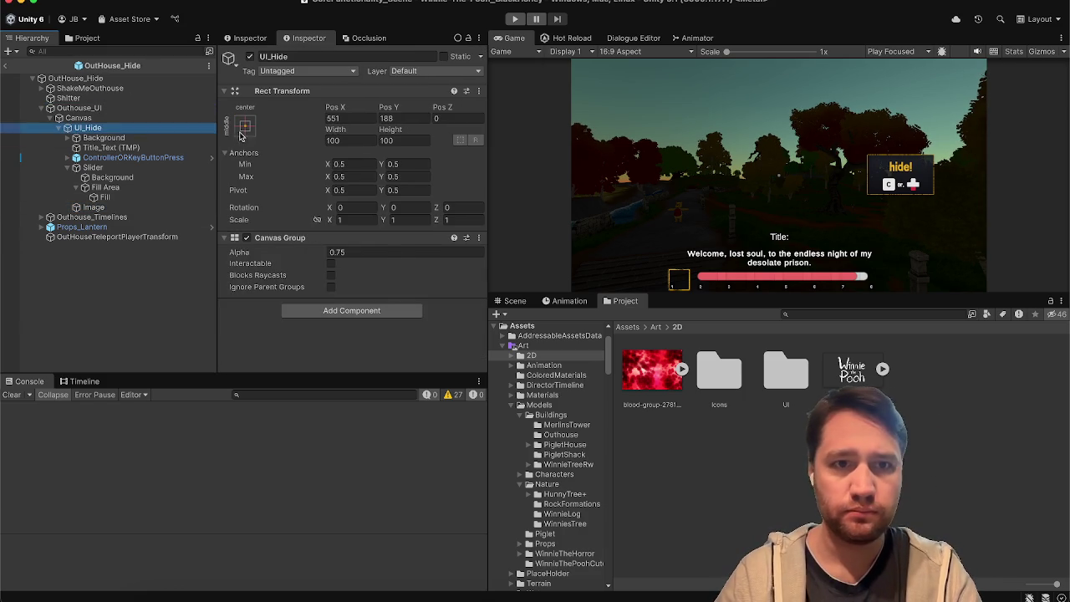
left_click(244, 128)
left_click(377, 314)
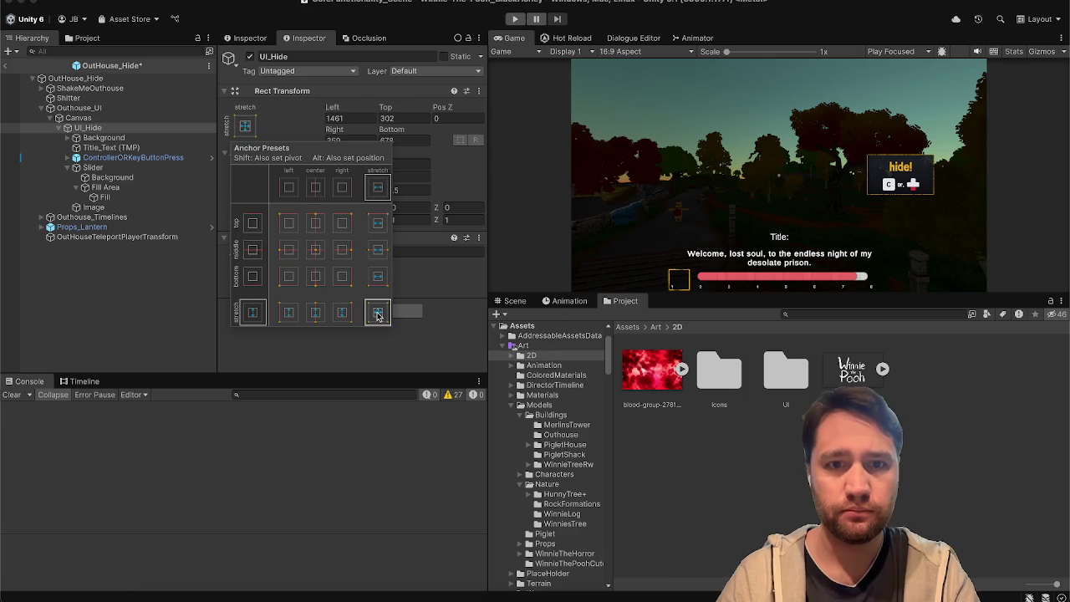
left_click(341, 118)
type("0")
key("Tab")
type("0")
key("Tab")
type("0")
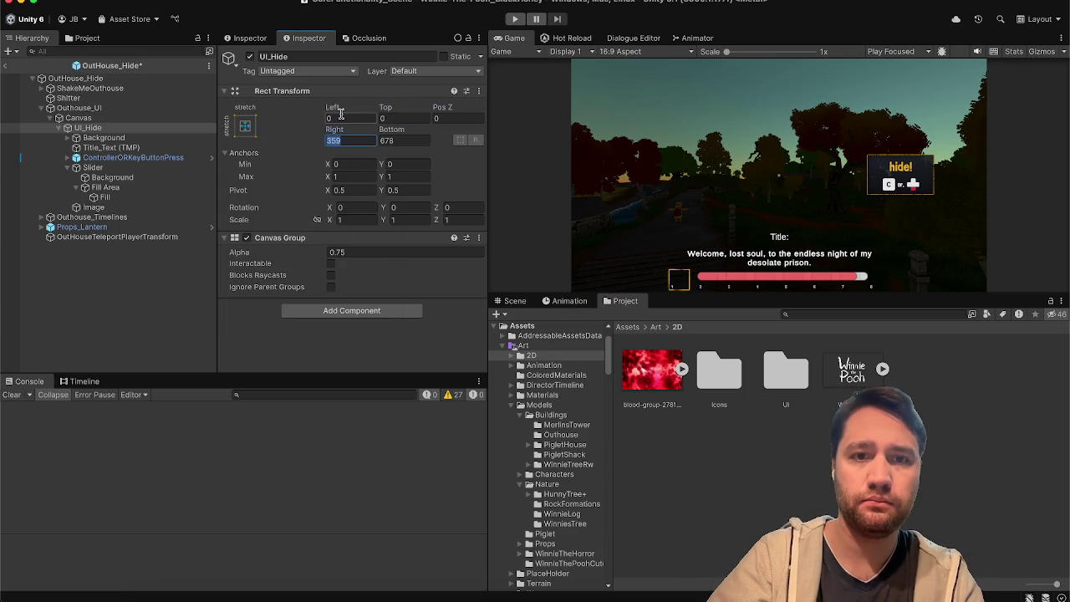
key("Tab")
type("0")
key("Tab")
type("0")
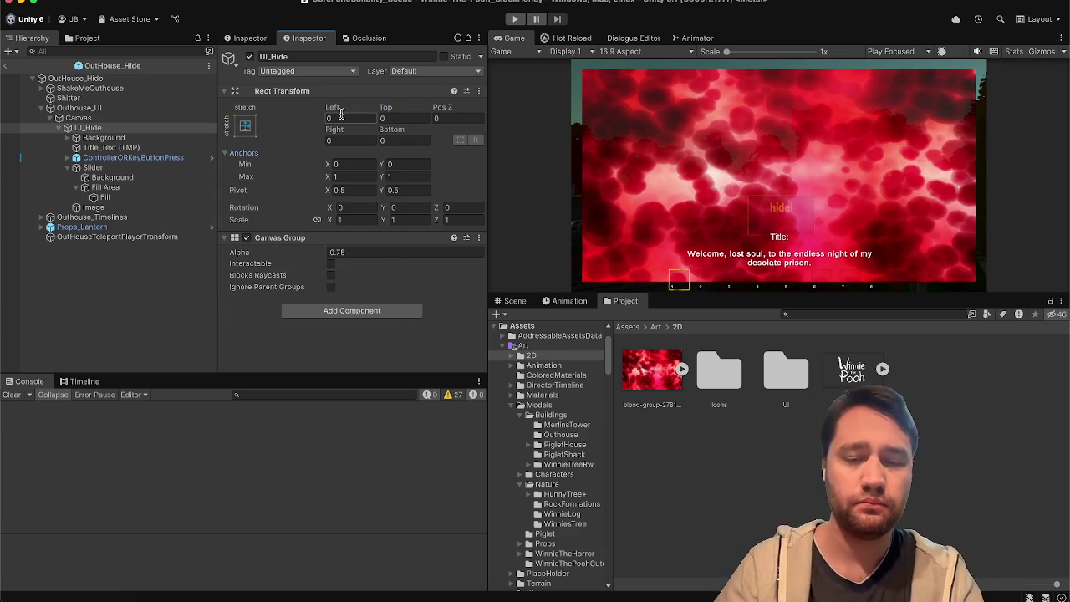
Check the Canvas and Slider Fill Area layouts, then select the Image
left_click(172, 119)
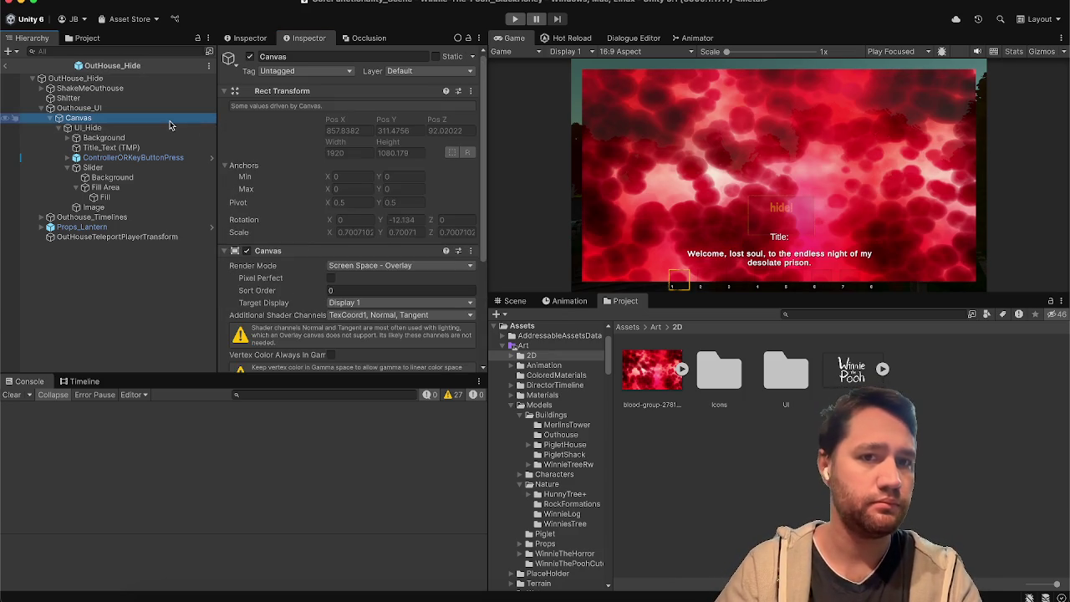
scroll(384, 201, "down", 5)
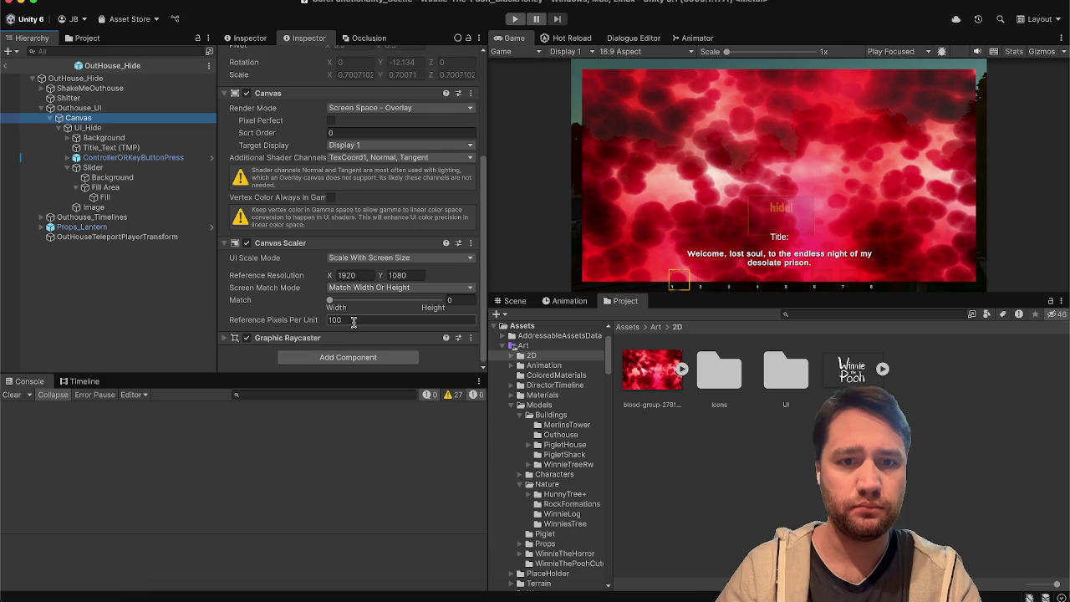
left_click(109, 188)
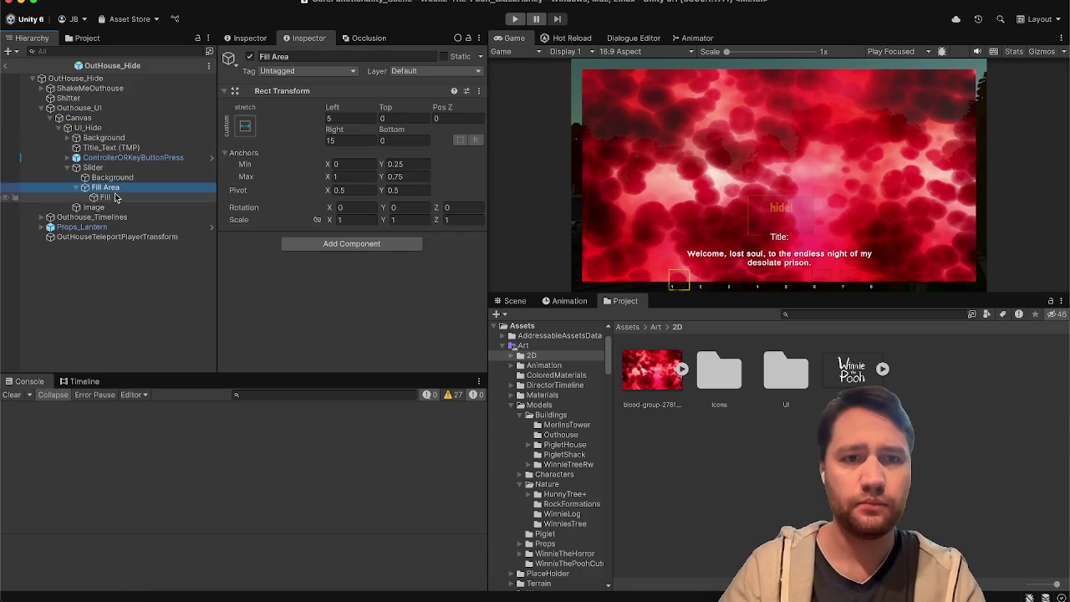
left_click(109, 198)
left_click(118, 207)
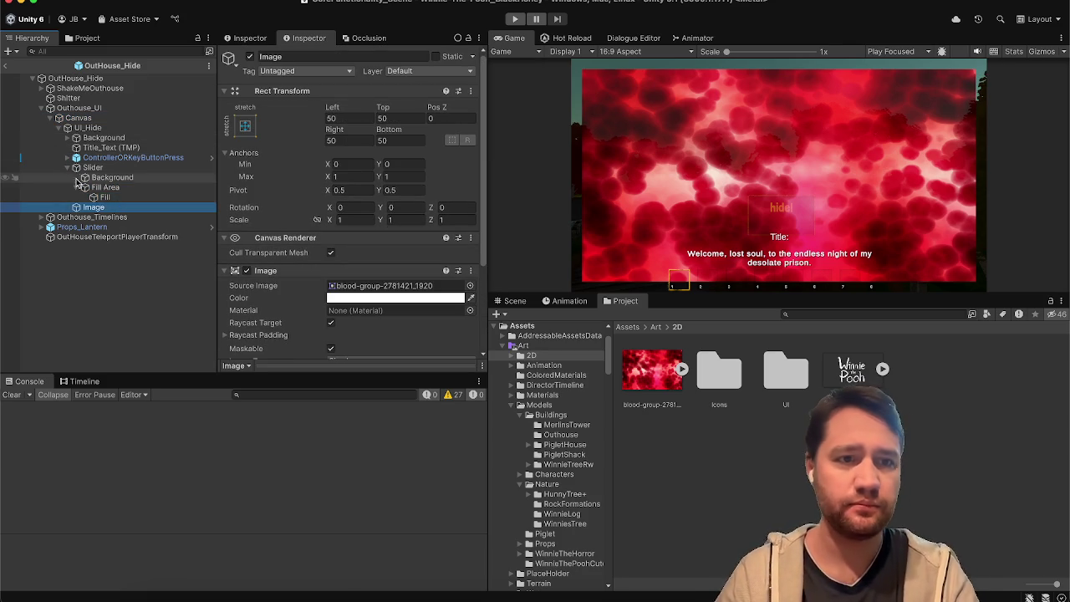
left_click(76, 187)
left_click(67, 167)
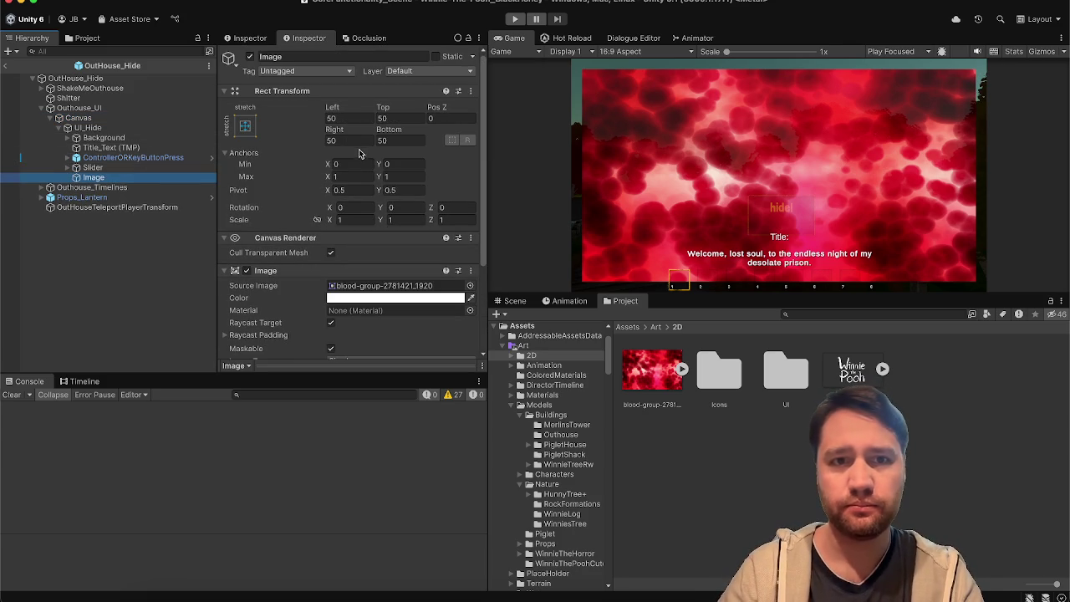
Set the Image's Left, Top, Right and Bottom offsets to 0 so it fills the screen
left_click(334, 118)
type("0")
key("Tab")
type("0")
key("Tab")
key("Tab")
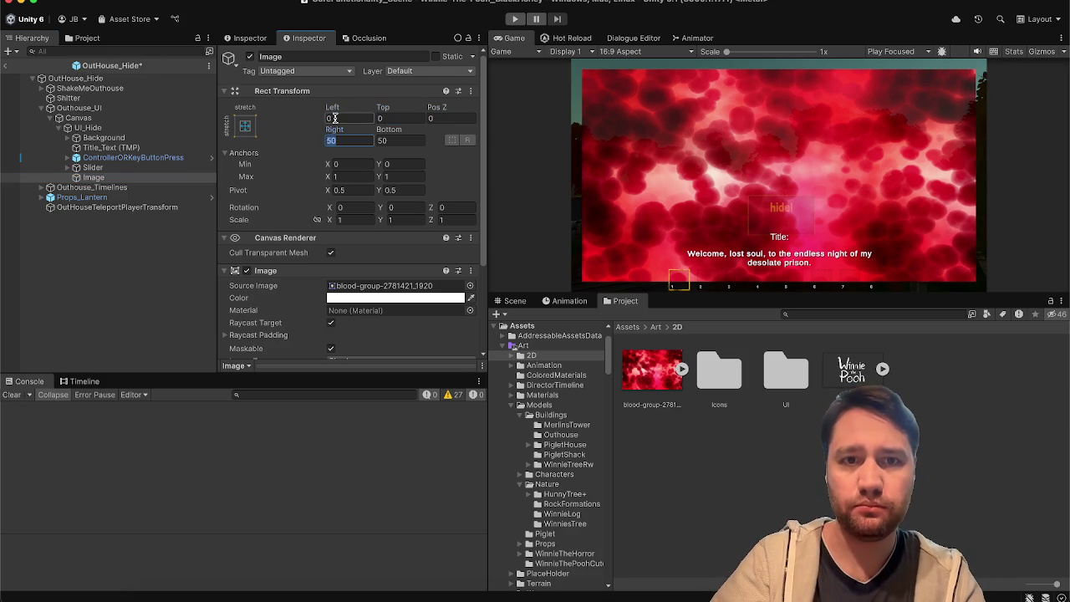
type("0")
key("Tab")
type("0")
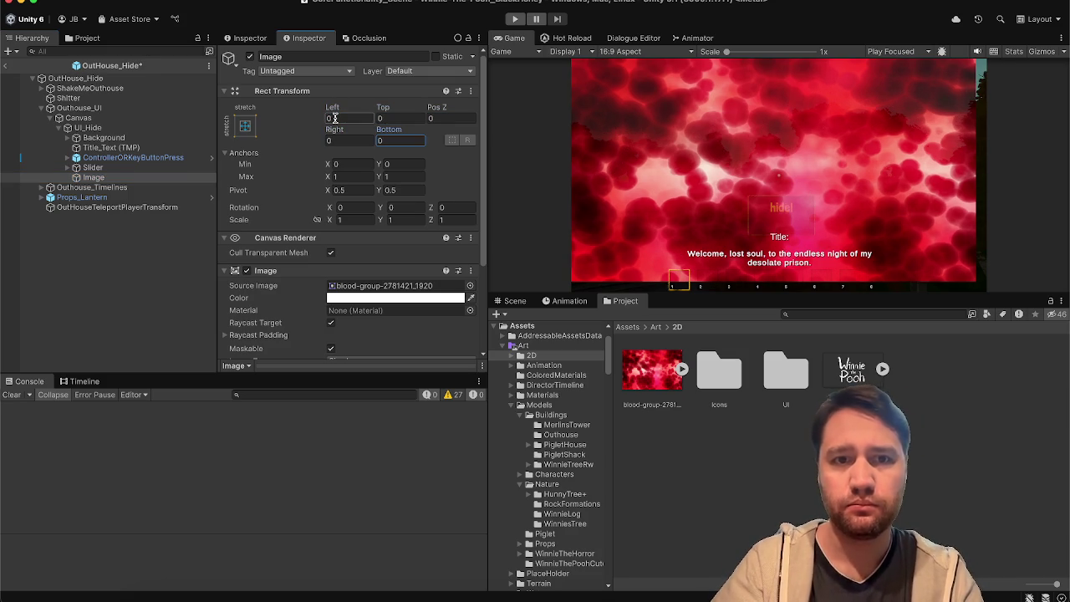
key("Return")
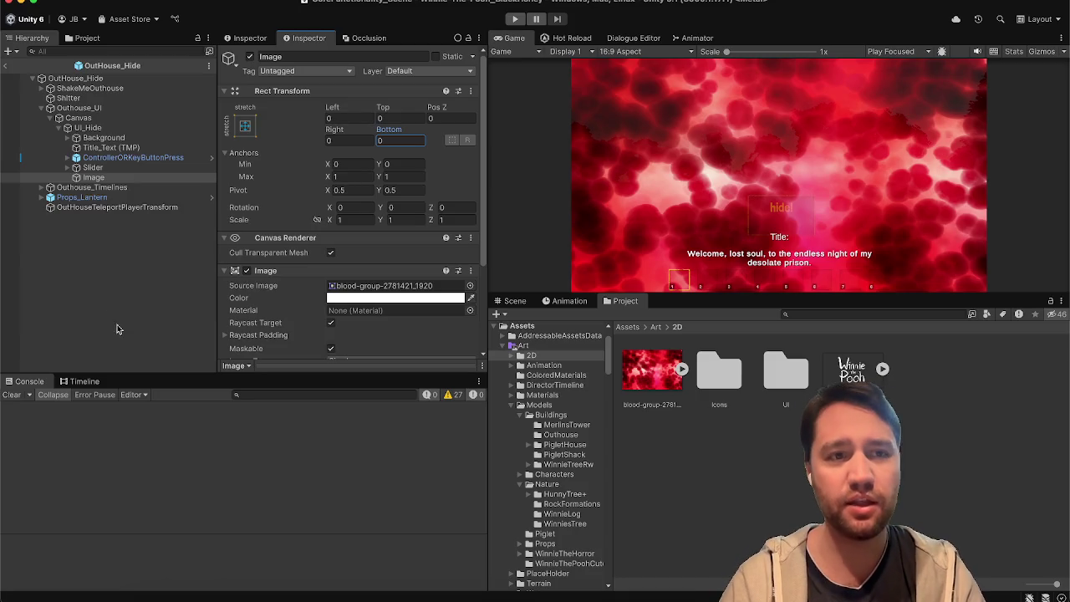
Rename the Image to Blood_Effect_Image
left_click(278, 59)
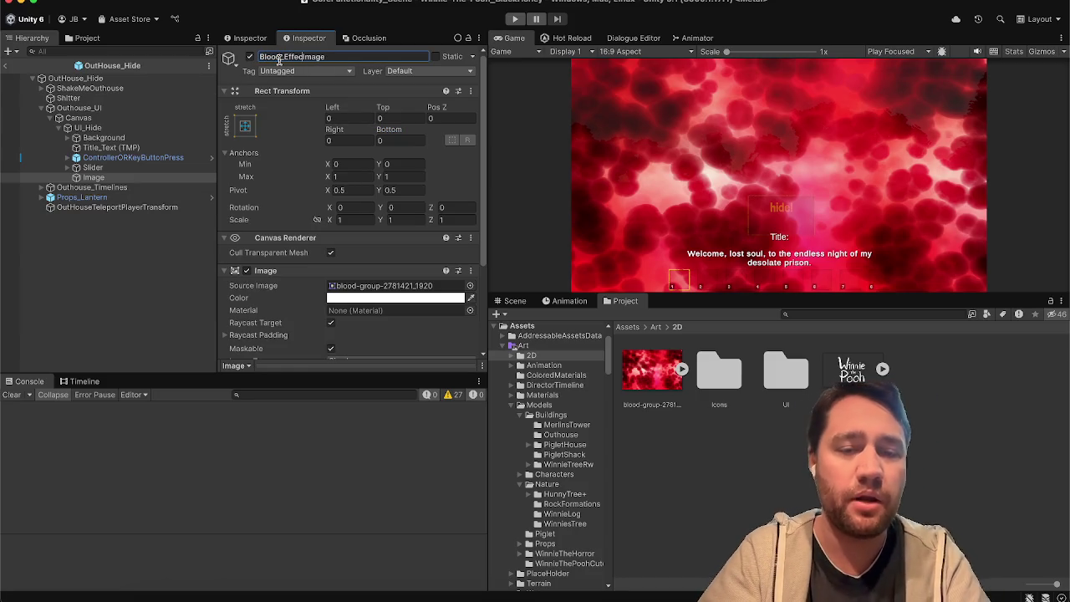
type("t_")
key("Return")
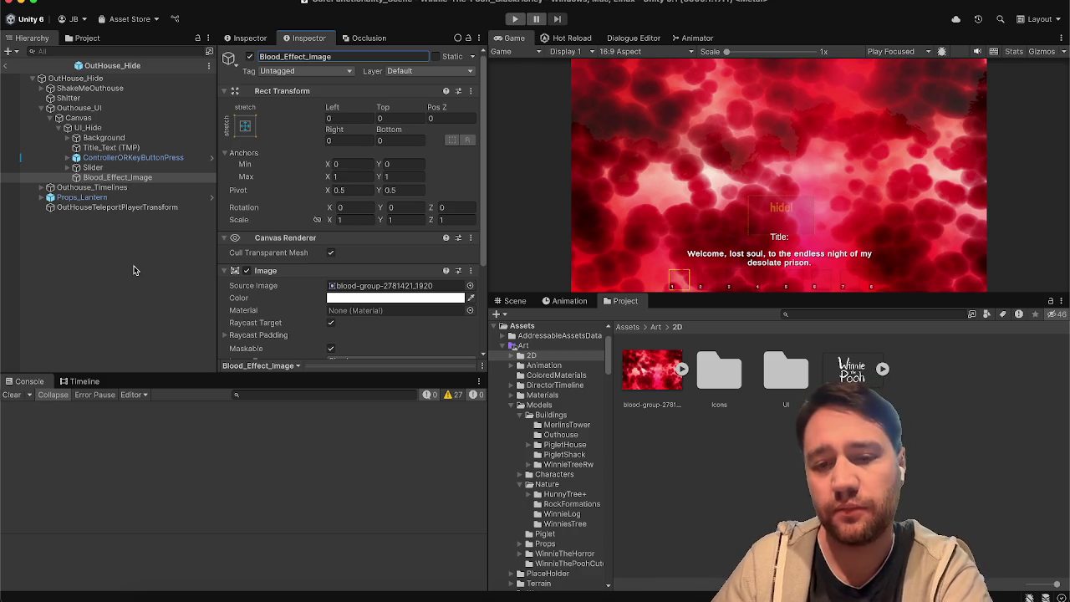
left_click(134, 270)
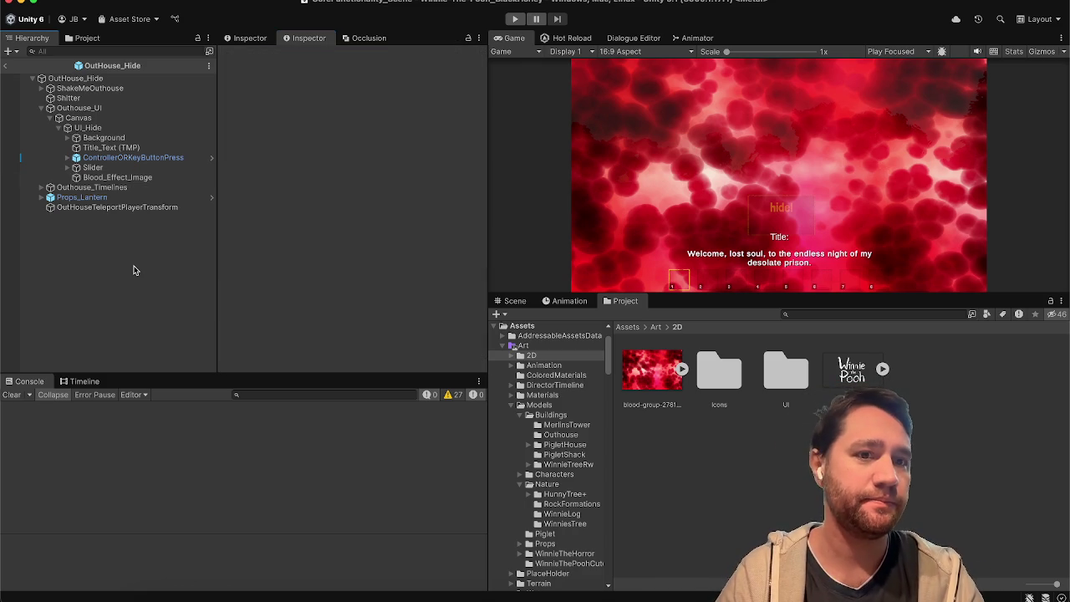
Lower the Blood_Effect_Image tint opacity with the colour picker's alpha slider
left_click(134, 178)
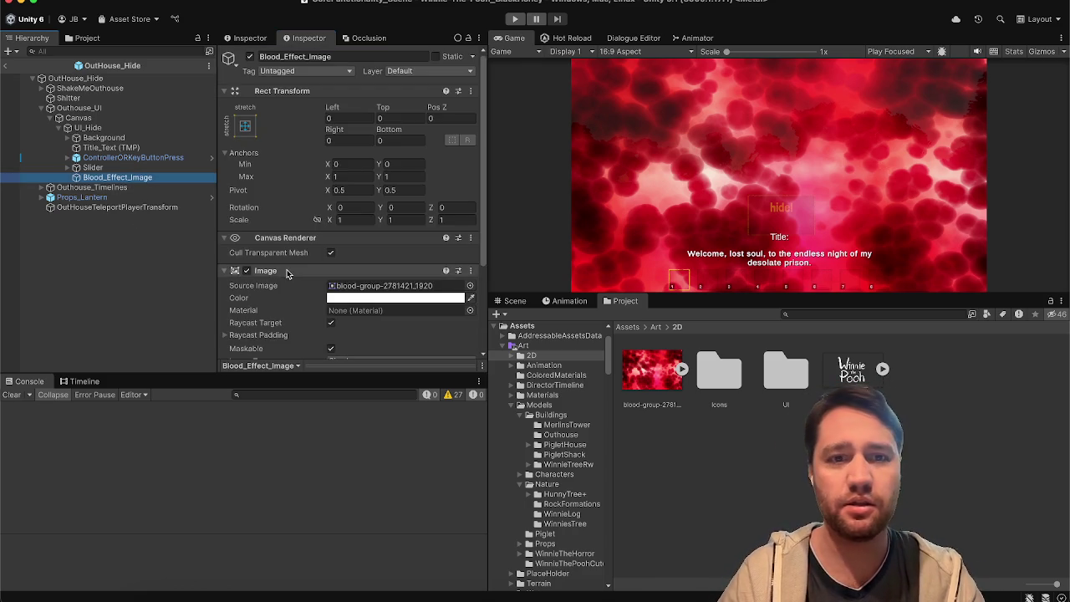
scroll(287, 273, "down", 3)
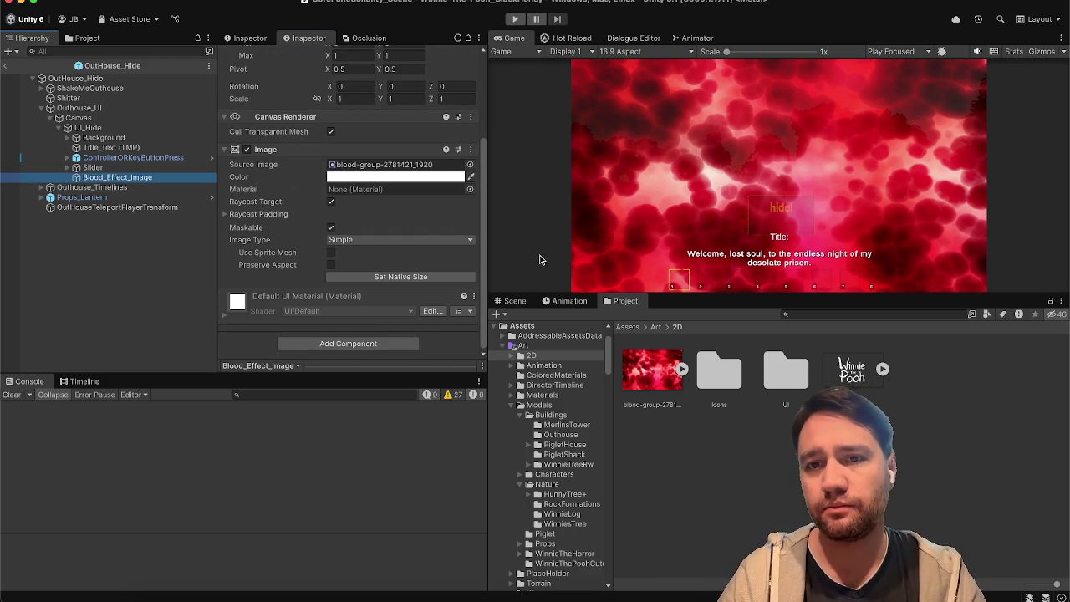
left_click(407, 177)
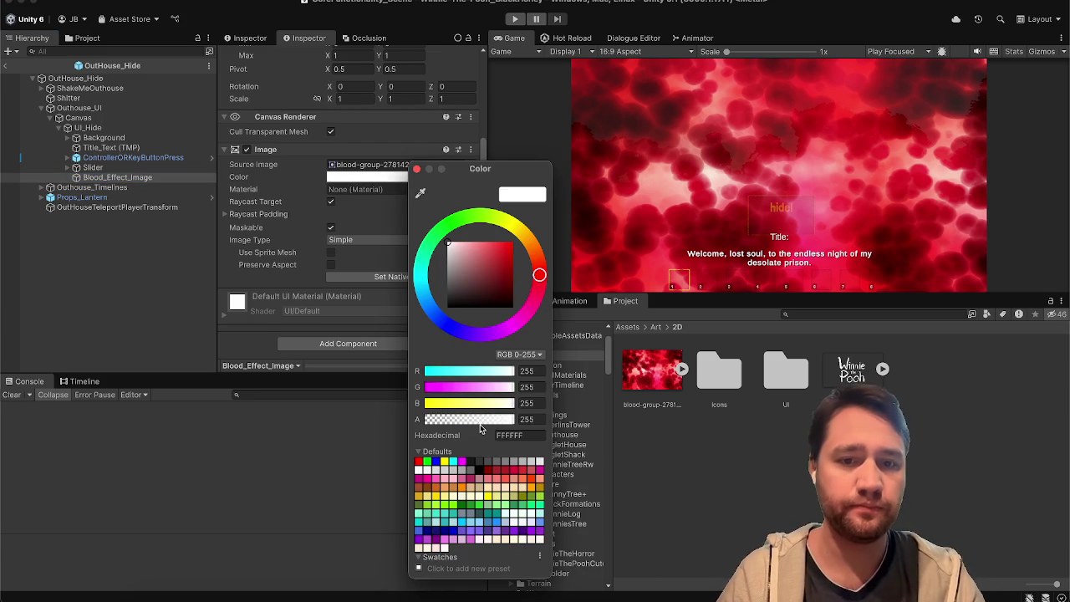
left_click_drag(481, 422, 464, 422)
left_click(451, 421)
left_click_drag(451, 423, 401, 421)
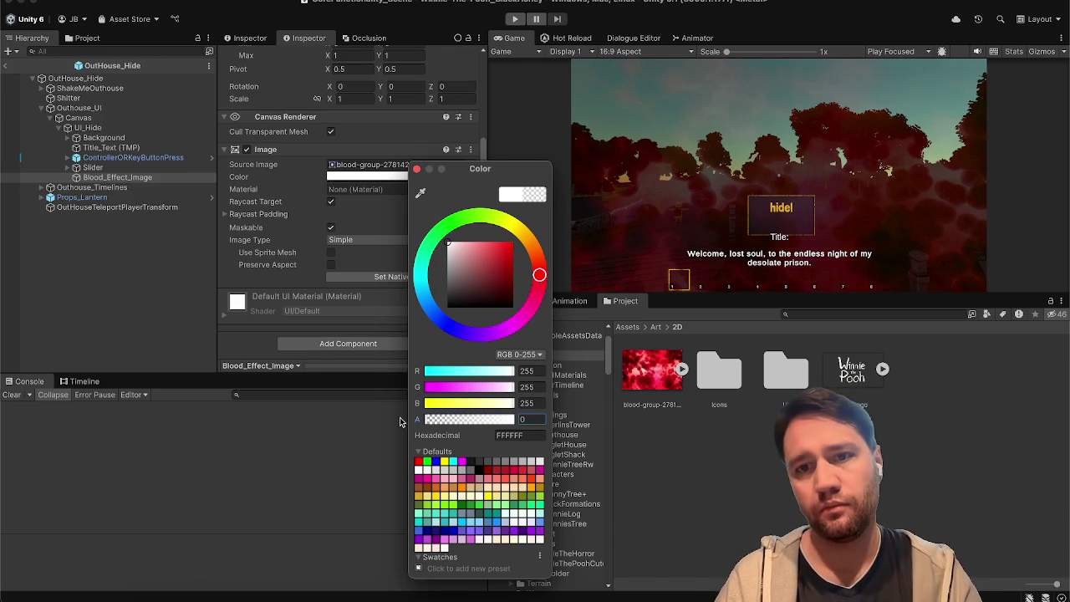
Enter an alpha of 20 for a faint overlay, then deactivate Blood_Effect_Image
left_click(530, 418)
type("2555")
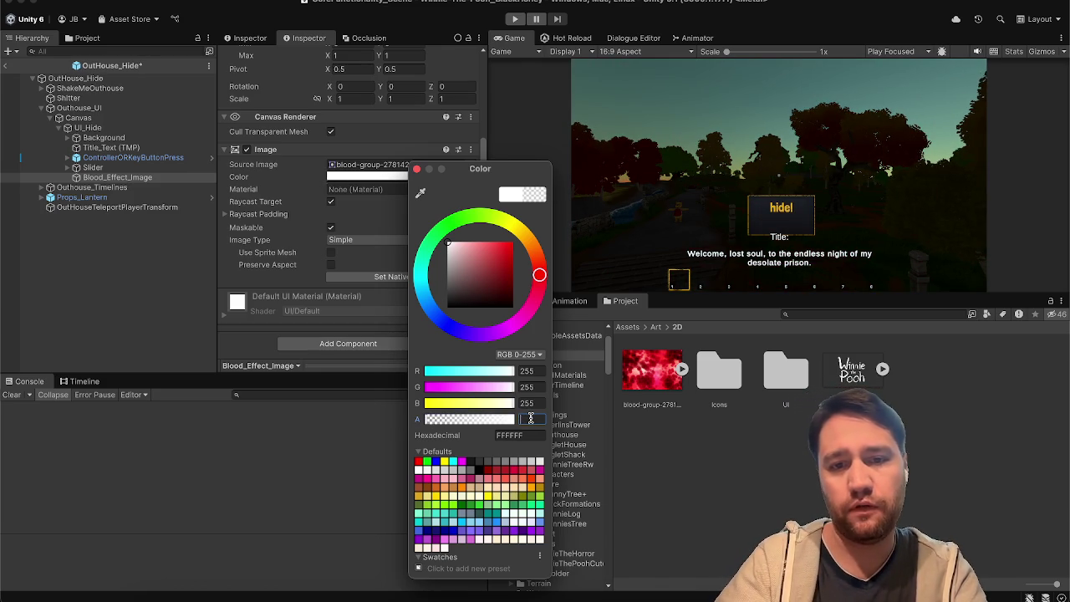
key("BackSpace")
type("100")
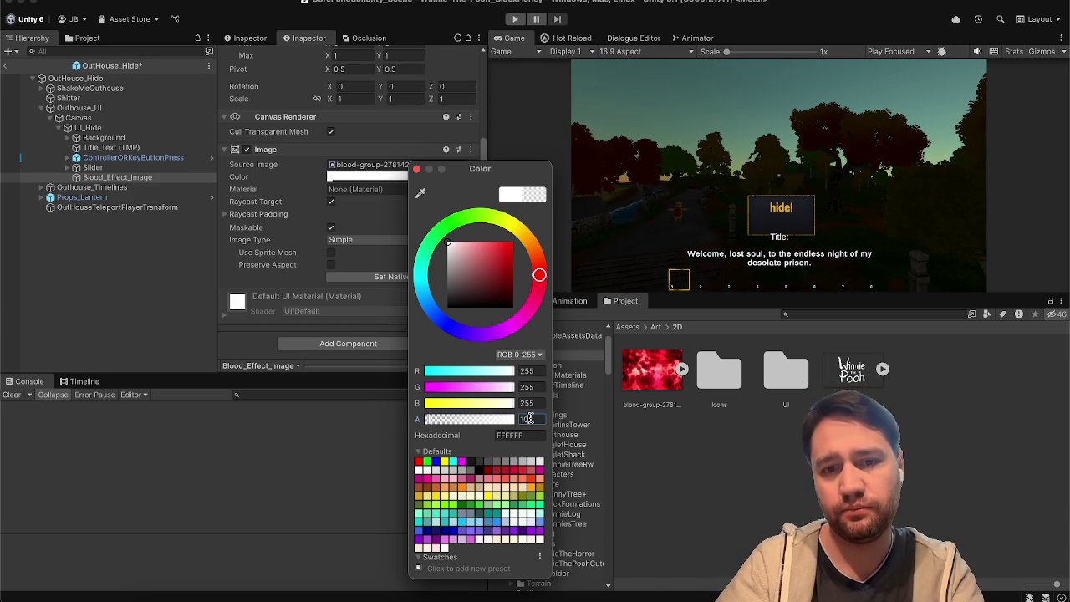
key("Return")
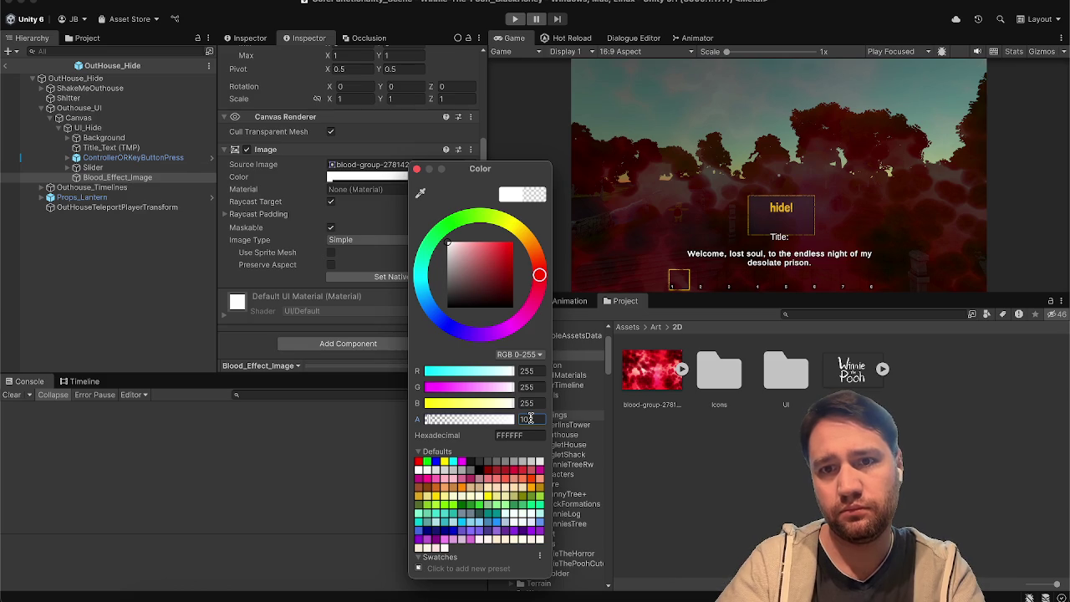
type("200")
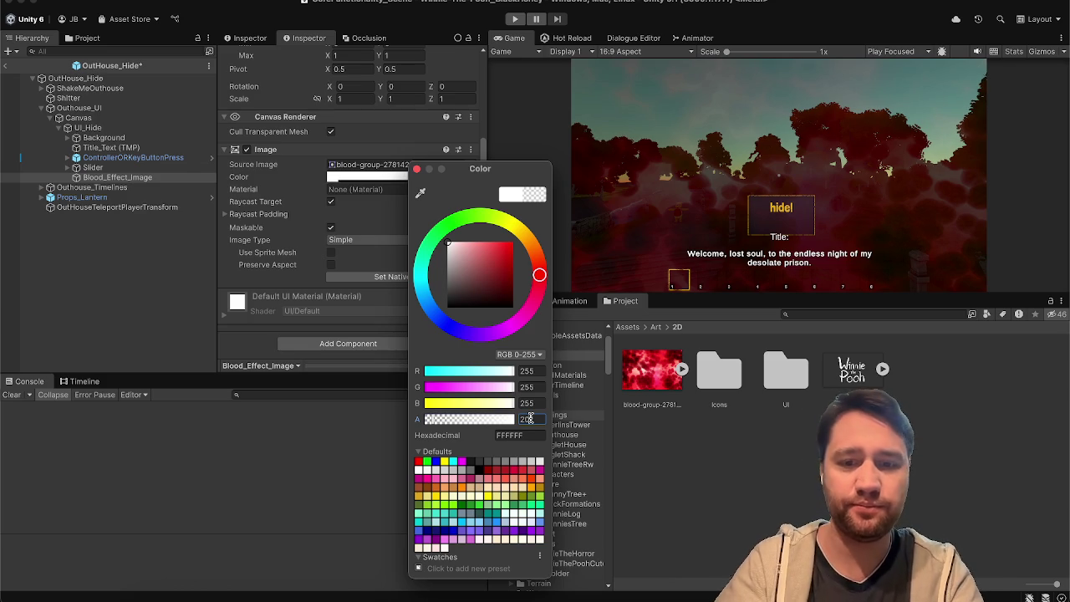
key("Return")
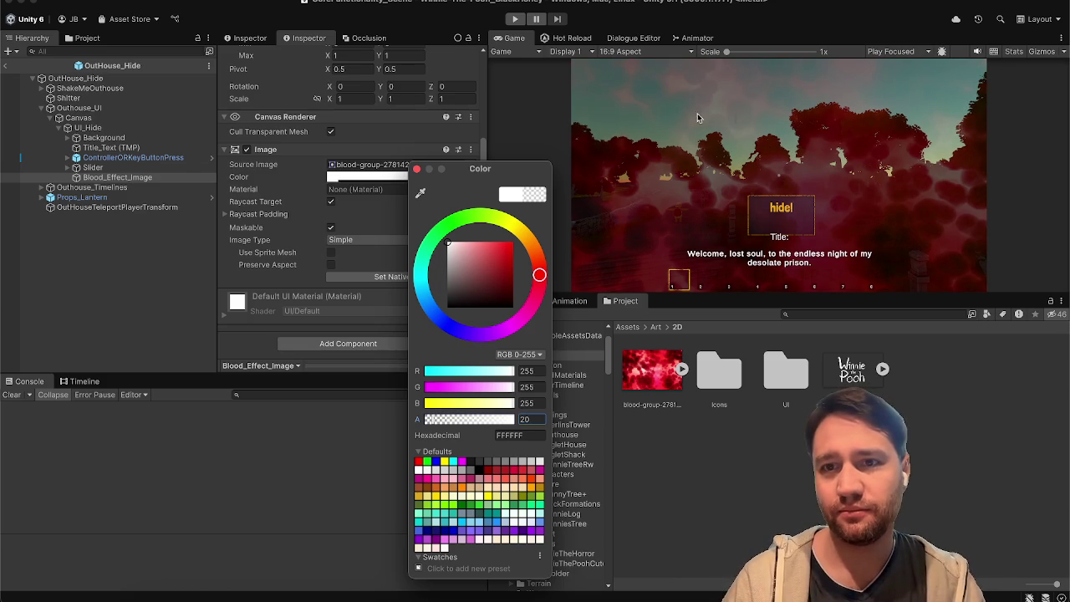
left_click(417, 169)
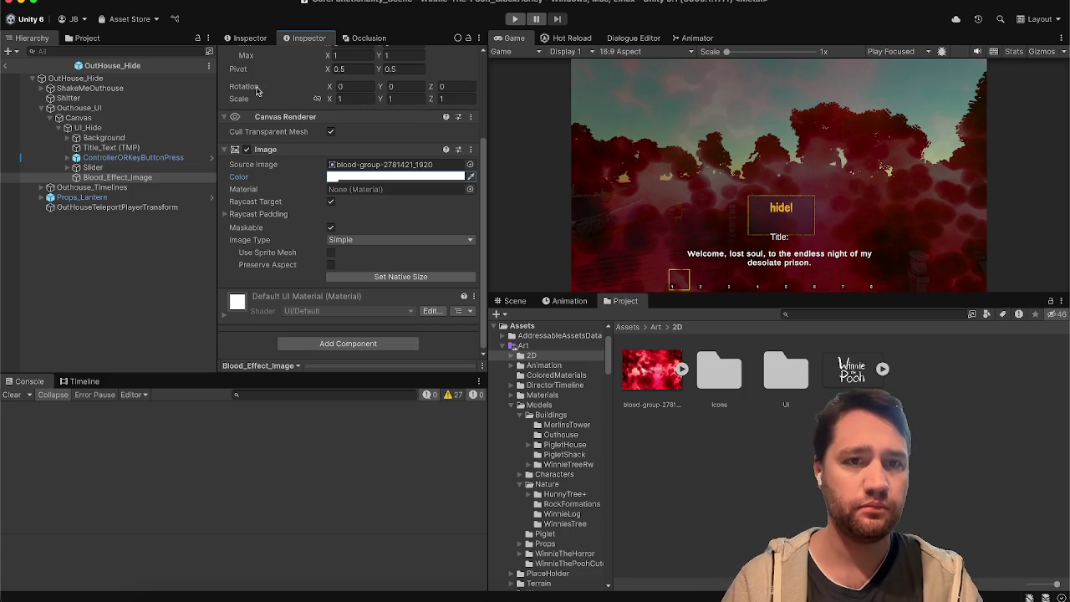
key("alt+shift+a")
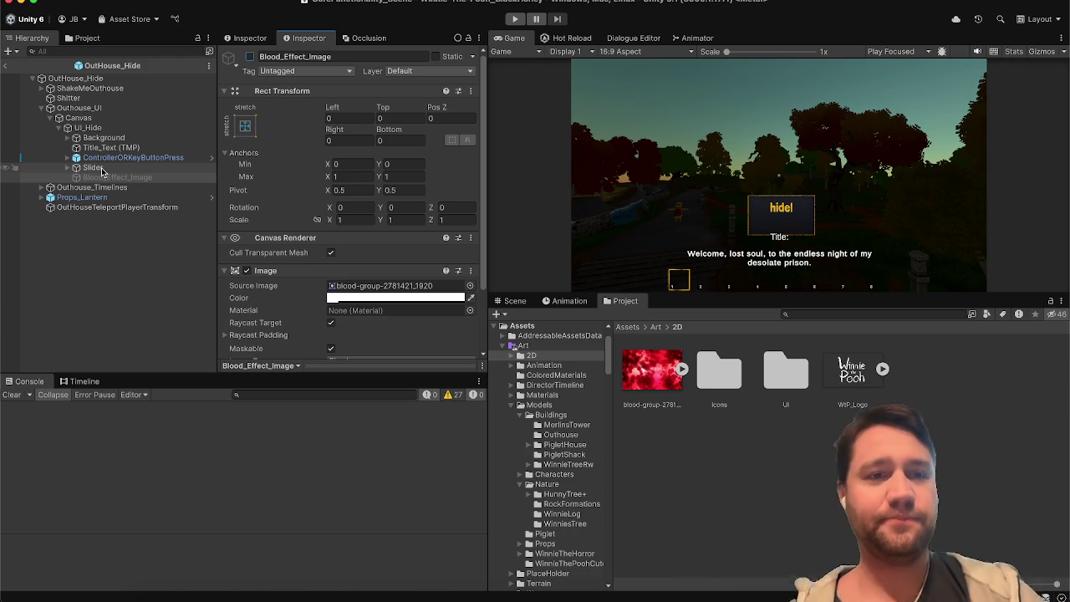
Toggle Blood_Effect_Image on and off to preview it, then select the Slider
left_click(248, 56)
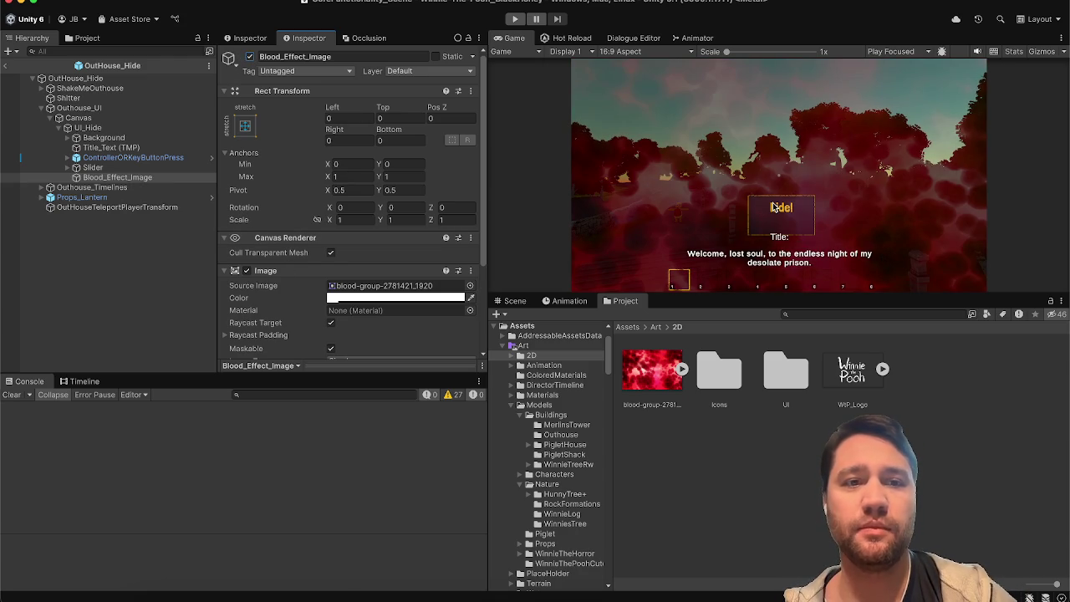
left_click(249, 56)
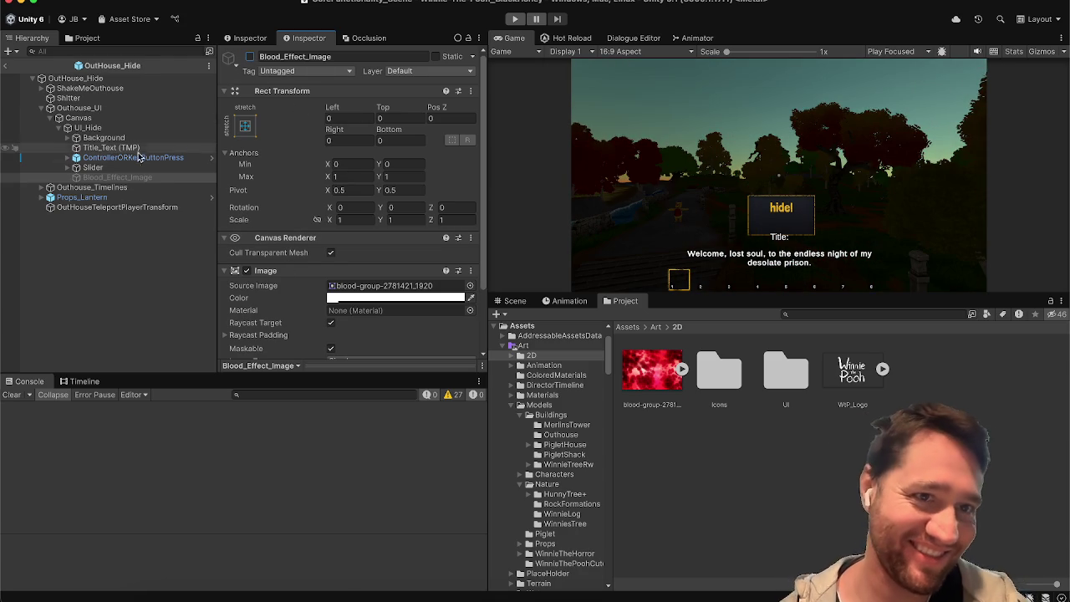
left_click(163, 168)
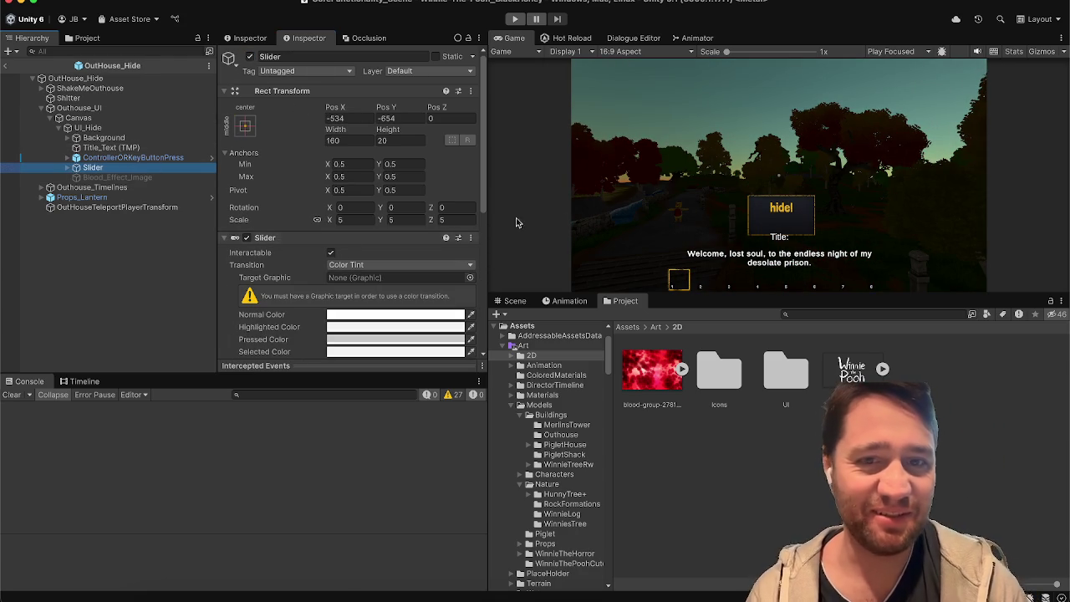
left_click(497, 313)
Drag the Slider into view at Pos X -99, Pos Y -433, then like the playing Spotify song
mouse_move(512, 311)
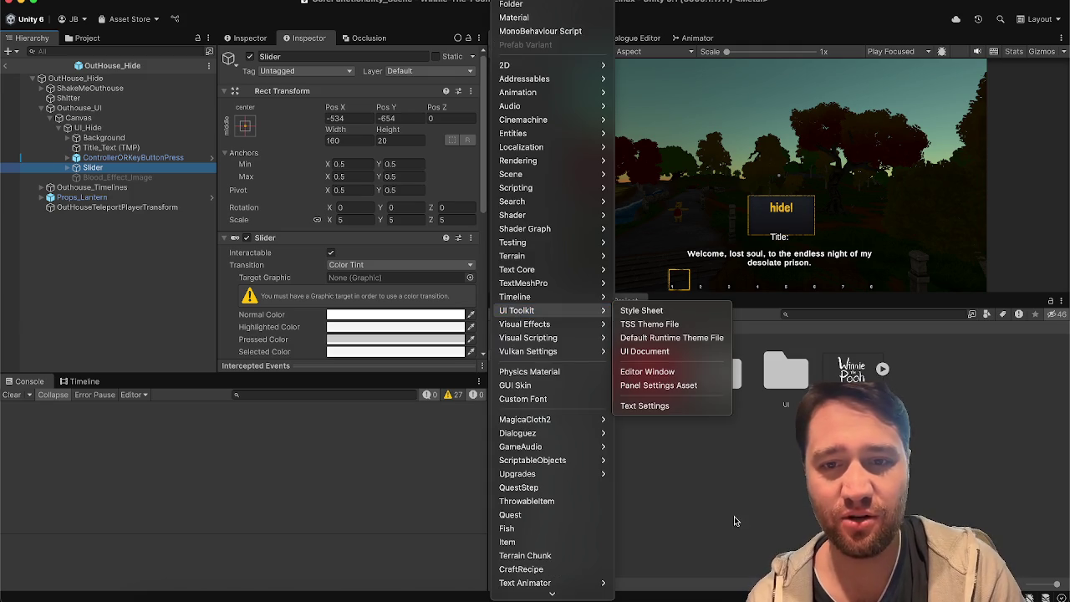
left_click(734, 516)
left_click(514, 300)
key("f")
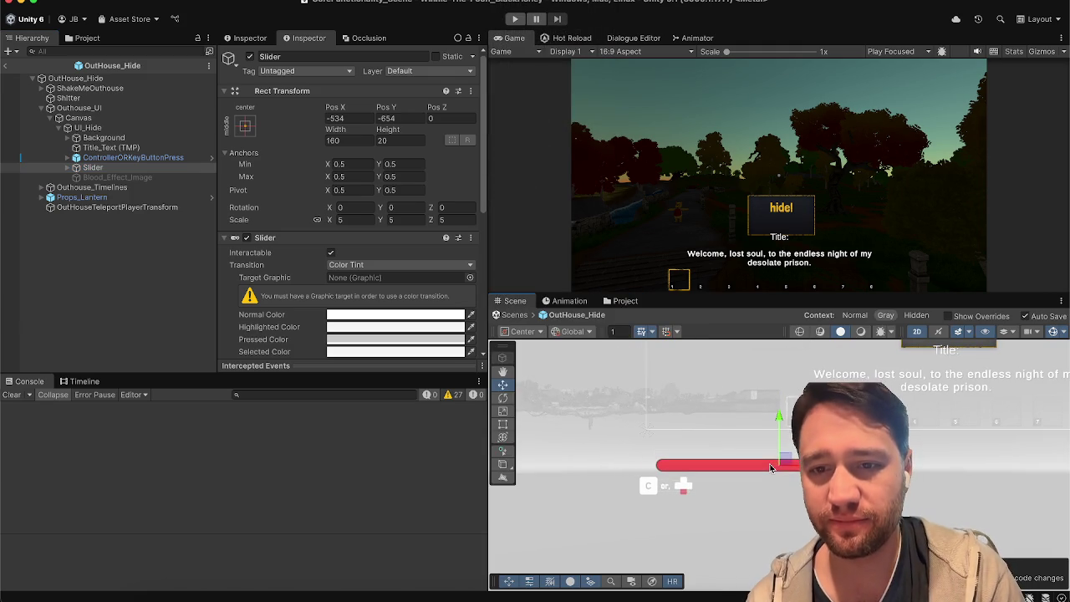
mouse_move(788, 462)
left_mouse_down()
mouse_move(928, 387)
mouse_move(925, 396)
left_mouse_up()
scroll(852, 443, "up", 2)
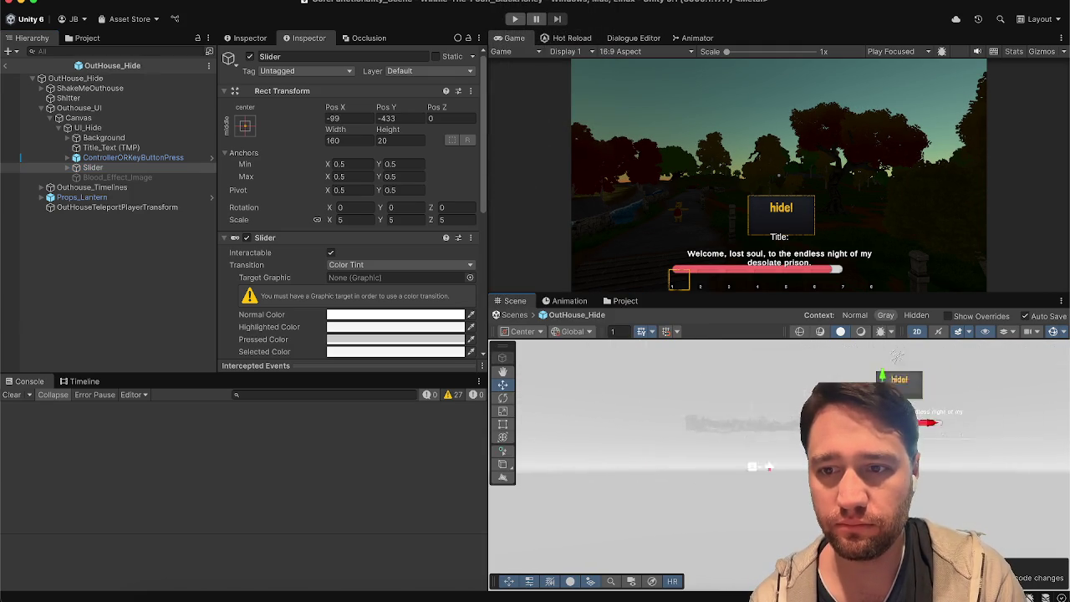
left_click(678, 597)
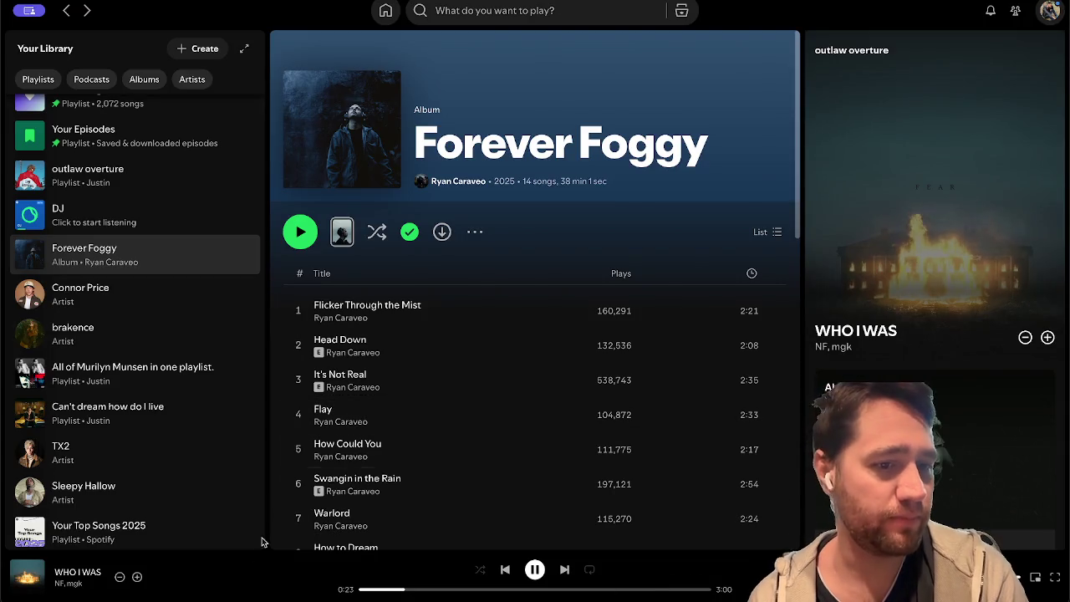
left_click(137, 577)
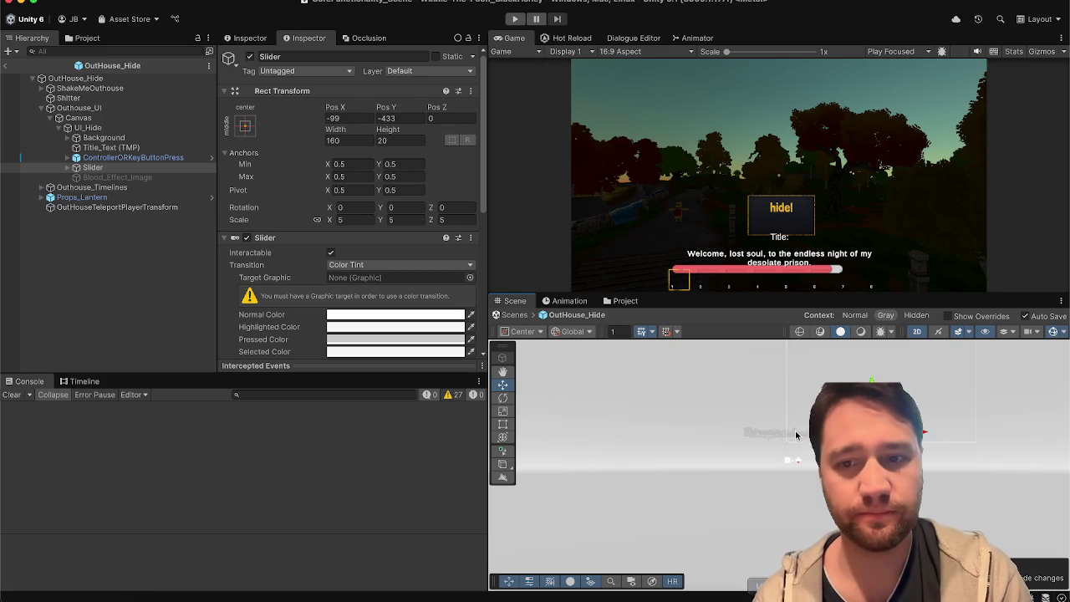
Nudge the Slider right to Pos X -80 and browse the prompt objects
left_click_drag(911, 431, 919, 431)
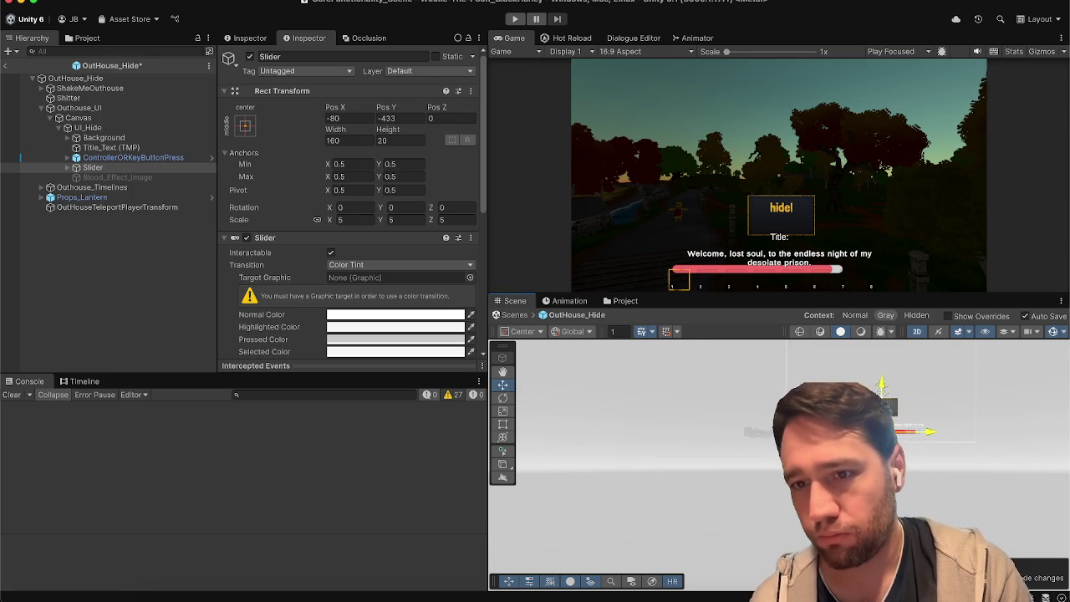
left_click(144, 159)
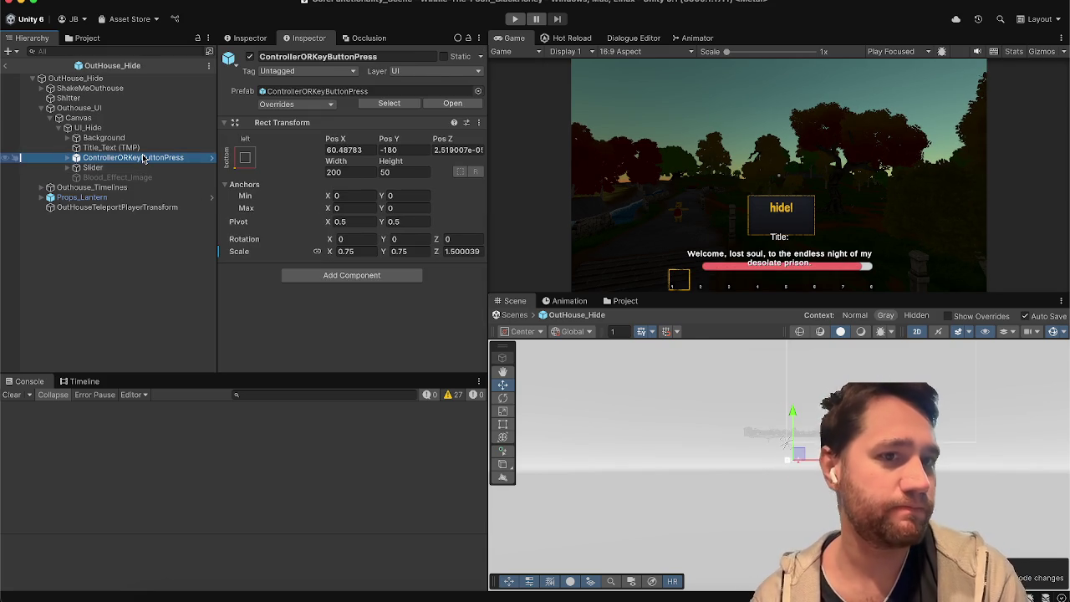
key("Up")
key("Up")
key("Up")
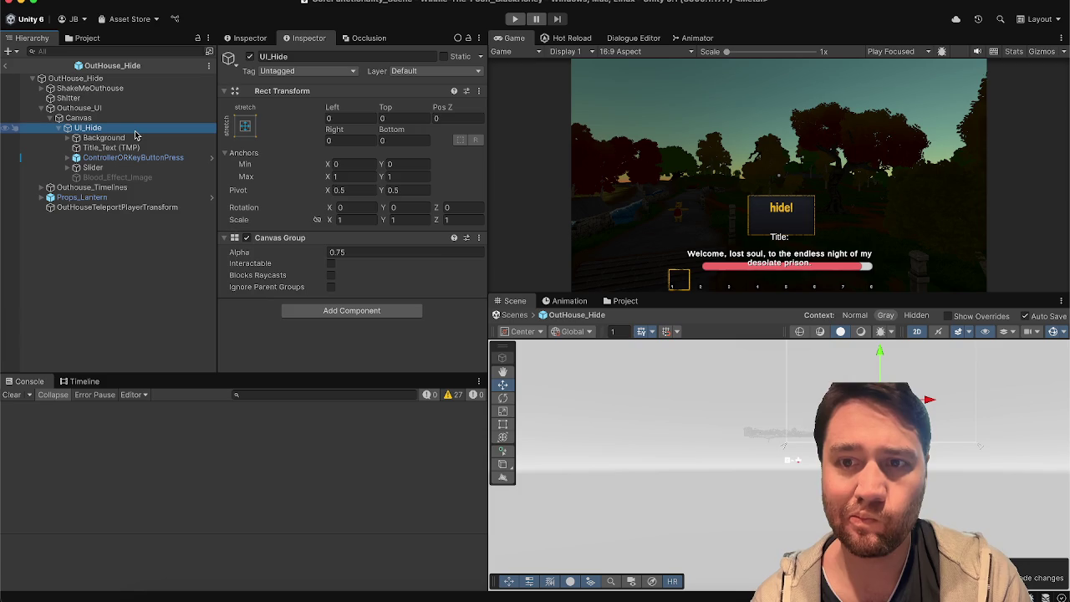
key("Down")
key("Down")
key("Down")
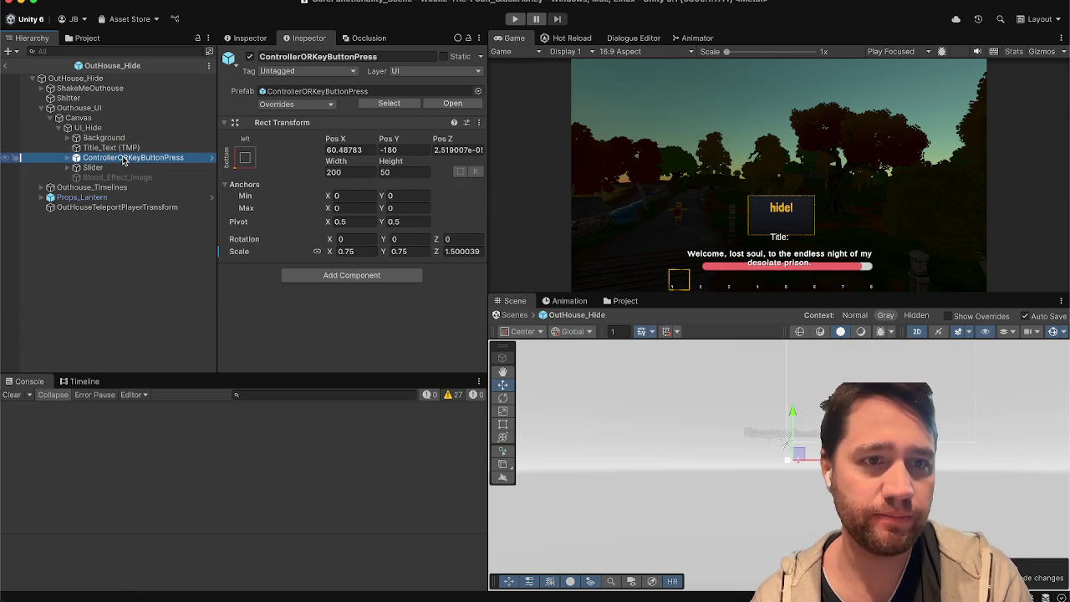
Select Background, Title_Text and ControllerORKeyButtonPress together in the Hierarchy
left_click(126, 128)
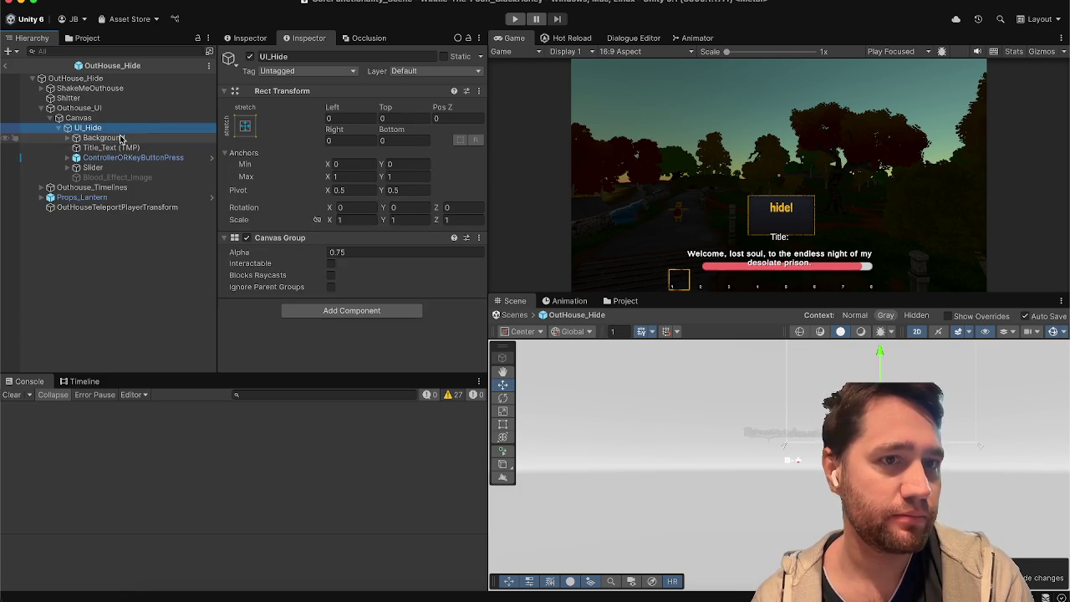
left_click(120, 137)
left_click(117, 157, "shift")
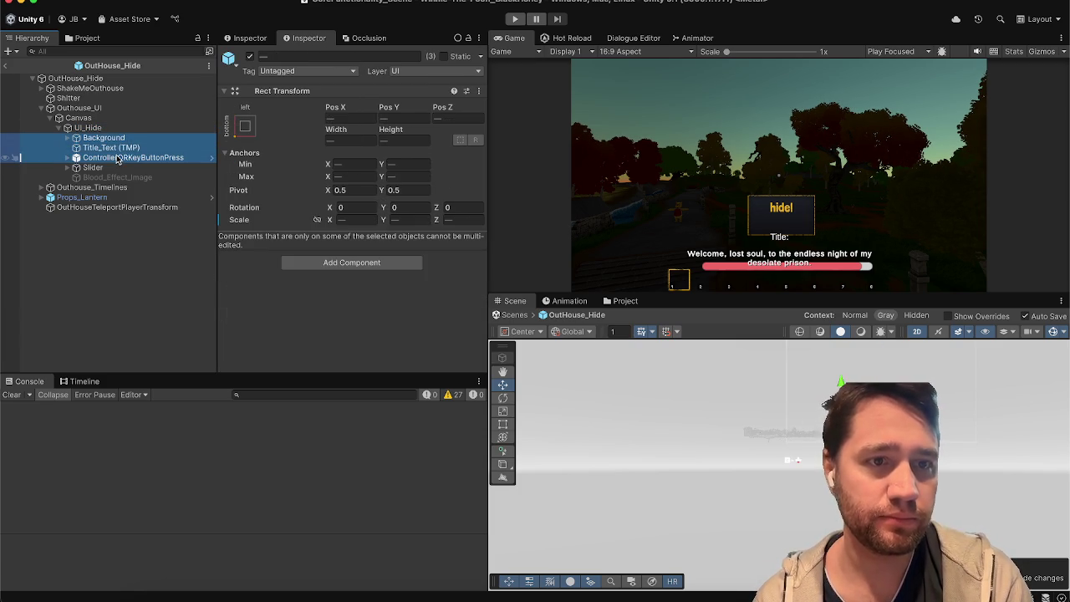
Undo back through recent edits until the blood image is active and covers the Game view
right_click(117, 158)
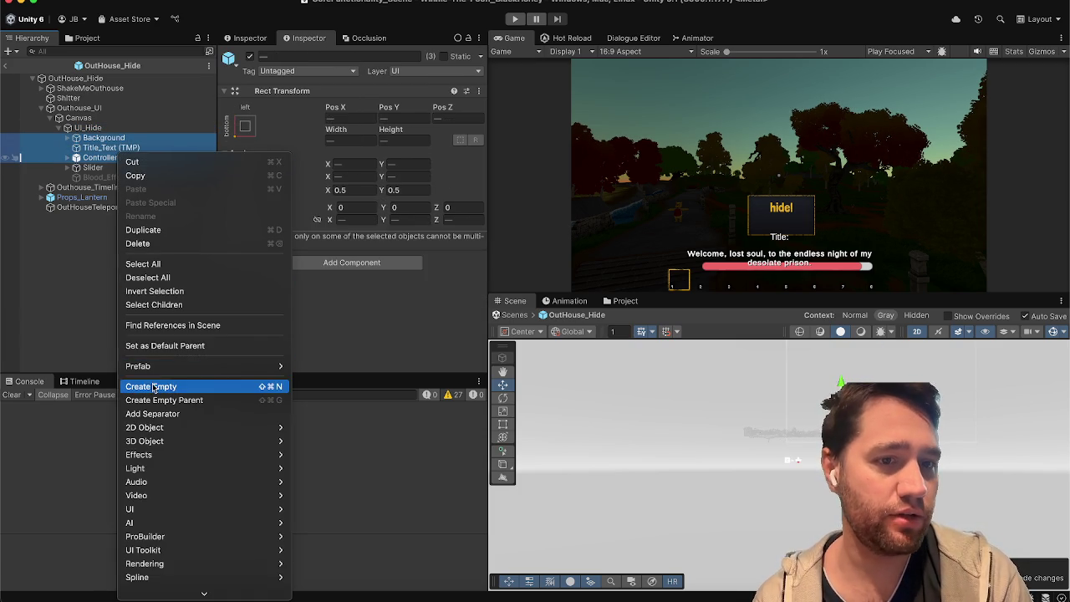
left_click(90, 270)
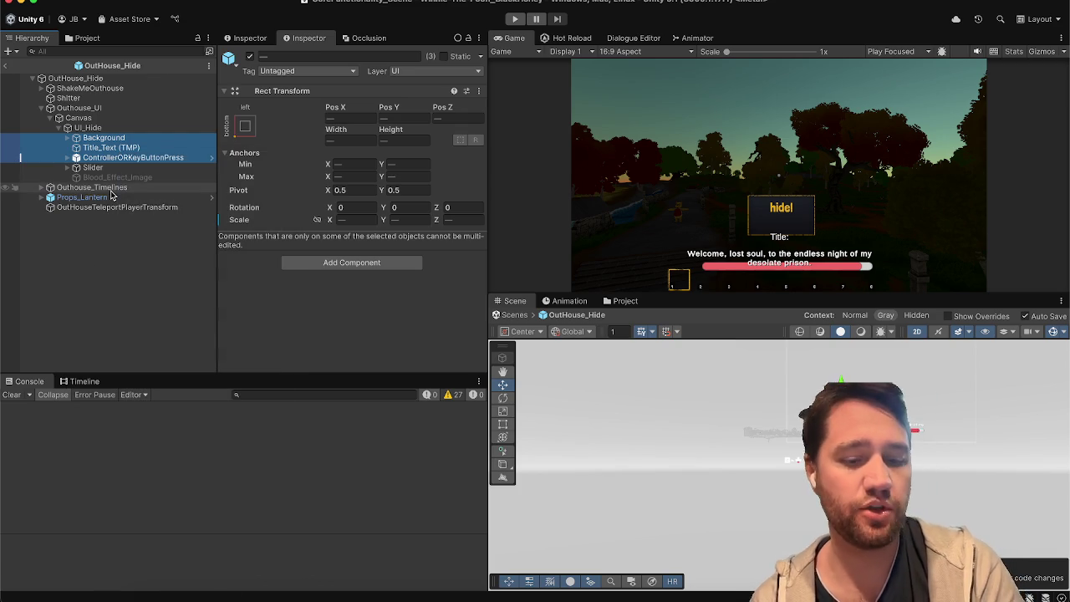
key("Up")
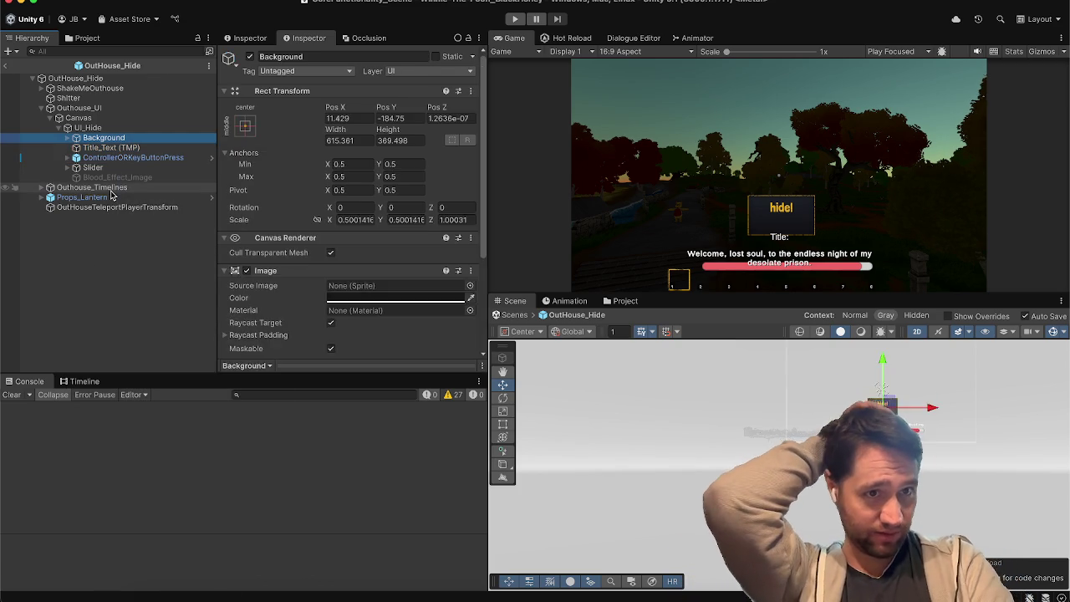
key("Down")
key("Down")
key("Up")
key("Up")
key("Up")
key("Down")
key("Down")
key("Down")
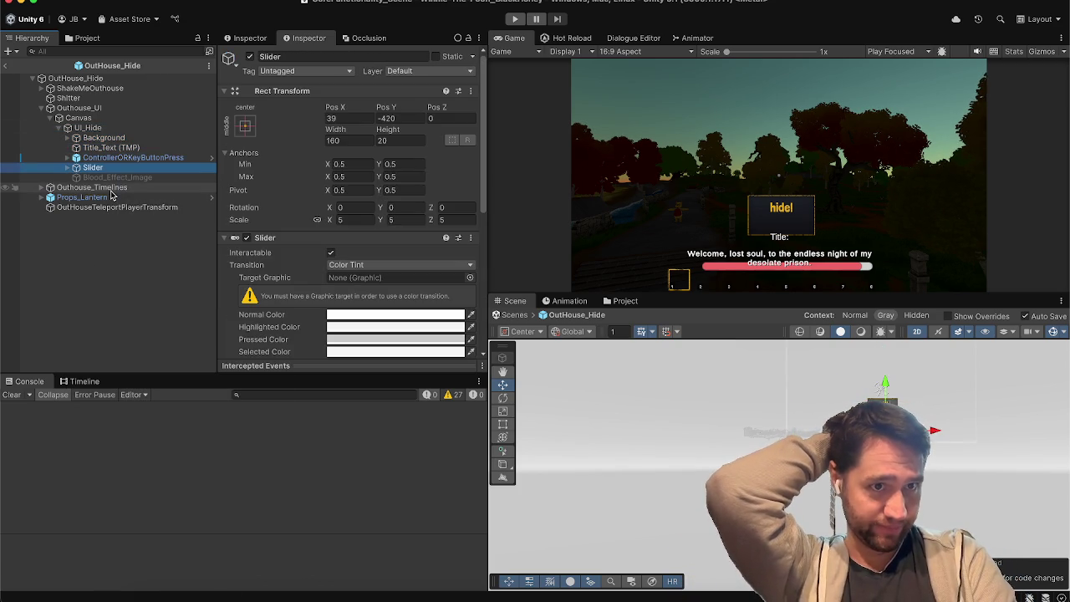
key("Down")
key("alt+shift+a")
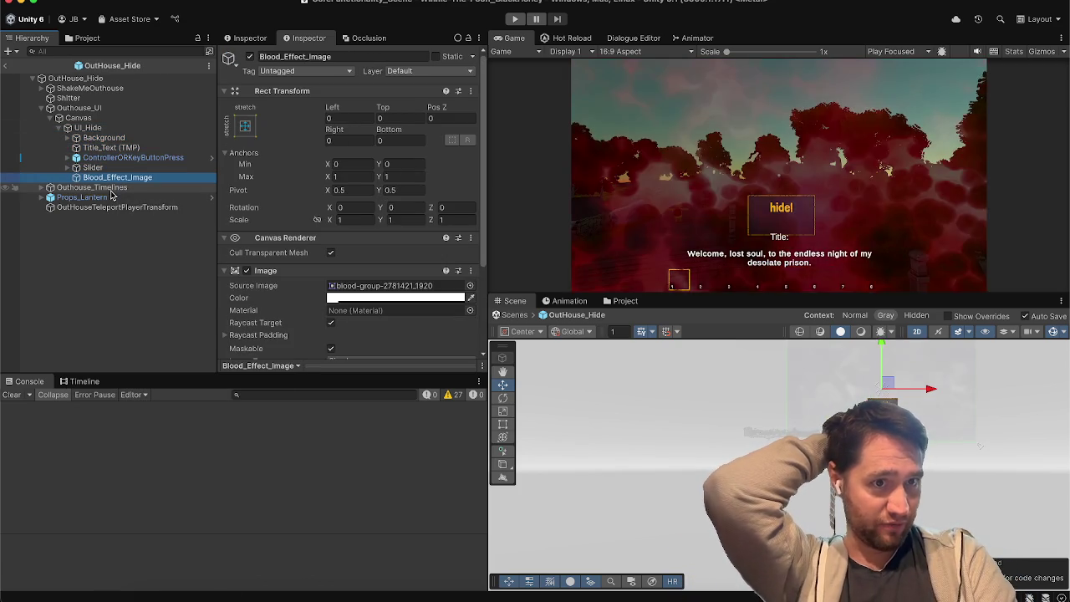
key("Escape")
key("ctrl+z")
key("ctrl+z")
key("ctrl+z")
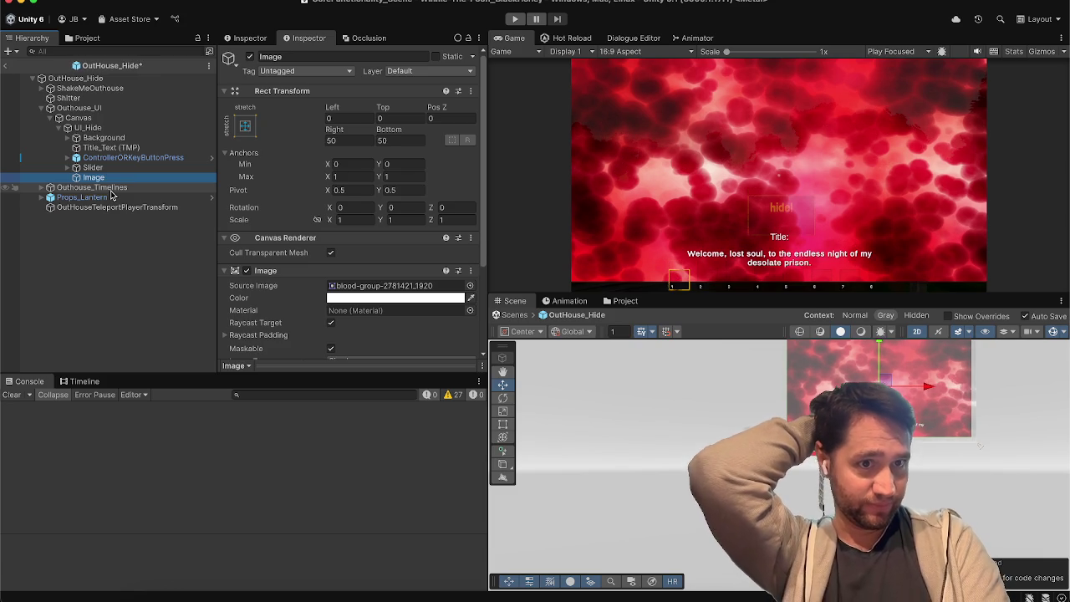
key("ctrl+z")
key("ctrl+z")
key("ctrl+z")
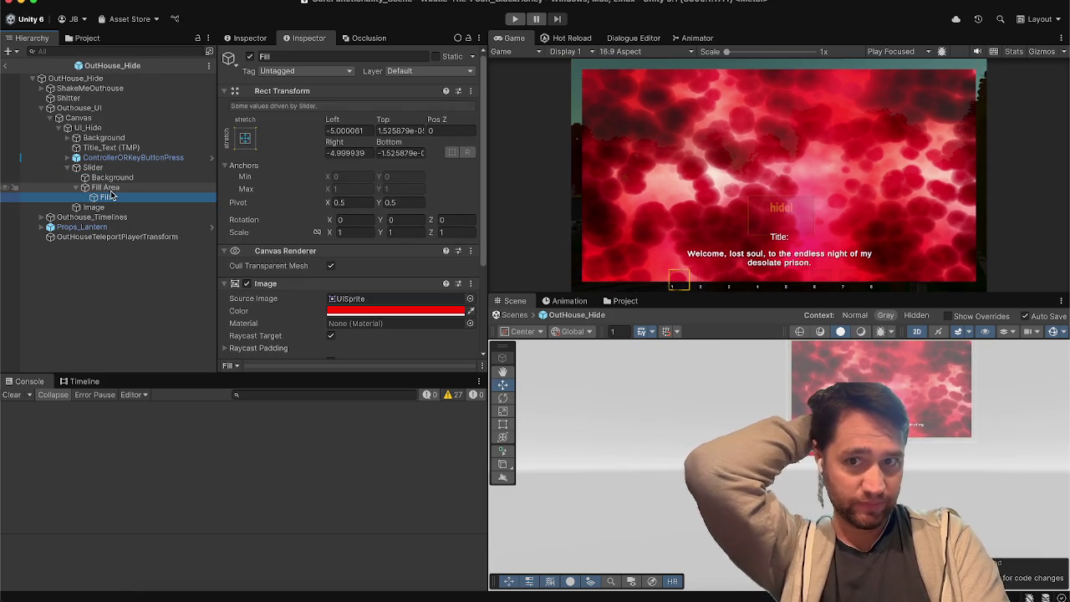
Undo the overlay stretch until the blood image disappears, and save the scene
key("ctrl+z")
key("ctrl+z")
key("ctrl+z")
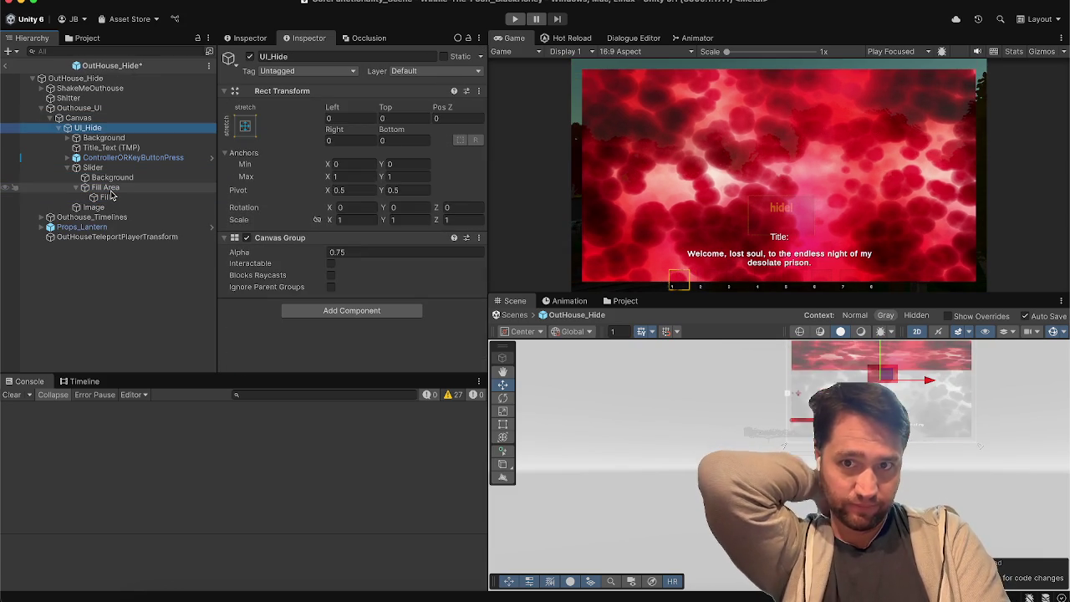
key("ctrl+z")
key("ctrl+z")
key("ctrl+z")
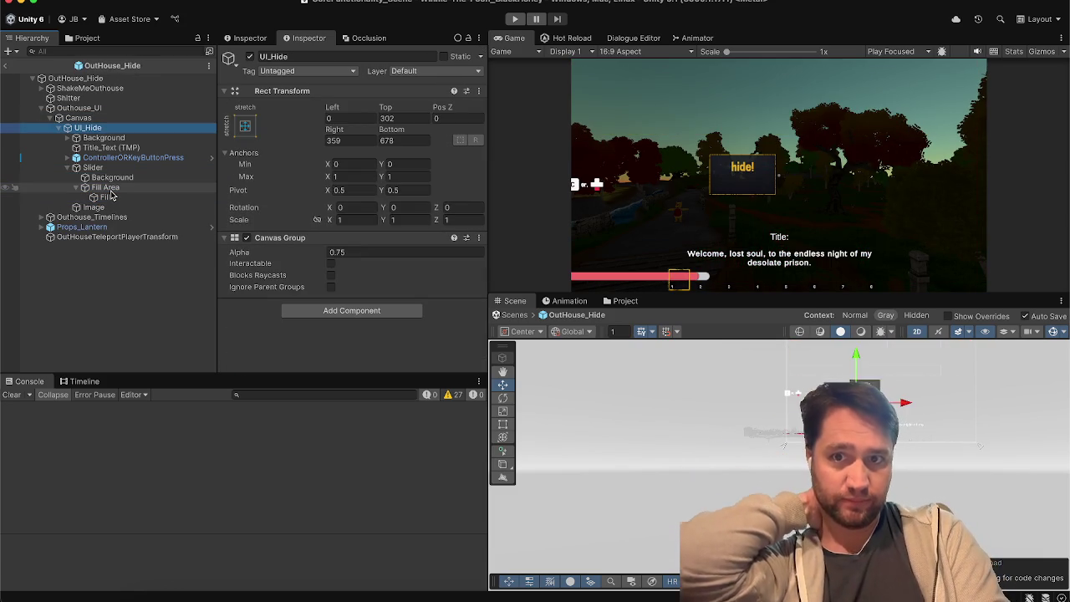
key("ctrl+s")
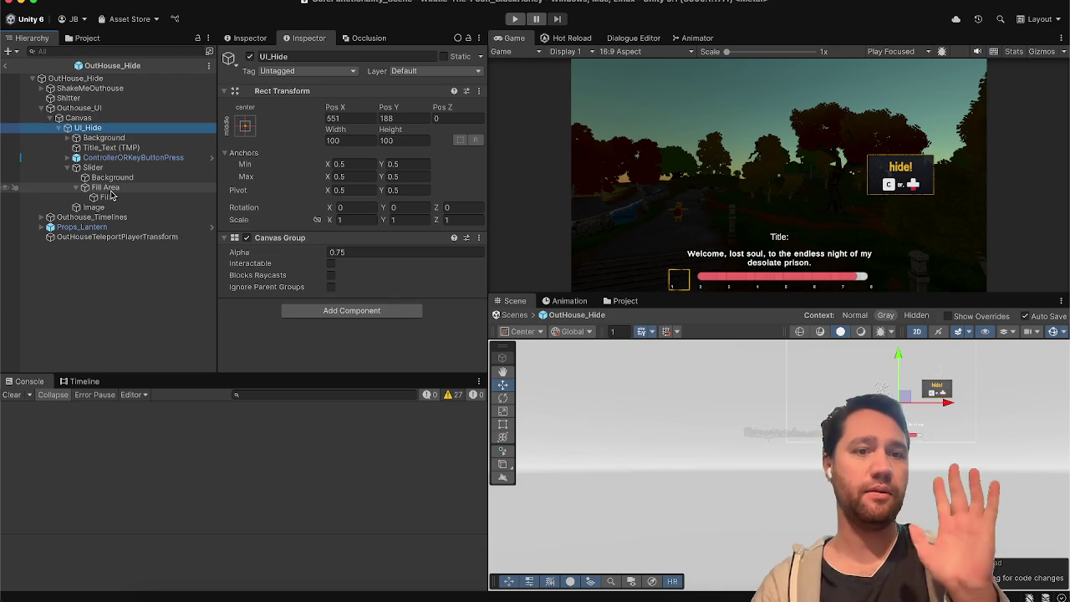
Wrap Background, Title_Text and ControllerORKeyButtonPress in a new empty parent
left_click_drag(93, 167, 92, 158)
left_click(93, 138, "shift")
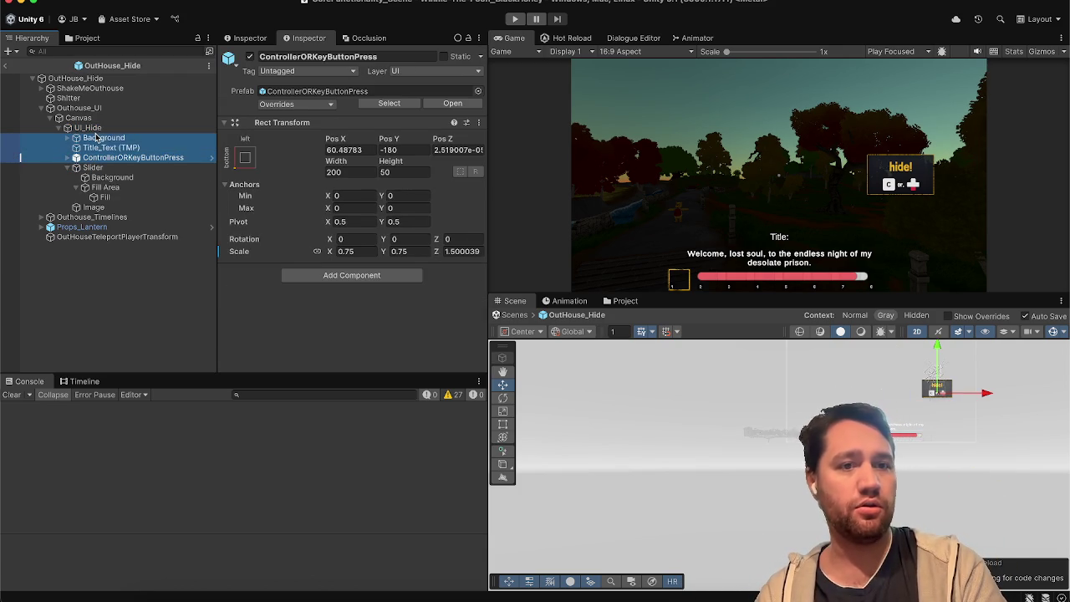
right_click(95, 136)
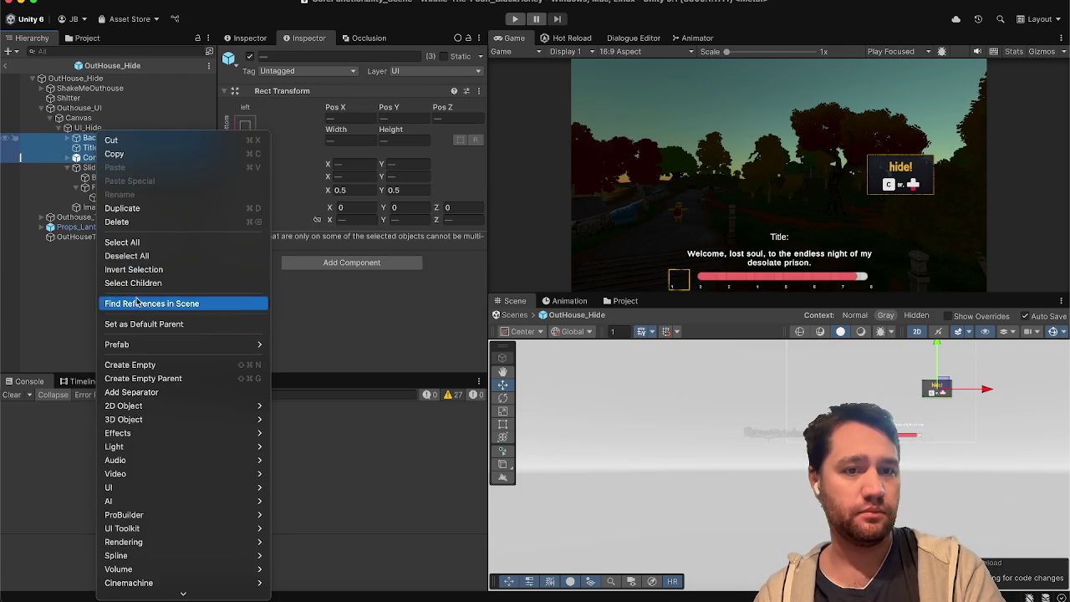
left_click(131, 383)
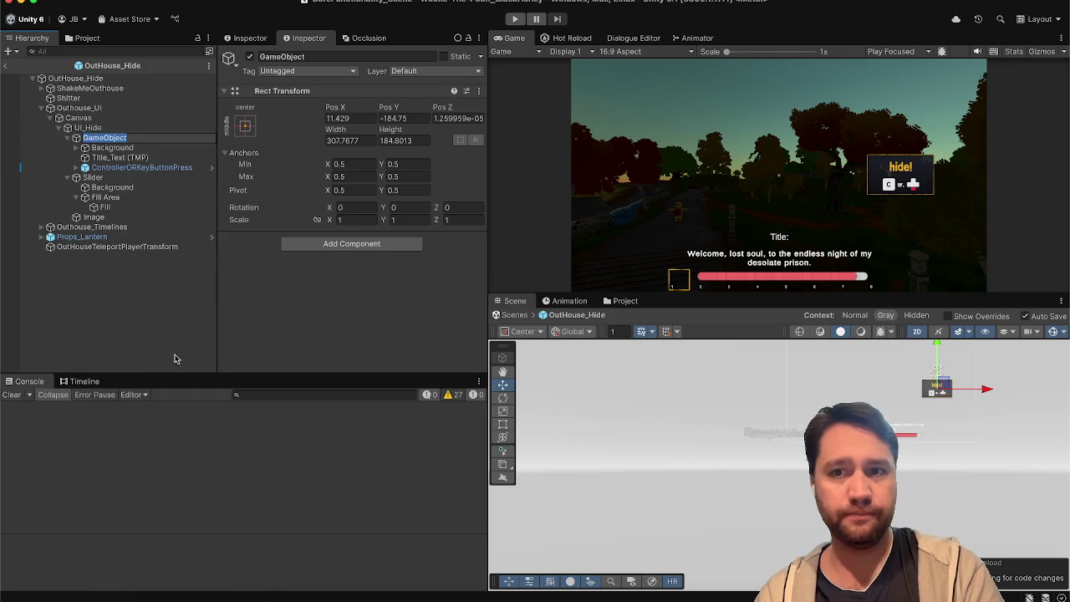
left_click(249, 56)
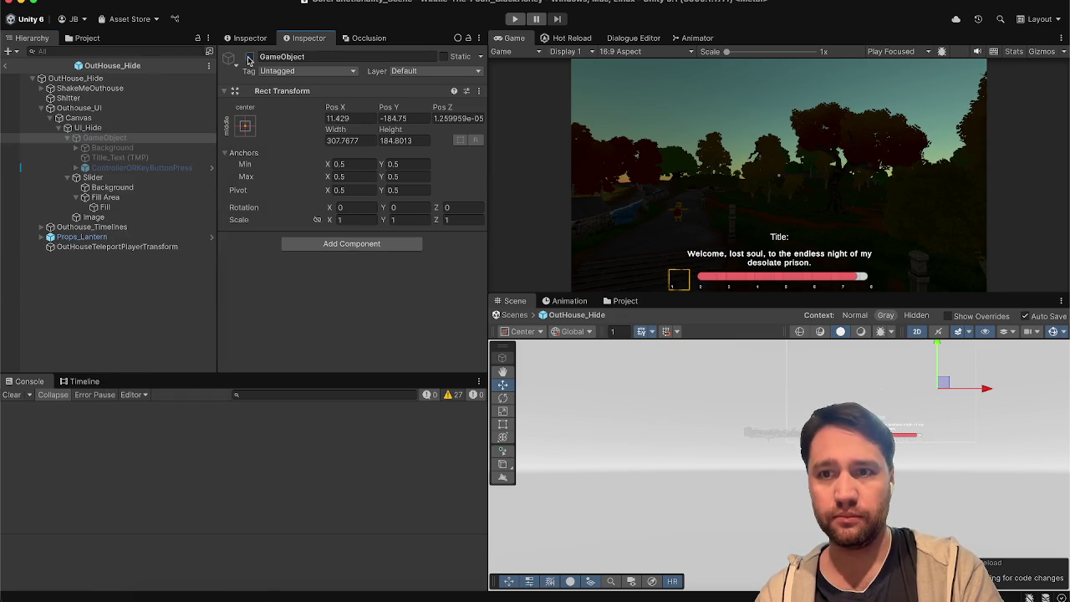
left_click(249, 57)
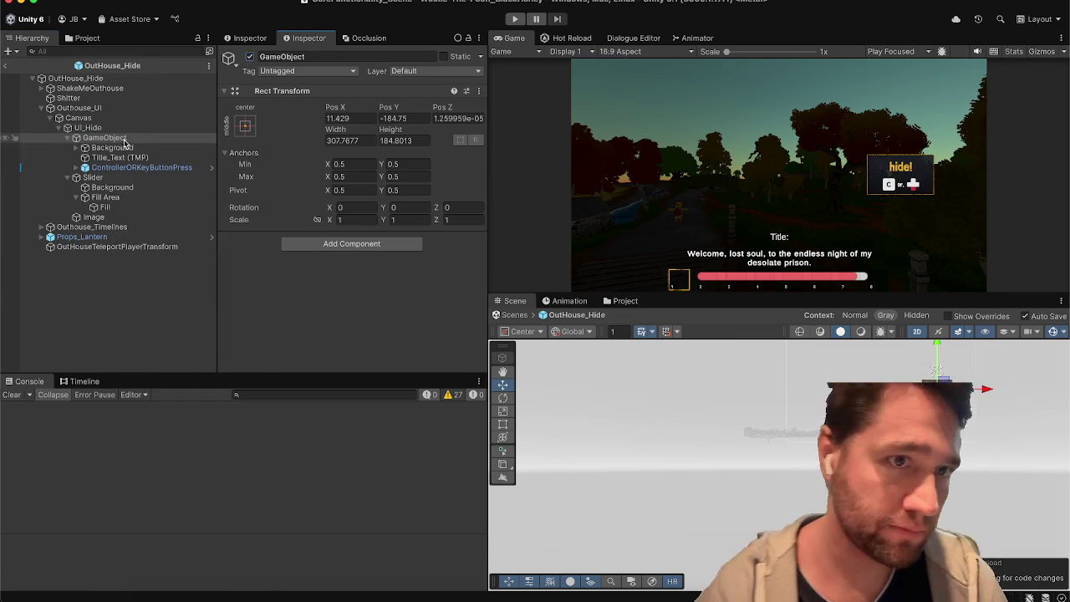
Rename the new parent object to HidePrompt
left_click(313, 55)
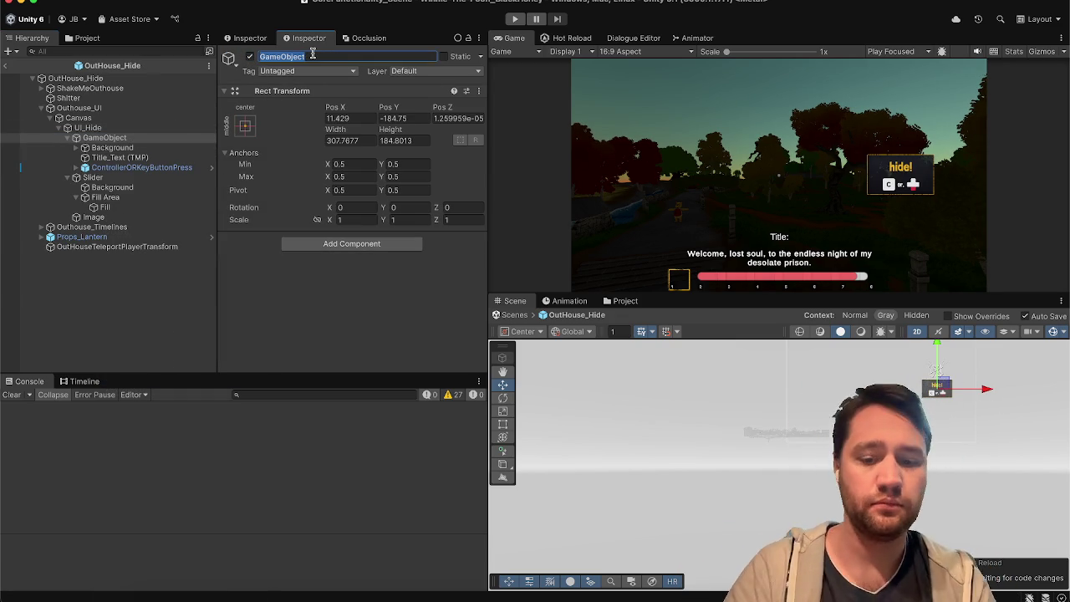
type("HideP")
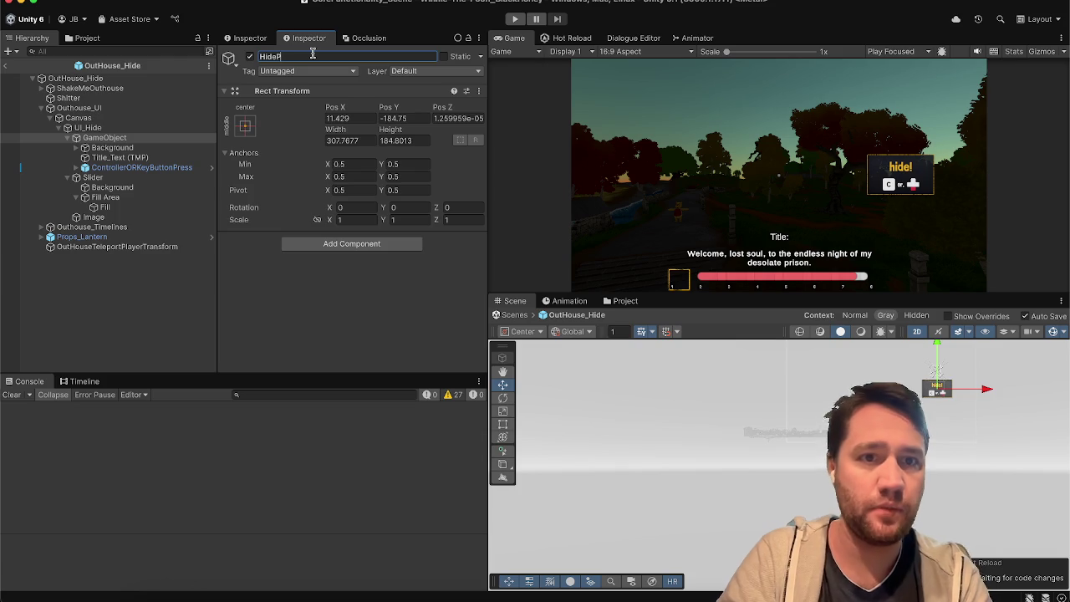
key("Return")
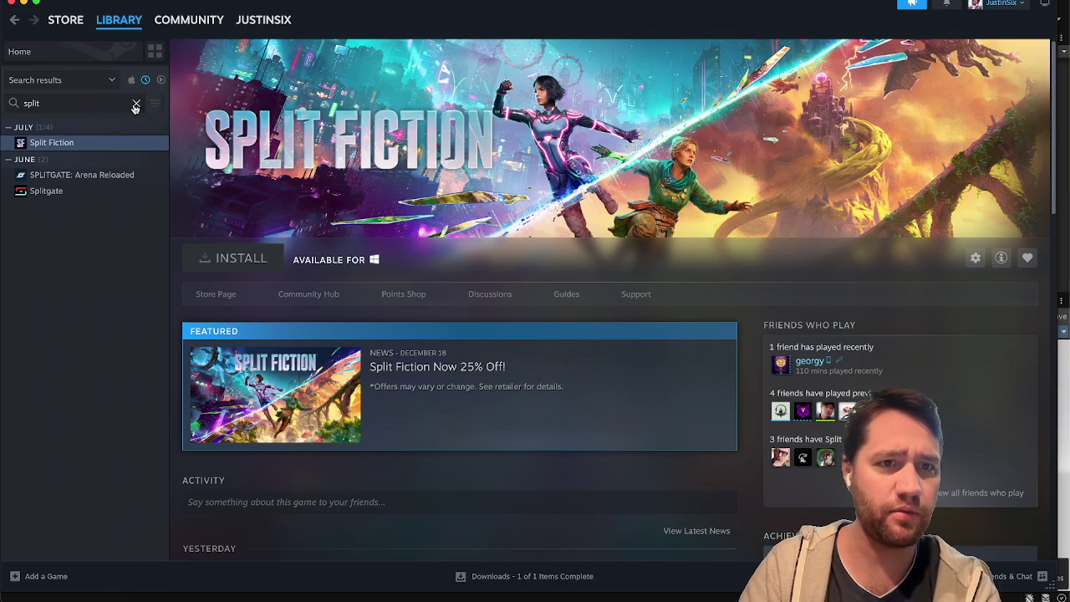
Clear the Steam library search and open the ARC Raiders page
left_click(136, 102)
scroll(79, 233, "up", 2)
scroll(80, 233, "up", 3)
left_click(68, 174)
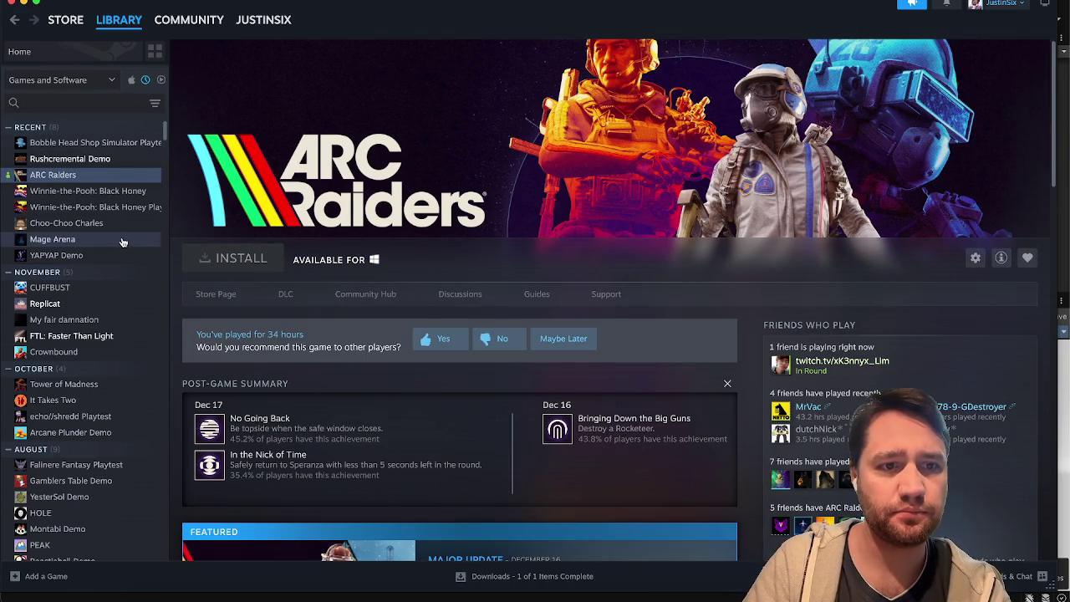
Scroll through the ARC Raiders page, then minimize Steam
scroll(122, 241, "down", 3)
scroll(88, 243, "down", 5)
scroll(88, 242, "down", 6)
scroll(88, 242, "down", 3)
scroll(88, 243, "up", 3)
scroll(88, 243, "up", 13)
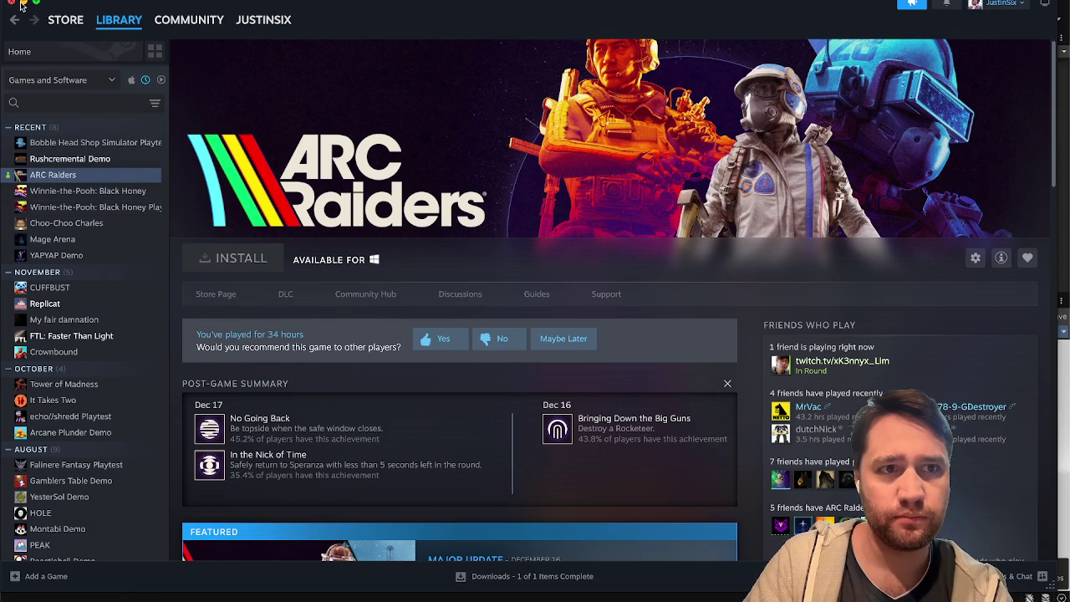
left_click(23, 5)
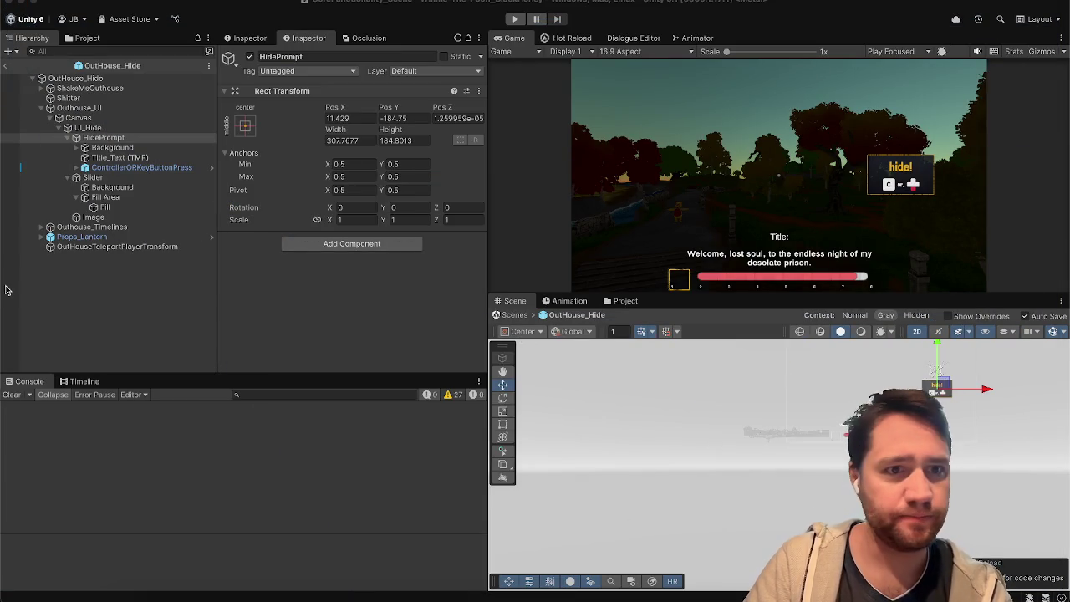
Step through HidePrompt and its Background, Title_Text and ControllerORKeyButtonPress children
left_click(121, 128)
key("Down")
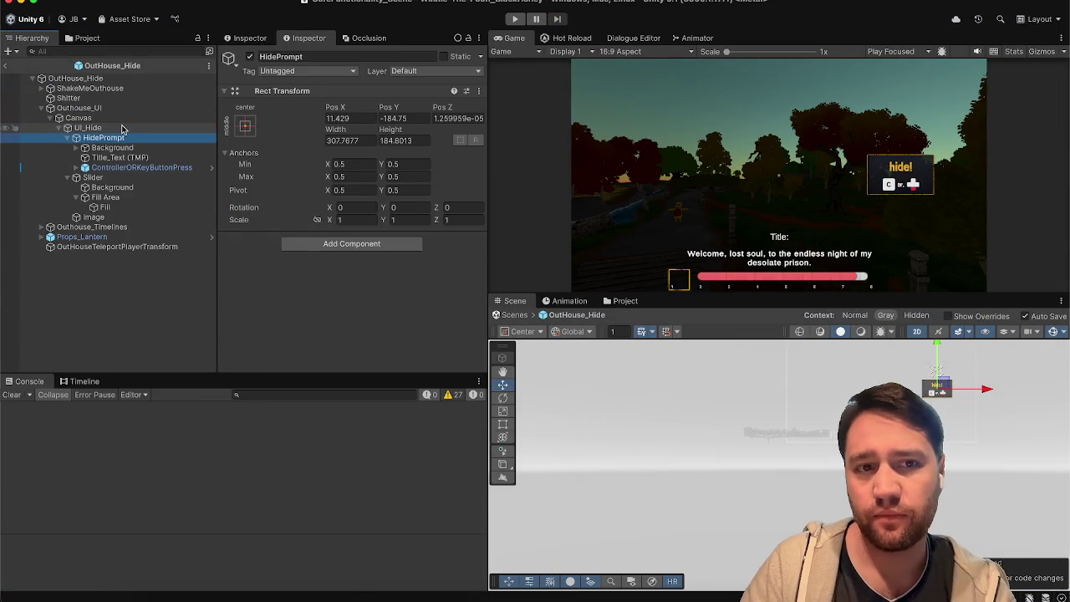
key("Down")
key("Up")
key("Up")
key("Down")
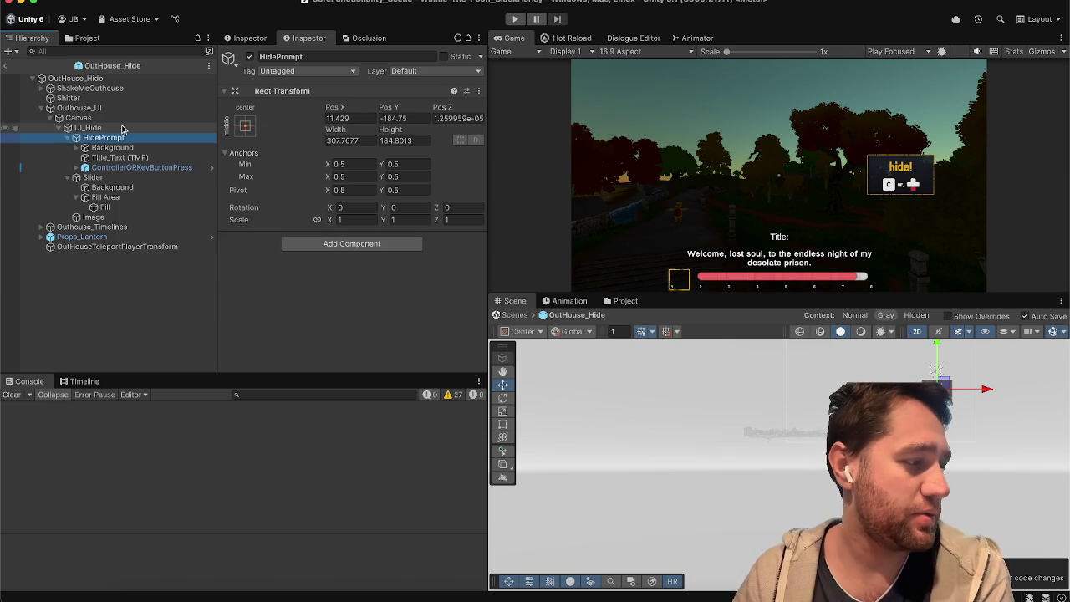
key("Down")
key("Up")
key("Up")
key("Up")
key("Down")
key("Down")
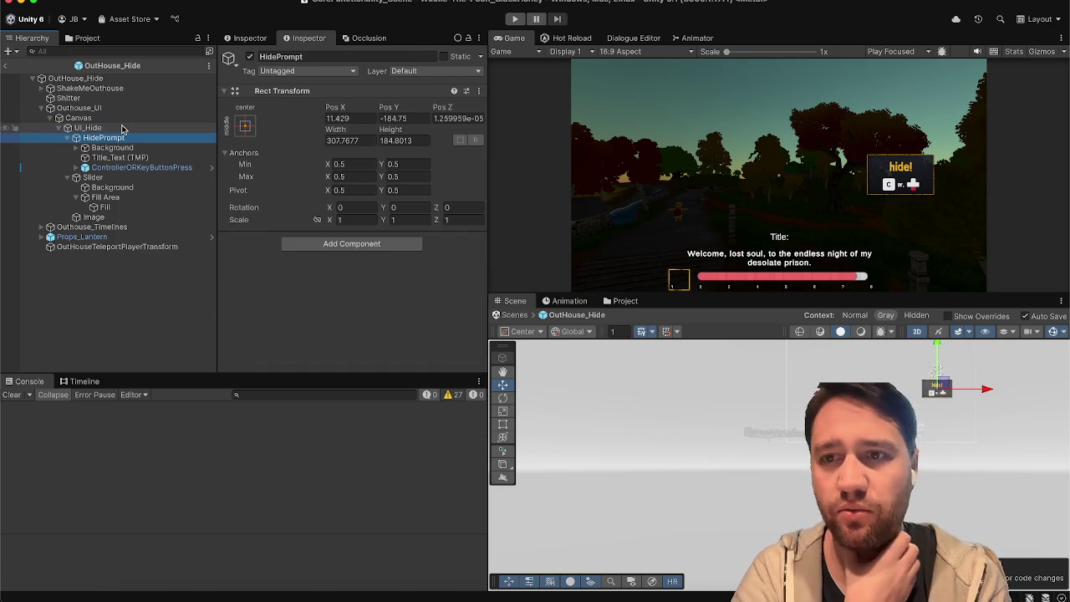
key("Down")
key("Down")
key("Down")
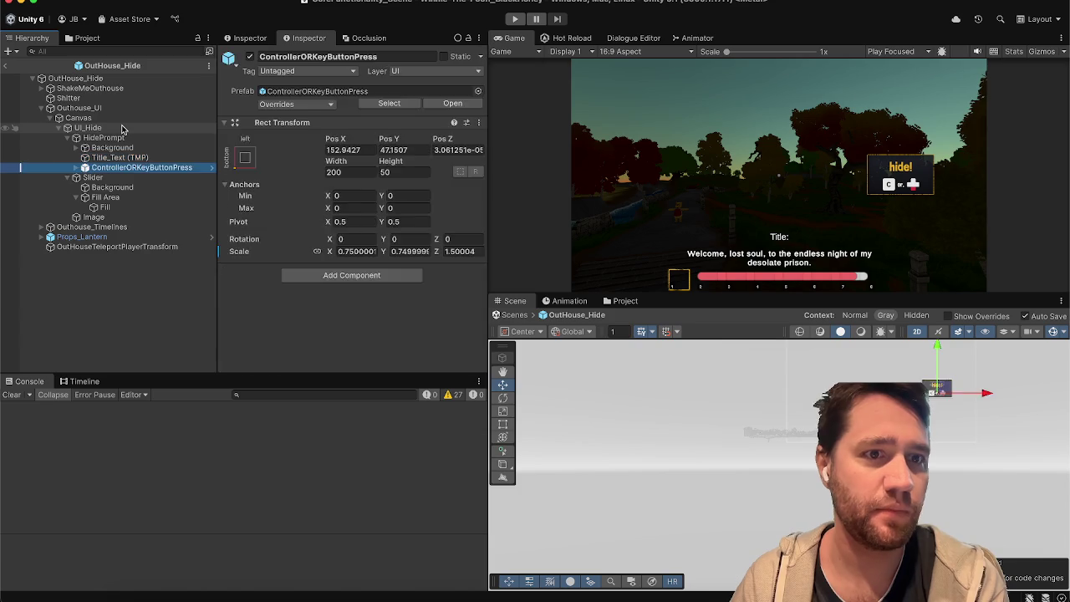
key("Up")
key("Up")
key("Up")
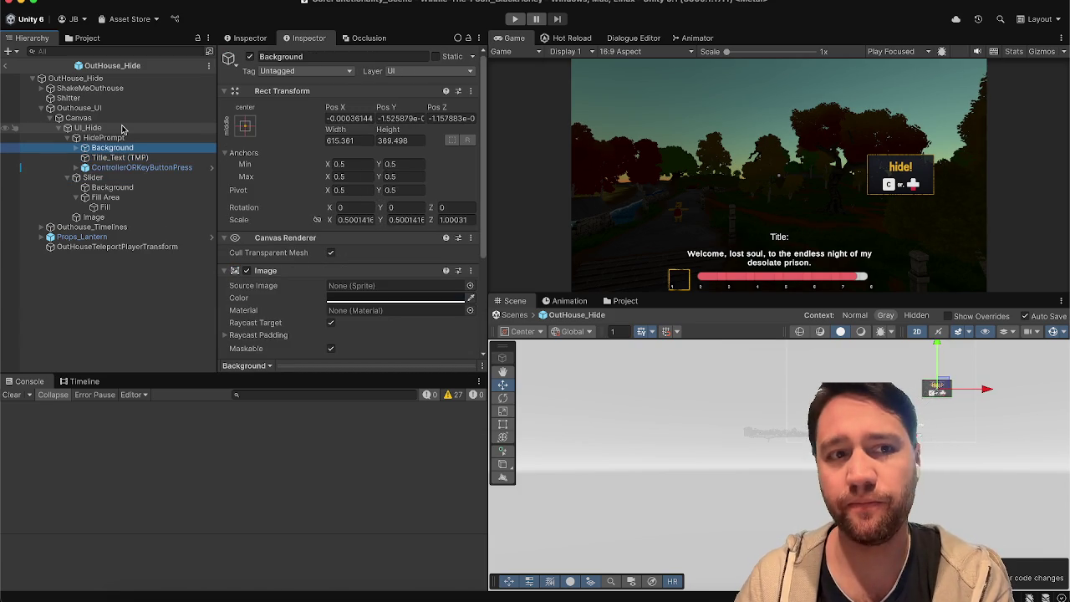
key("Down")
key("Down")
key("Down")
Expand the Slider and inspect its Fill Area children
key("Left")
key("Up")
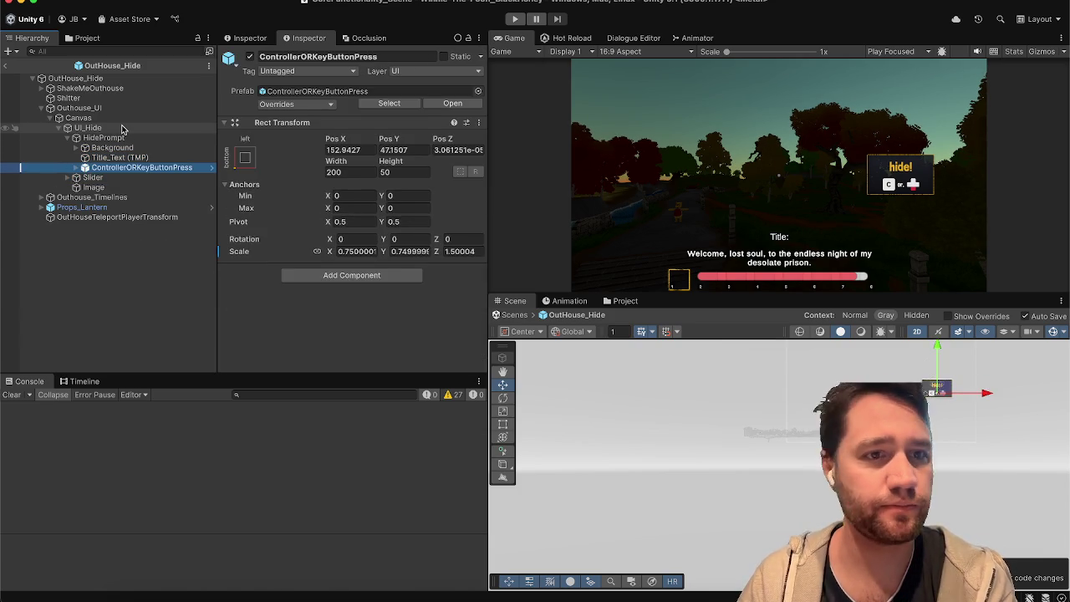
key("Down")
key("Right")
key("Down")
key("Down")
key("Left")
key("Up")
key("Up")
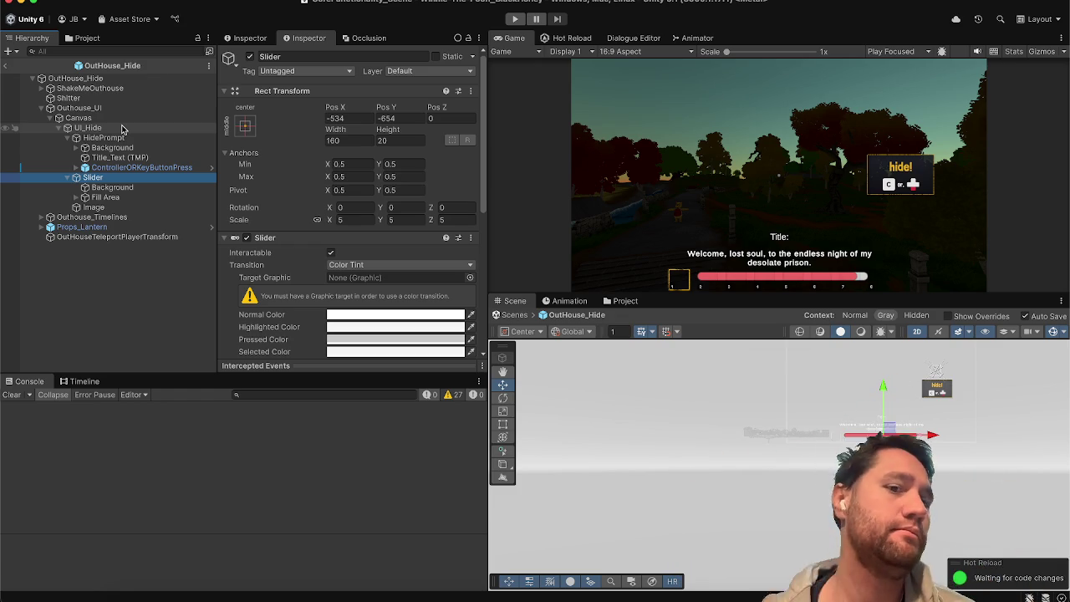
left_click(137, 200)
key("Right")
key("Left")
key("Up")
key("Up")
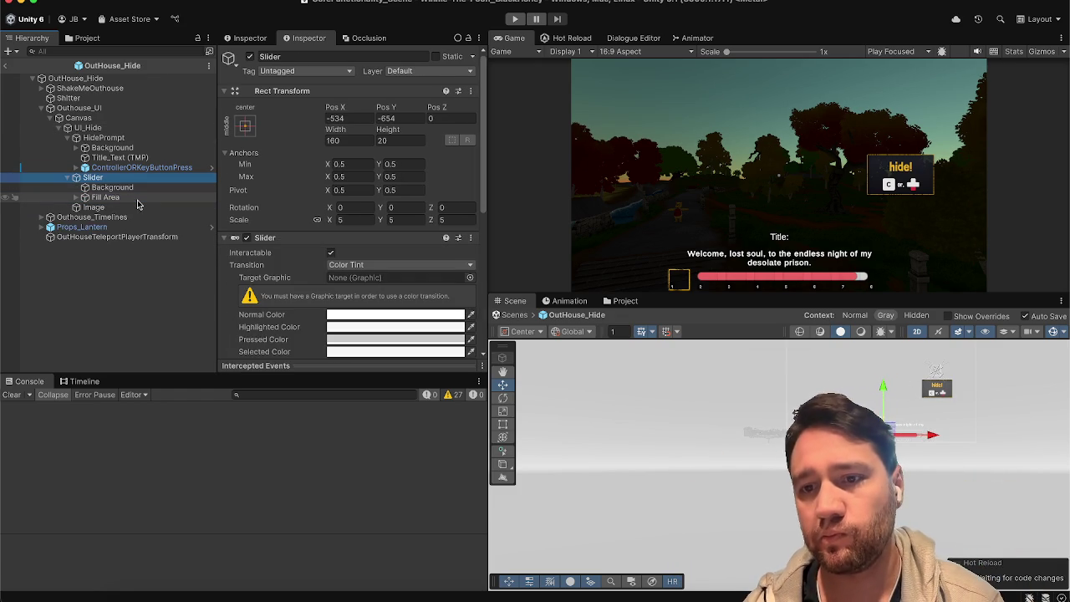
Collapse the Slider and HidePrompt groups and select the blood Image
left_click(67, 177)
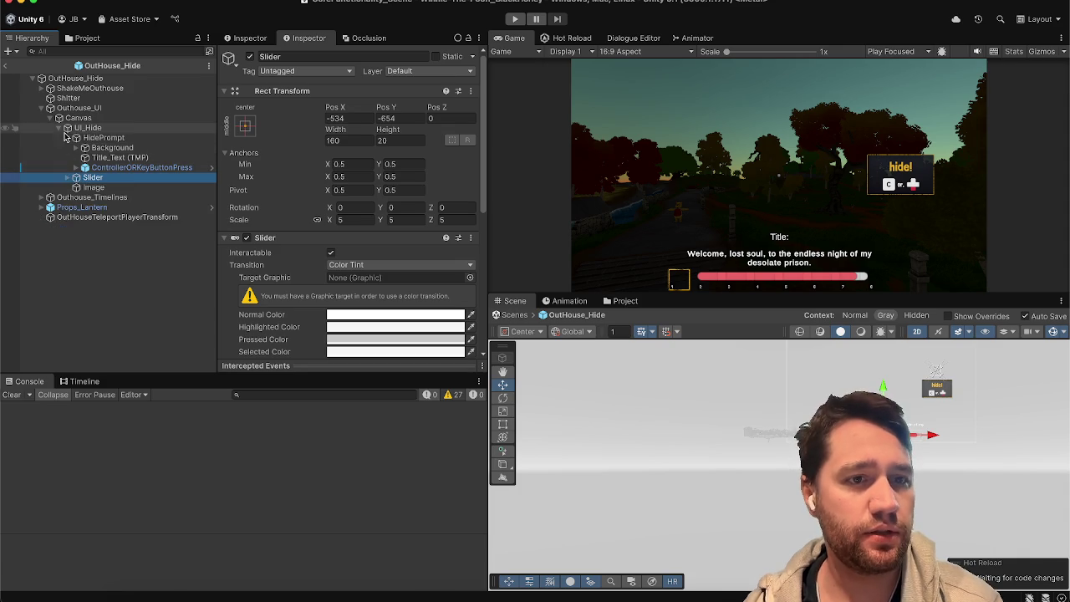
left_click(66, 138)
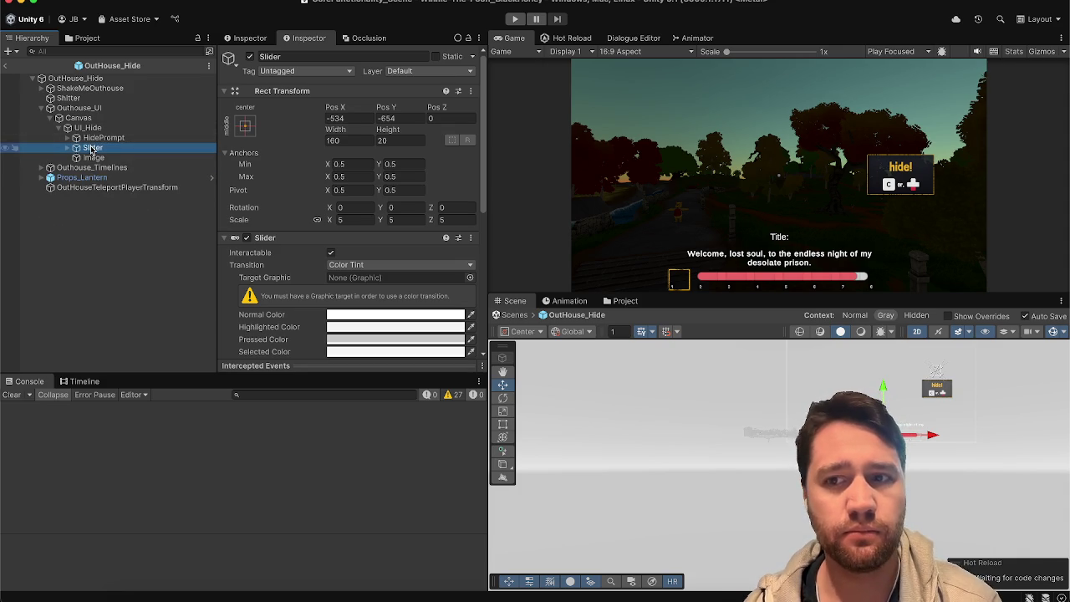
left_click(87, 158)
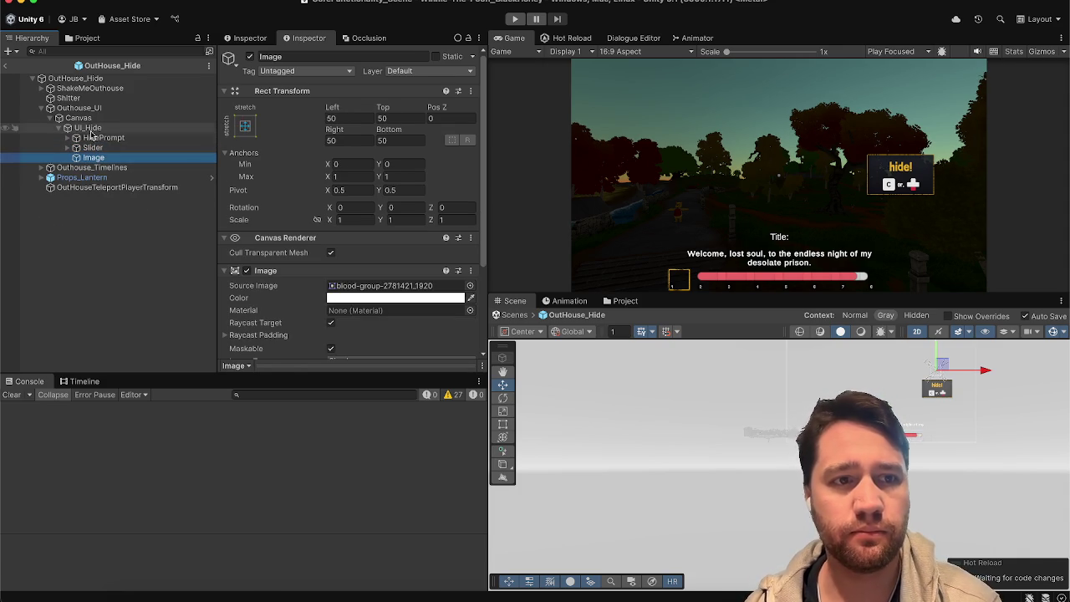
Set UI_Hide's Pos X, Pos Y, Width and Height all to 0
left_click(90, 128)
type("0")
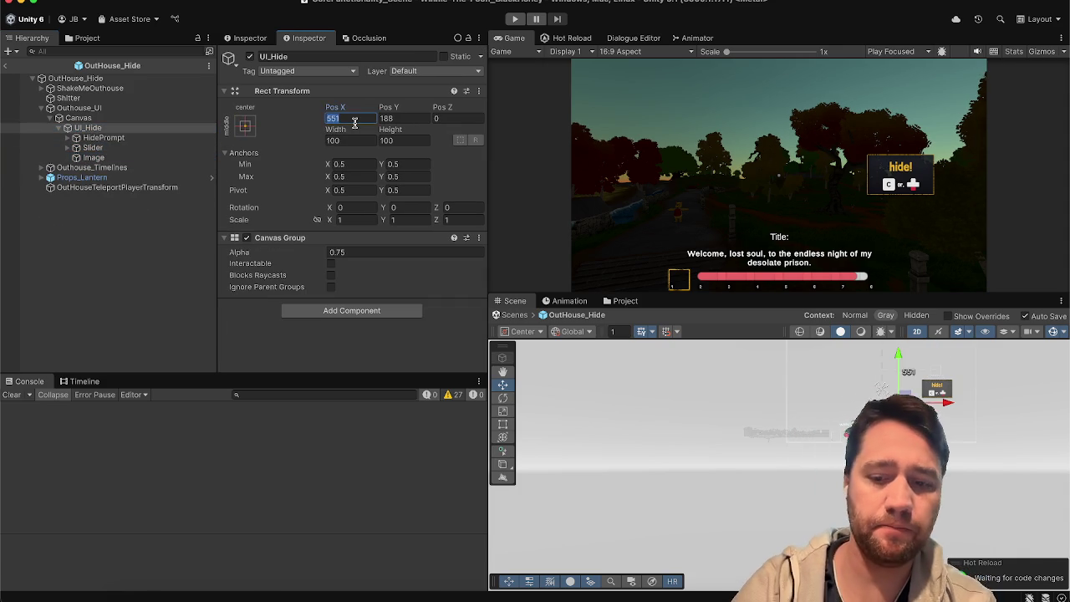
key("Tab")
type("0")
key("Tab")
type("0")
key("Tab")
type("0")
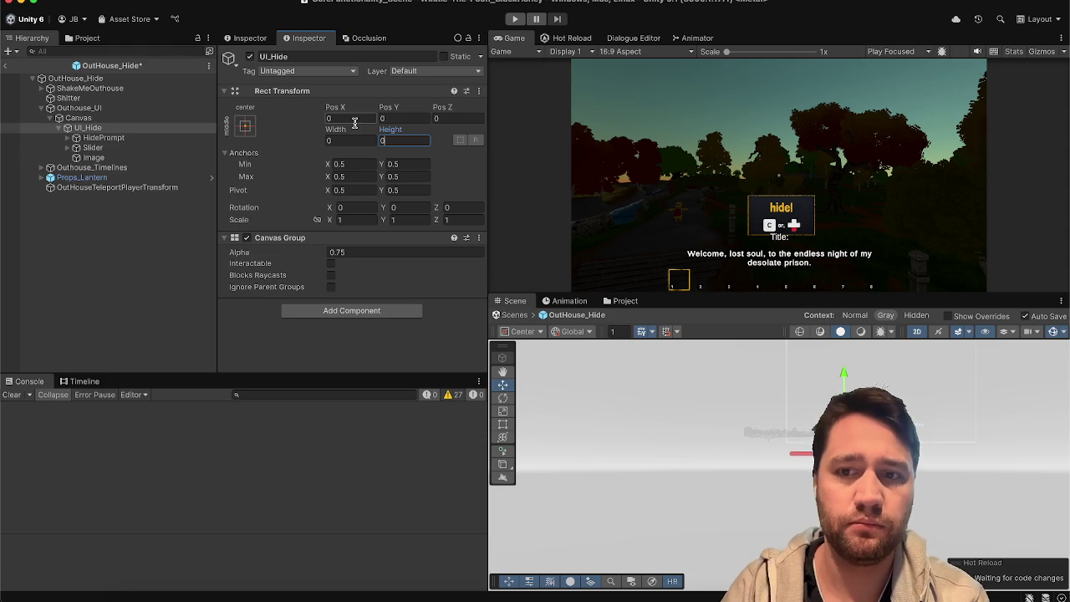
Zero the blood Image's Left, Top, Right and Bottom margins
left_click(92, 147)
left_click(184, 157)
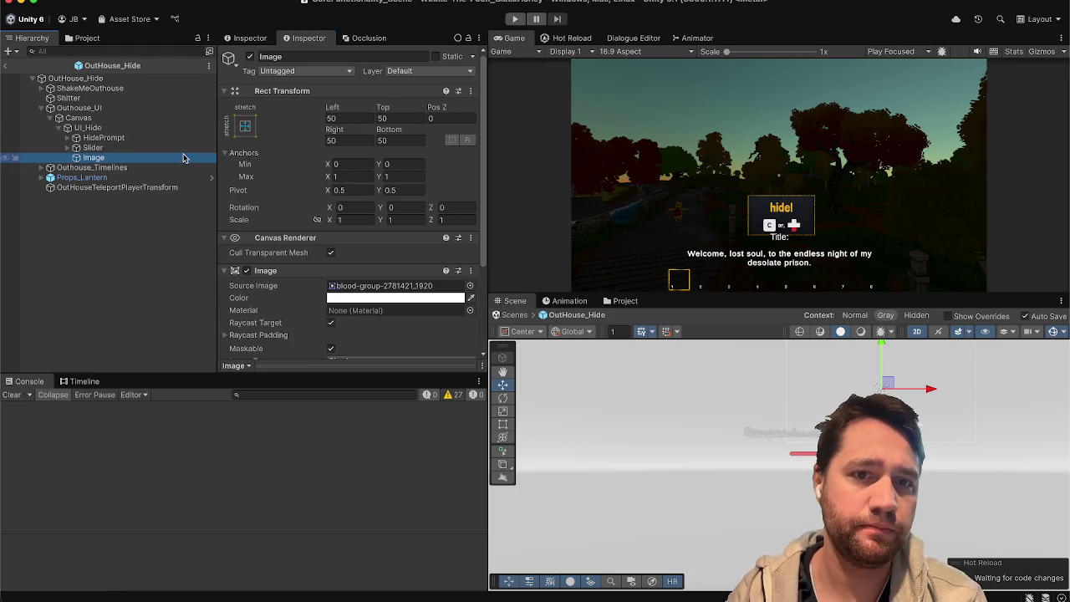
left_click(335, 118)
key("Tab")
type("0")
key("Tab")
type("0")
key("Tab")
type("0")
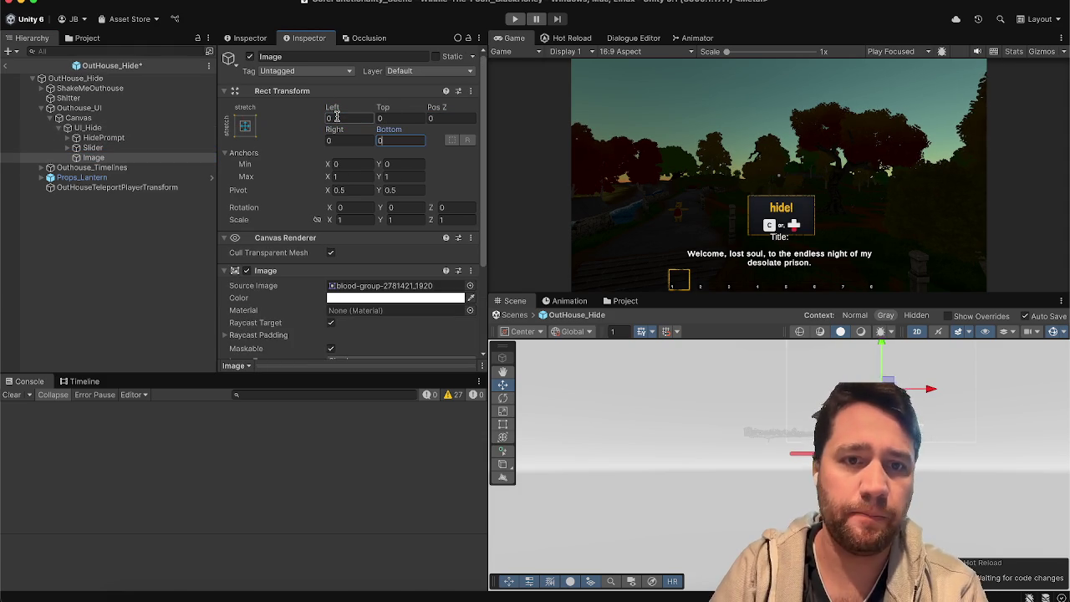
key("Return")
Apply the stretch-stretch anchor preset to UI_Hide
left_click(180, 127)
left_click(244, 124)
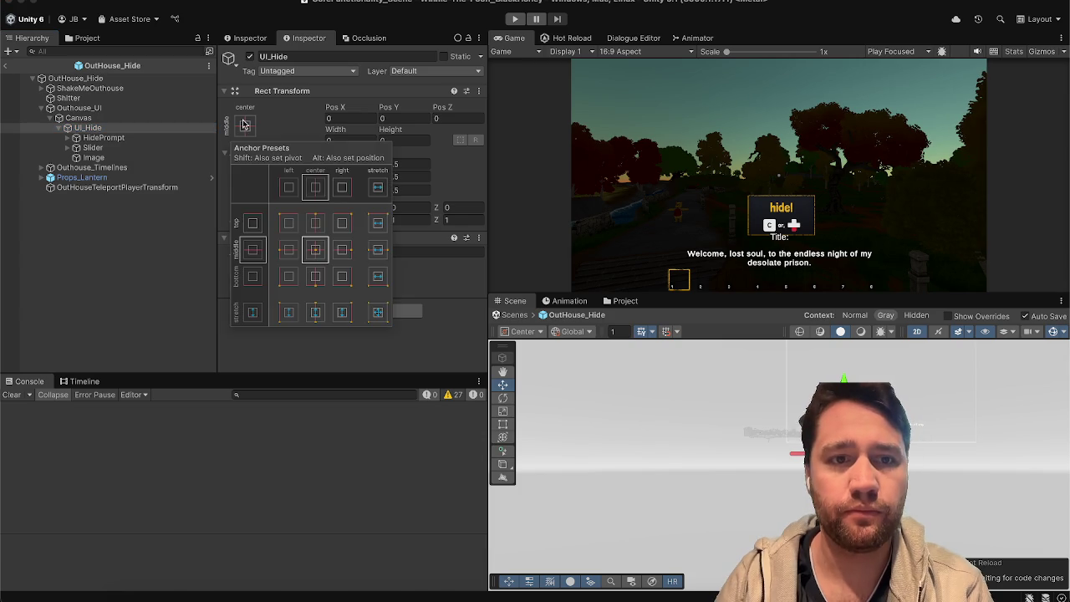
left_click(377, 315)
Check the blood Image's anchors and the Canvas scaling settings, then begin editing UI_Hide's Left offset
left_click(130, 158)
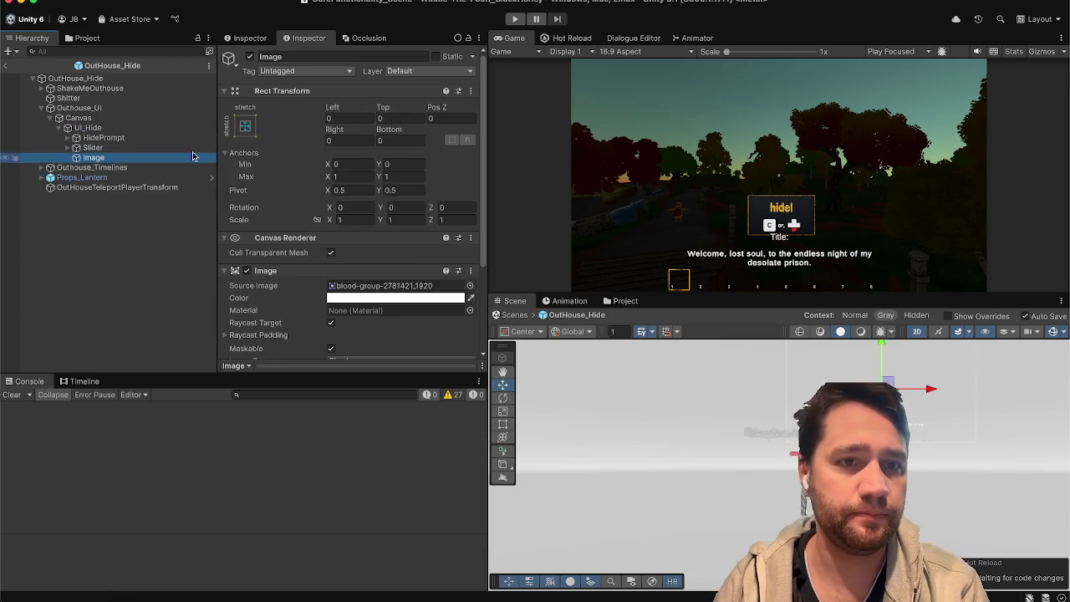
left_click(244, 125)
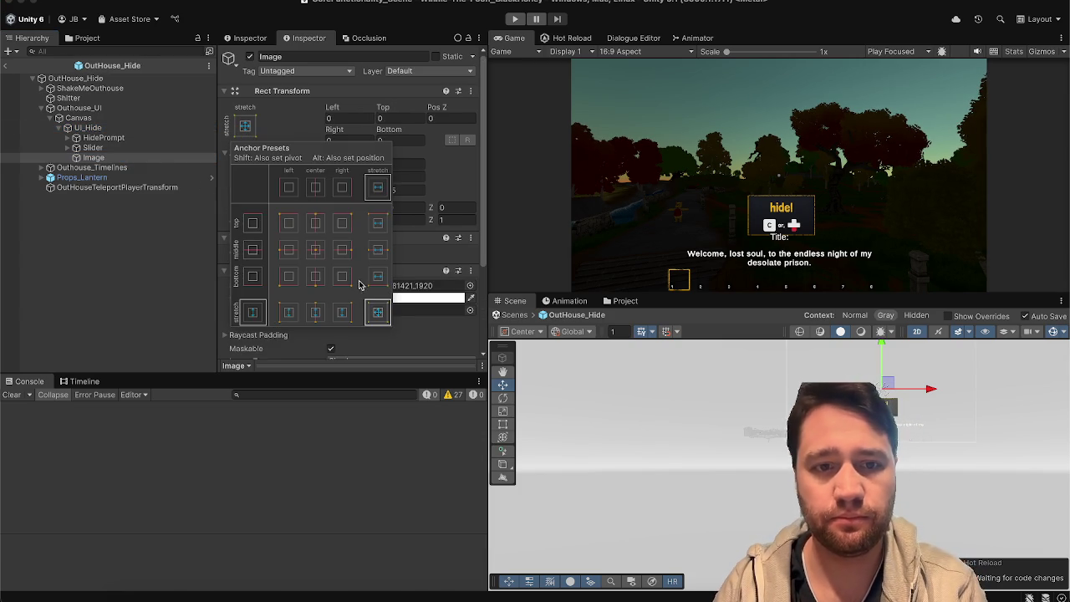
left_click(128, 191)
left_click(131, 158)
scroll(248, 211, "down", 5)
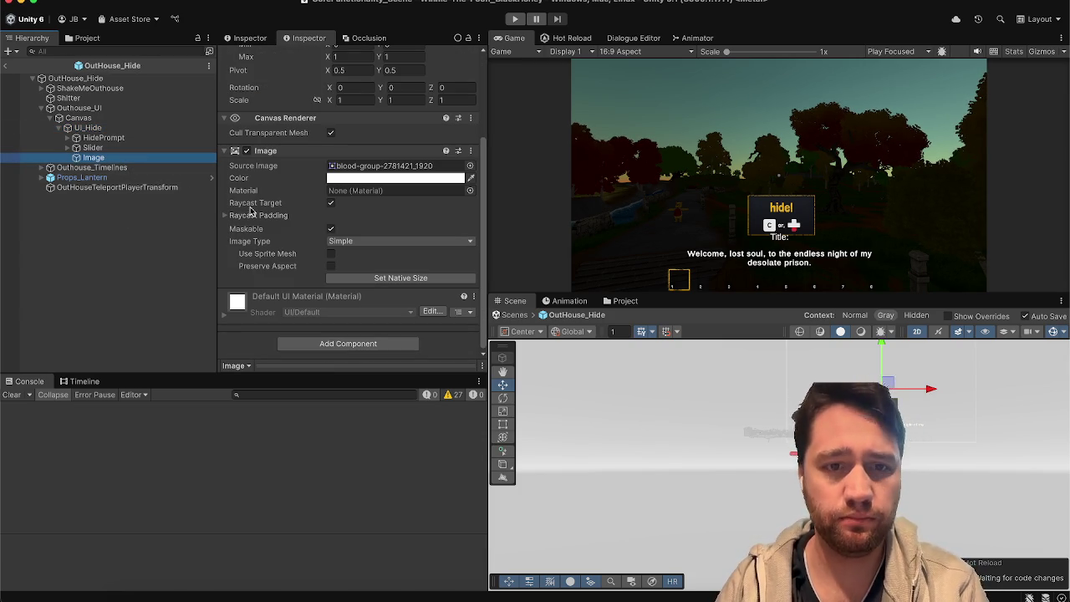
left_click(133, 119)
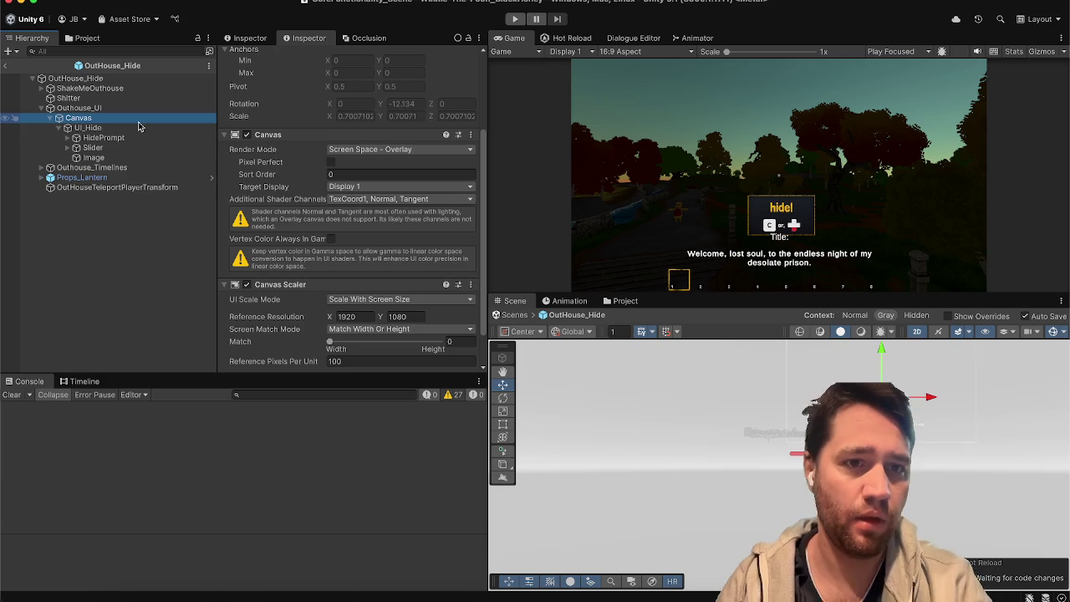
scroll(365, 248, "down", 3)
left_click(87, 128)
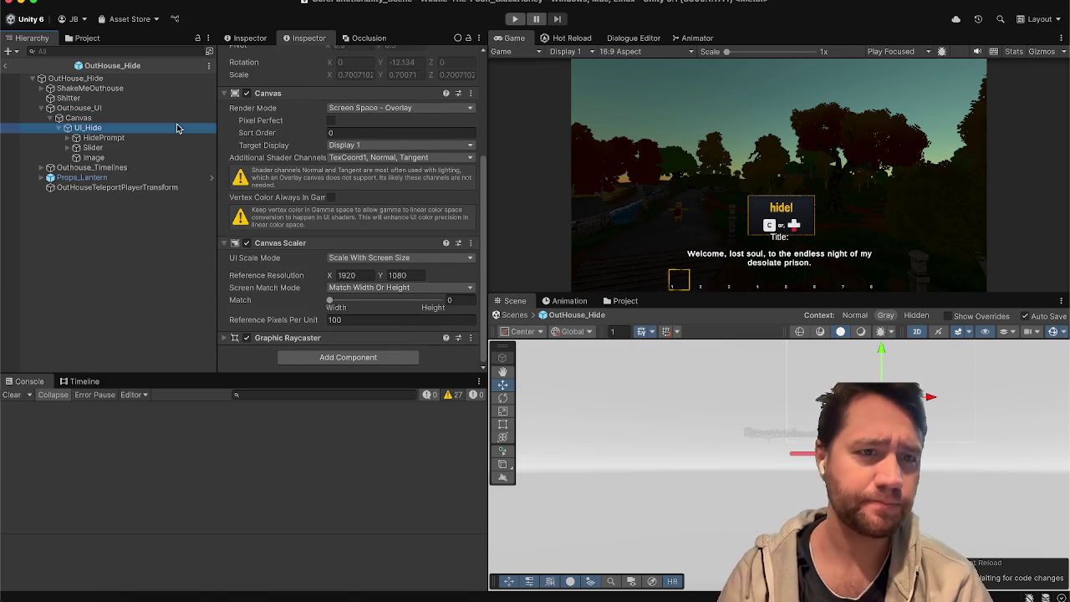
left_click(338, 118)
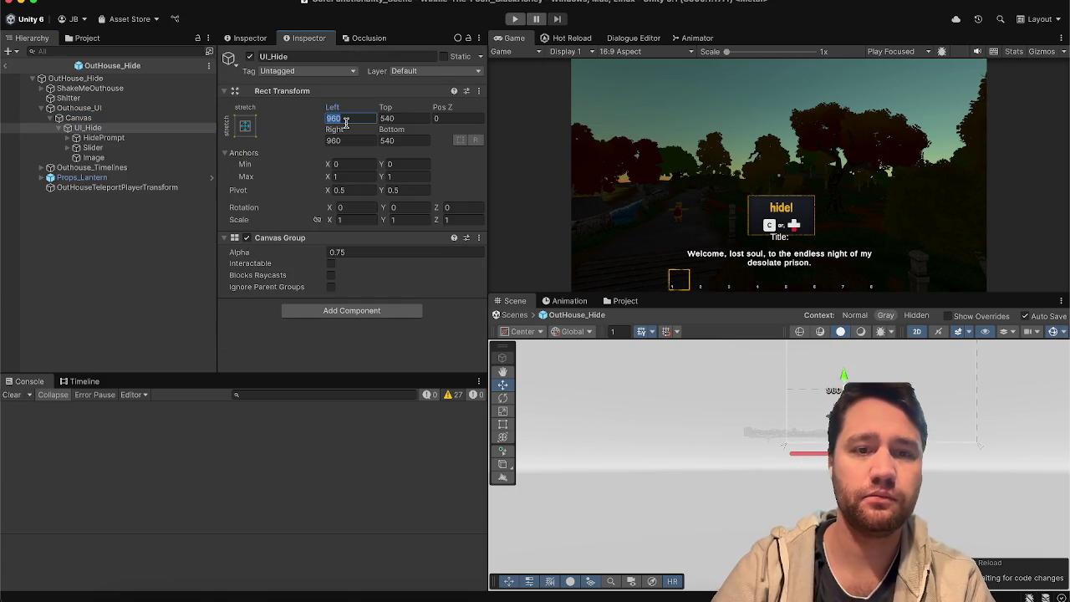
Zero UI_Hide's Left, Top, Right and Bottom offsets, then toggle the blood Image's visibility to compare
type("0")
key("Tab")
type("0")
key("Tab")
type("0")
key("Tab")
type("0")
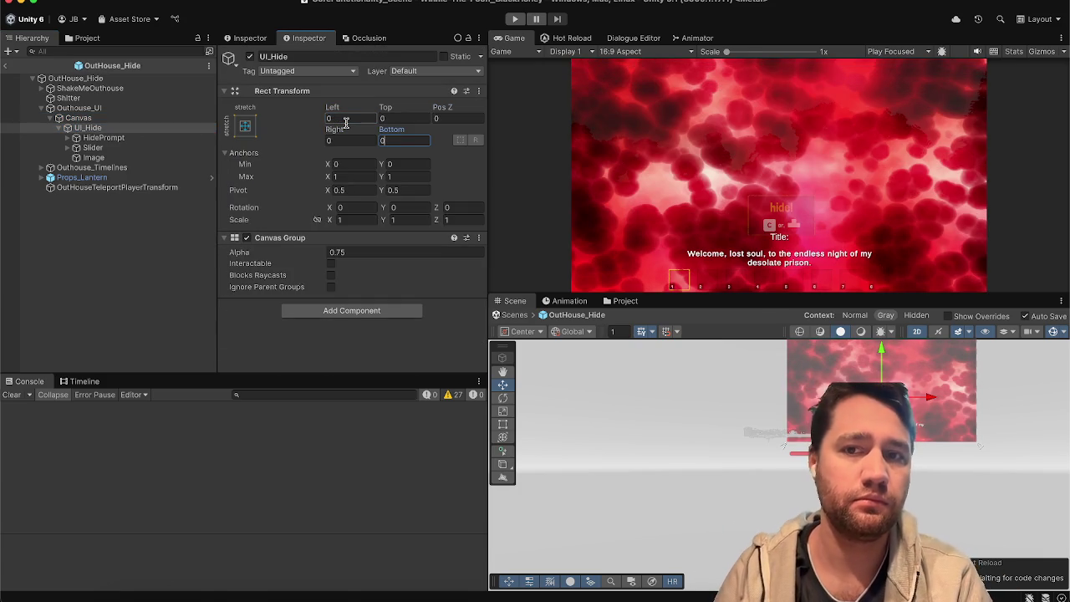
left_click(185, 158)
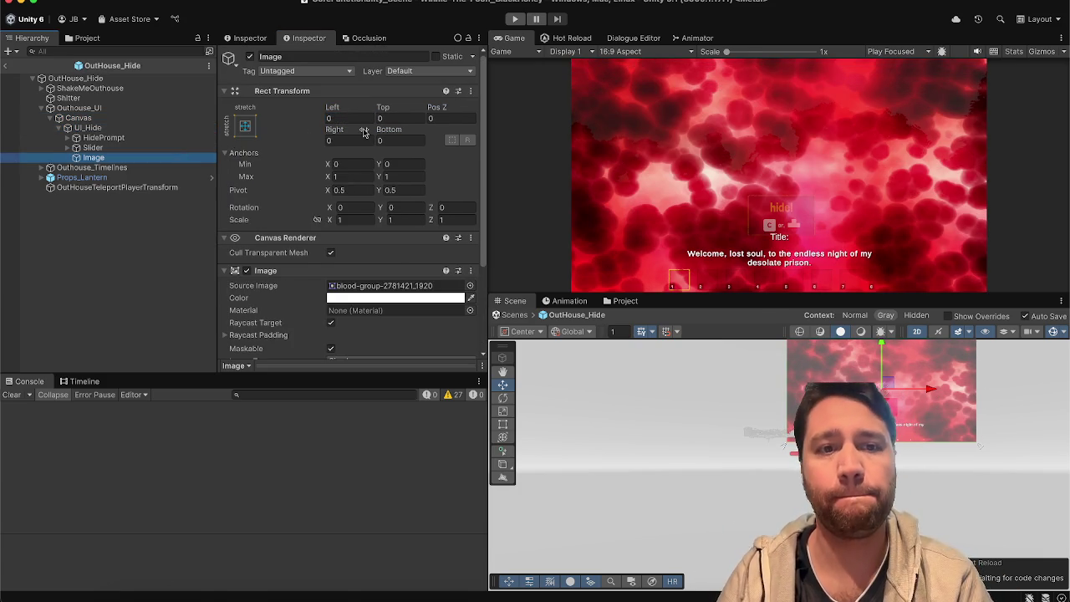
left_click(250, 57)
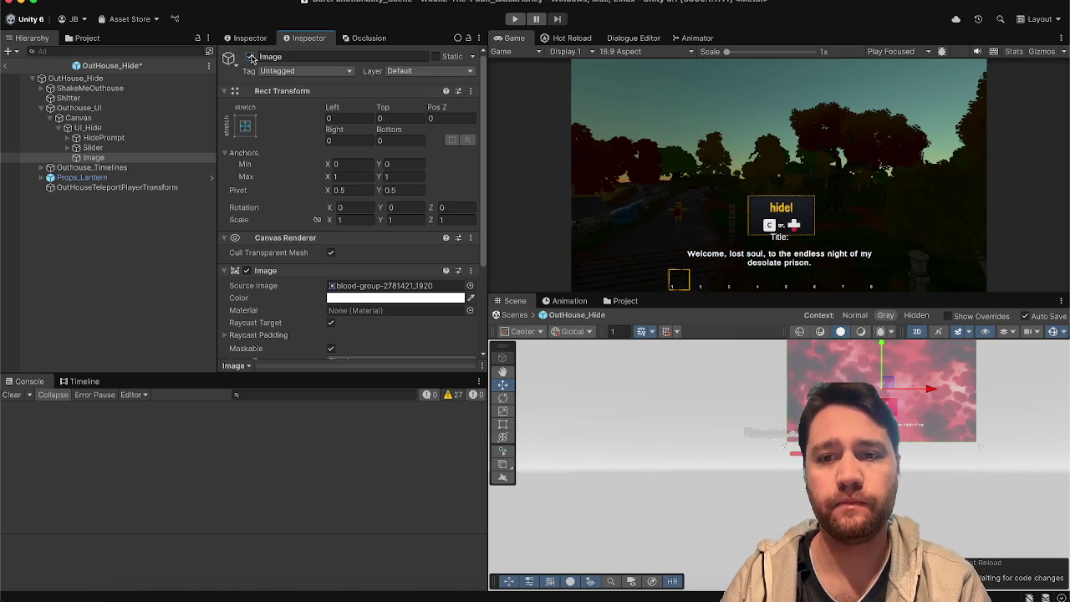
key("ctrl+z")
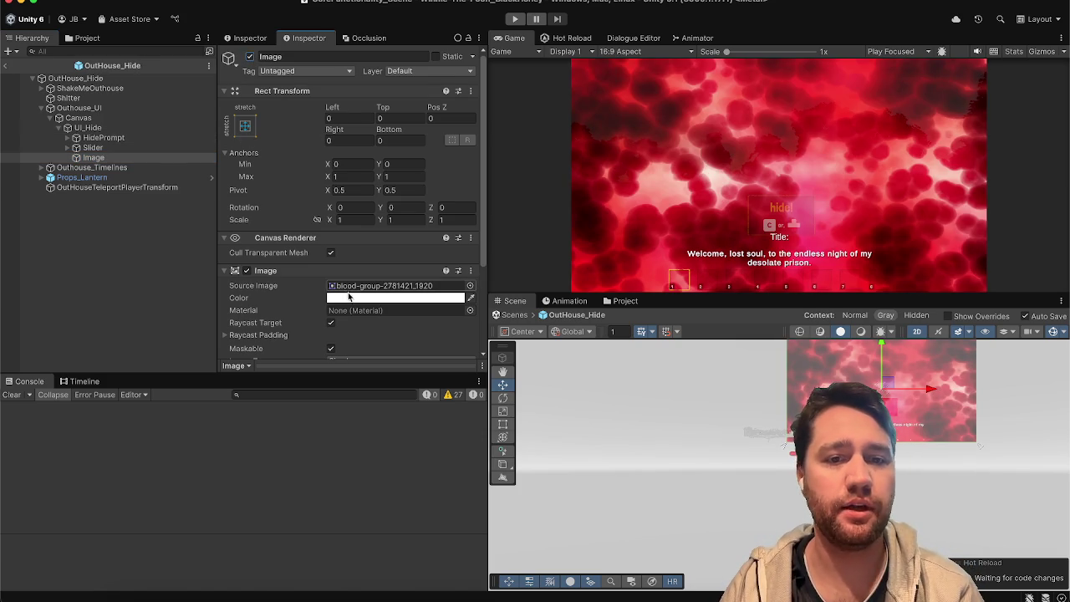
Lower the blood Image's colour alpha to 69 and move the Image under UI_Hide
left_click(347, 299)
mouse_move(443, 444)
left_mouse_down()
mouse_move(389, 446)
mouse_move(490, 380)
left_mouse_up()
left_click(355, 195)
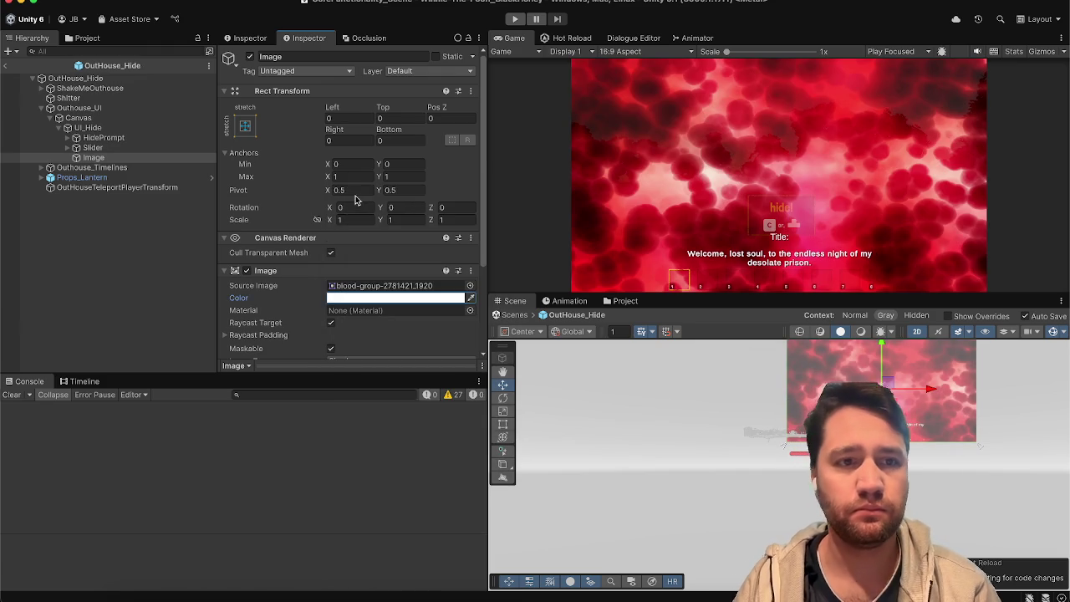
mouse_move(97, 160)
left_mouse_down()
mouse_move(95, 130)
mouse_move(100, 172)
mouse_move(126, 180)
left_mouse_up()
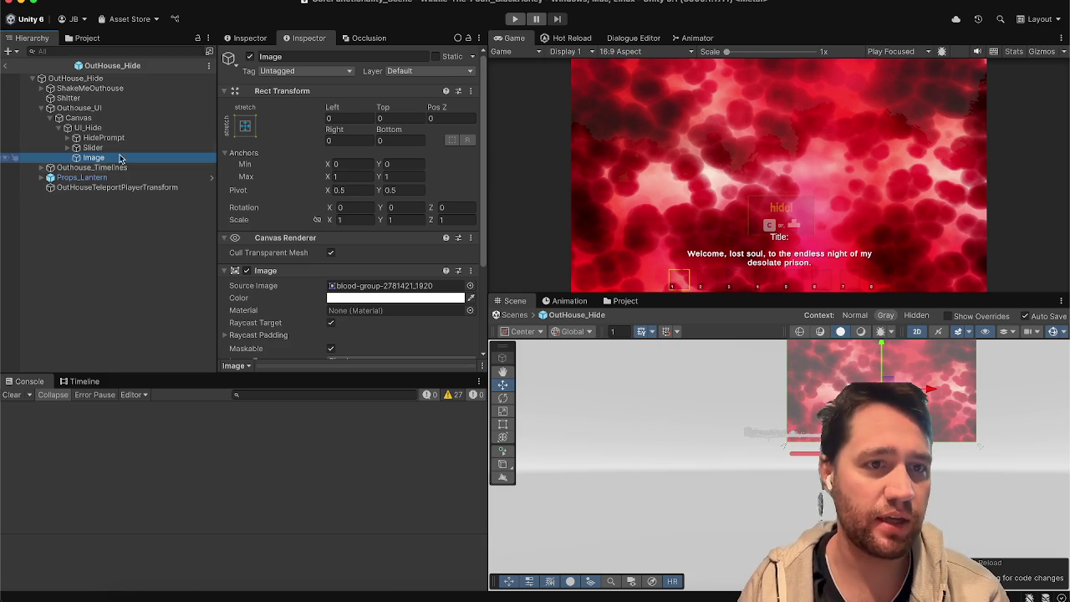
left_click(276, 57)
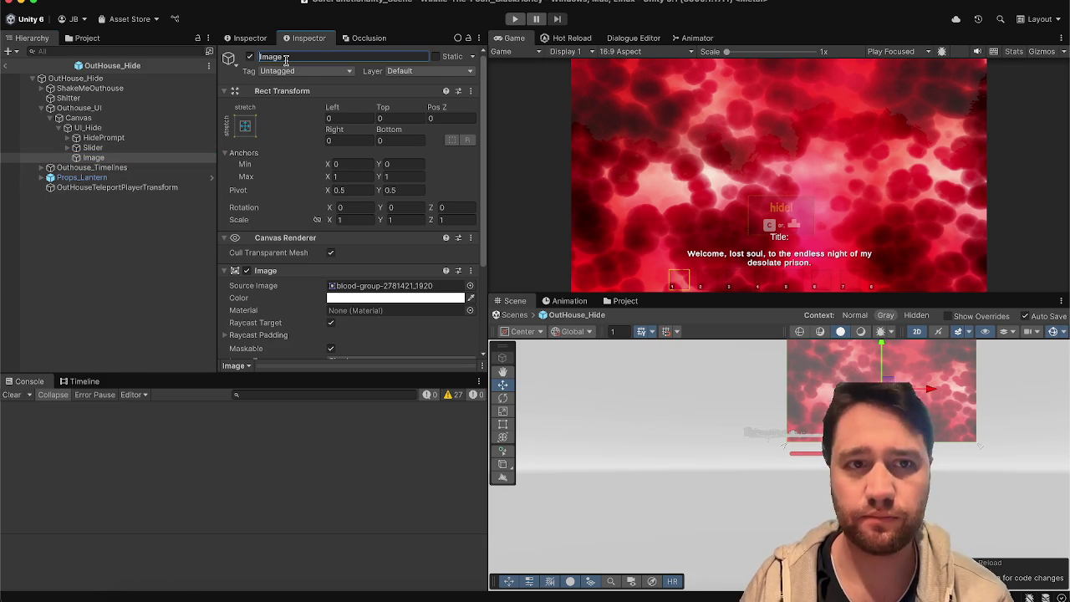
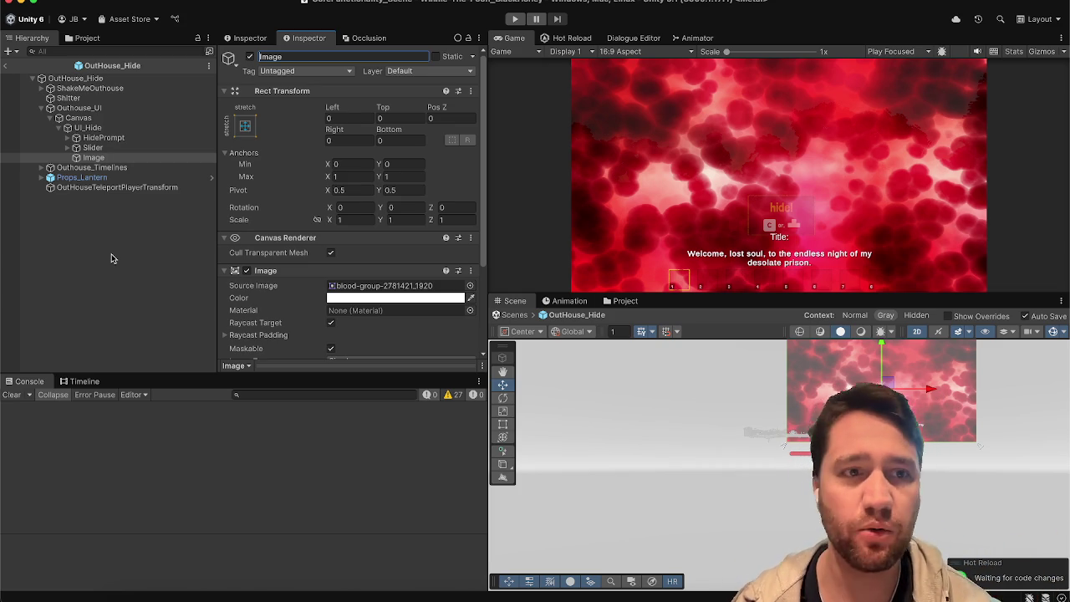
Select the blood-splatter Image and set its colour alpha to 200
left_click(174, 149)
left_click(173, 157)
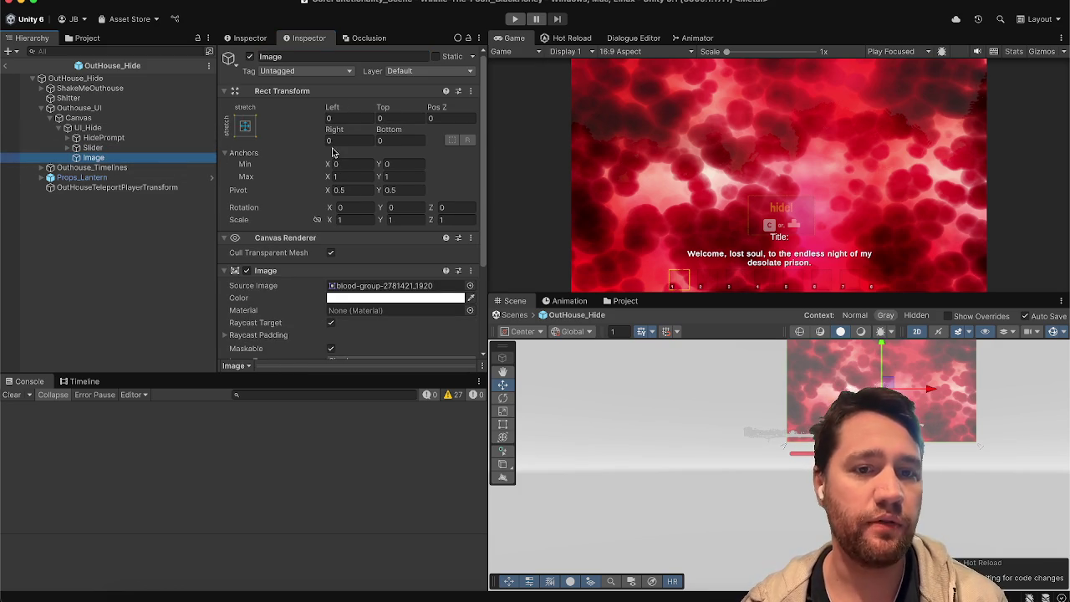
scroll(334, 152, "down", 3)
left_click(296, 149)
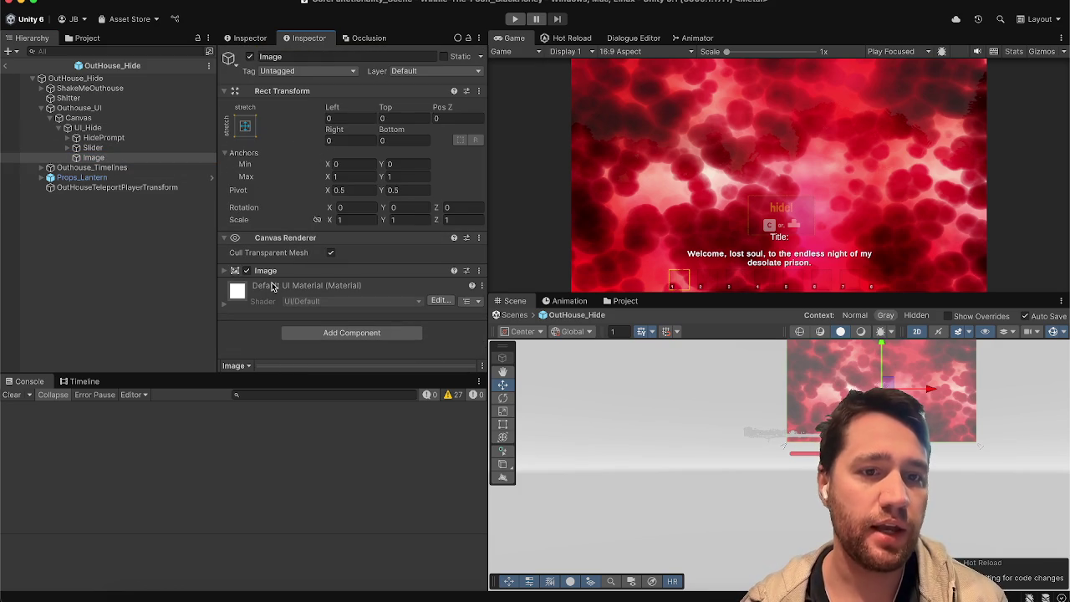
left_click(276, 271)
left_click(356, 299)
left_click(478, 444)
type("200")
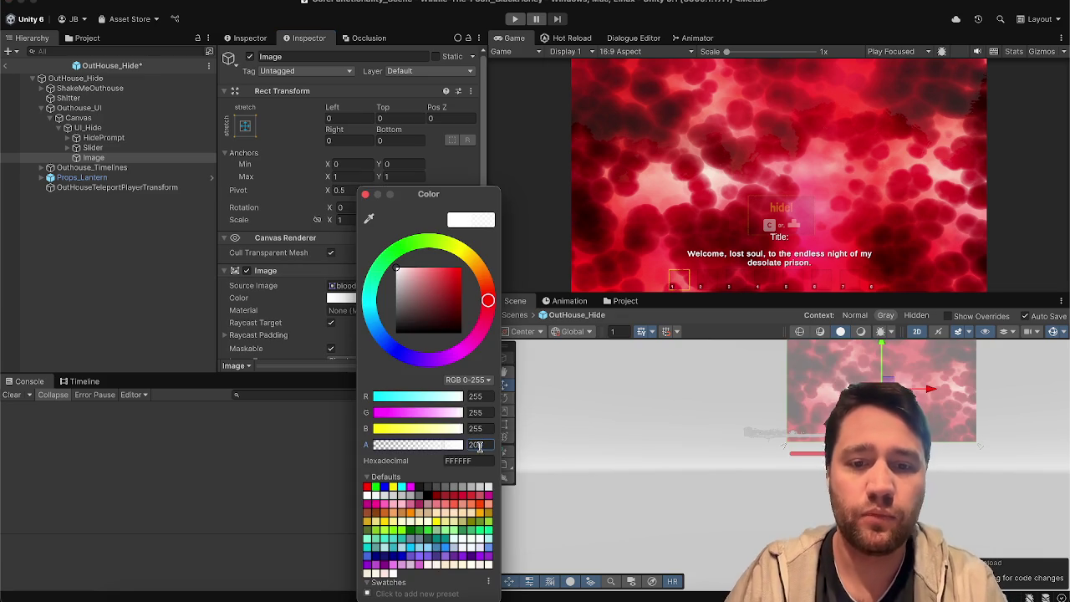
left_click(366, 194)
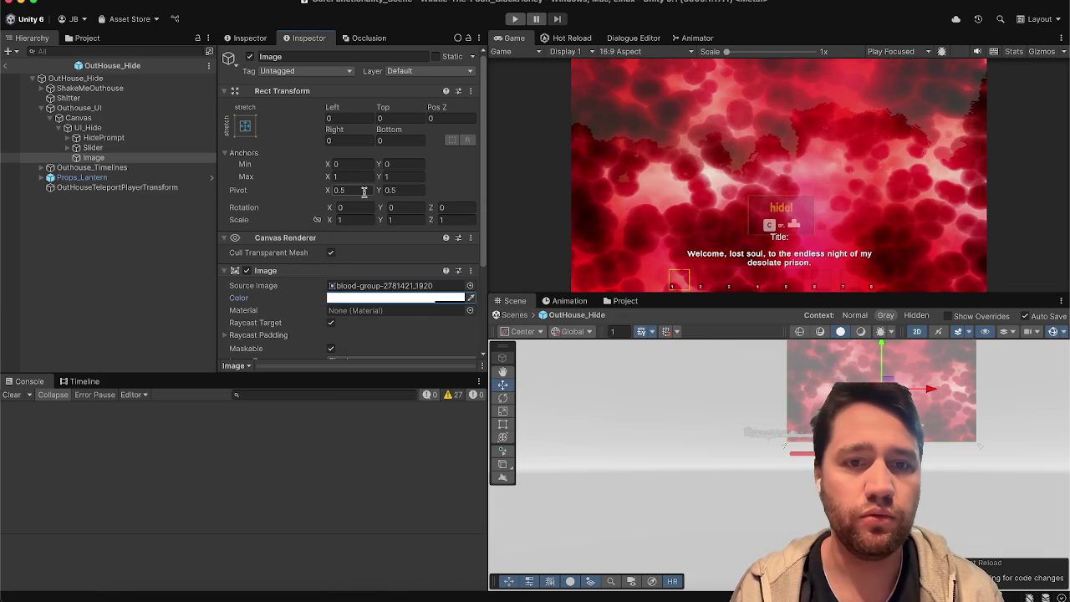
Correct the Image colour alpha to 20, then select the HidePrompt object
scroll(329, 216, "down", 3)
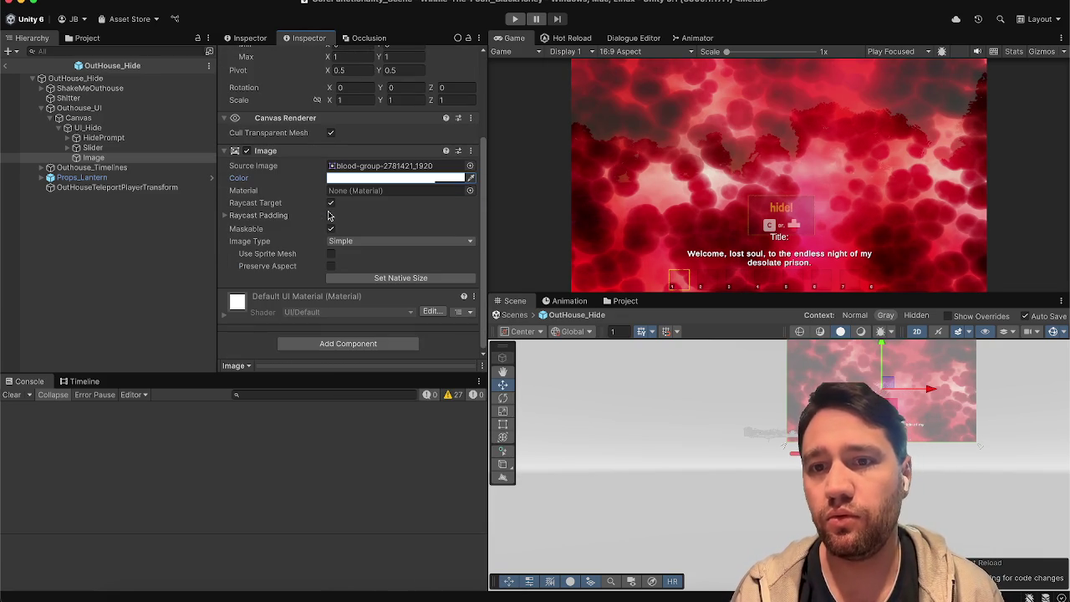
left_click(368, 178)
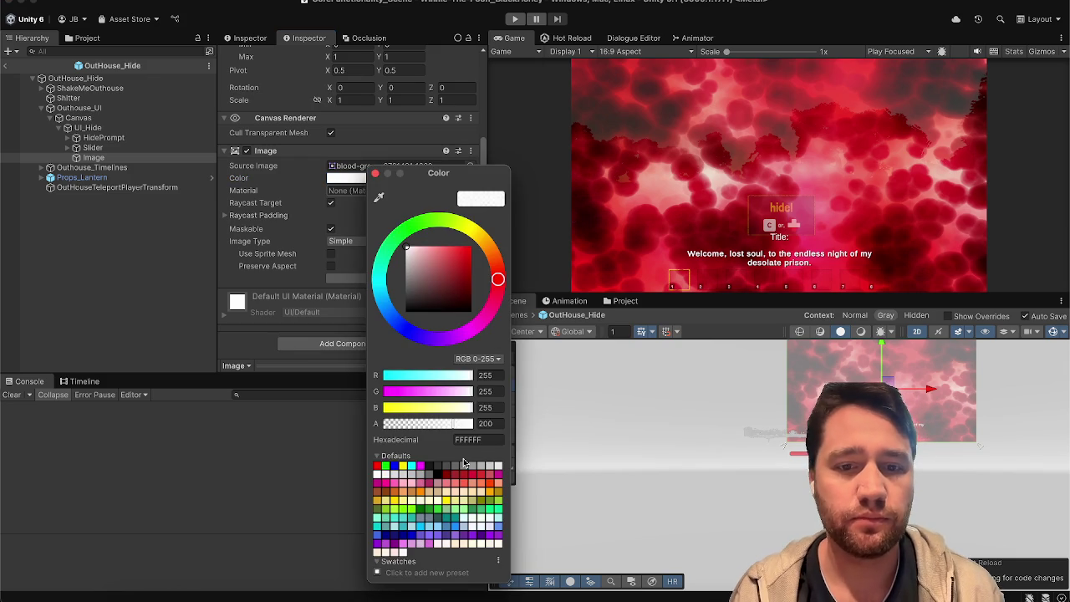
left_click(490, 420)
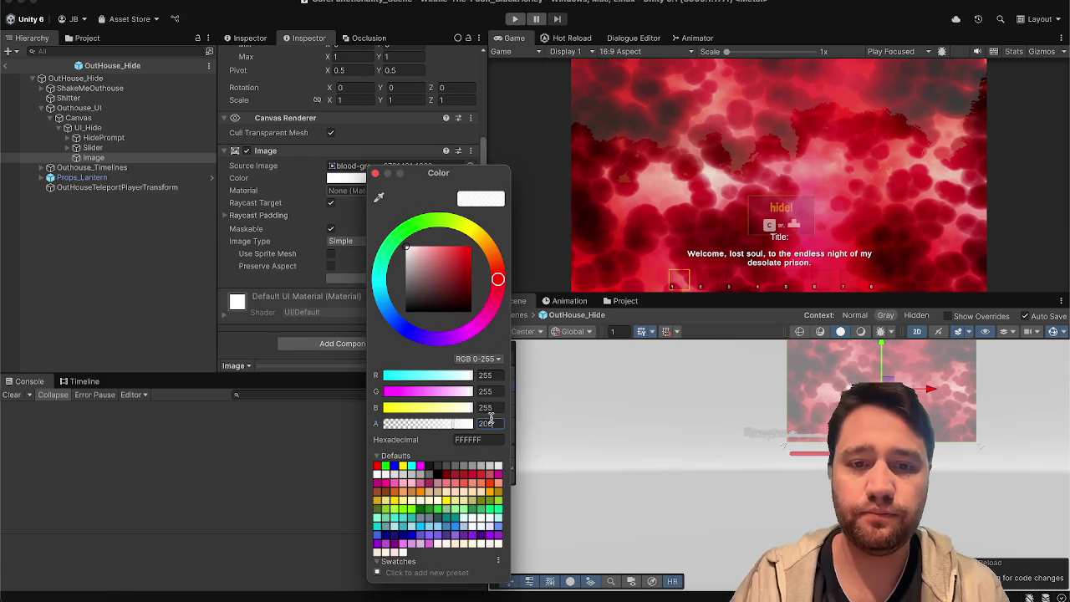
type("20")
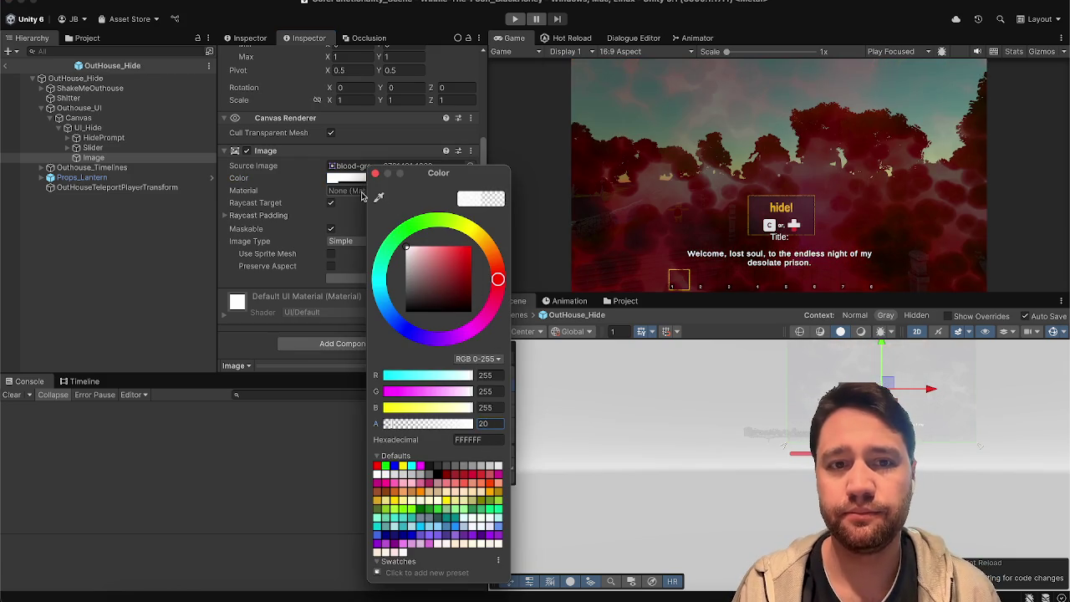
left_click(375, 173)
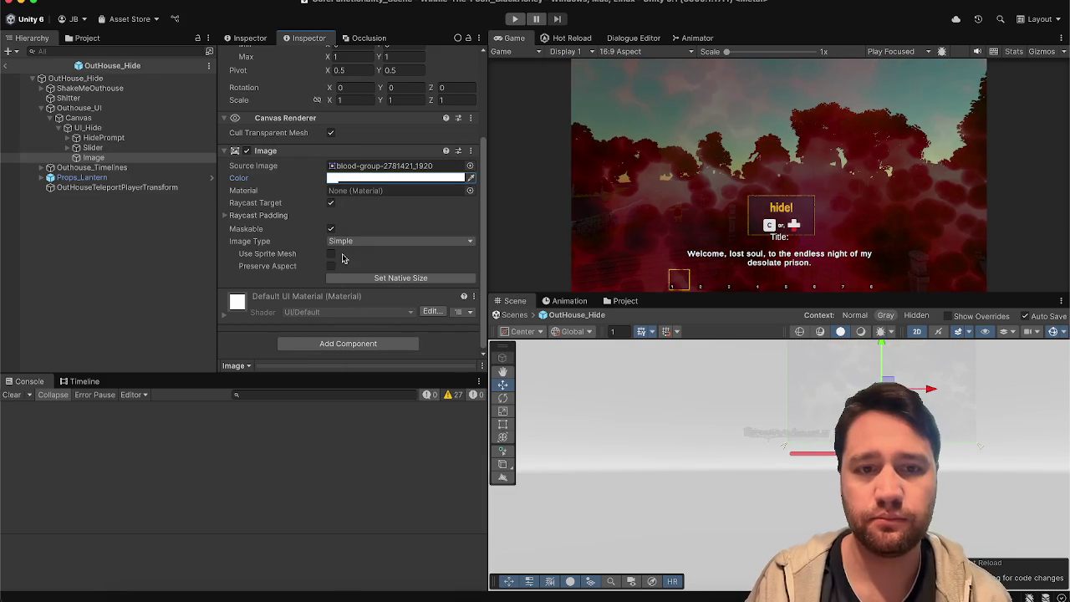
left_click(93, 148)
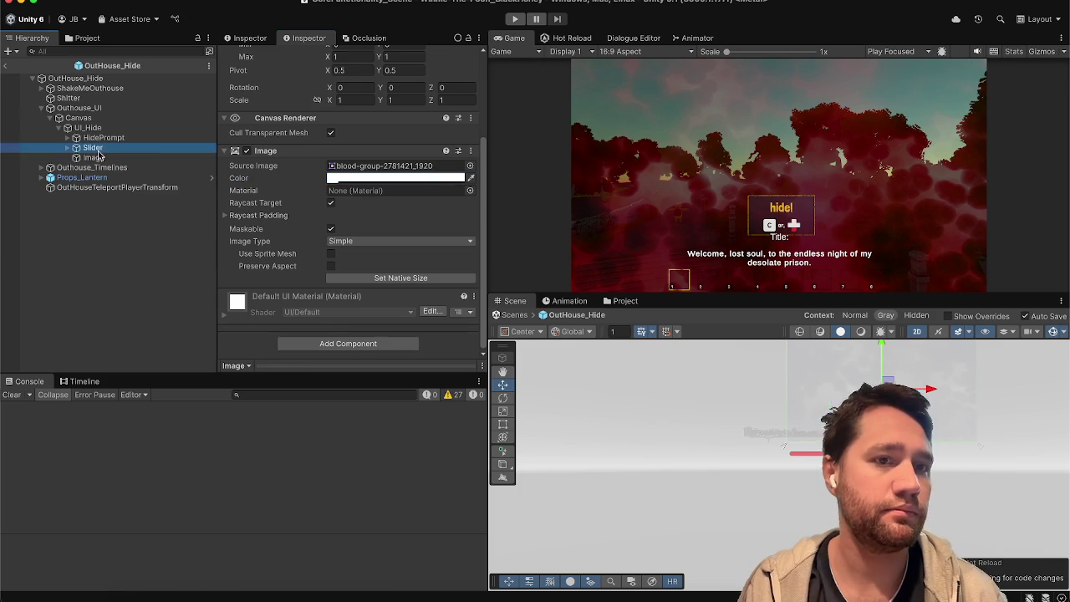
left_click(102, 140)
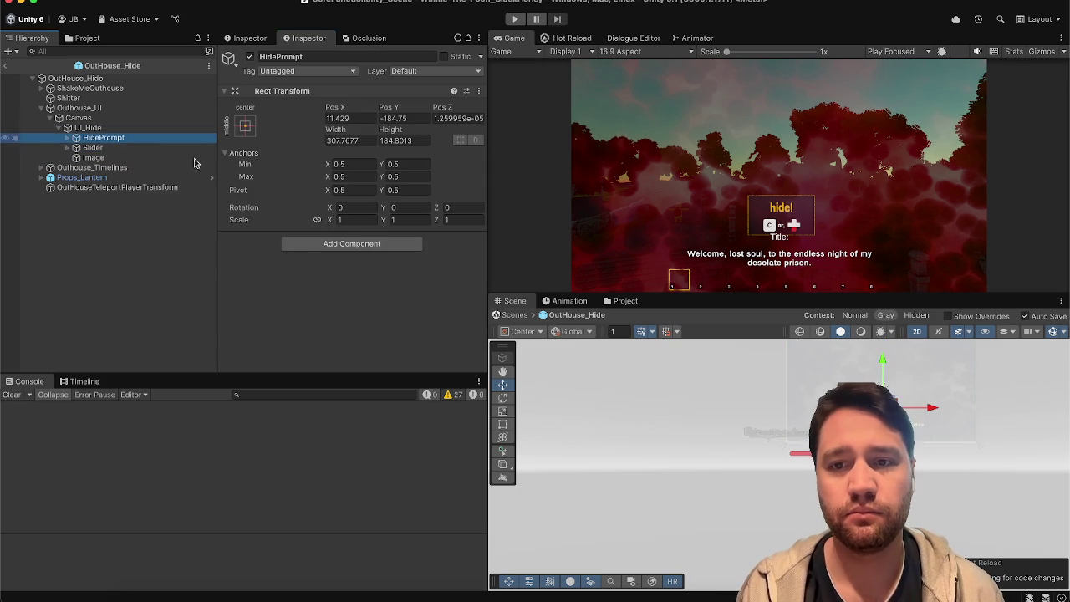
Move the hide prompt to the upper right and the slider to bottom centre, then save
mouse_move(891, 402)
left_mouse_down()
mouse_move(974, 378)
mouse_move(938, 376)
mouse_move(958, 381)
left_mouse_up()
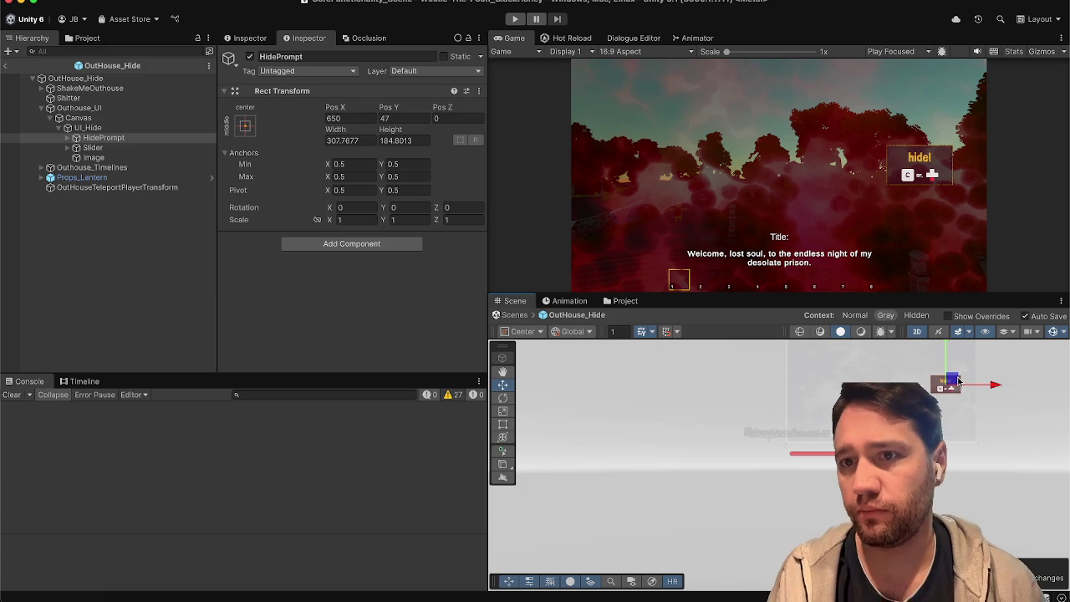
left_click(92, 147)
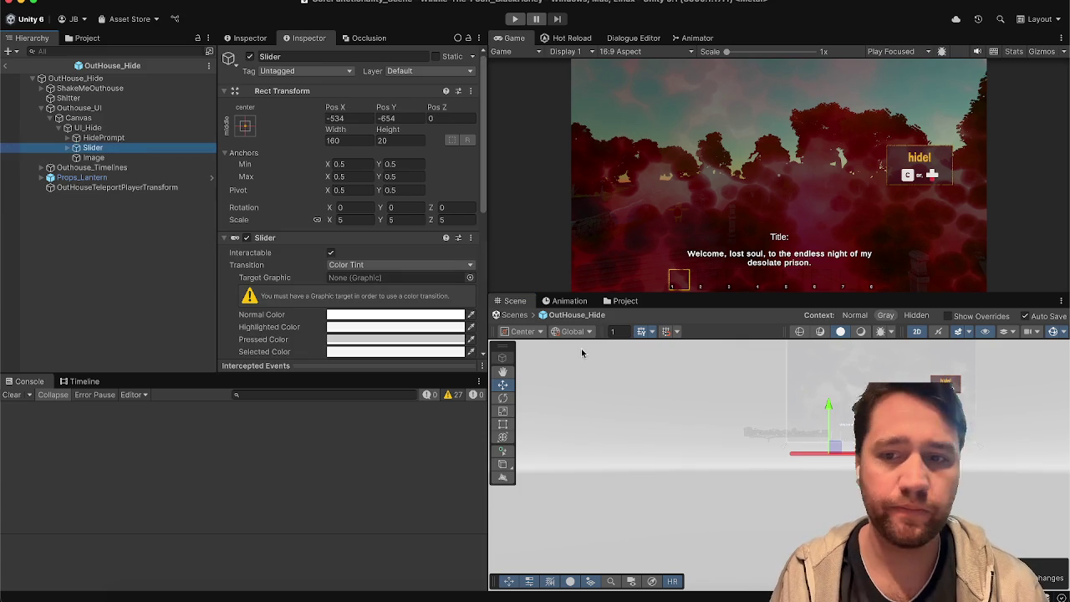
left_click_drag(838, 448, 889, 426)
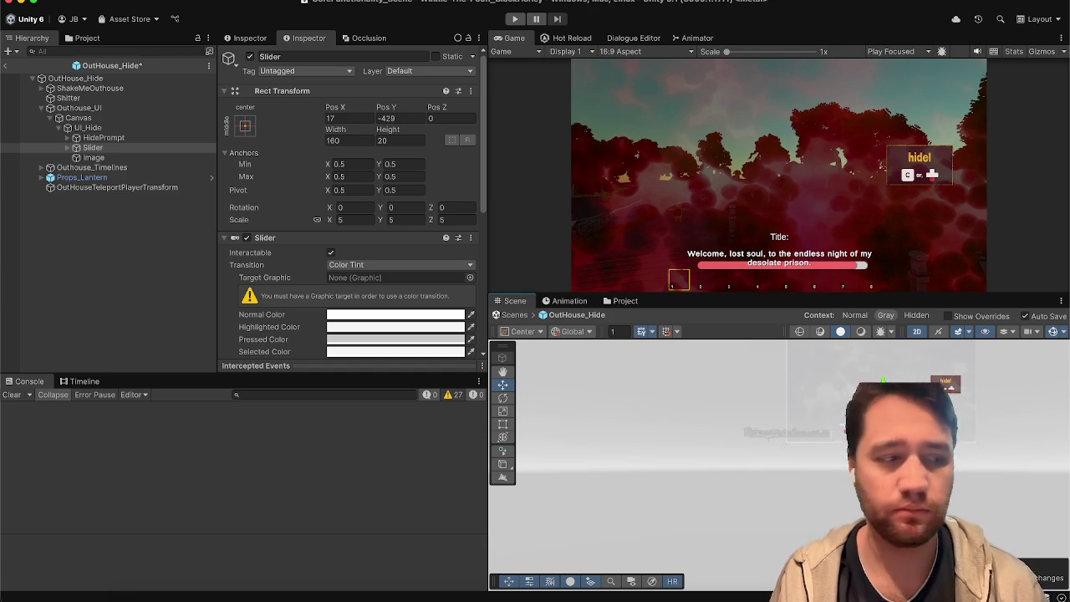
key("ctrl+s")
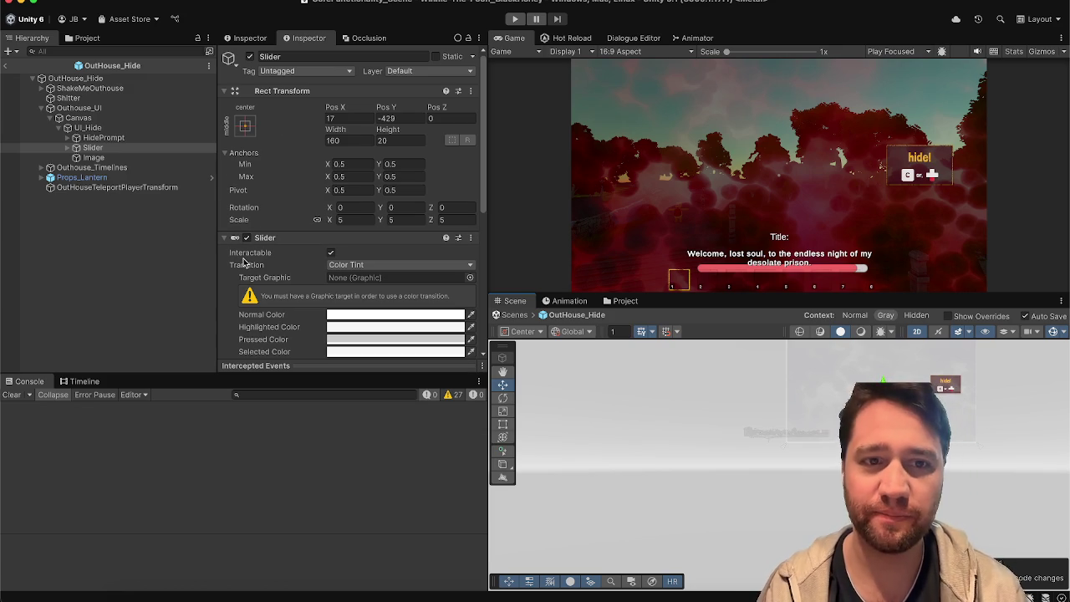
Open OutHouse_Hide's Outhouse script in the code editor with Edit Script
left_click(320, 242)
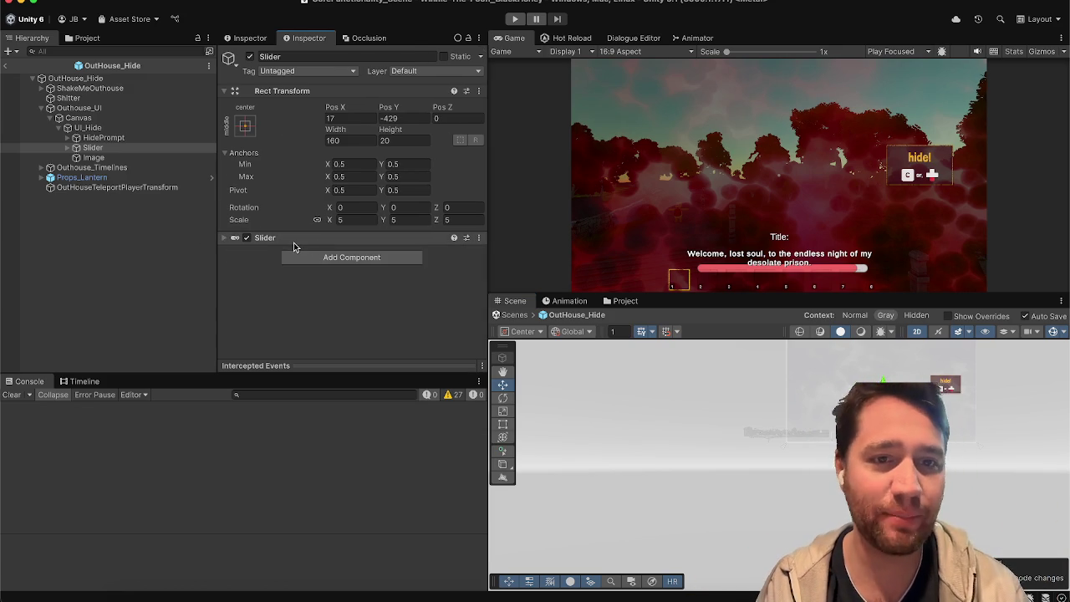
left_click(105, 159)
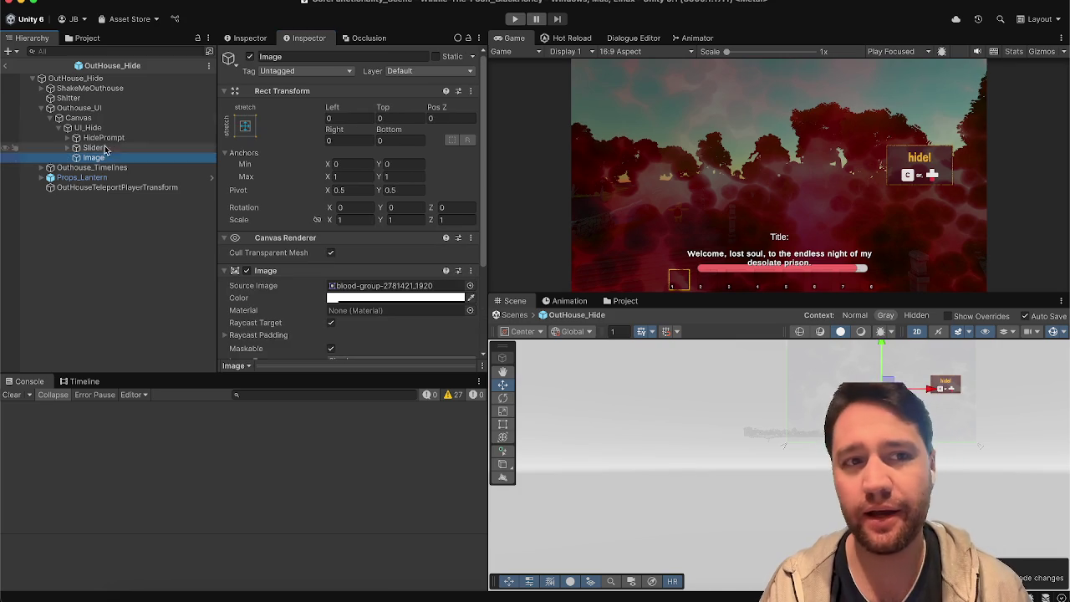
left_click(109, 109)
left_click(119, 78)
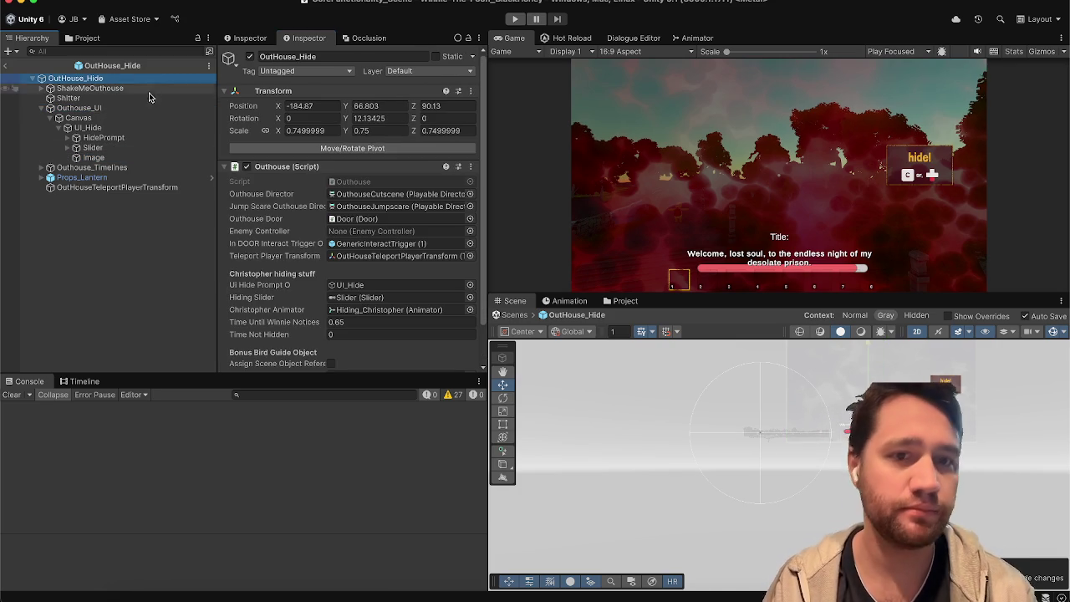
left_click(469, 166)
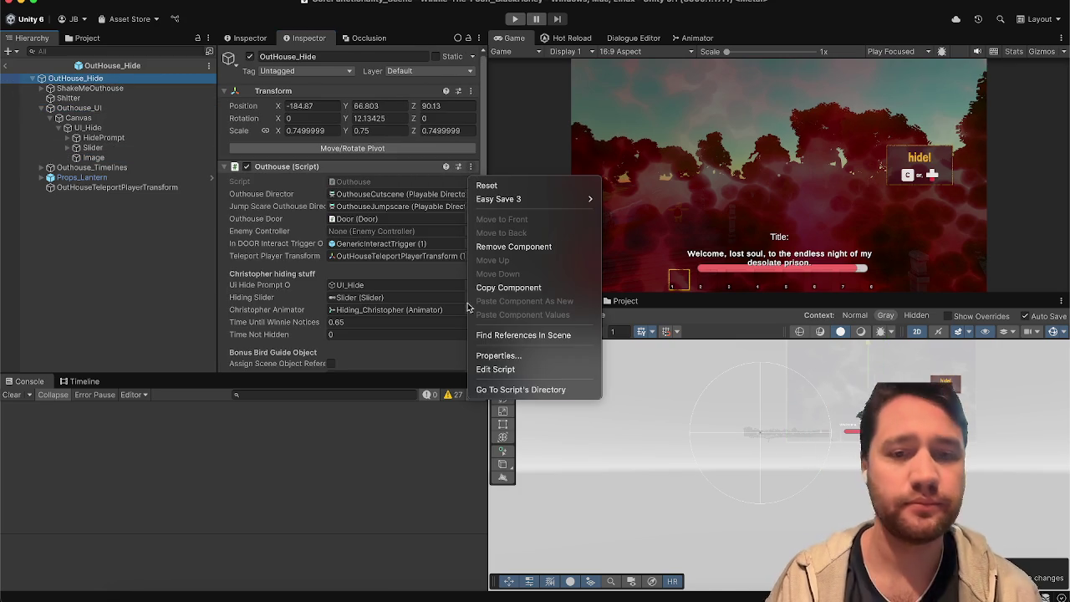
left_click(518, 378)
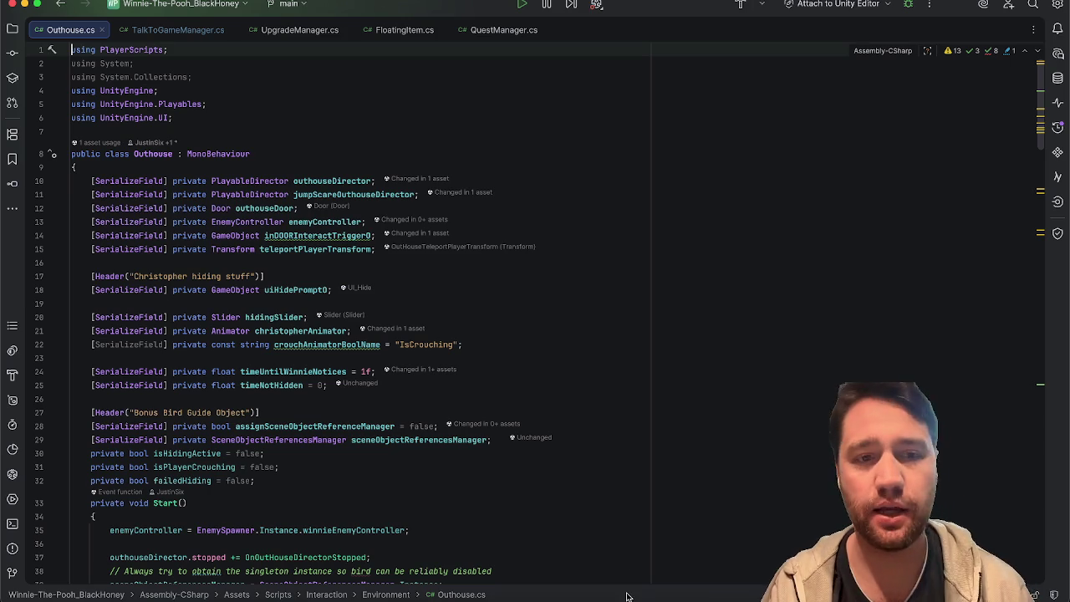
Add '[SerializeField] private Image bloodSplatterImage;' on a new line below the hidingSlider field
scroll(669, 458, "down", 2)
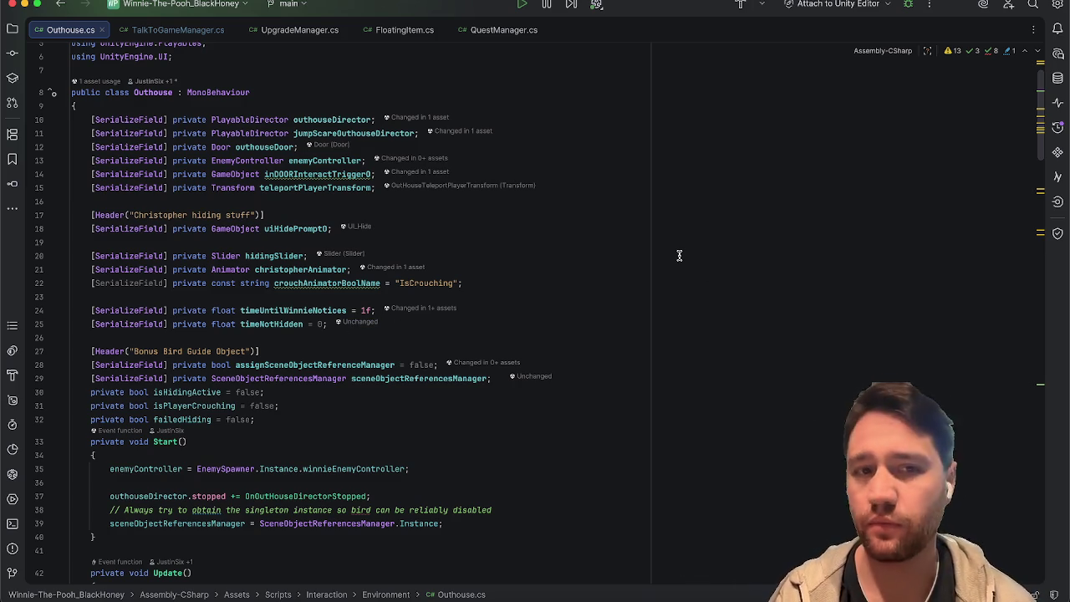
left_click(656, 253)
key("Return")
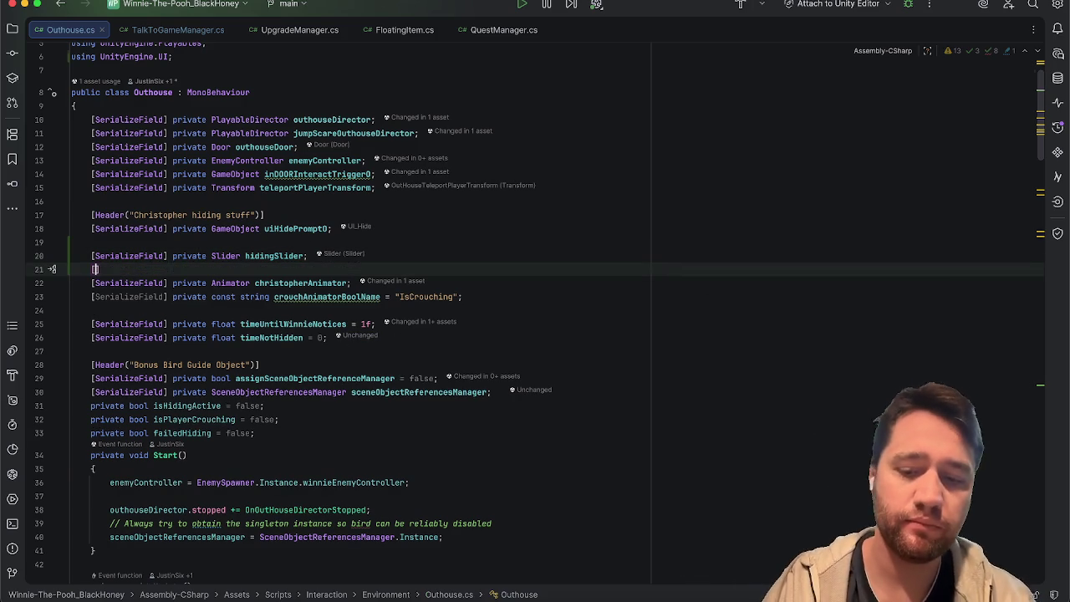
type("[SerializeField] private GameObject birdGuideObject;")
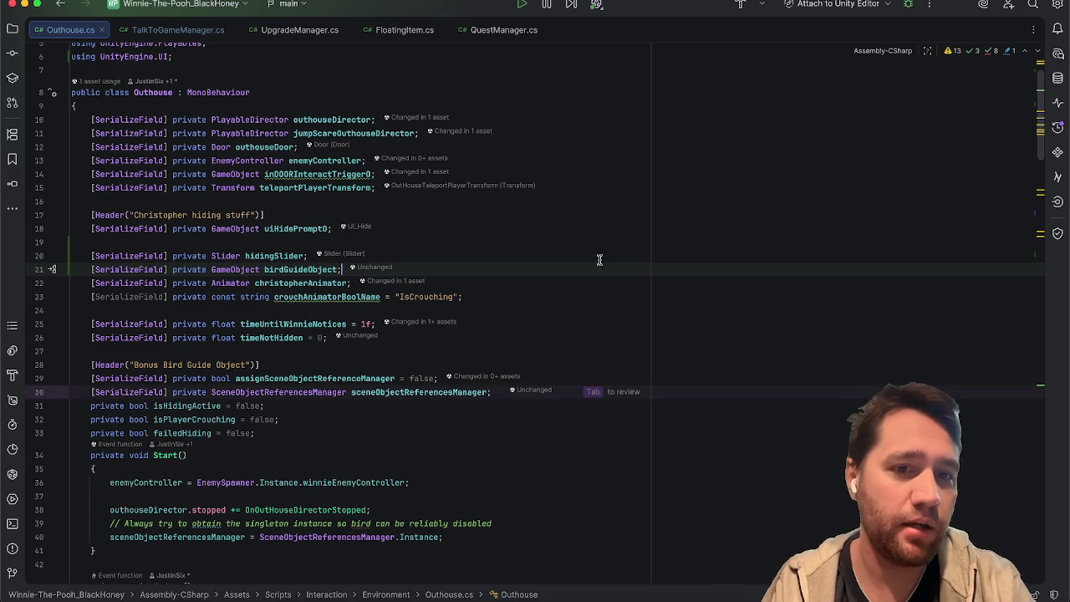
left_click(261, 268)
key("ctrl+BackSpace")
type("Image")
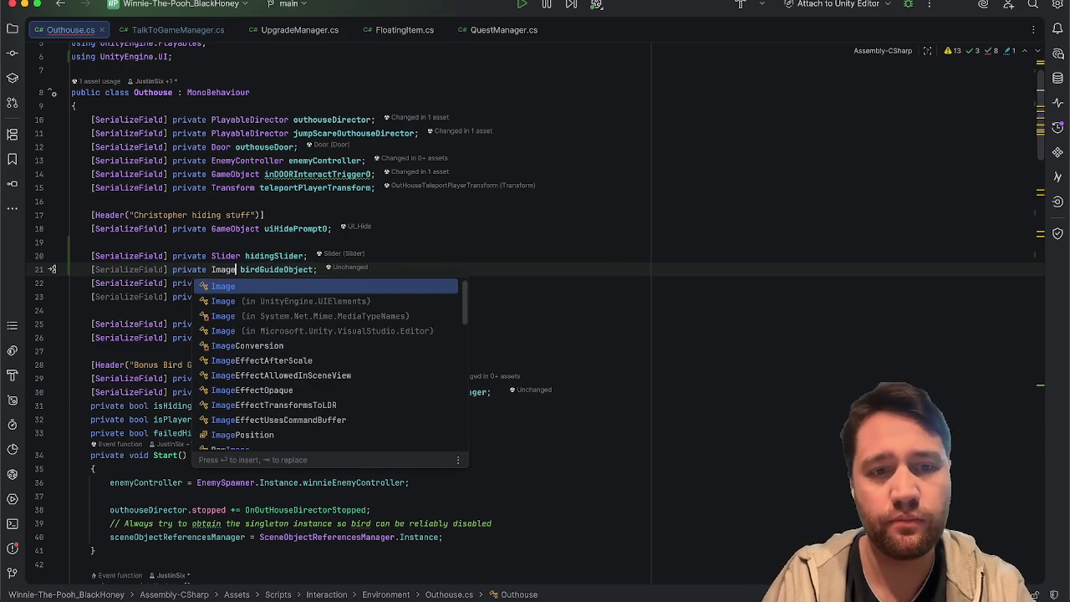
key("Return")
type("bloo")
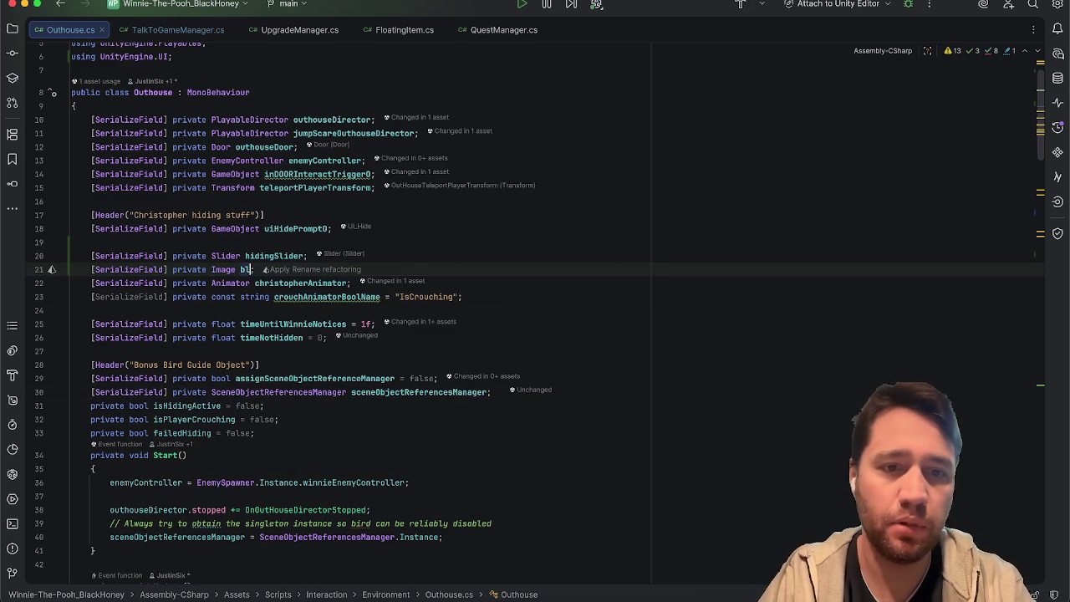
type("dSplatt")
type("erImage")
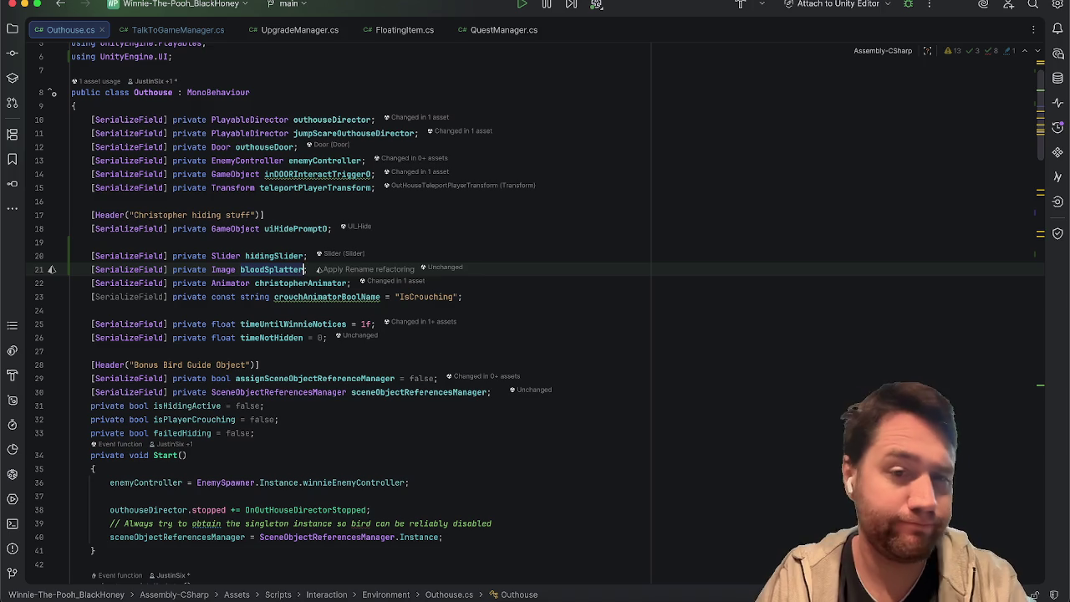
left_click(696, 255)
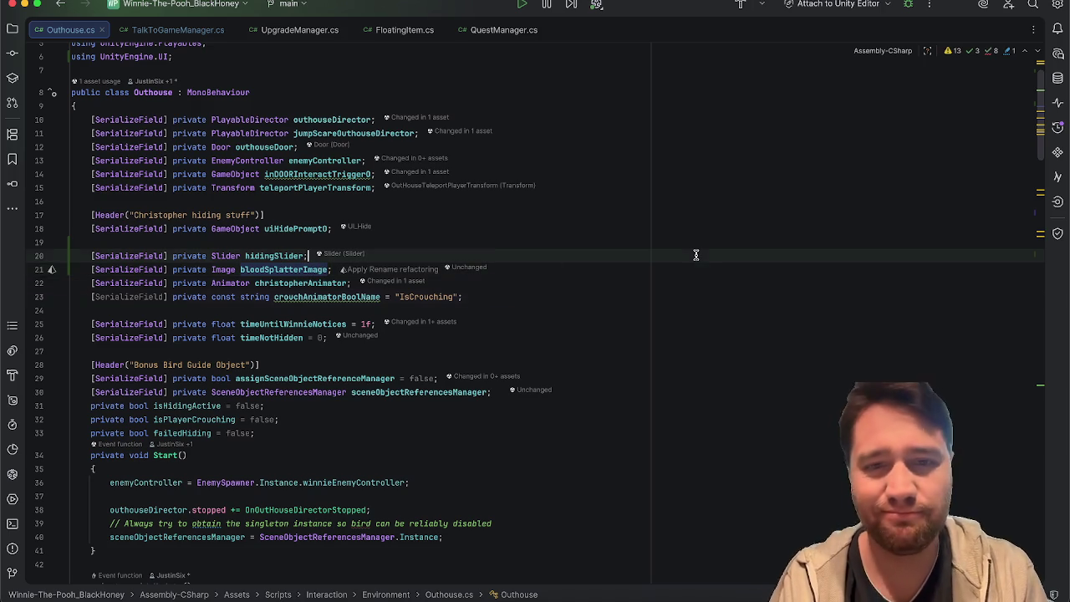
scroll(535, 301, "down", 15)
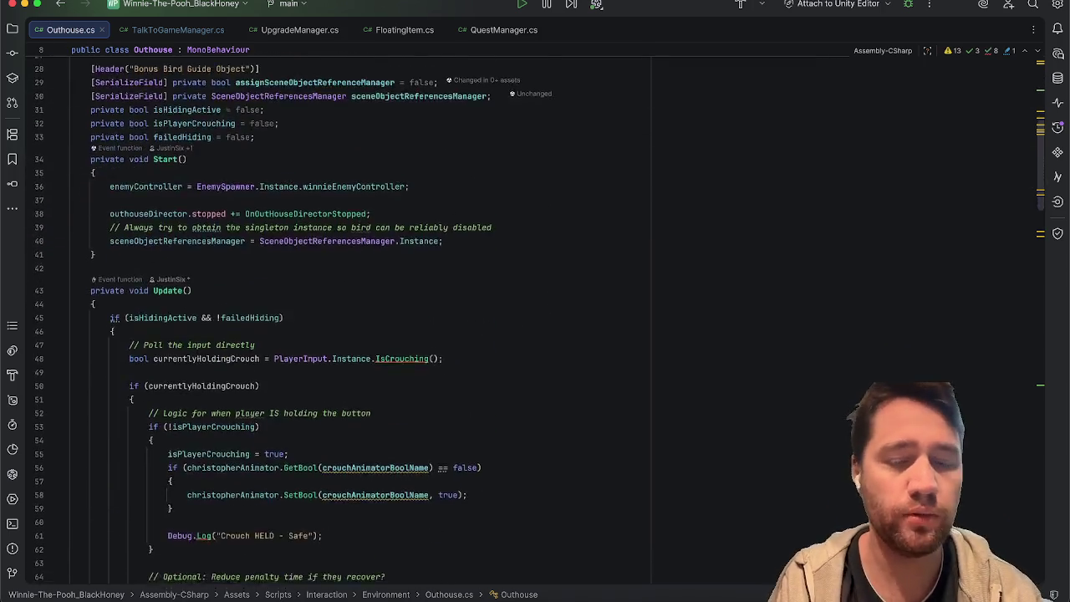
scroll(535, 335, "up", 1)
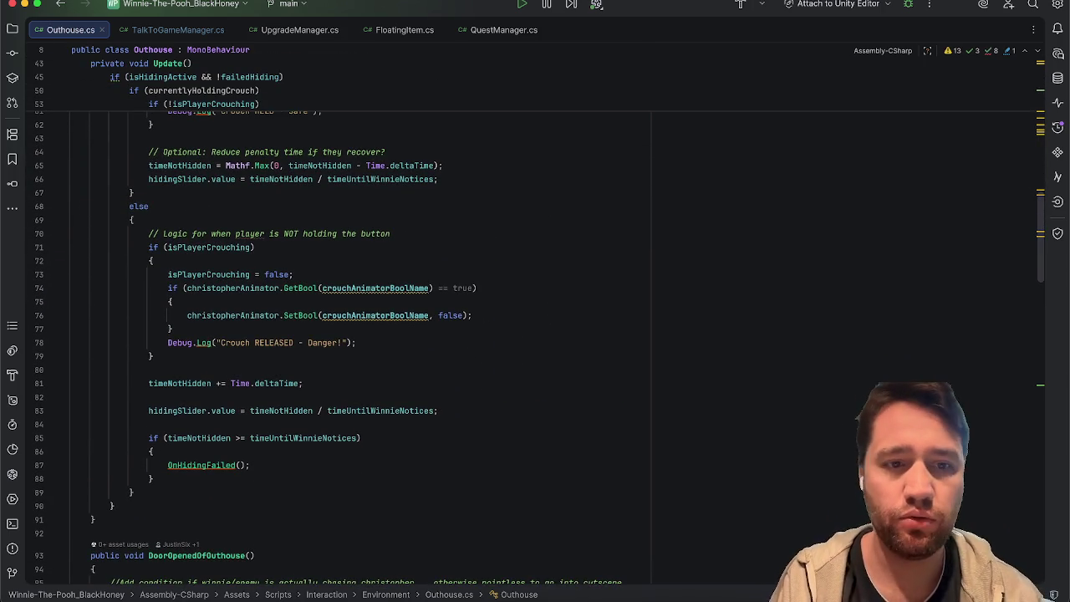
scroll(480, 413, "up", 10)
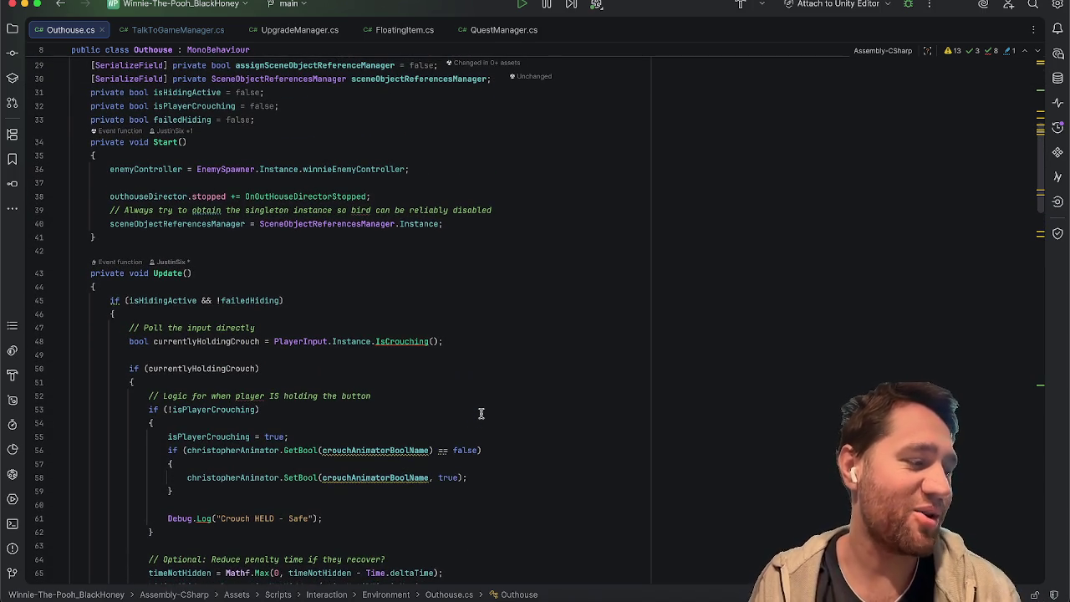
scroll(480, 413, "up", 6)
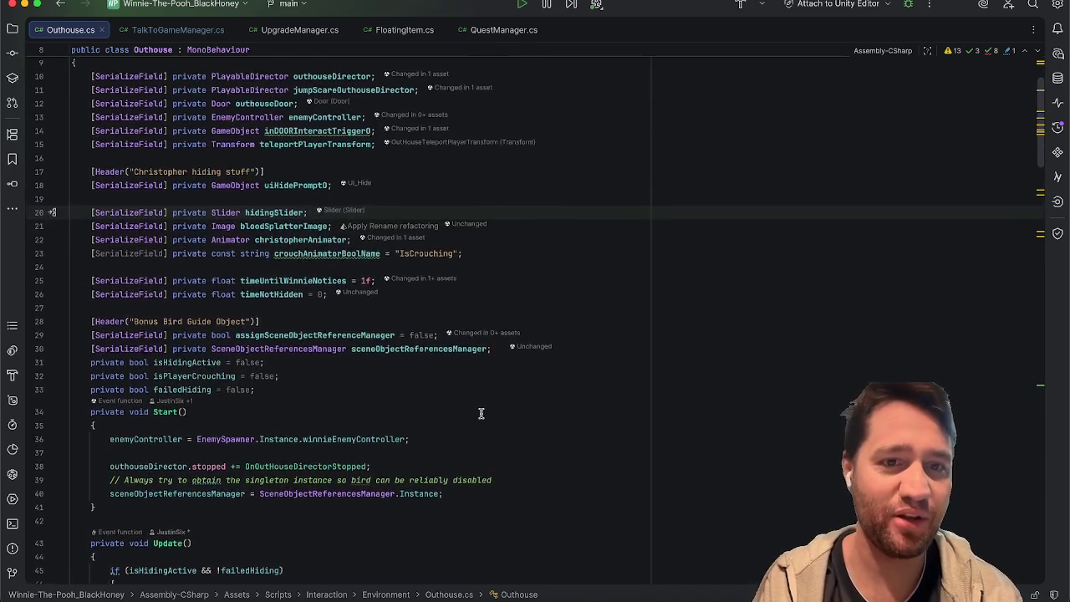
scroll(480, 412, "down", 20)
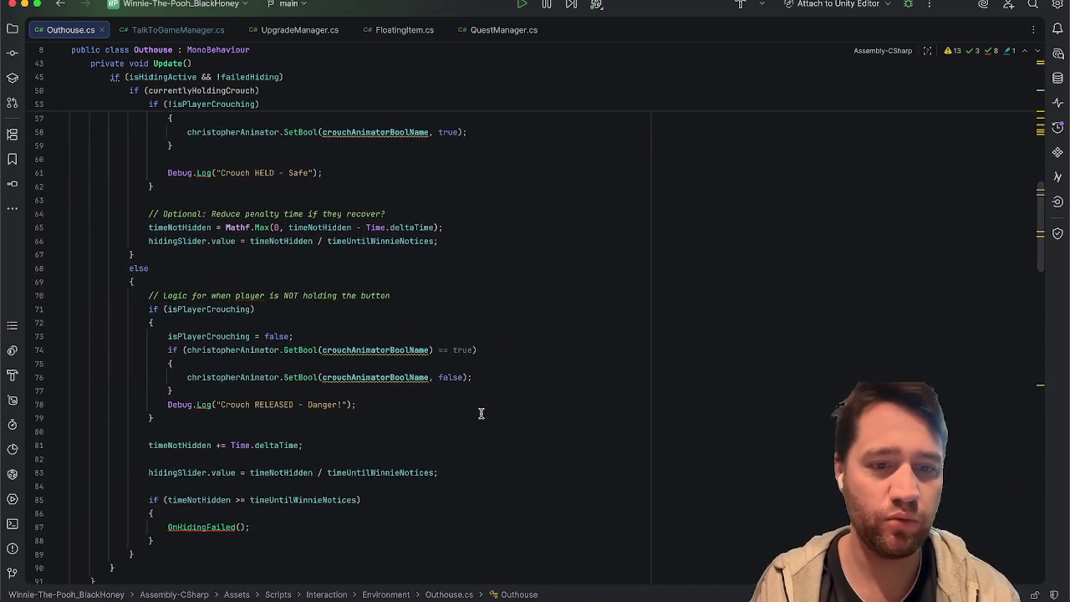
scroll(481, 412, "up", 15)
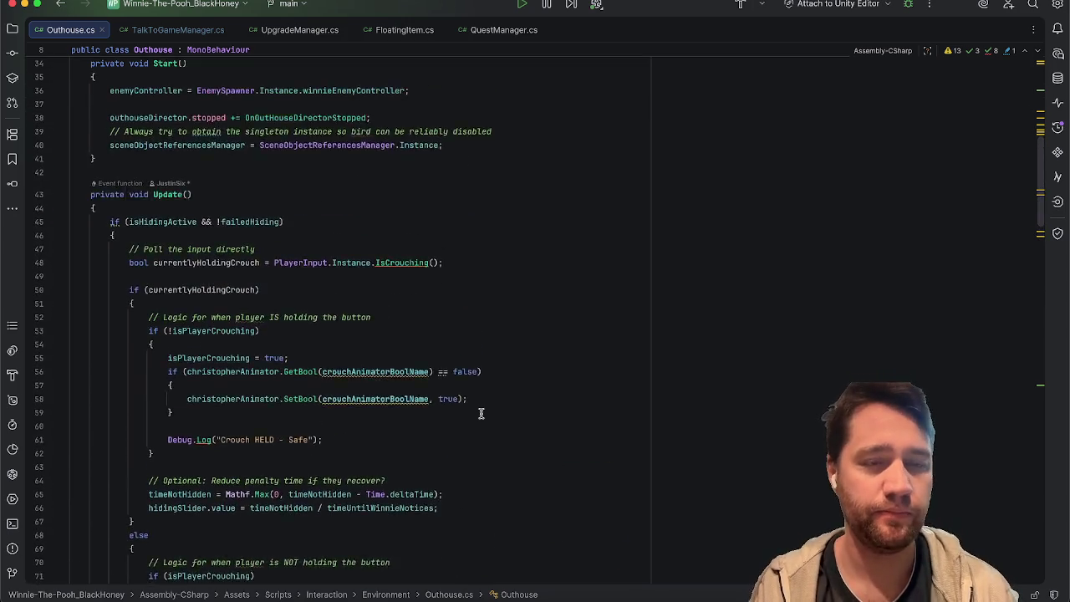
scroll(481, 413, "up", 3)
left_click(614, 243)
left_click(623, 218)
left_click(640, 204)
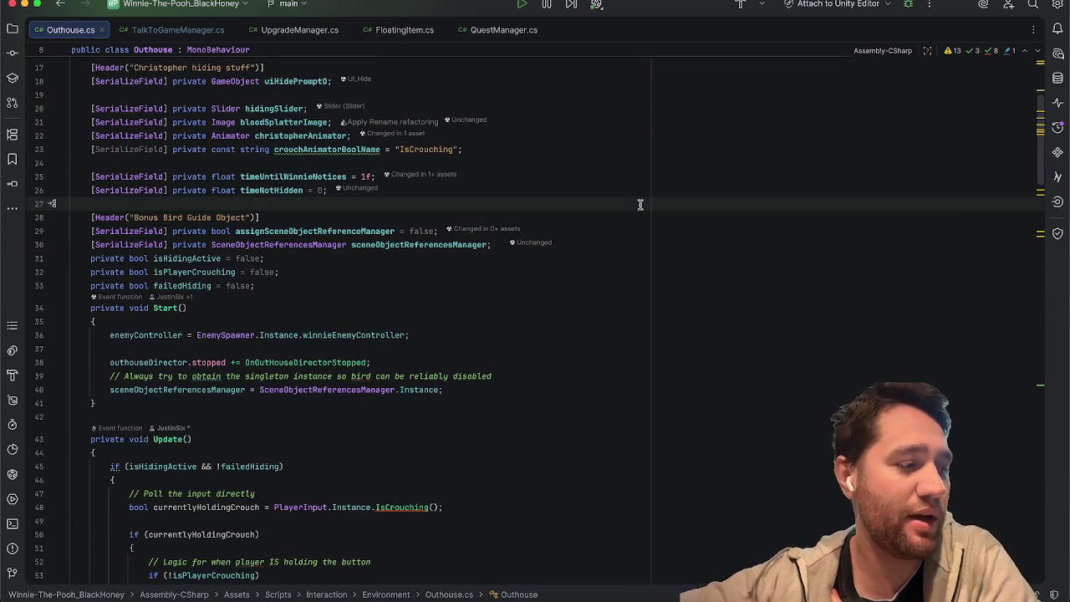
scroll(640, 204, "up", 2)
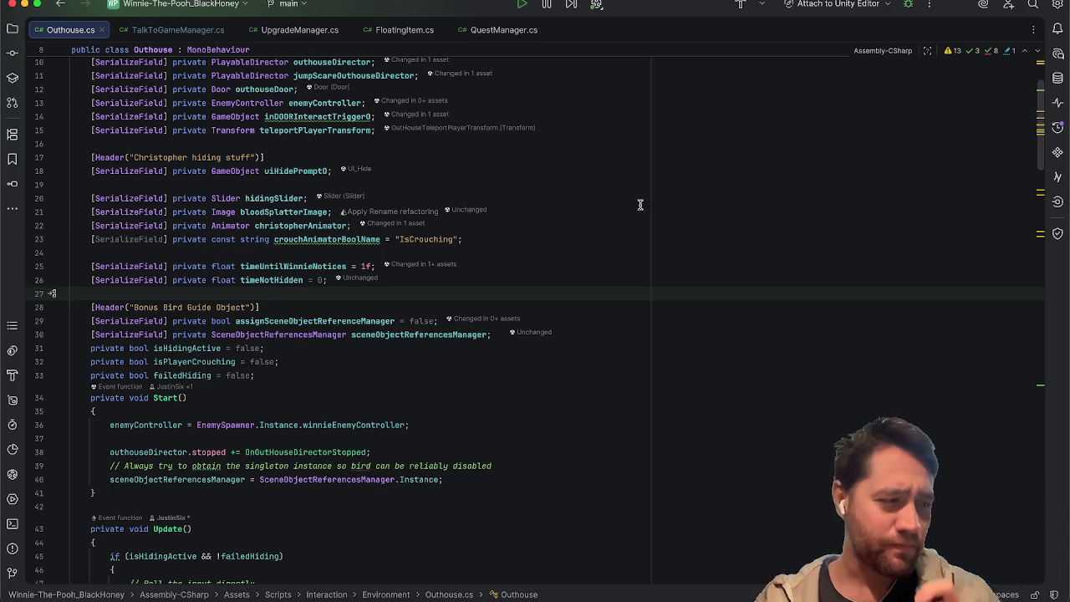
scroll(640, 204, "up", 2)
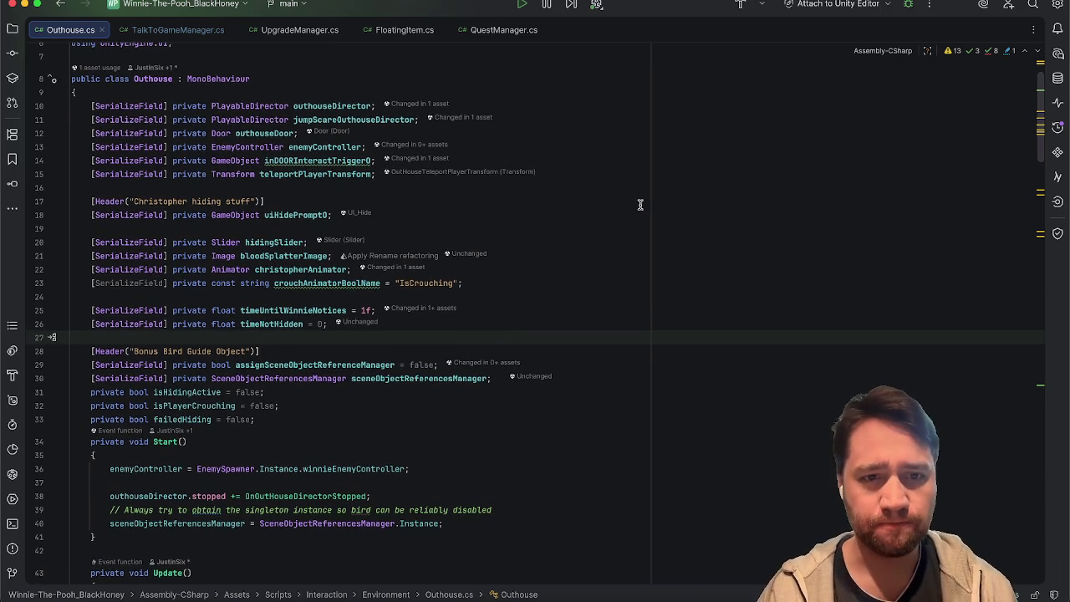
scroll(640, 205, "down", 5)
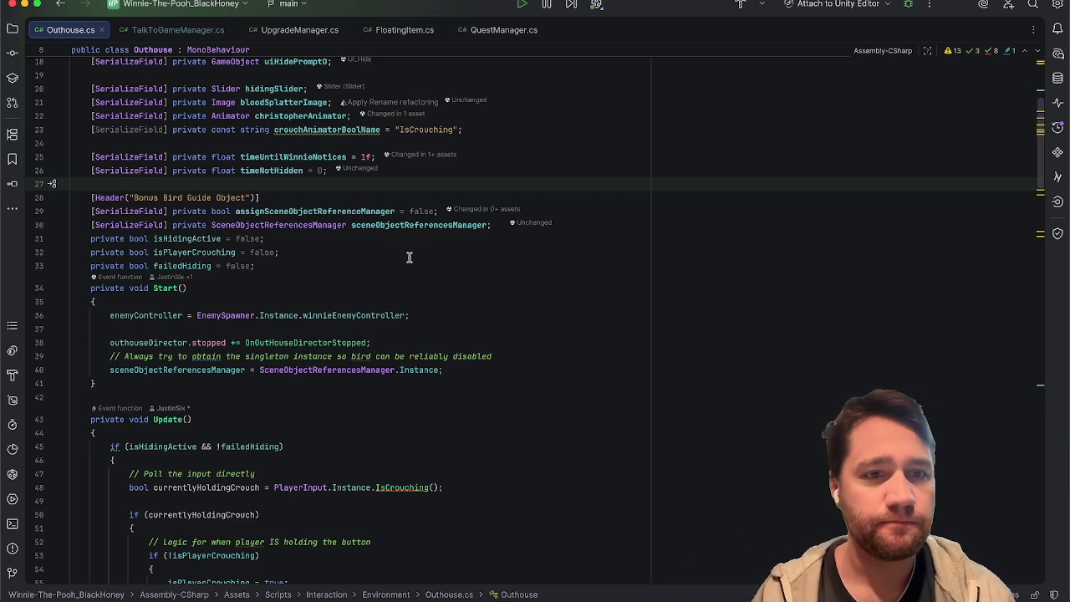
scroll(409, 257, "down", 1)
scroll(409, 257, "up", 5)
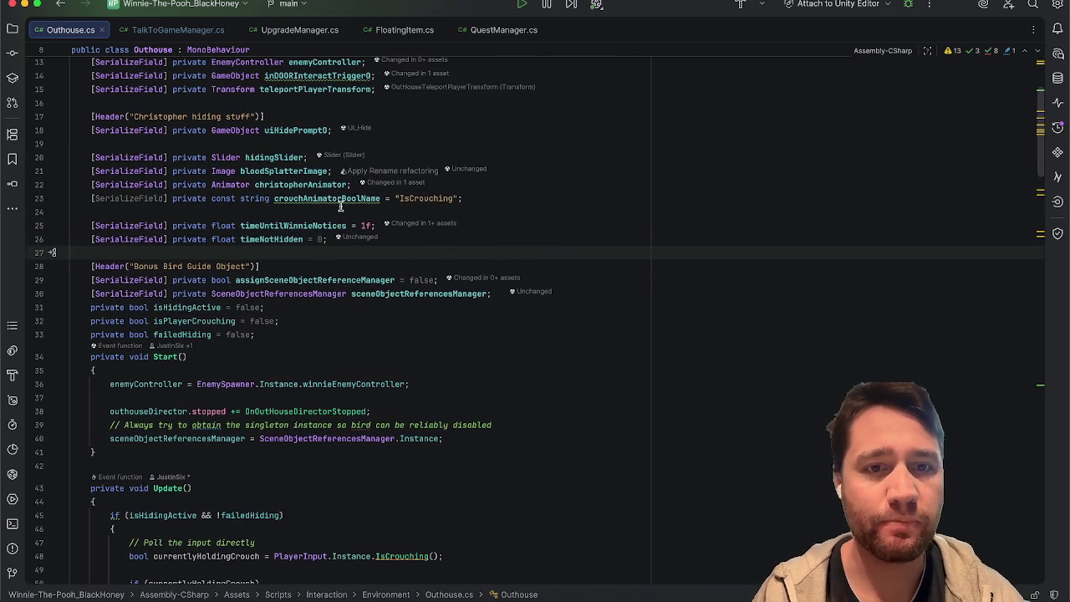
left_click(342, 201)
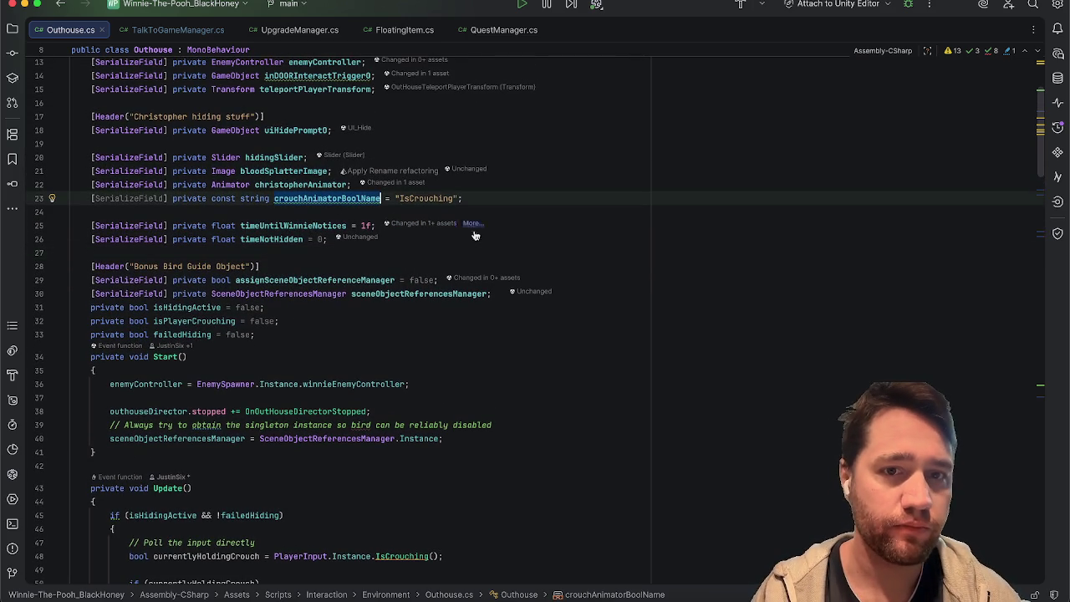
left_click(520, 238)
scroll(523, 234, "down", 1)
scroll(524, 234, "up", 1)
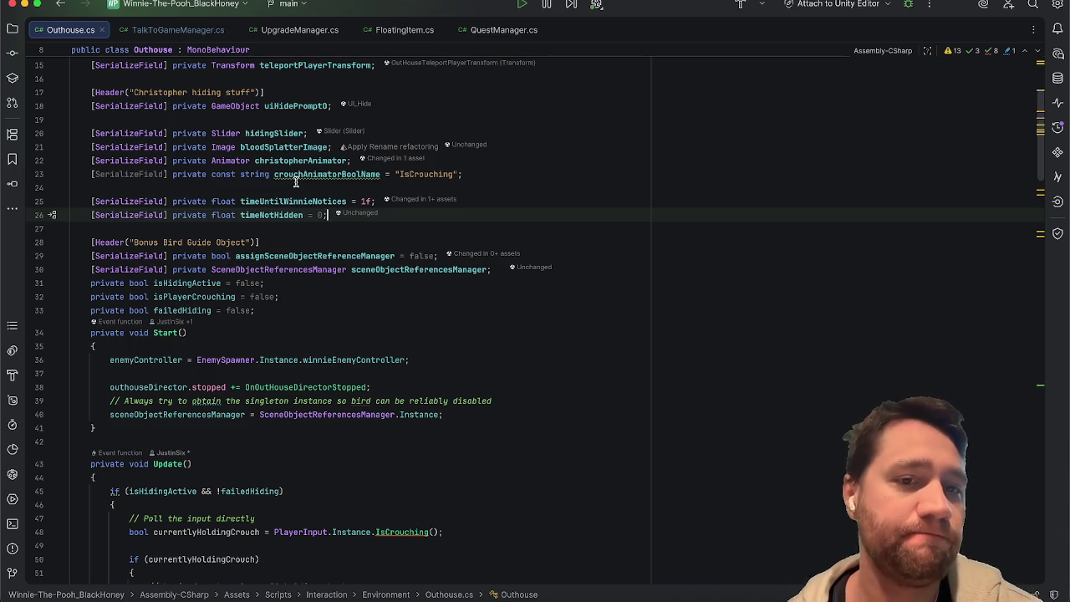
scroll(295, 183, "down", 1)
left_click(301, 201)
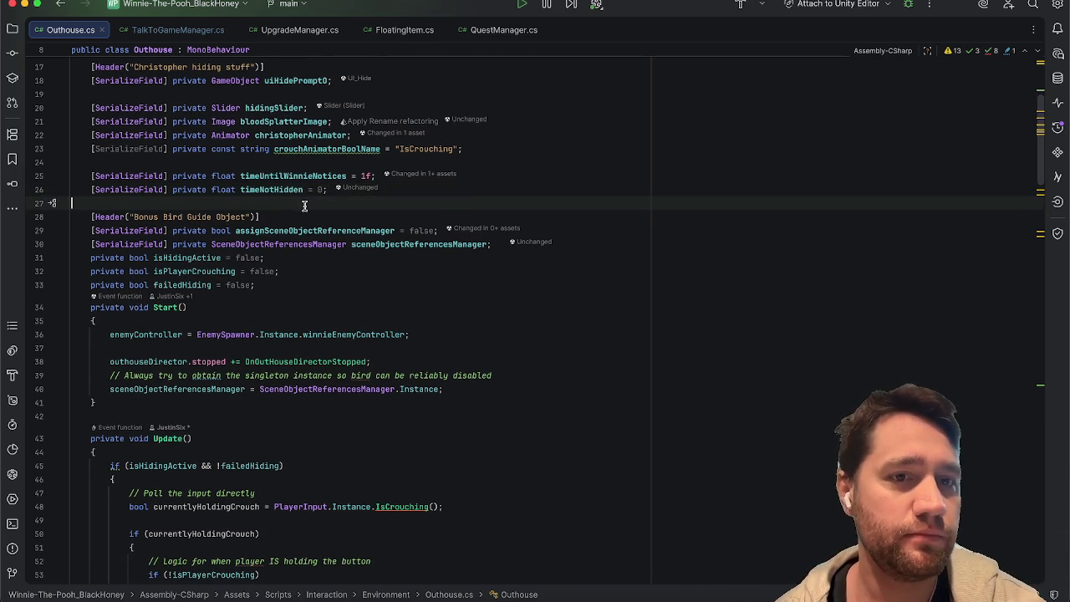
scroll(304, 206, "down", 1)
left_click(441, 170)
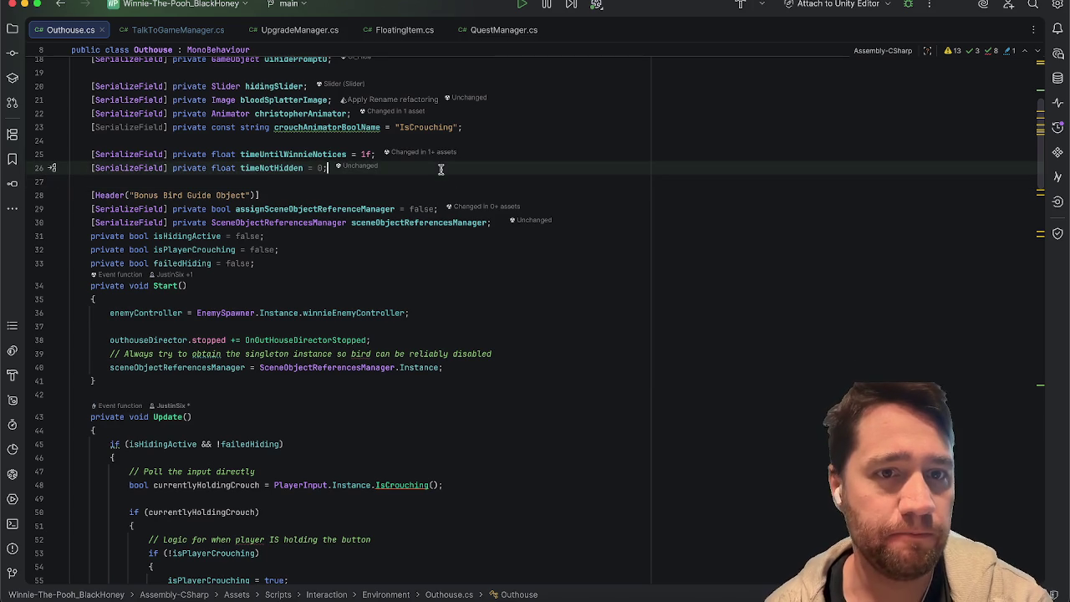
left_click(432, 179)
left_click(445, 169)
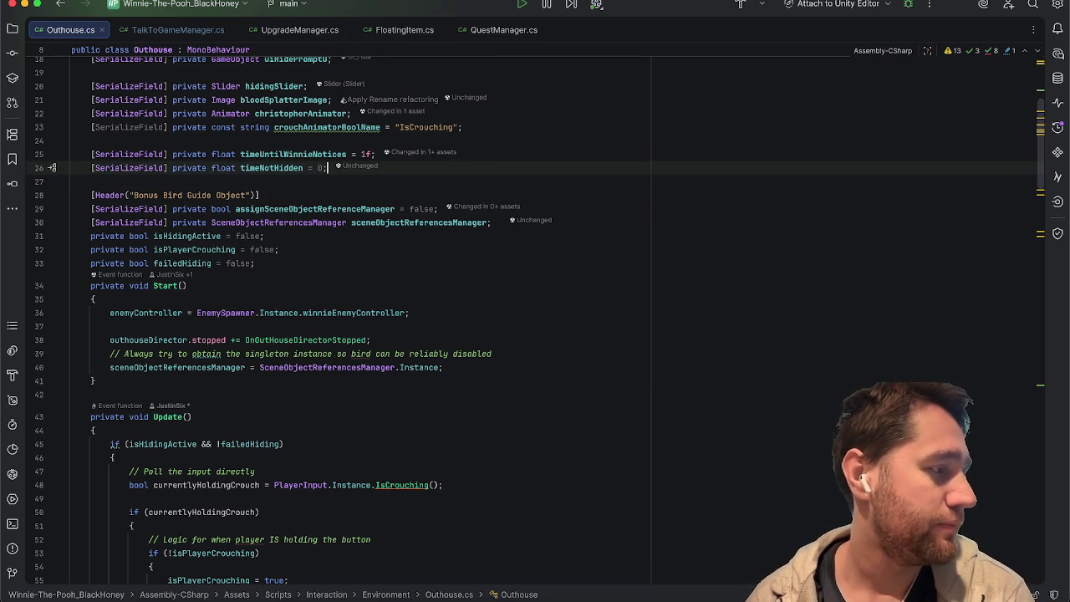
scroll(52, 167, "down", 12)
left_click_drag(698, 320, 12, 306)
key("super+c")
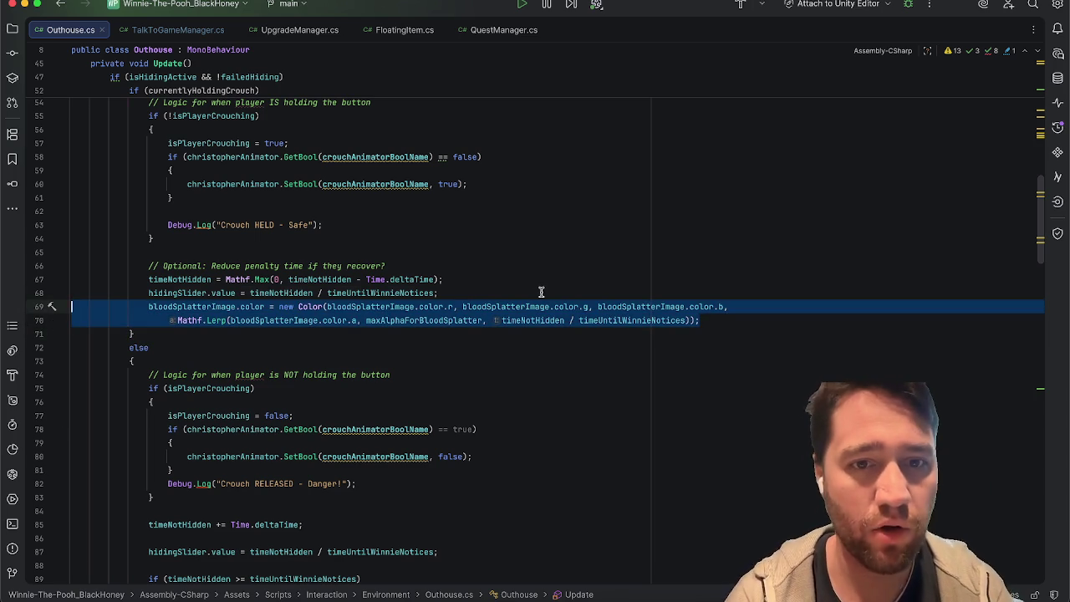
Paste the blood-splatter colour statement after the else-branch hidingSlider.value line
left_click(542, 293)
scroll(541, 291, "down", 7)
scroll(542, 291, "up", 5)
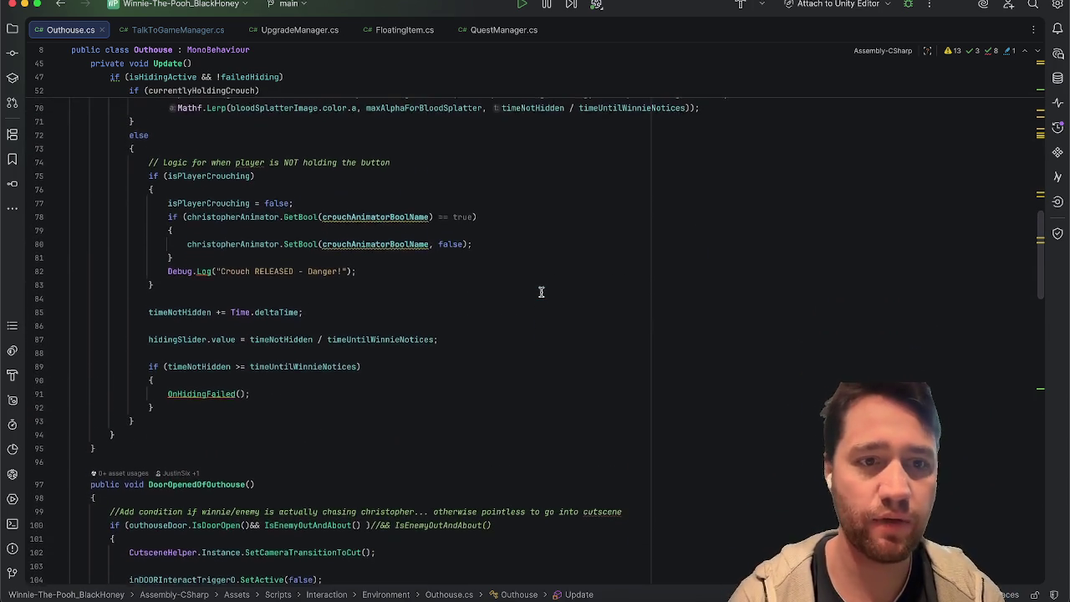
double_click(182, 142)
scroll(363, 241, "up", 1)
scroll(363, 240, "down", 3)
left_click(447, 284)
key("Return")
key("super+v")
Review the pasted code, then switch to Unity's Hot Reload panel
left_click(513, 255)
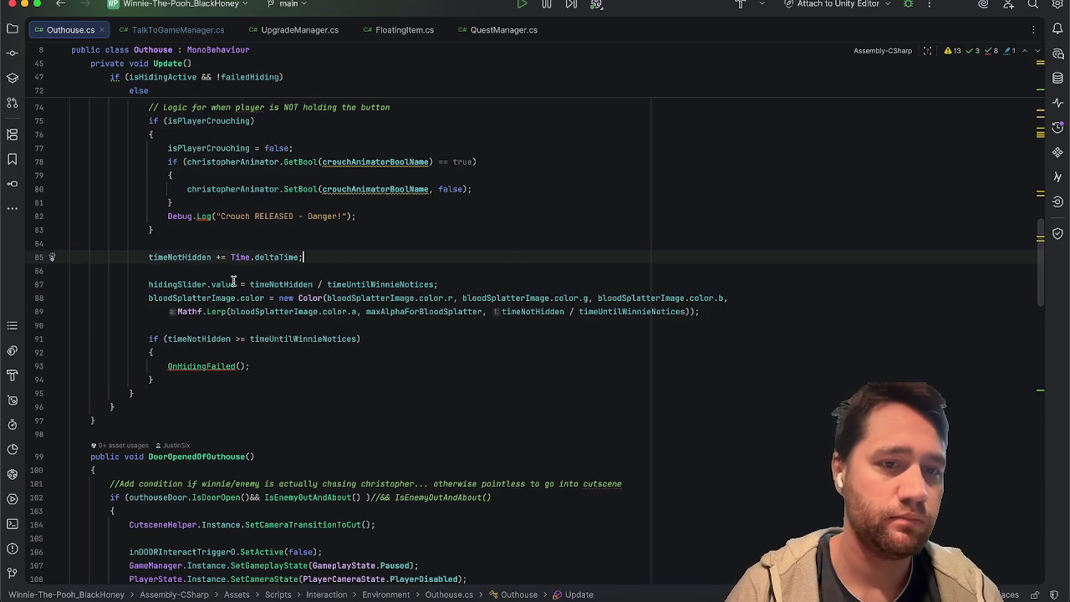
left_click(202, 285)
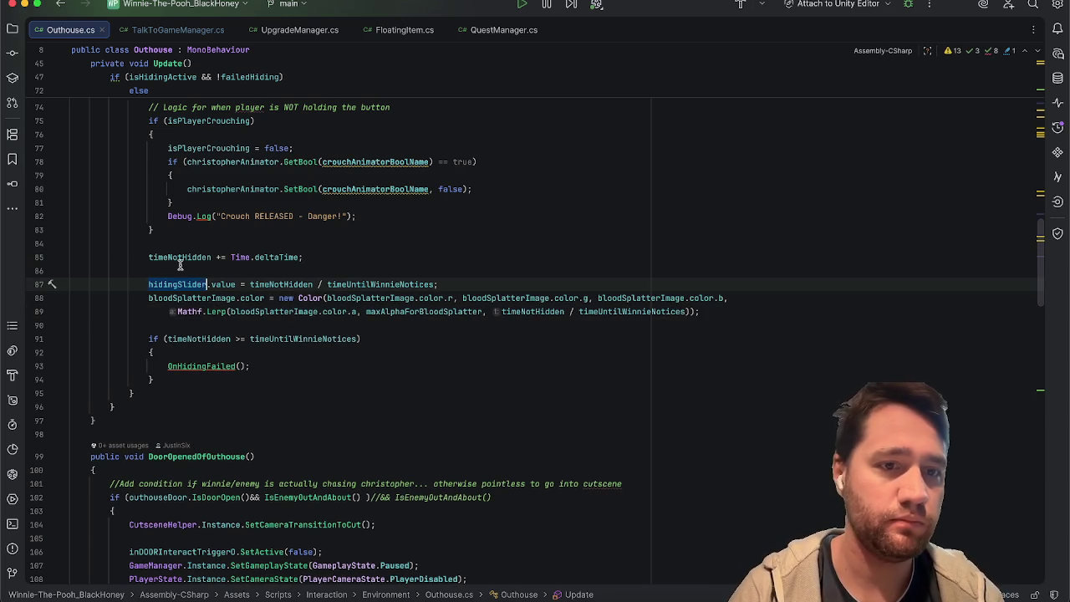
scroll(179, 264, "up", 5)
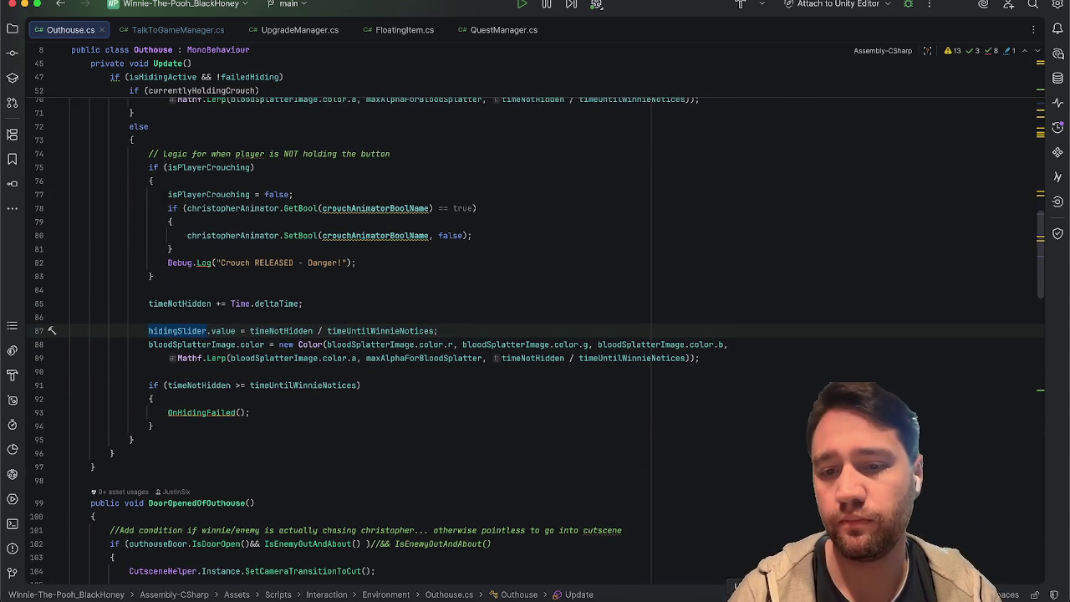
key("super+Tab")
left_click(572, 37)
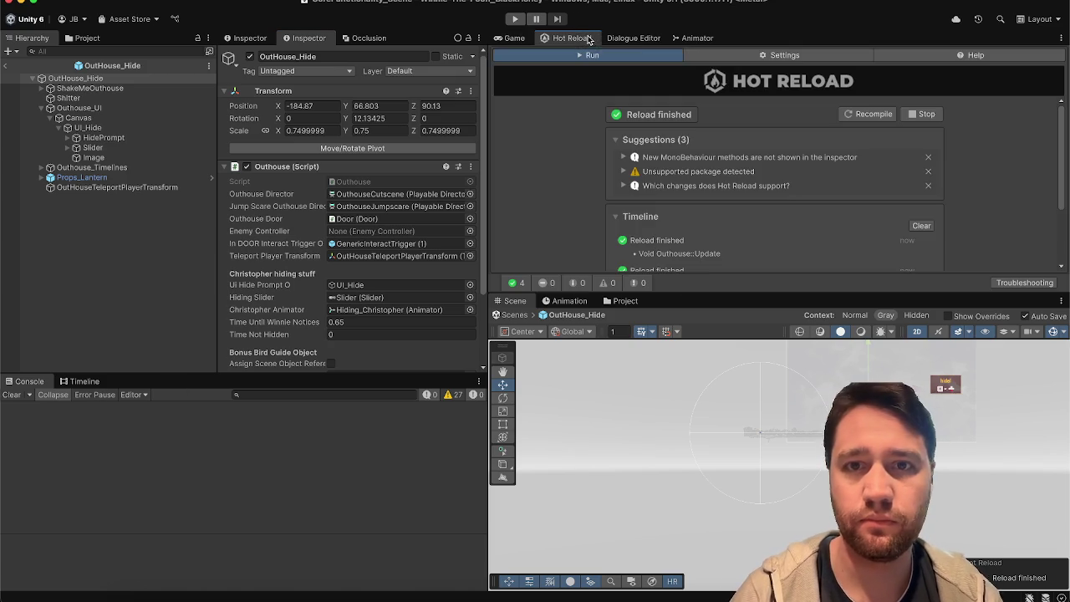
Recompile scripts and check the new Blood Splatter Image and Max Alpha For Blood Splatter (20) fields
left_click(865, 115)
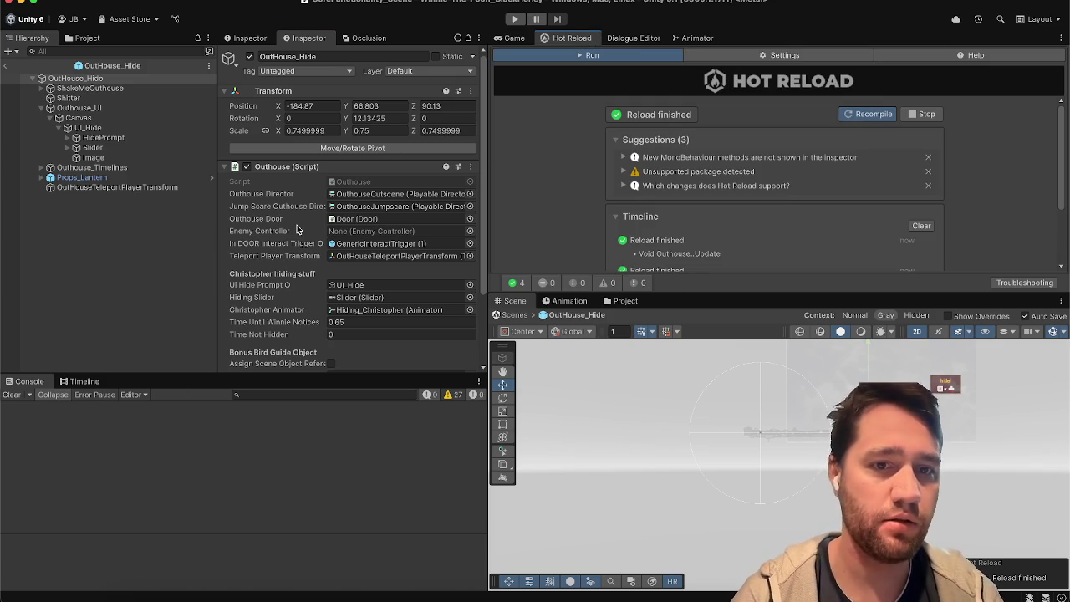
scroll(297, 229, "down", 3)
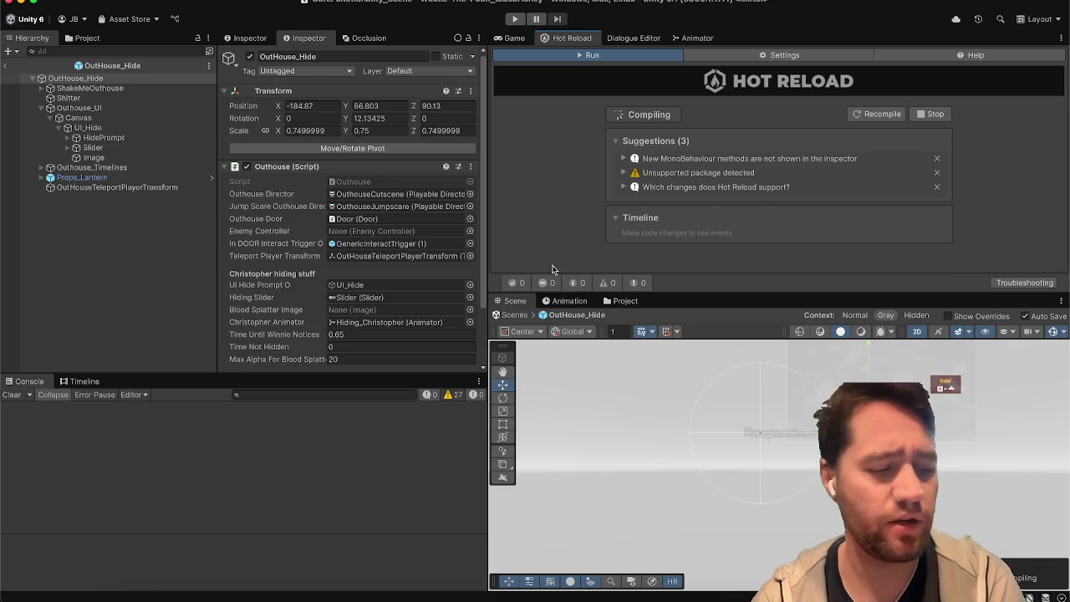
scroll(327, 298, "down", 3)
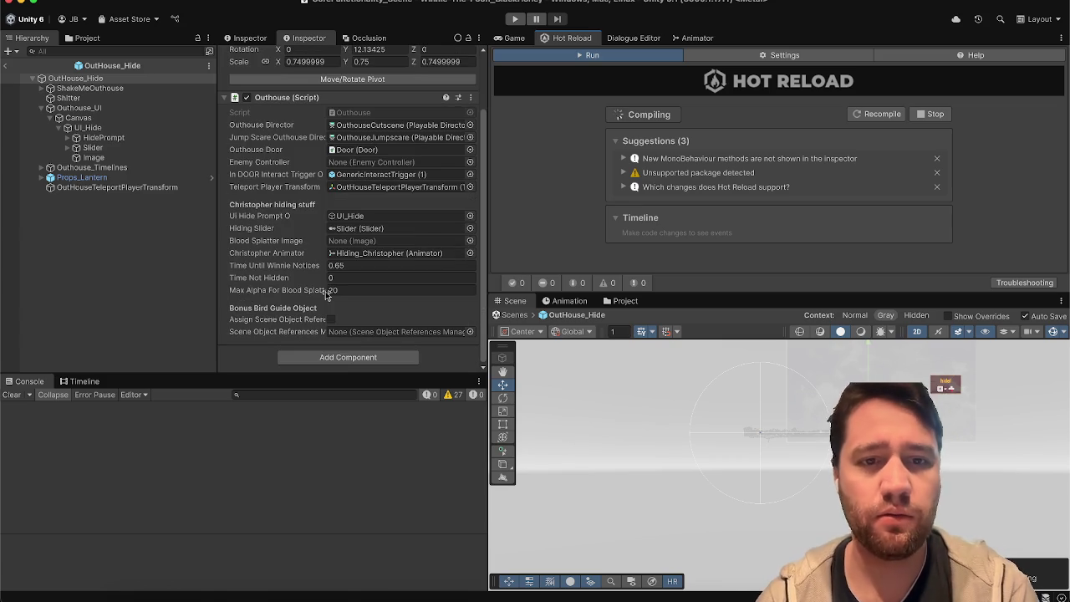
left_click(93, 157)
Rename the Image to BloodSplatter_Image and assign it to Outhouse's Blood Splatter Image field
left_click(313, 57)
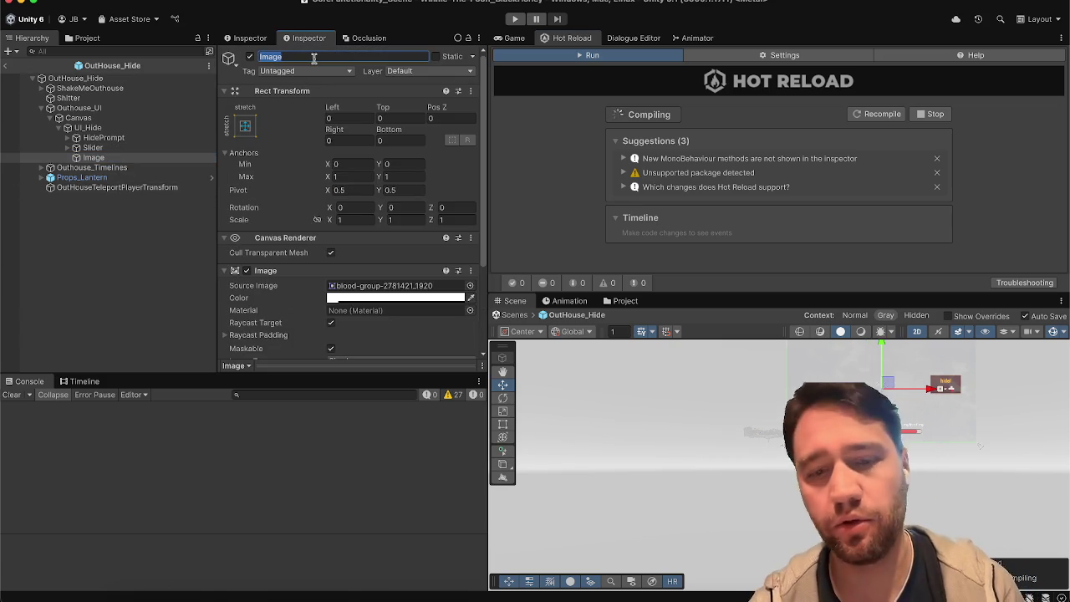
type("BloodSpl")
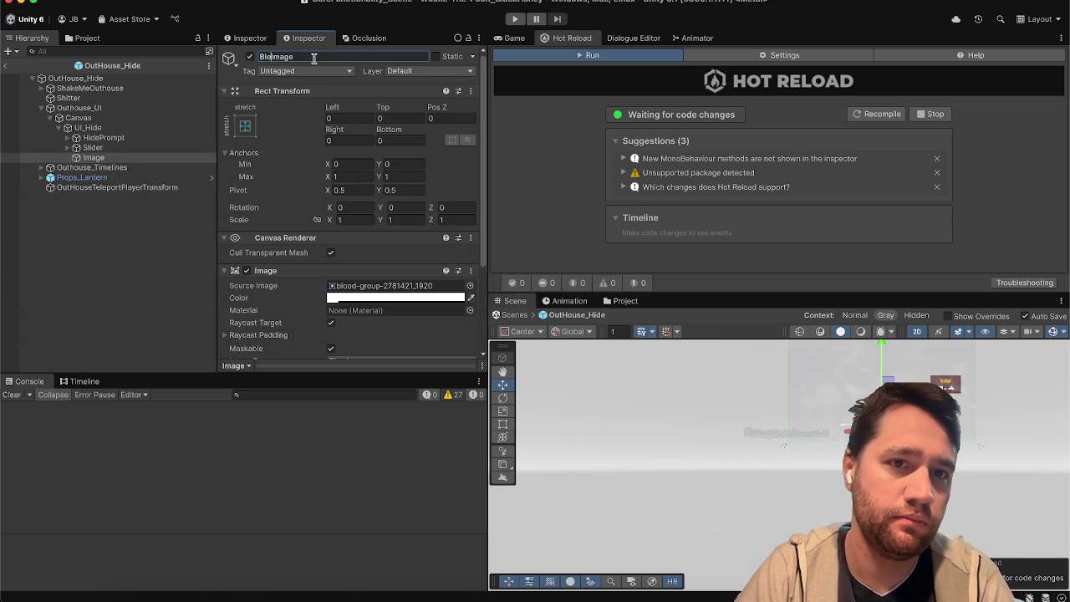
type("atter_")
key("Return")
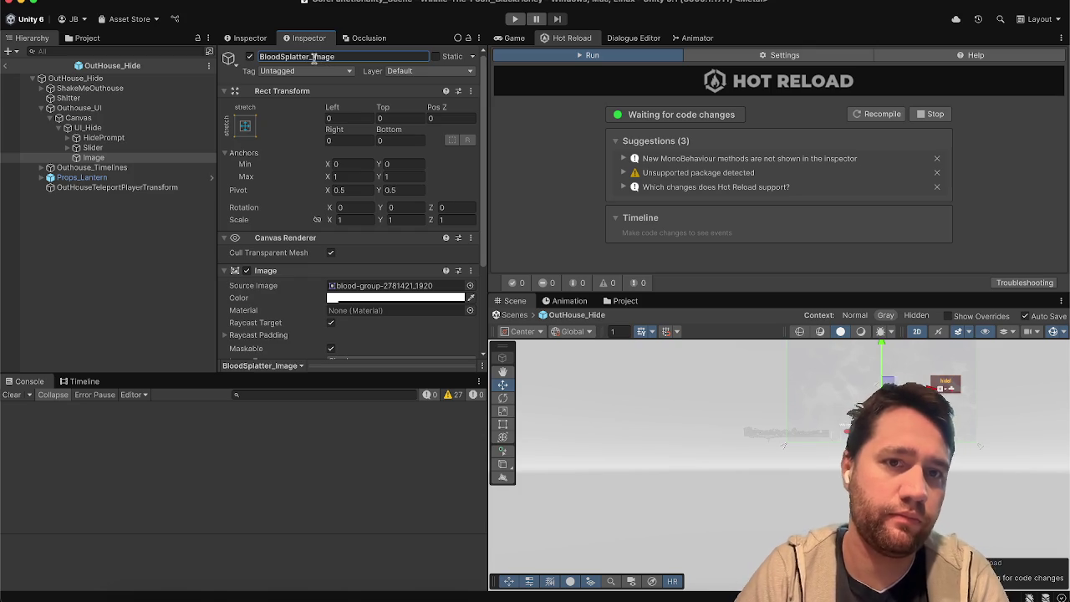
left_click(75, 78)
scroll(351, 209, "down", 3)
mouse_move(128, 161)
left_mouse_down()
mouse_move(392, 229)
mouse_move(393, 241)
left_mouse_up()
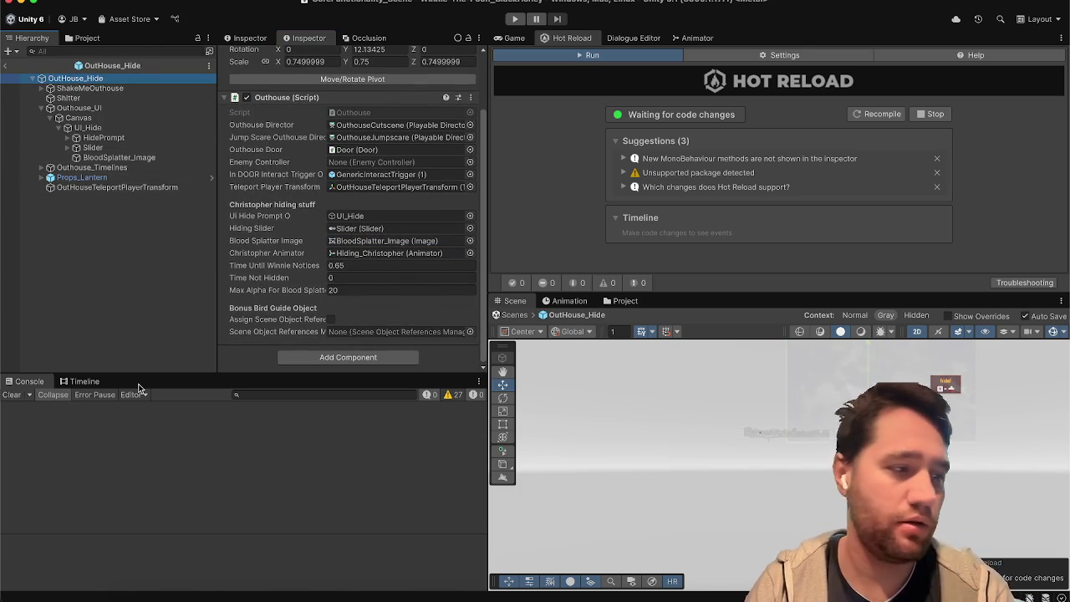
Clear the selection and bring up the Steam game library
left_click(585, 594)
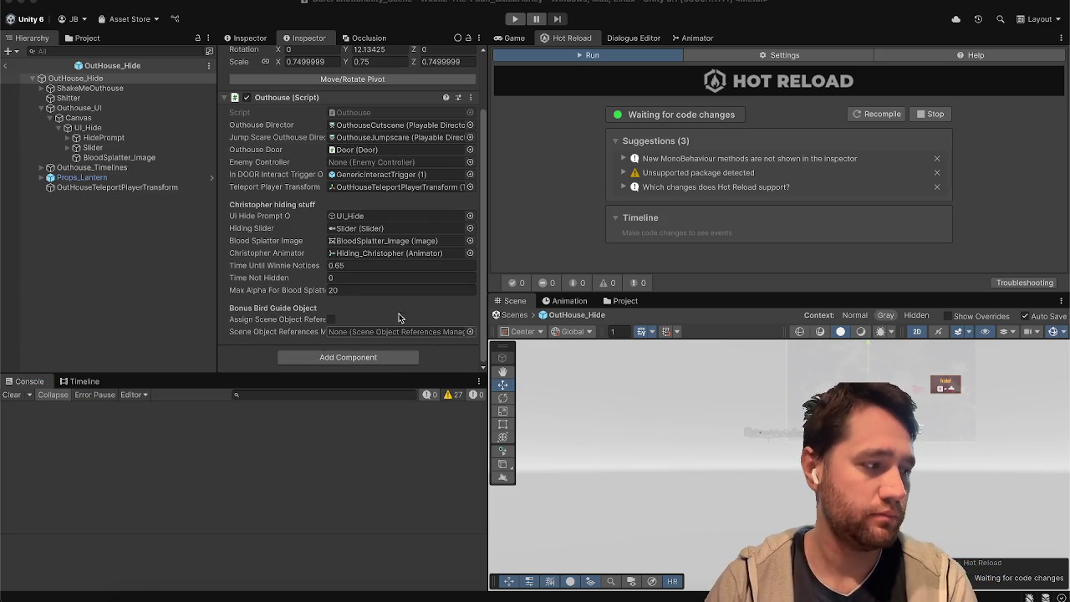
left_click(153, 274)
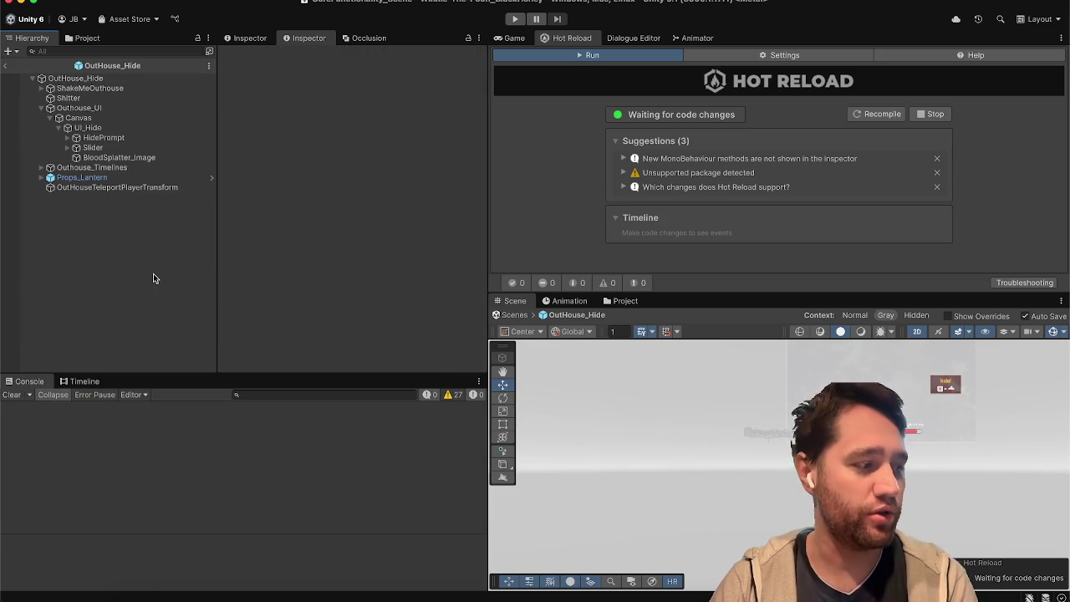
left_click(698, 595)
left_click(118, 19)
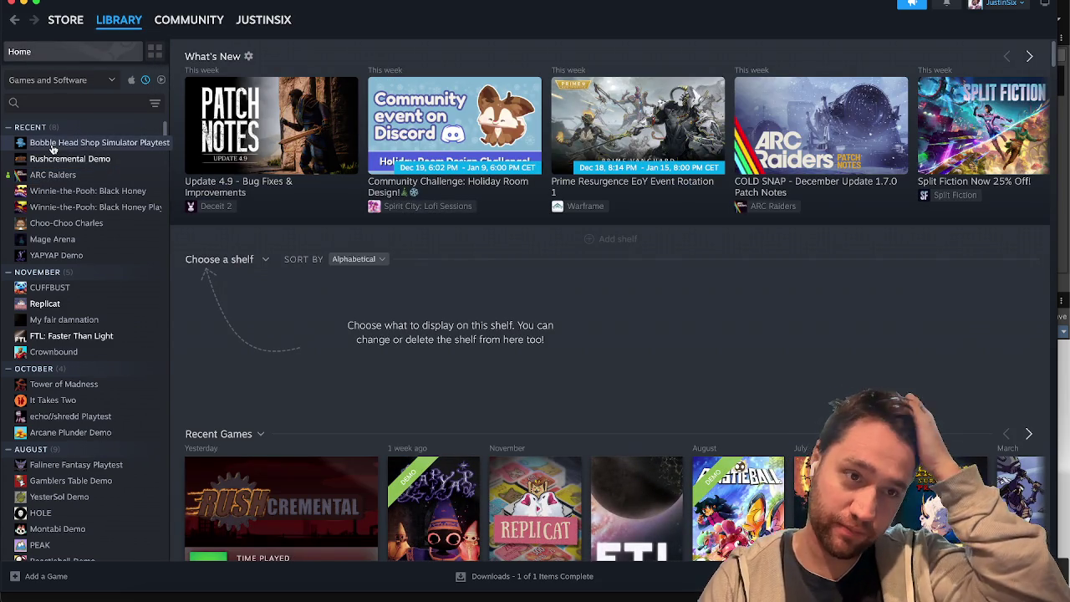
Toggle Steam's ready-to-play filter on and off, then minimize Steam
left_click(160, 80)
left_click(160, 79)
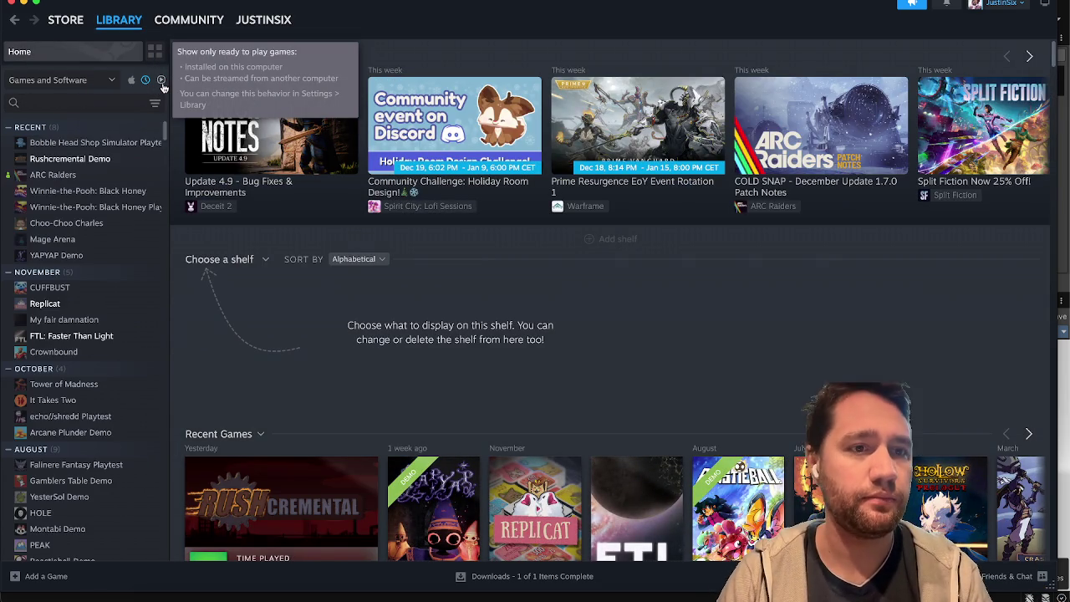
left_click(23, 4)
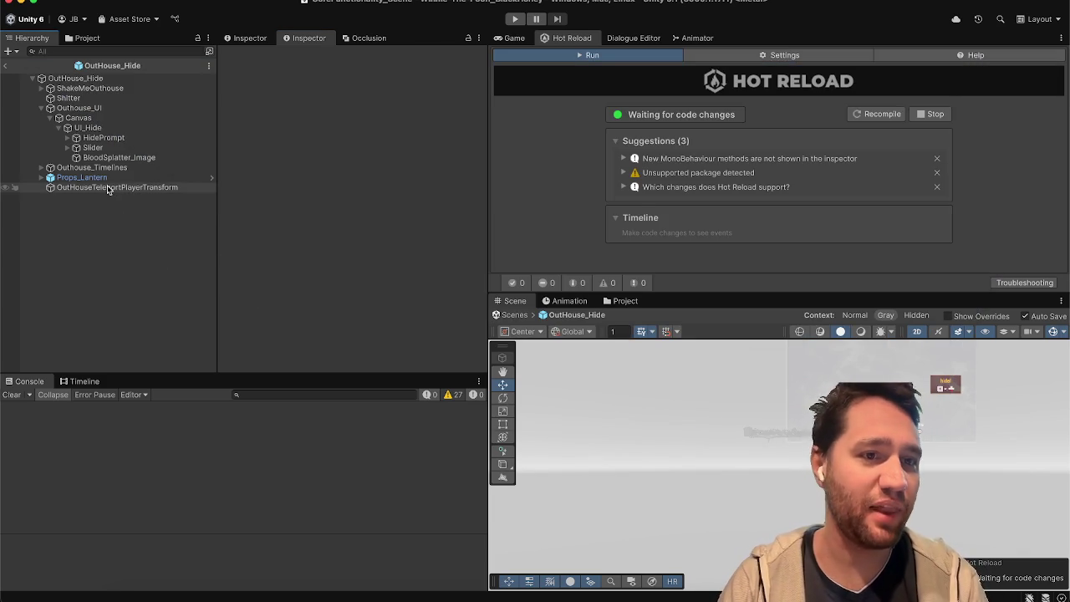
Locate BloodSplatter_Image via the Outhouse field and set its colour alpha to 0
left_click(79, 78)
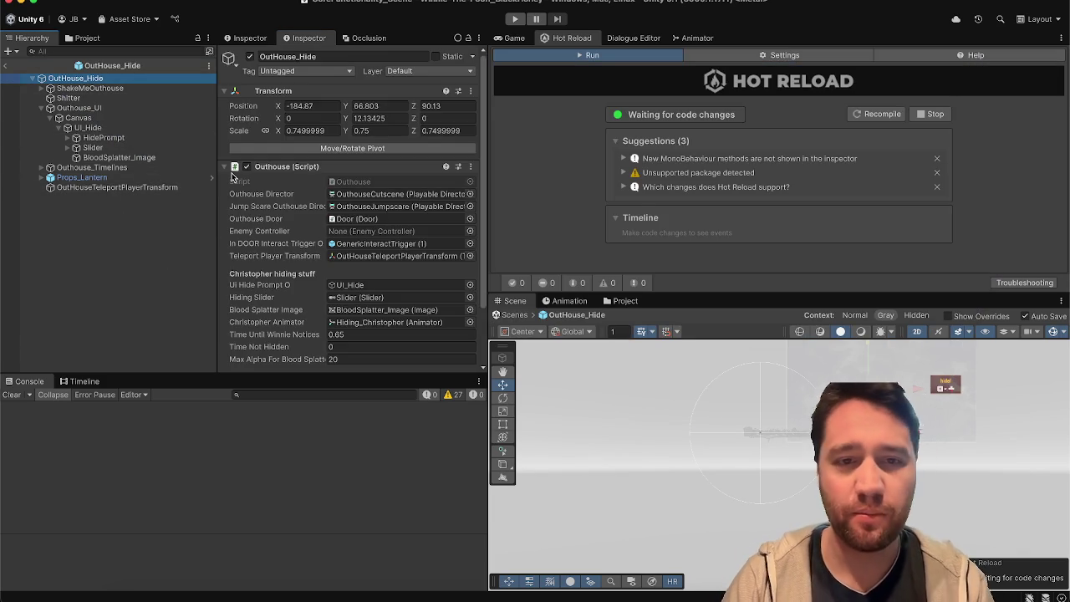
scroll(234, 177, "down", 5)
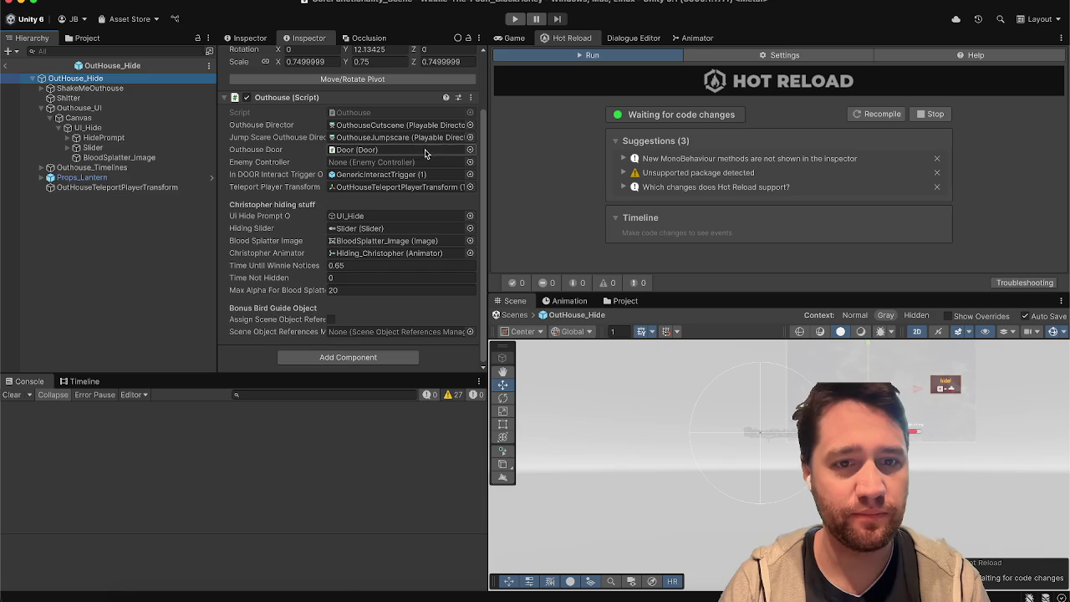
left_click(355, 246)
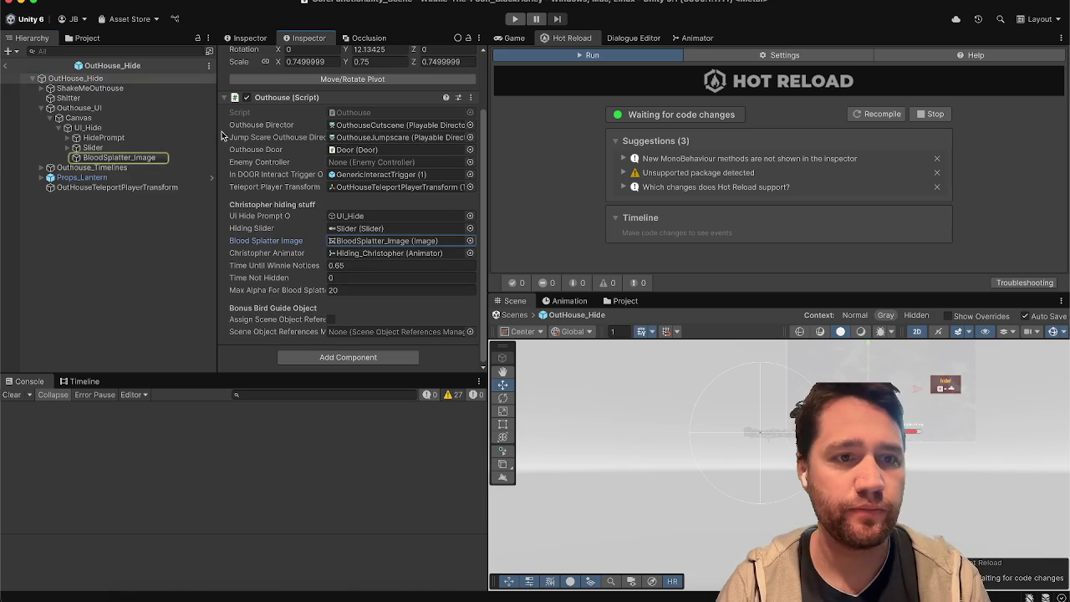
left_click(151, 158)
scroll(335, 250, "down", 3)
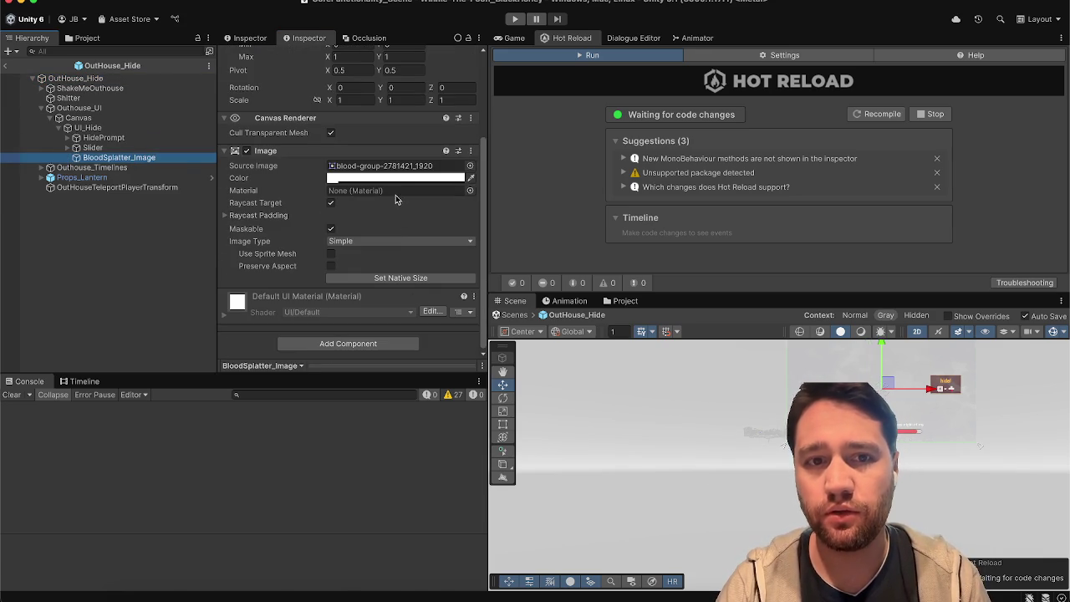
left_click(401, 179)
type("0")
left_click(507, 248)
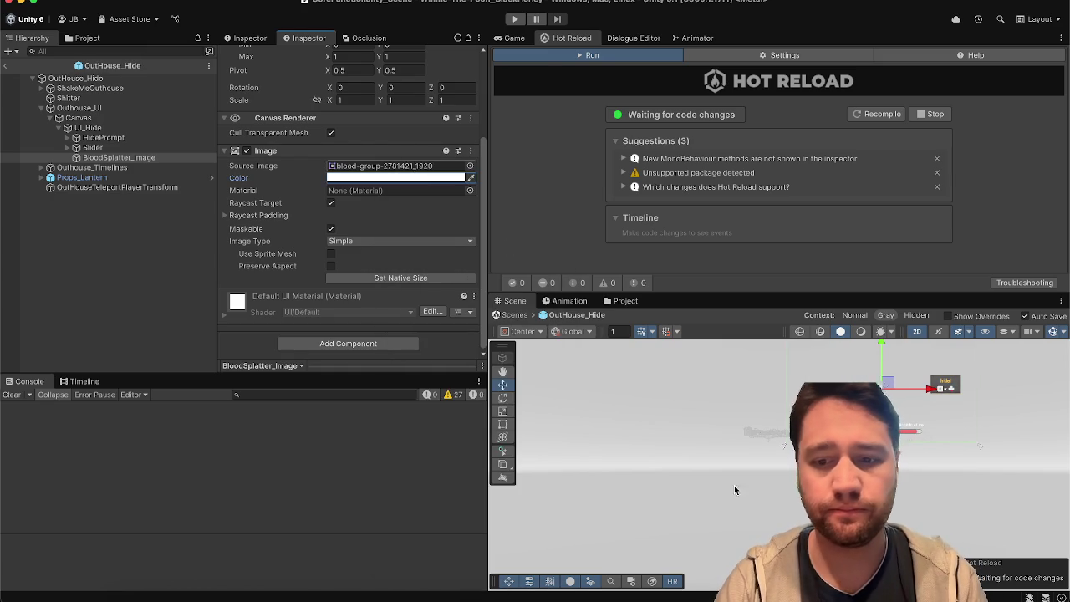
key("super+Tab")
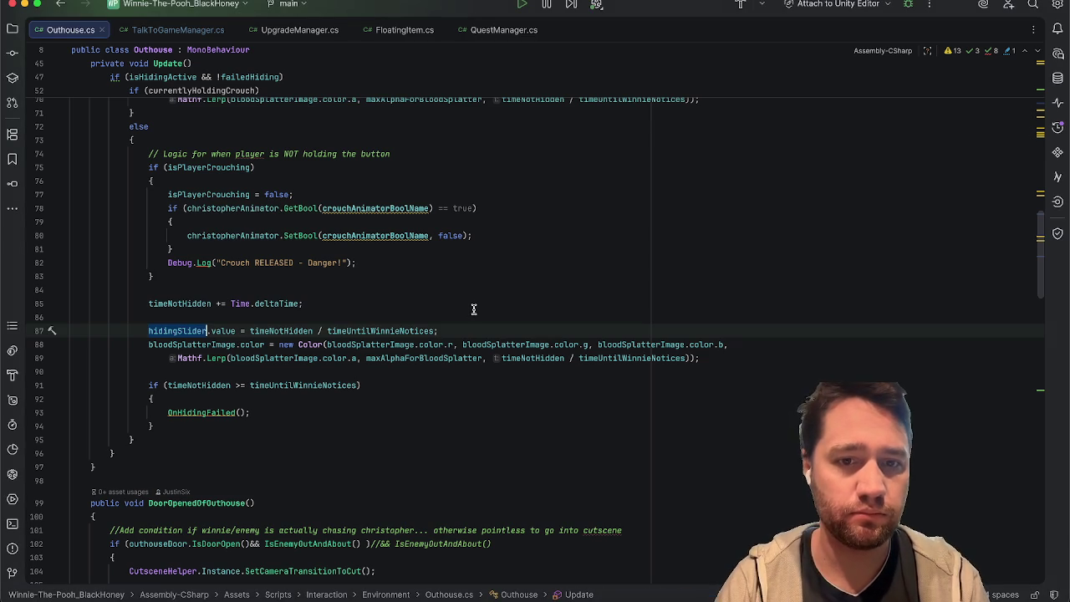
Review the bloodSplatterImage Mathf.Lerp alpha lines in Update, then minimize Rider
double_click(404, 357)
left_click(435, 417)
left_click(269, 357)
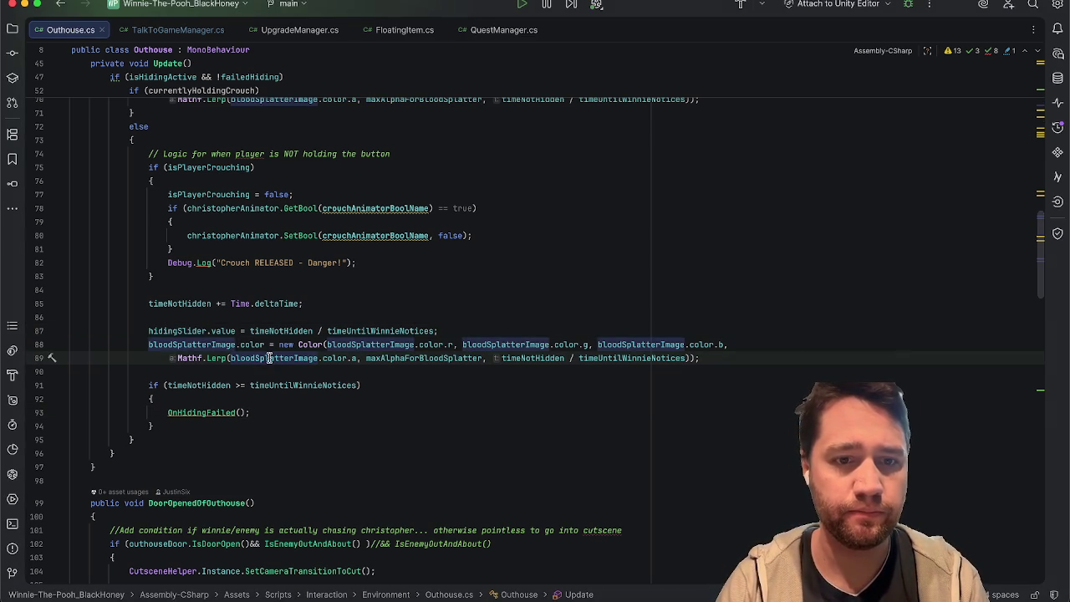
left_click(207, 358)
mouse_move(208, 359)
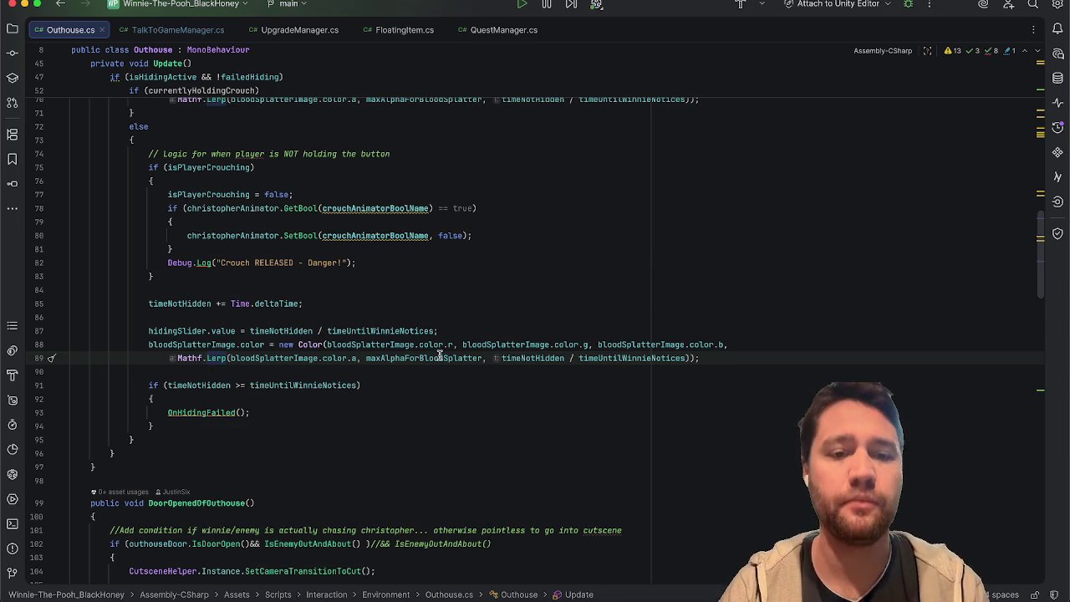
left_click(463, 307)
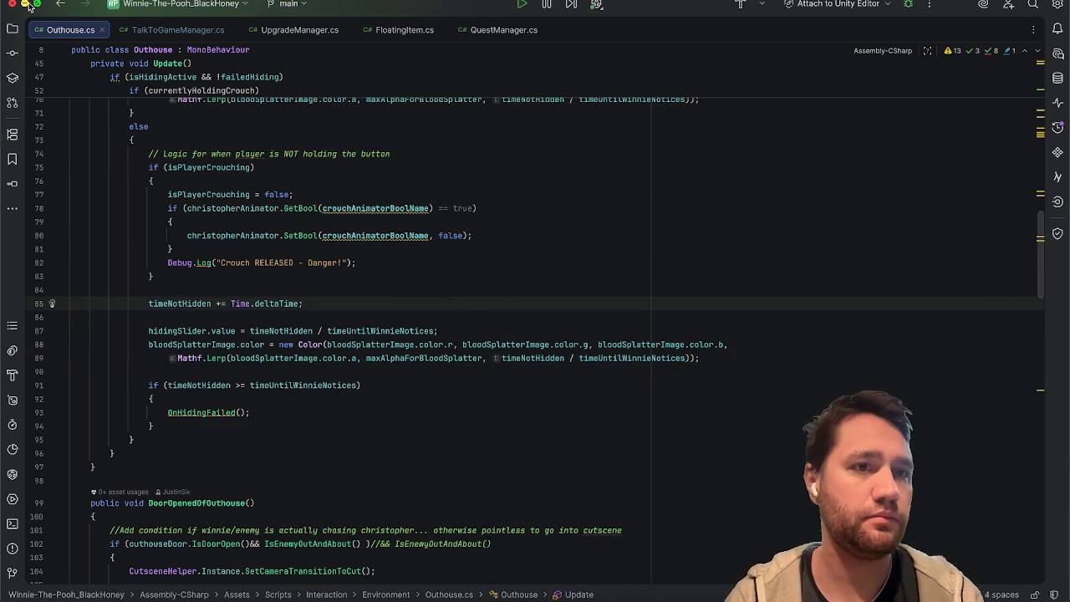
left_click(25, 4)
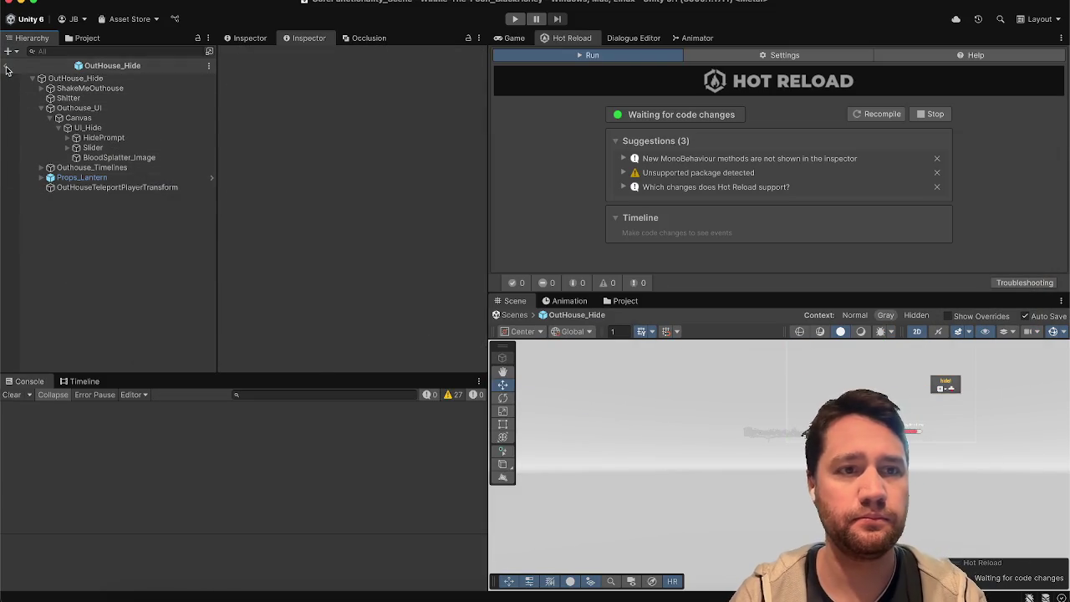
Leave prefab mode and save the OuthouseScene
left_click(6, 67)
left_click(181, 93)
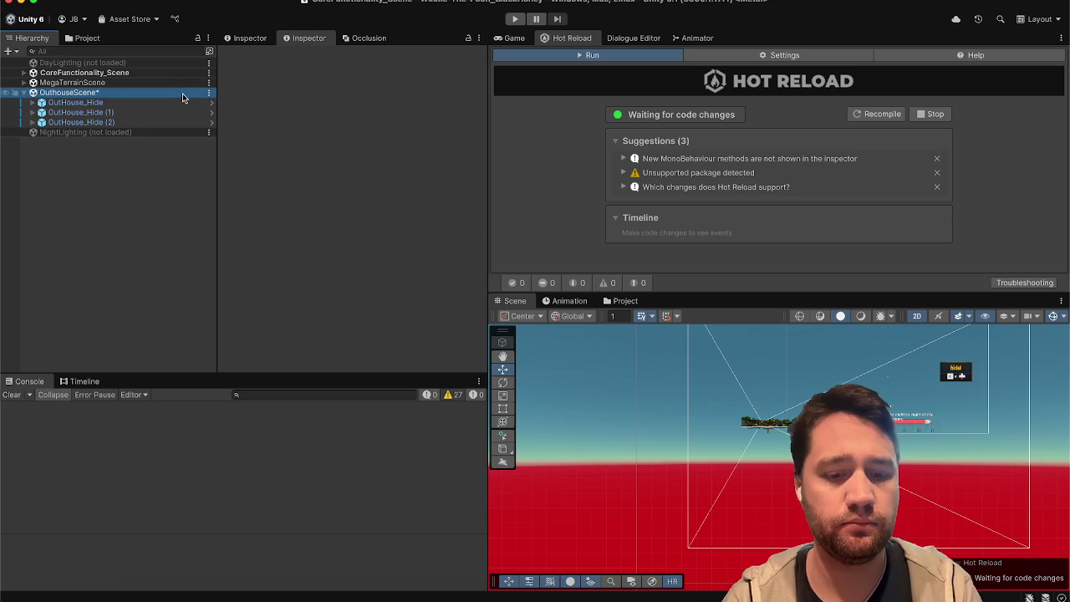
key("ctrl+s")
left_click(153, 181)
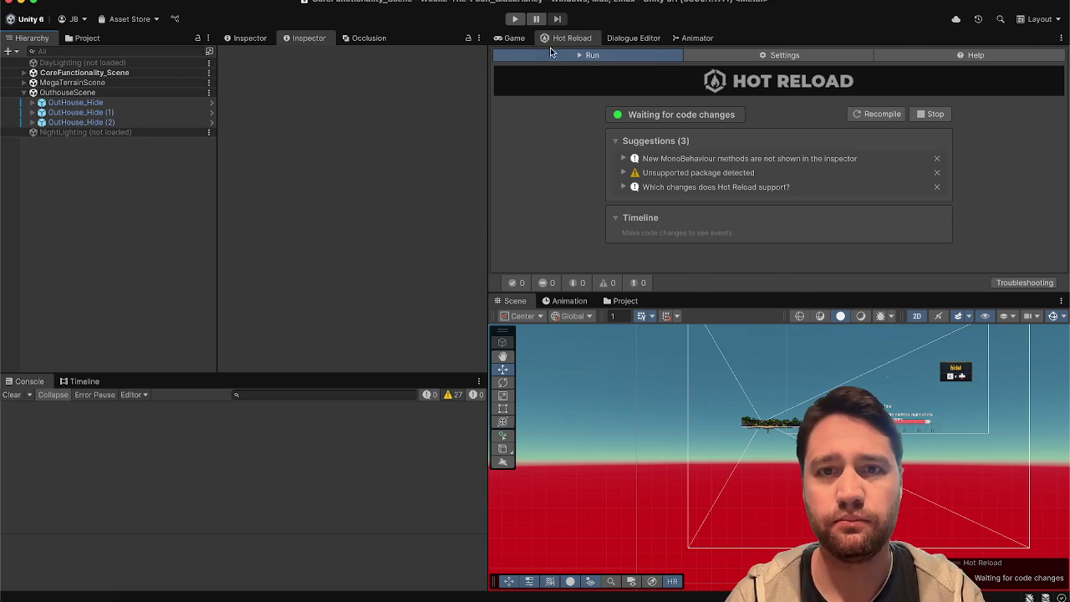
left_click(512, 38)
Open the OutHouse_Hide prefab and deactivate its UI_Hide object
left_click(106, 102)
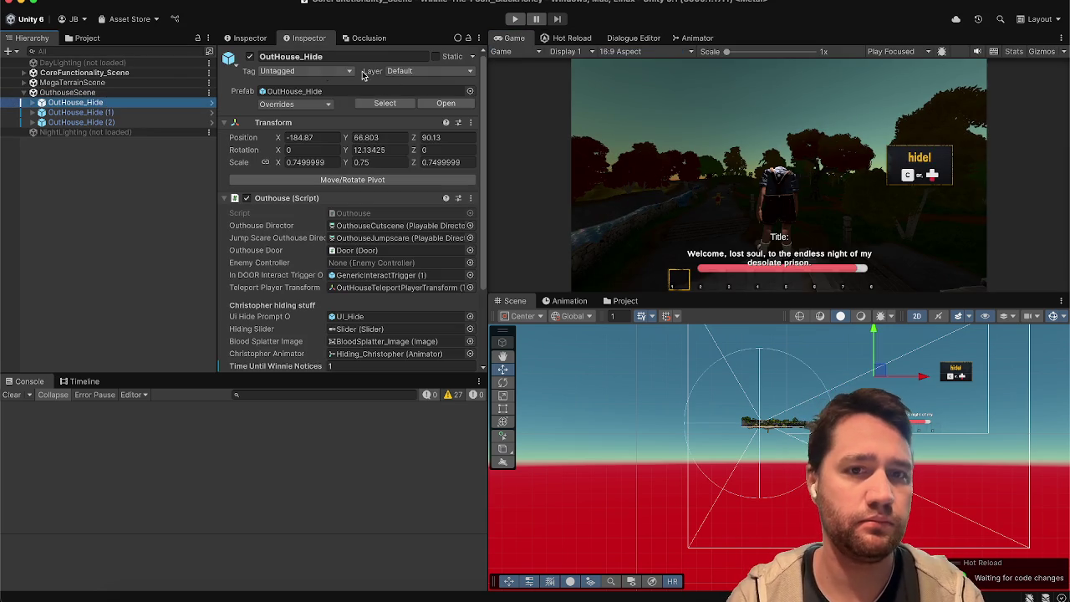
left_click(446, 103)
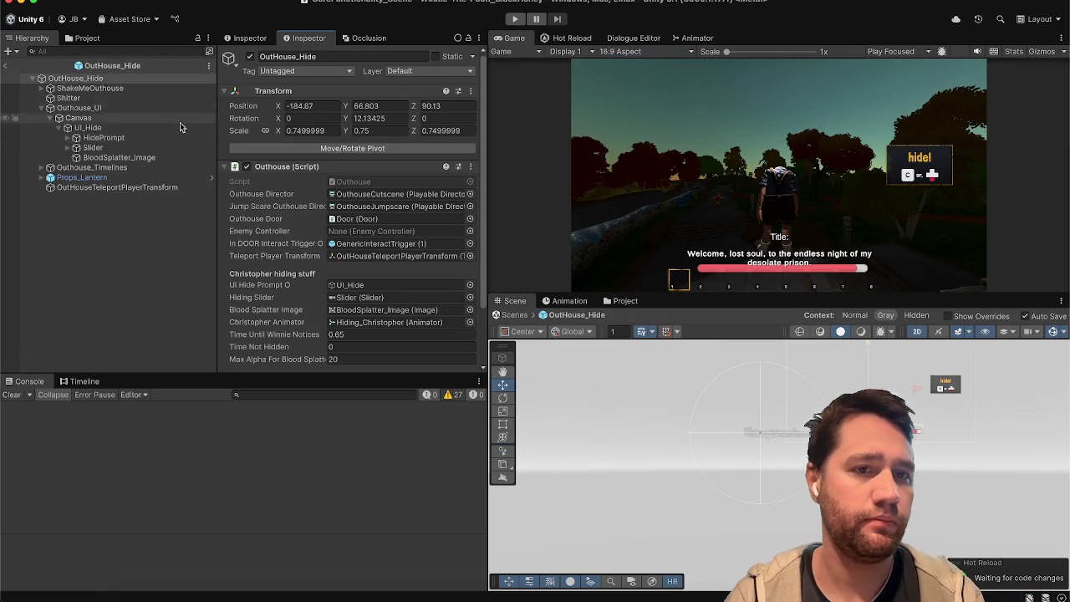
left_click(132, 108)
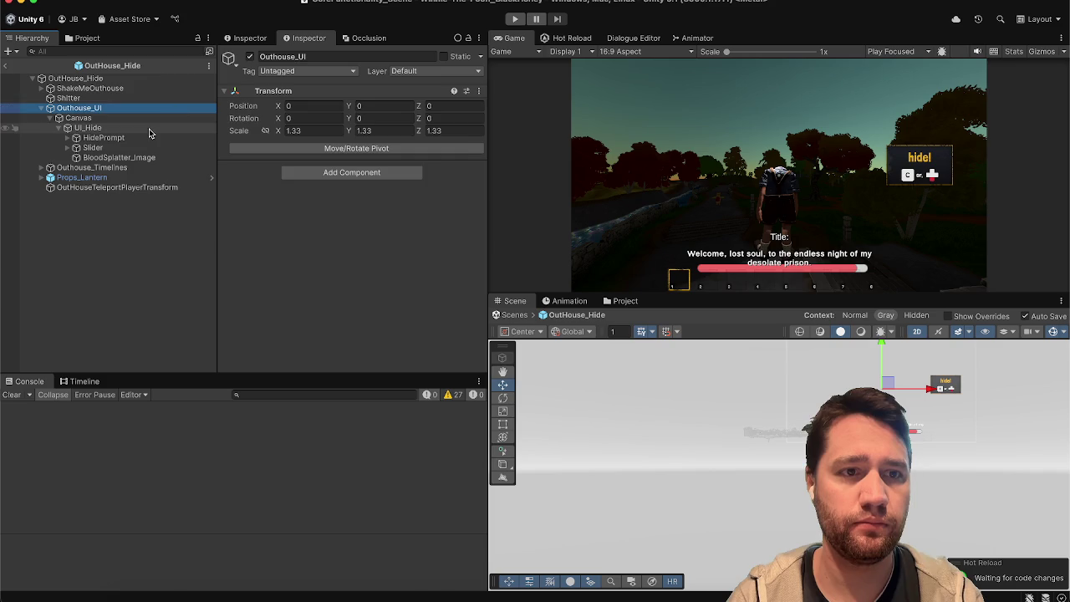
left_click(150, 130)
left_click(249, 56)
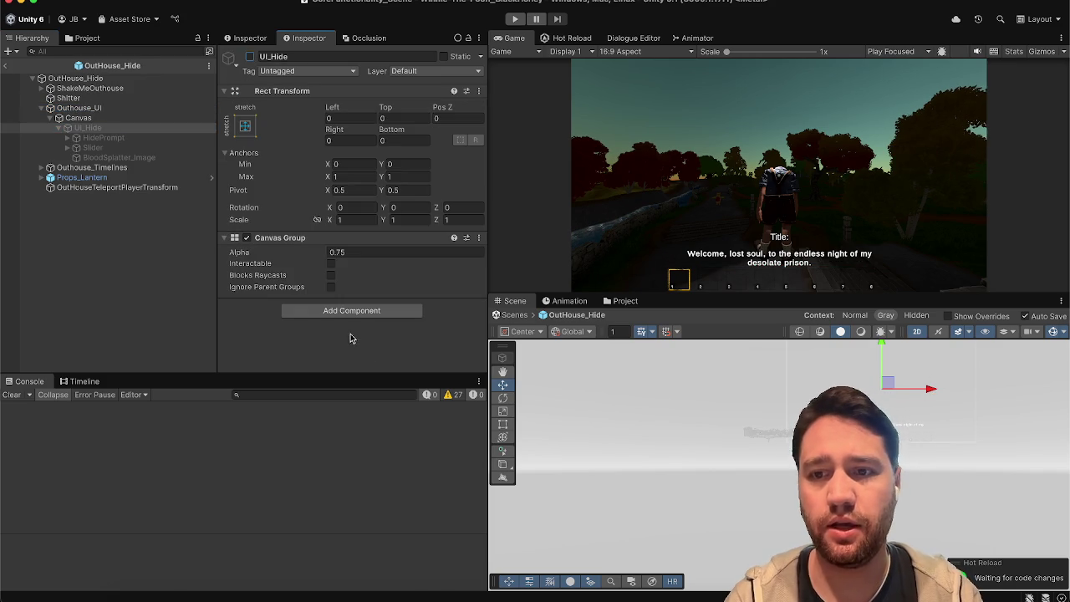
left_click(114, 267)
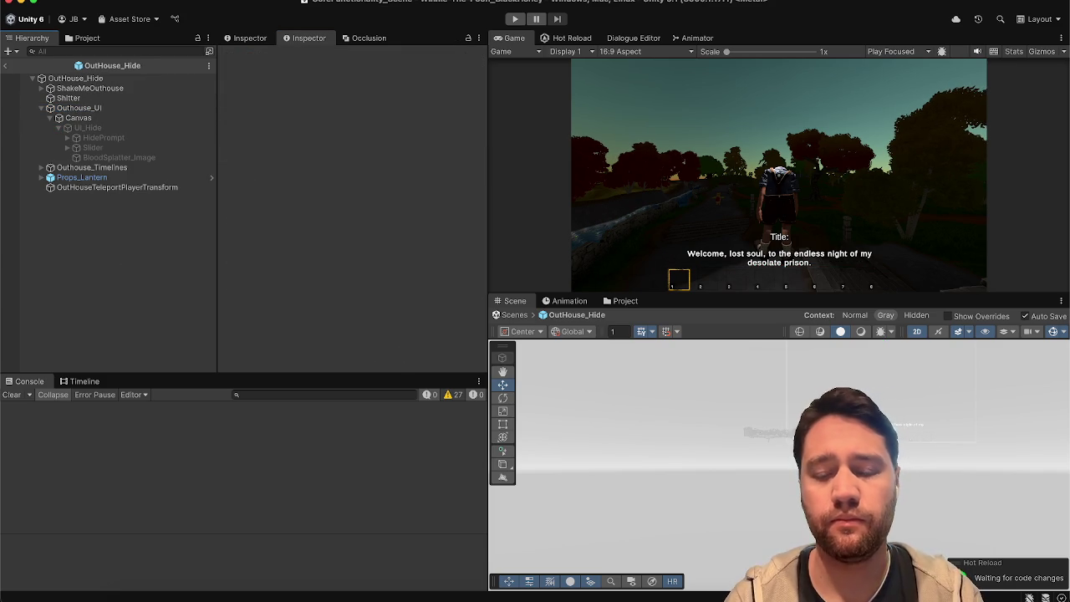
Check the bloodSplatterImage reference on line 88 in Rider, then return to Unity
key("super+Tab")
double_click(224, 344)
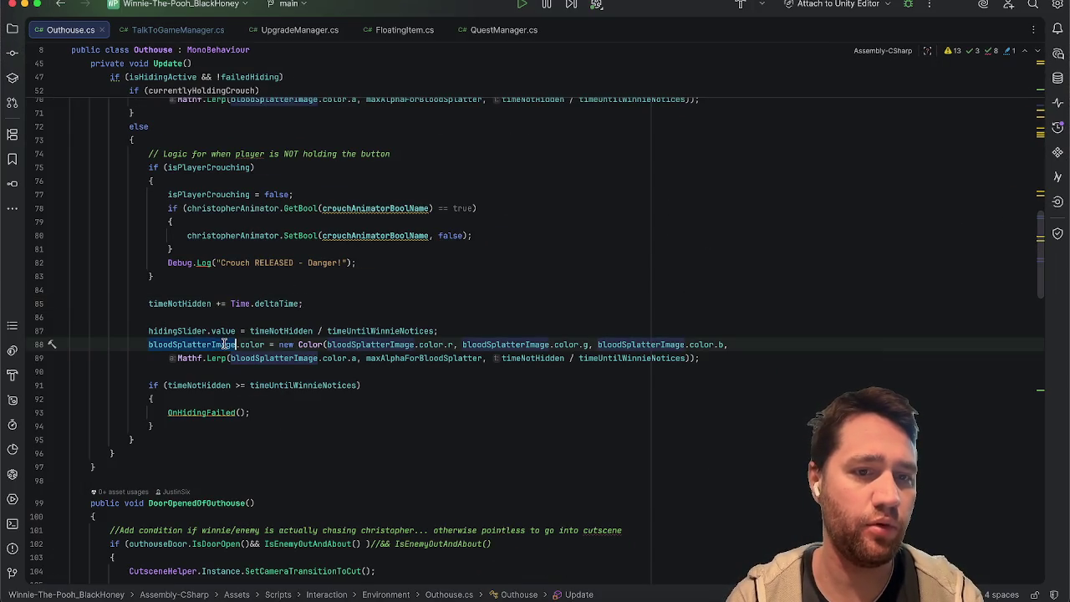
scroll(324, 466, "down", 5)
scroll(324, 465, "up", 10)
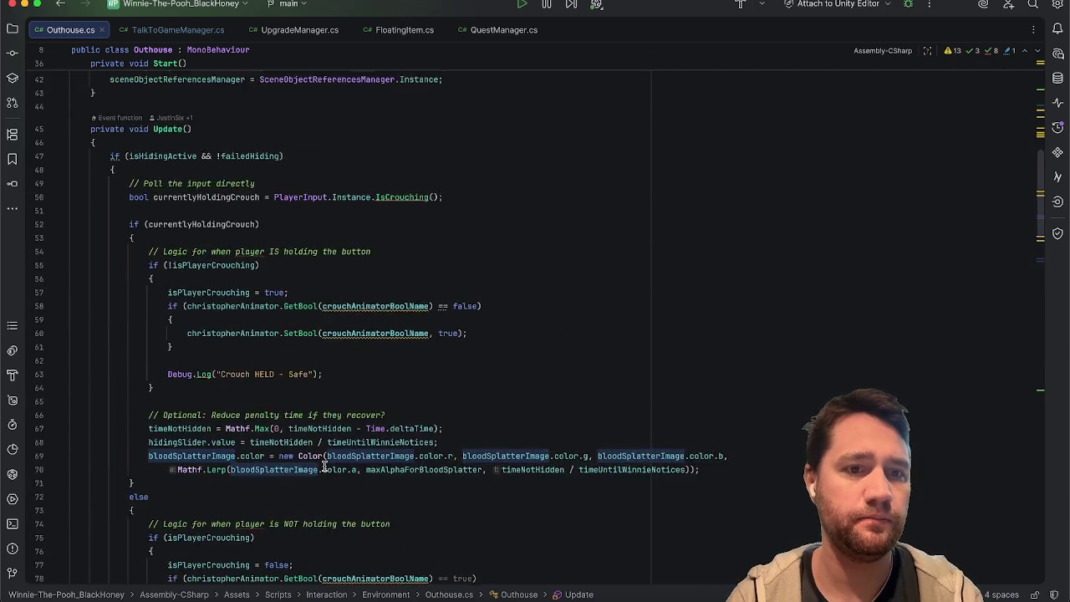
scroll(324, 466, "down", 3)
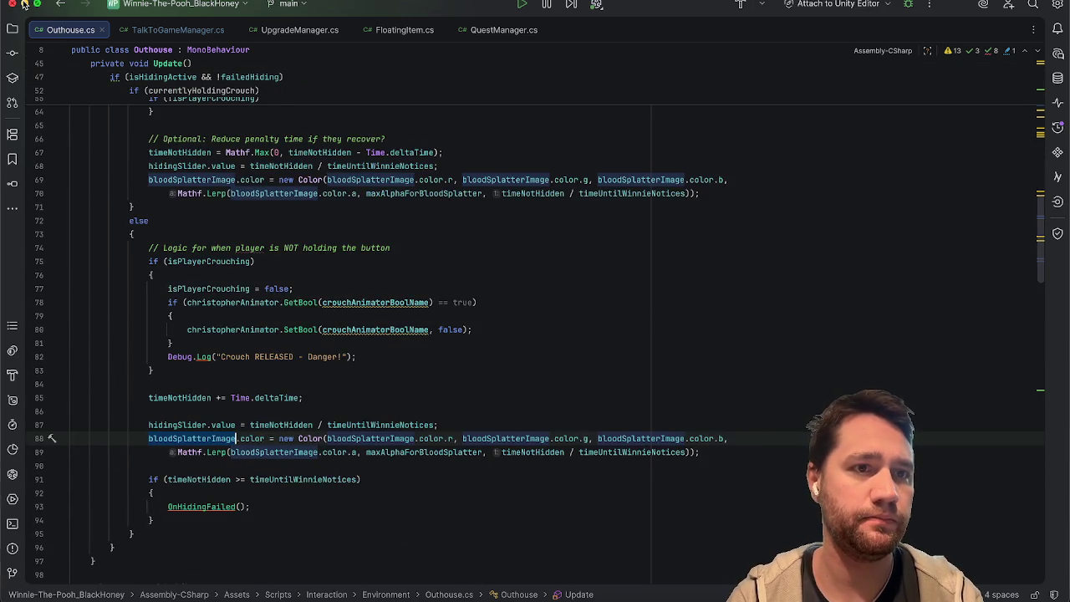
left_click(25, 5)
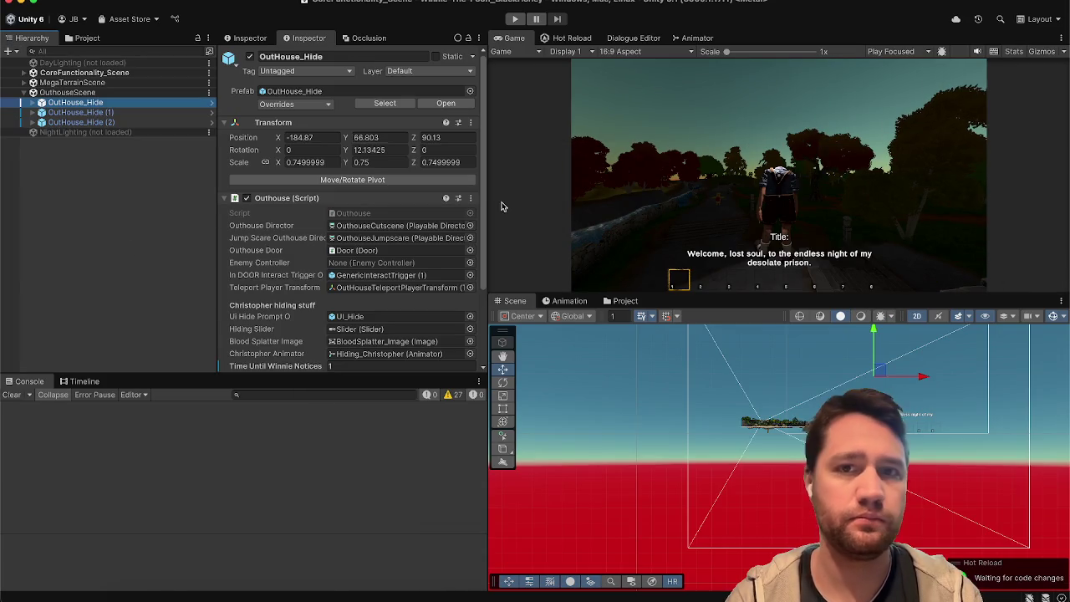
Playtest hiding in the outhouse, holding and releasing crouch through the minigame, then stop play mode
left_click(515, 20)
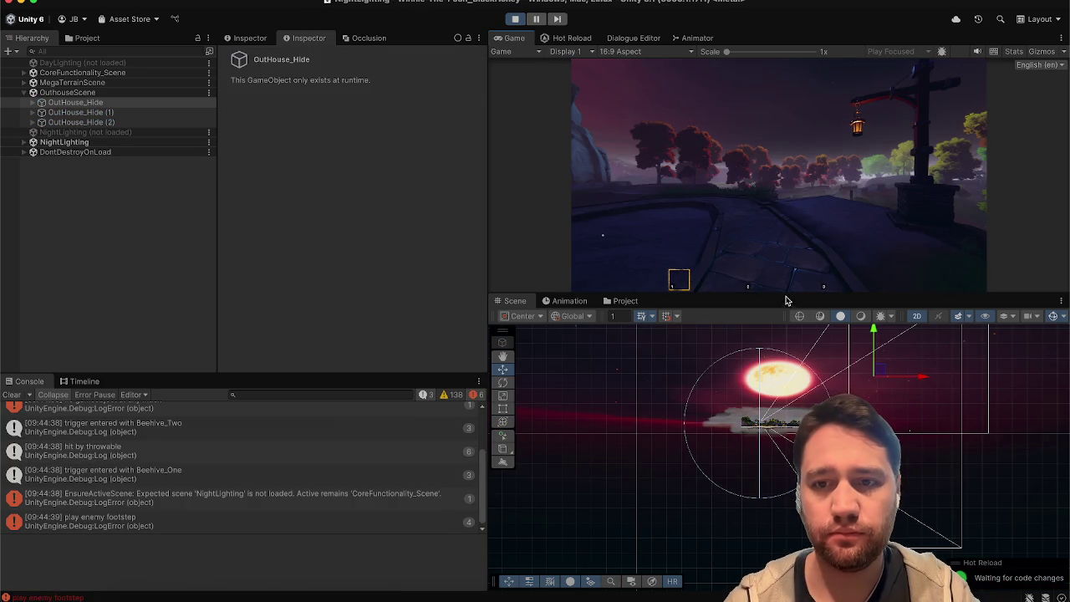
left_click_drag(785, 301, 786, 420)
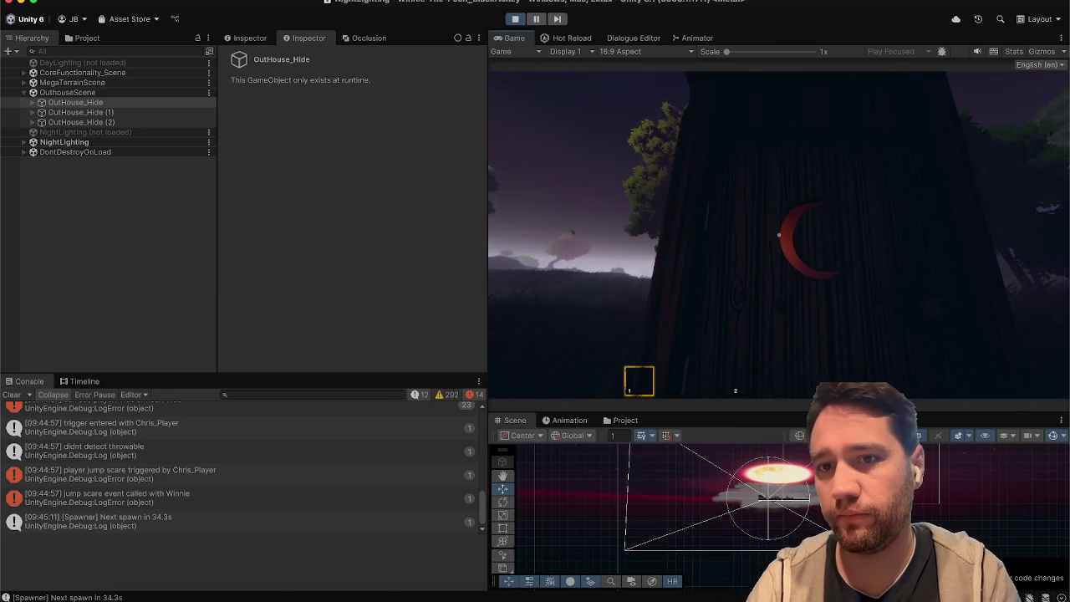
key("e")
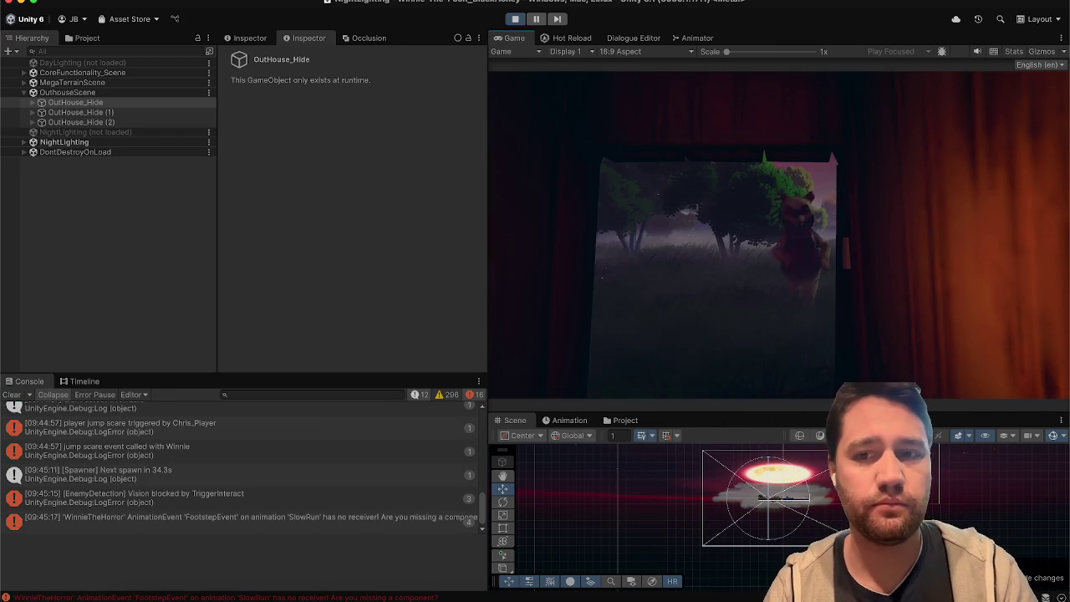
key("c")
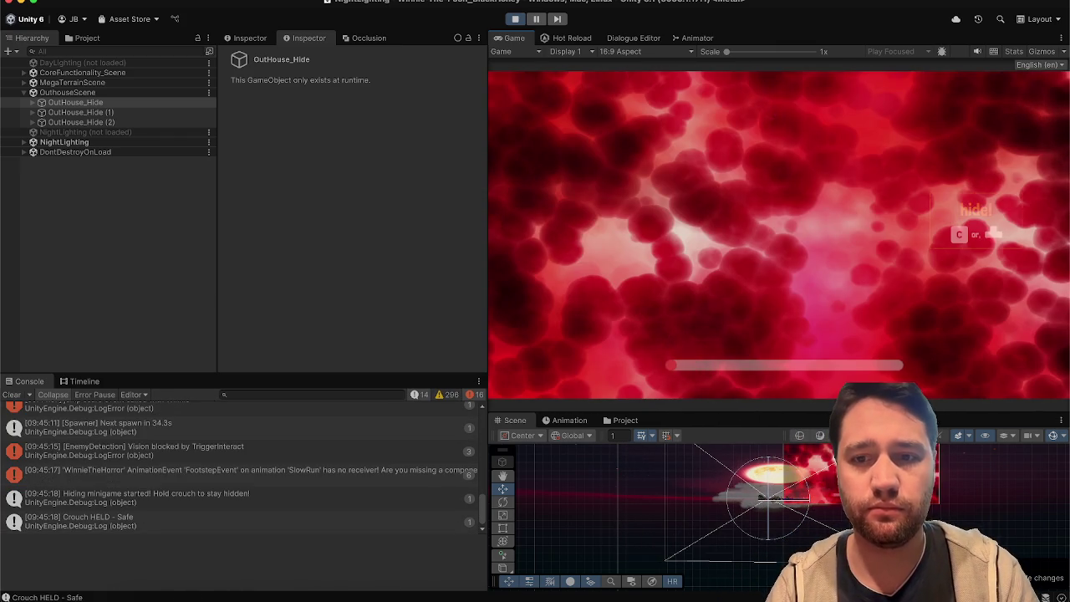
key("c")
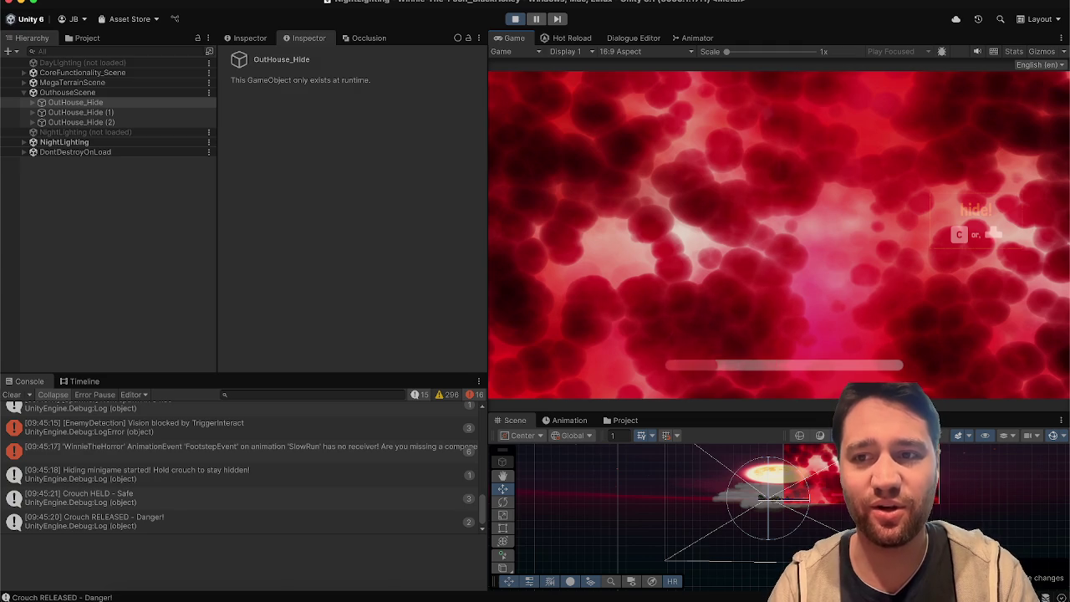
key("c")
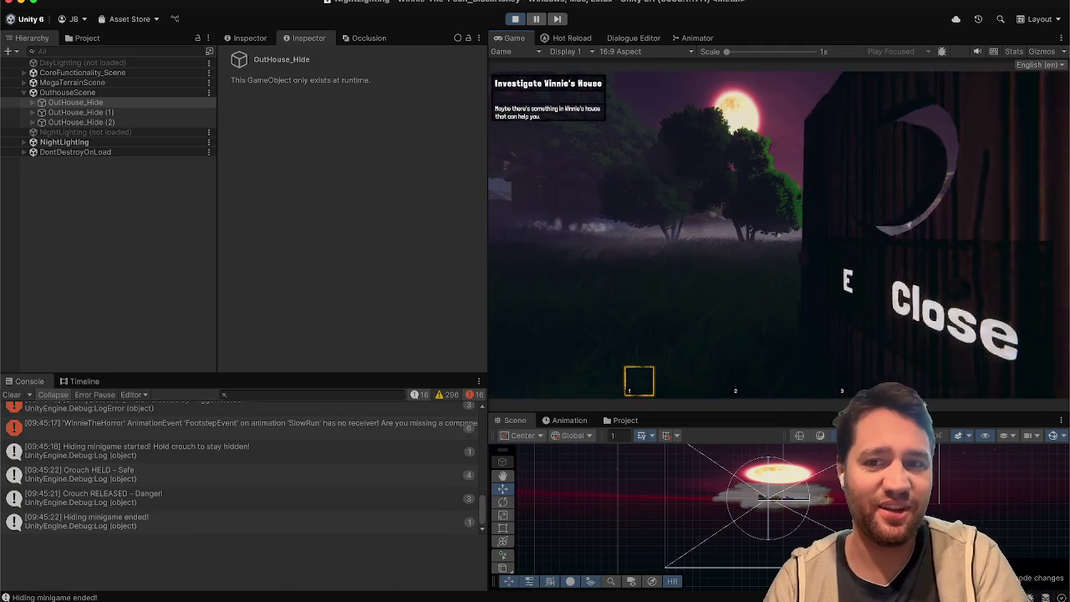
key("Escape")
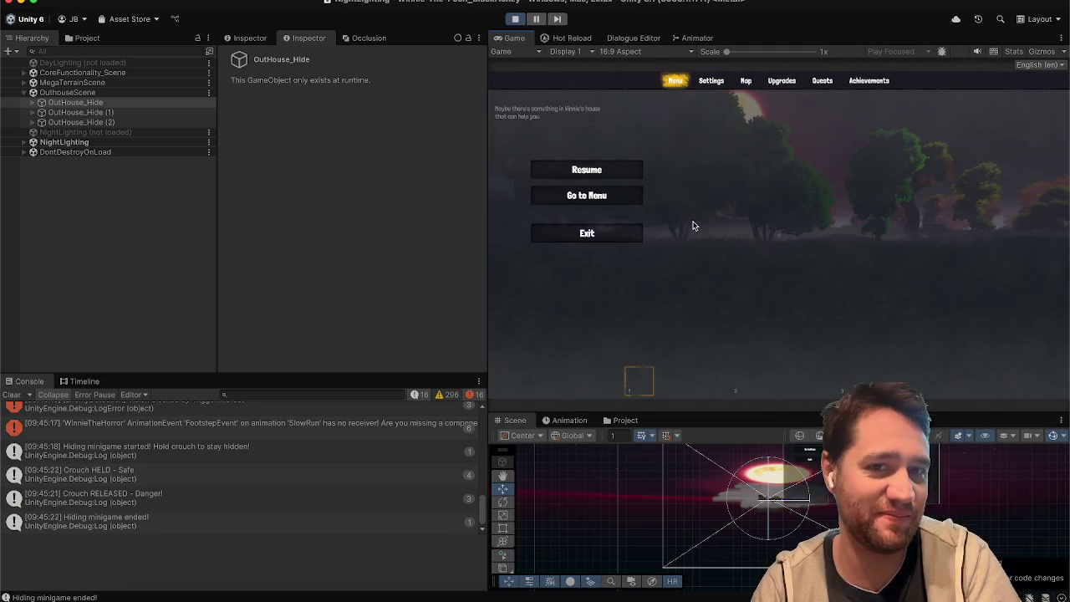
left_click(515, 17)
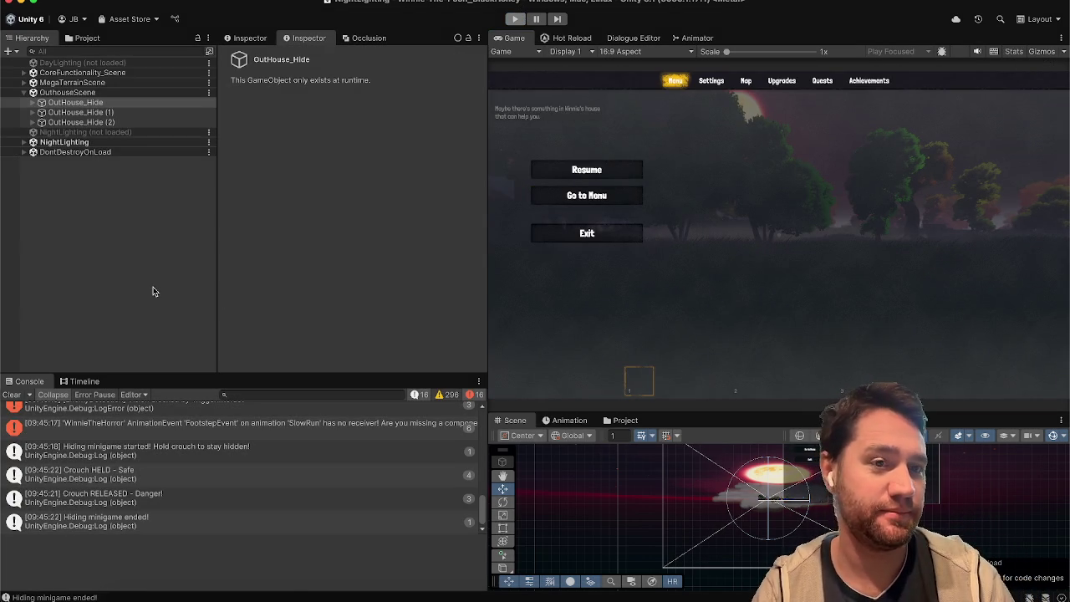
key("super+Tab")
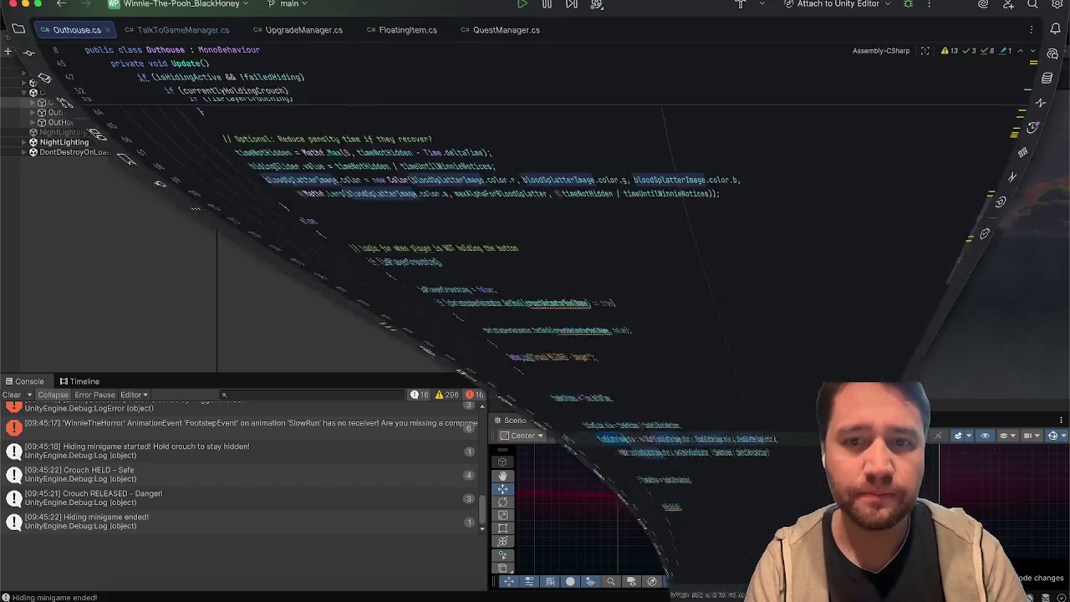
Insert a blank line after the hidingSlider.value update in Outhouse.cs
left_click(438, 230)
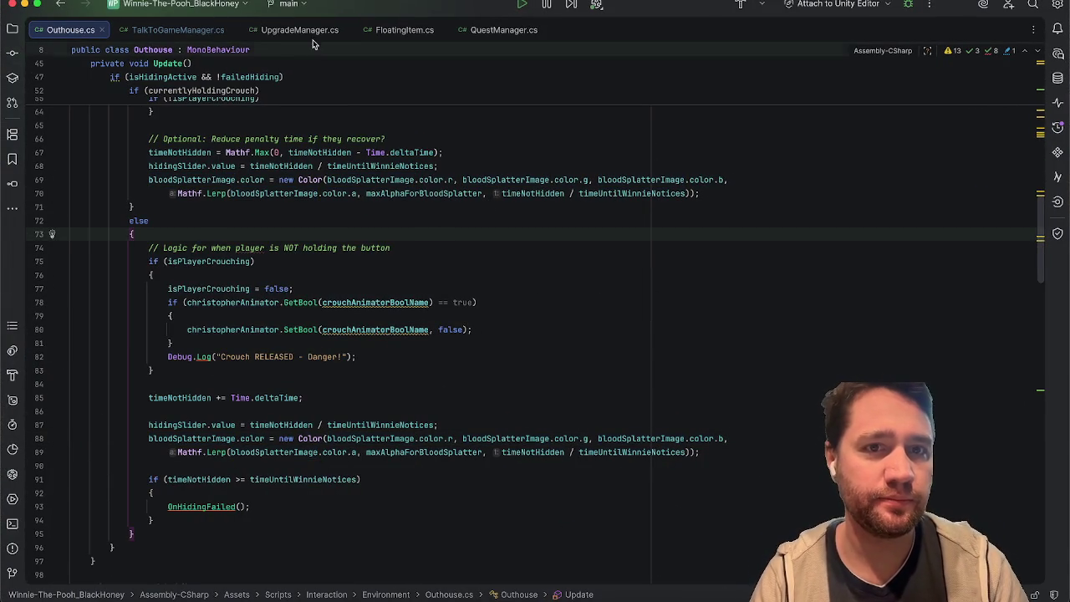
scroll(444, 203, "up", 13)
scroll(444, 203, "down", 9)
scroll(445, 203, "up", 1)
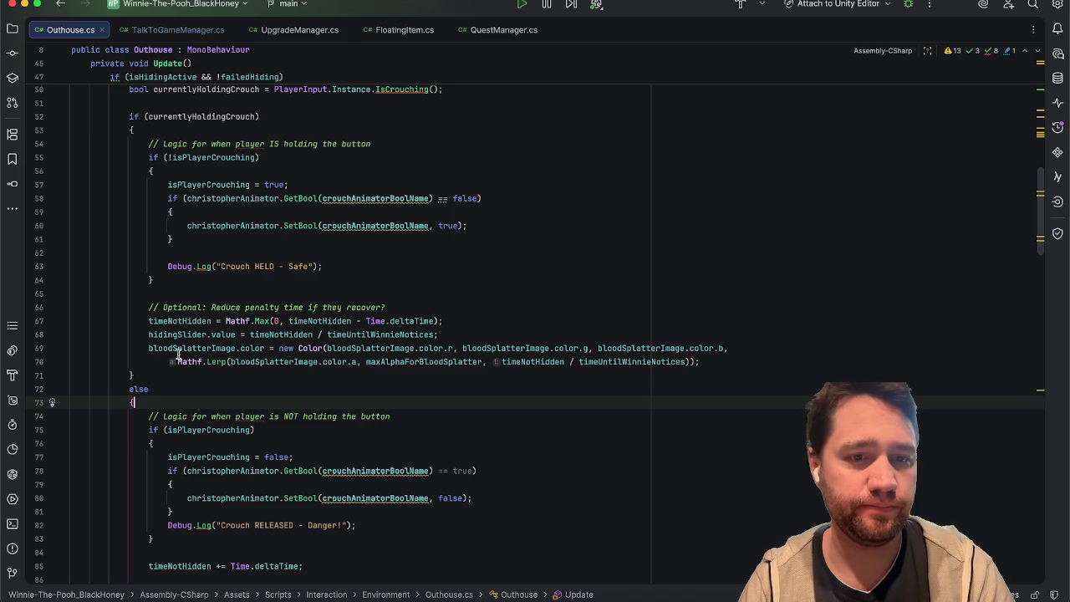
left_click(539, 328)
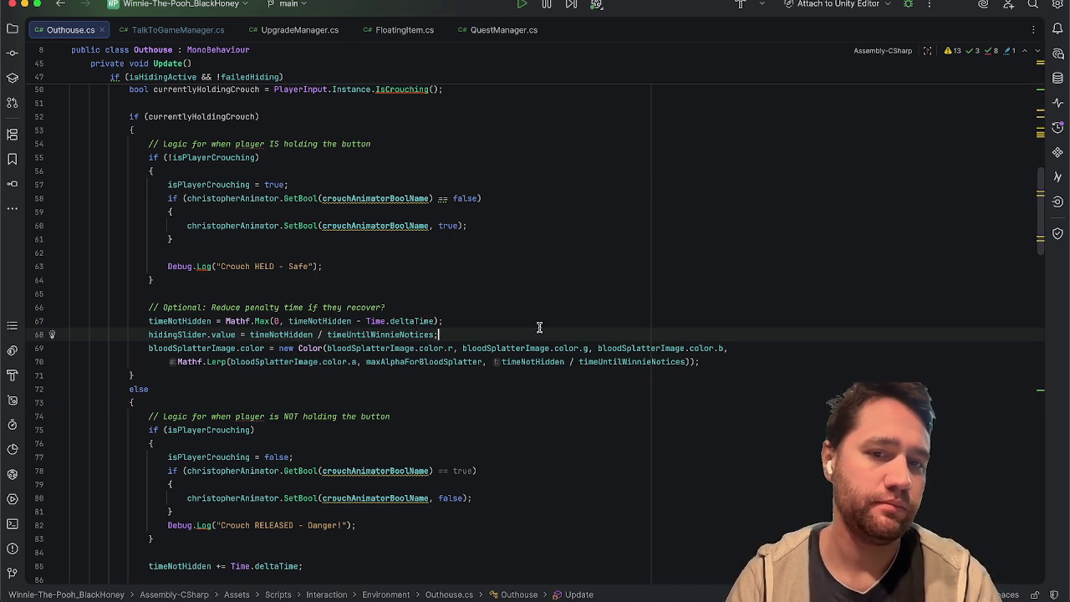
key("Return")
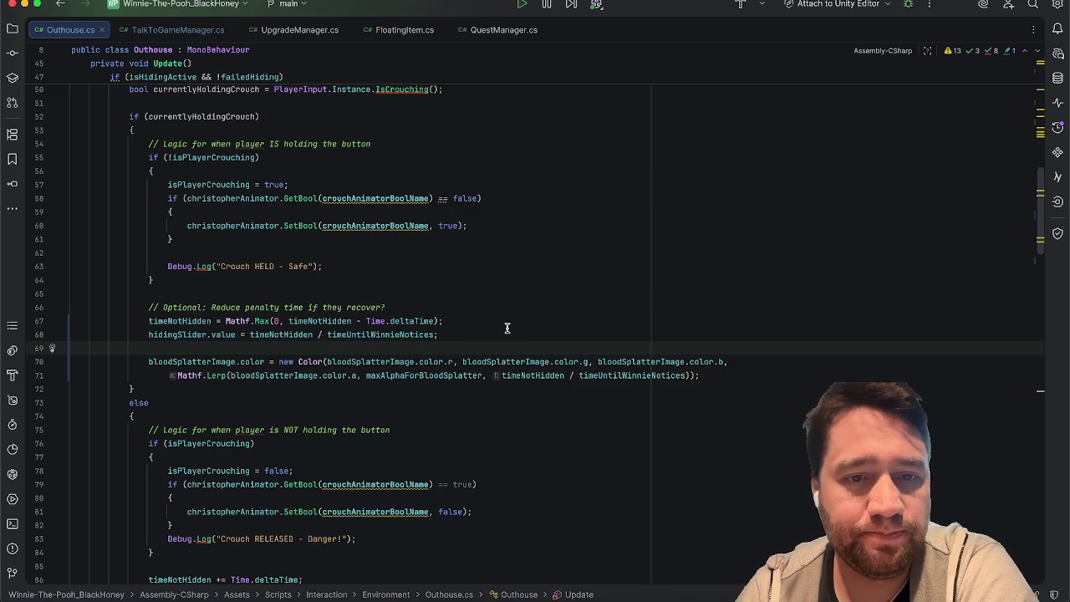
Review the Mathf.Lerp blood splatter colour statement and scroll through the Outhouse script
left_click(206, 375)
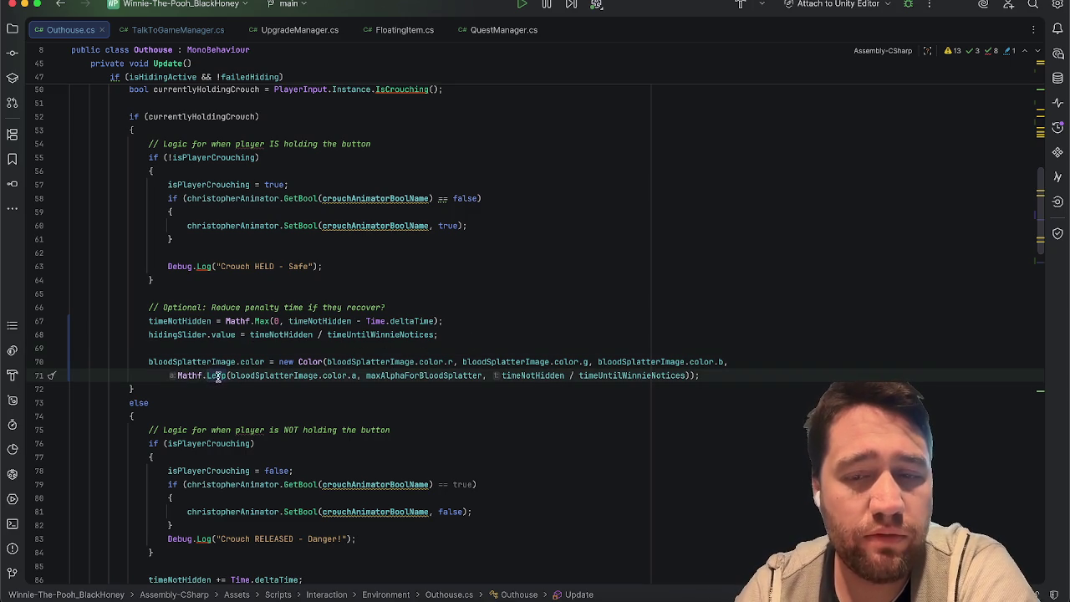
left_click(719, 376)
left_click(285, 407, "shift")
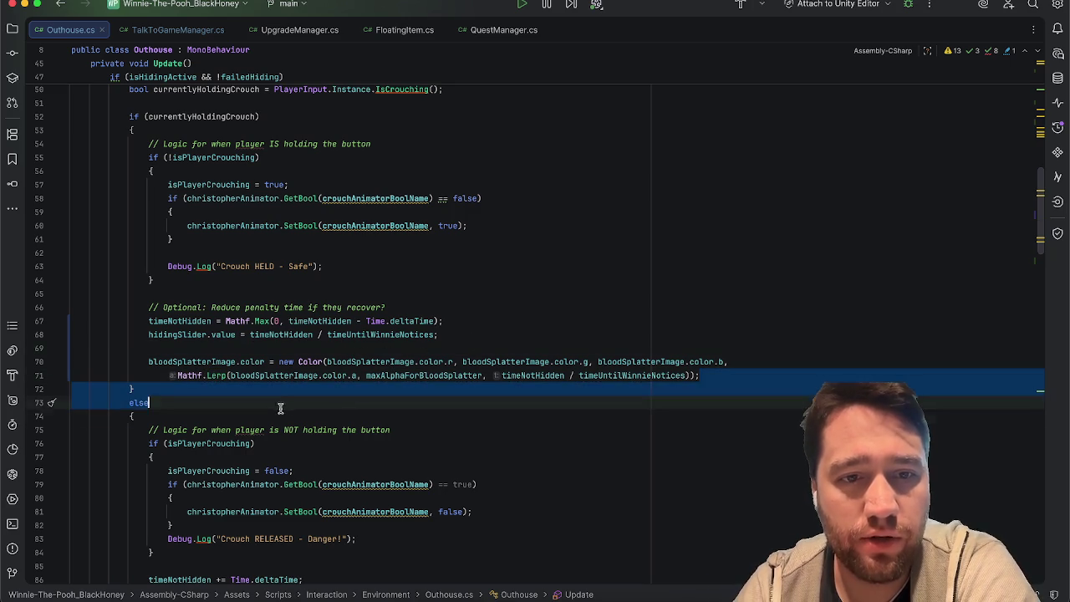
left_click(264, 389, "shift")
left_click(757, 354)
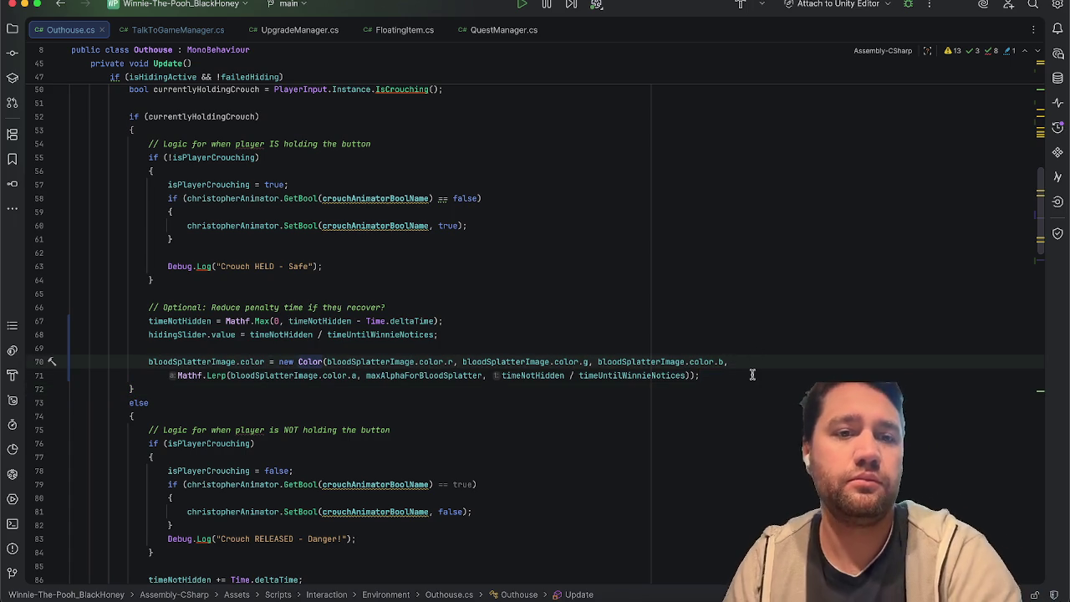
scroll(752, 374, "up", 5)
scroll(752, 374, "down", 10)
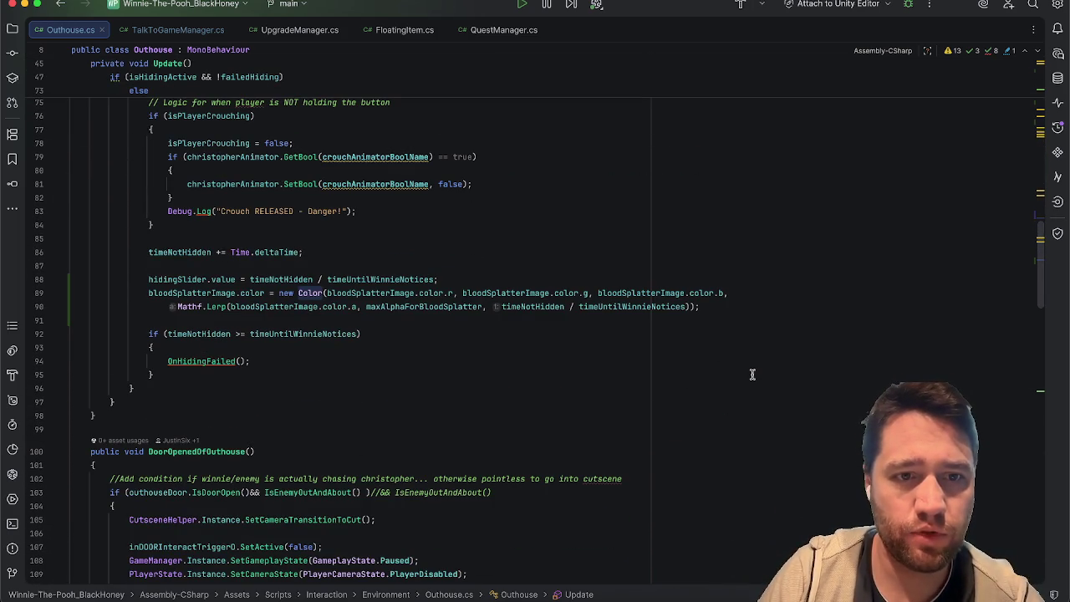
scroll(753, 374, "down", 10)
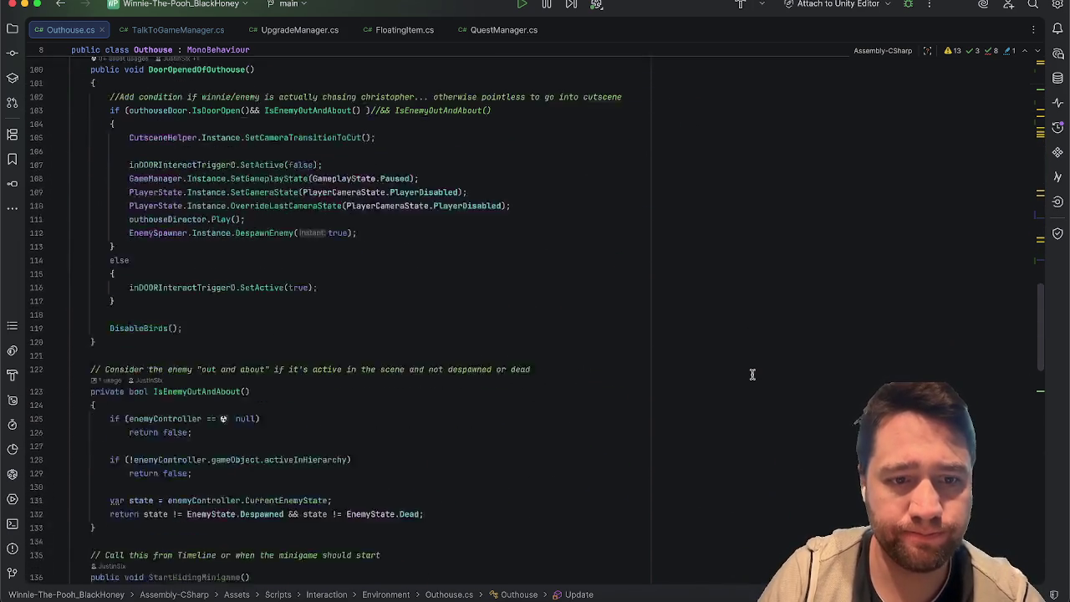
scroll(750, 374, "down", 10)
scroll(751, 374, "up", 15)
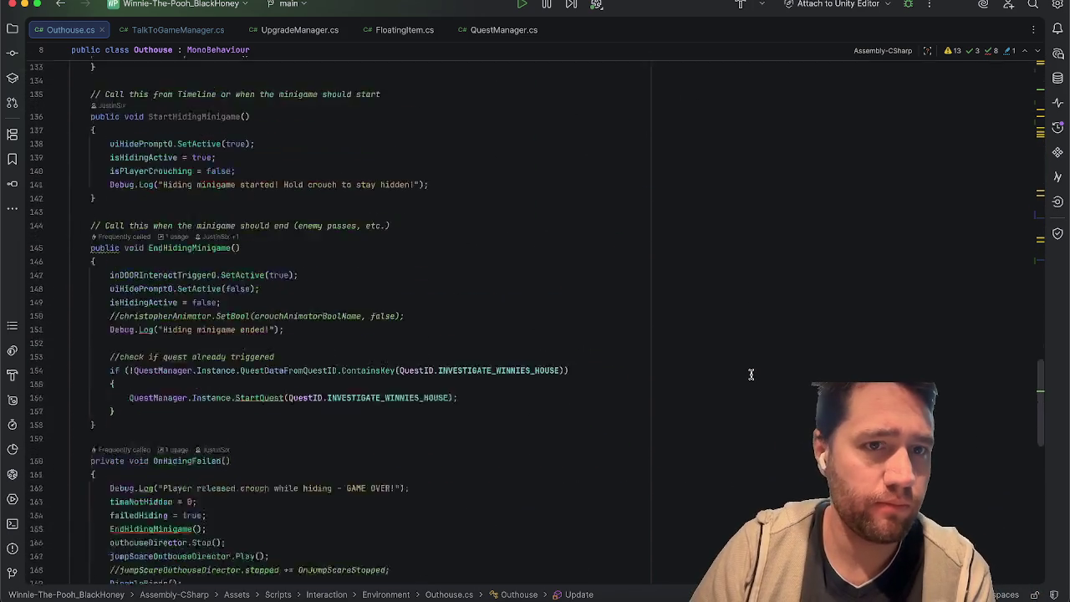
scroll(751, 375, "up", 10)
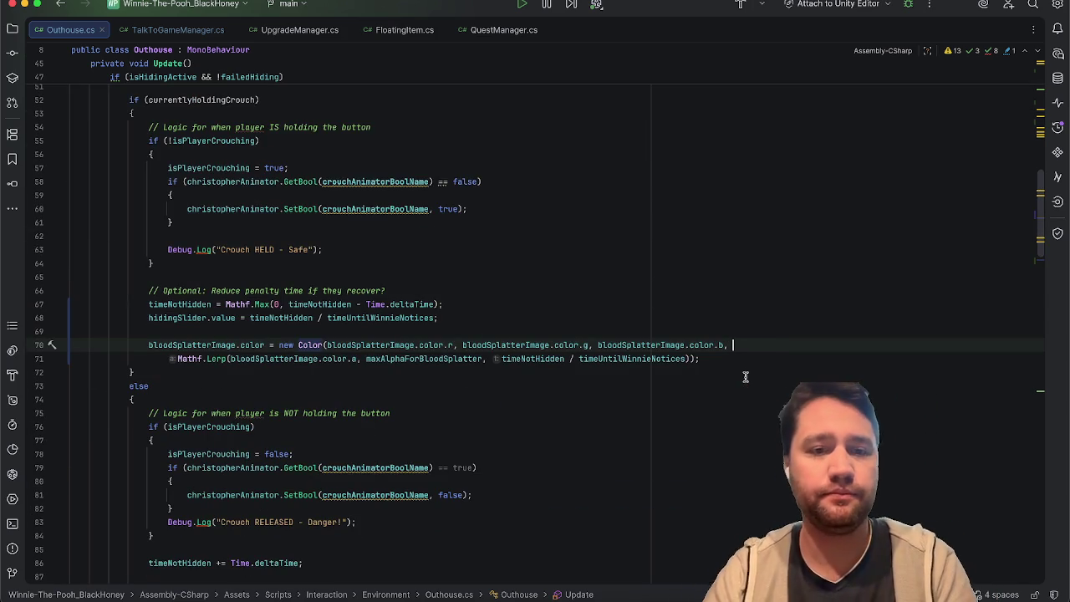
Comment out the Mathf.Lerp line and write a colour with alpha Mathf.Max(0, maxAlphaForBloodSplatter)
left_click(169, 359)
type("//")
left_click(837, 342)
type("Mat")
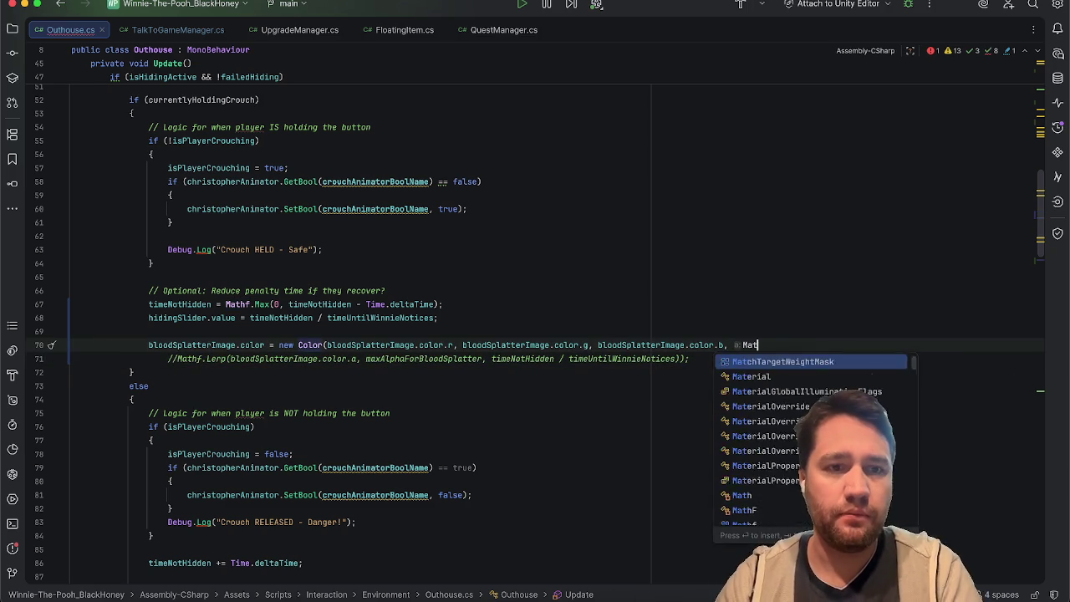
type("hf.Max(")
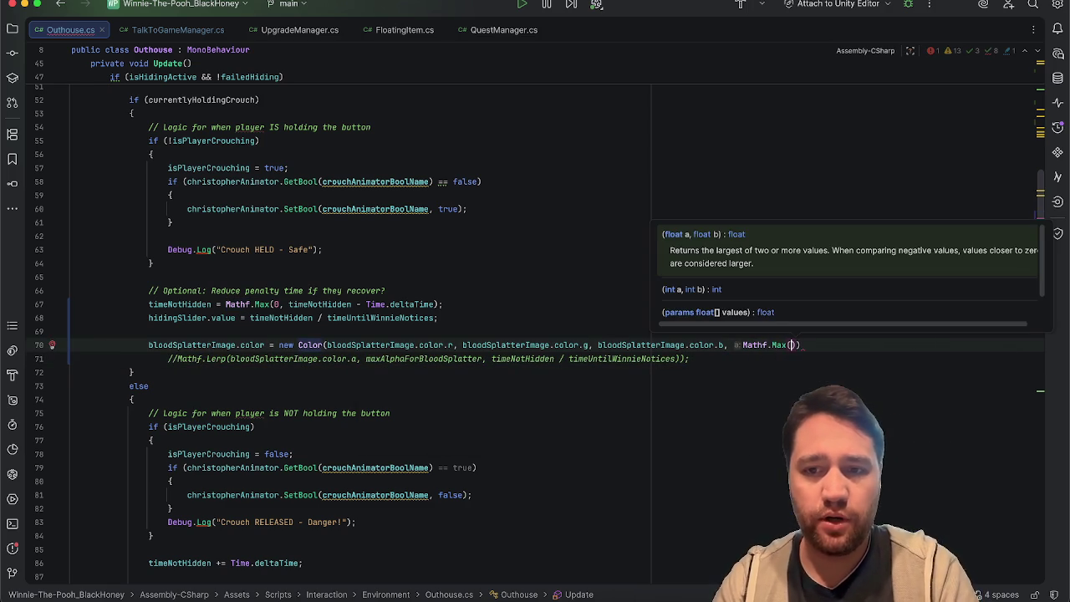
type("0, ")
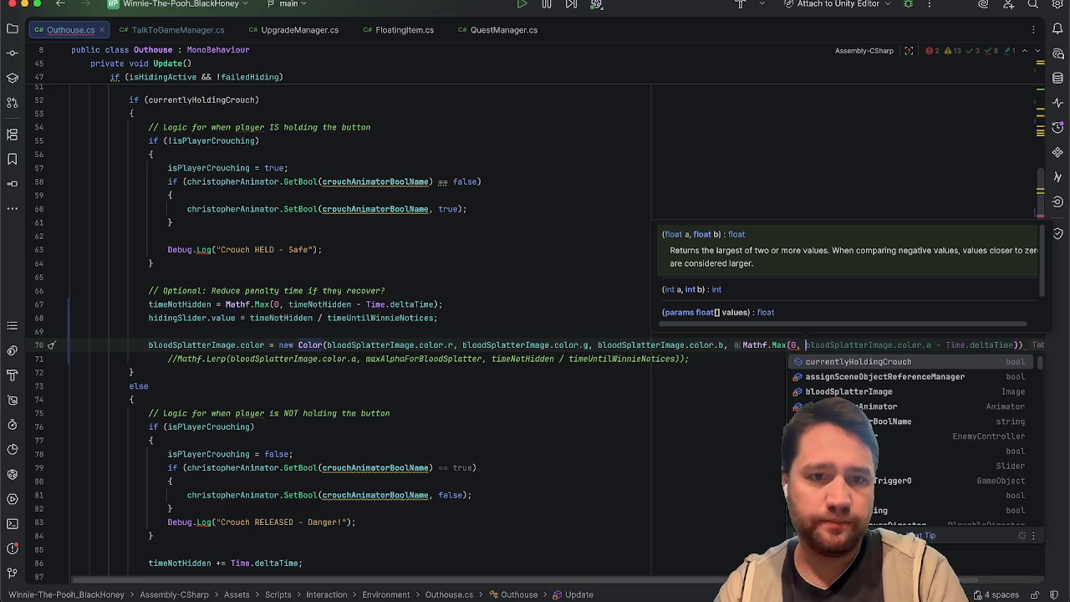
type("maxalp")
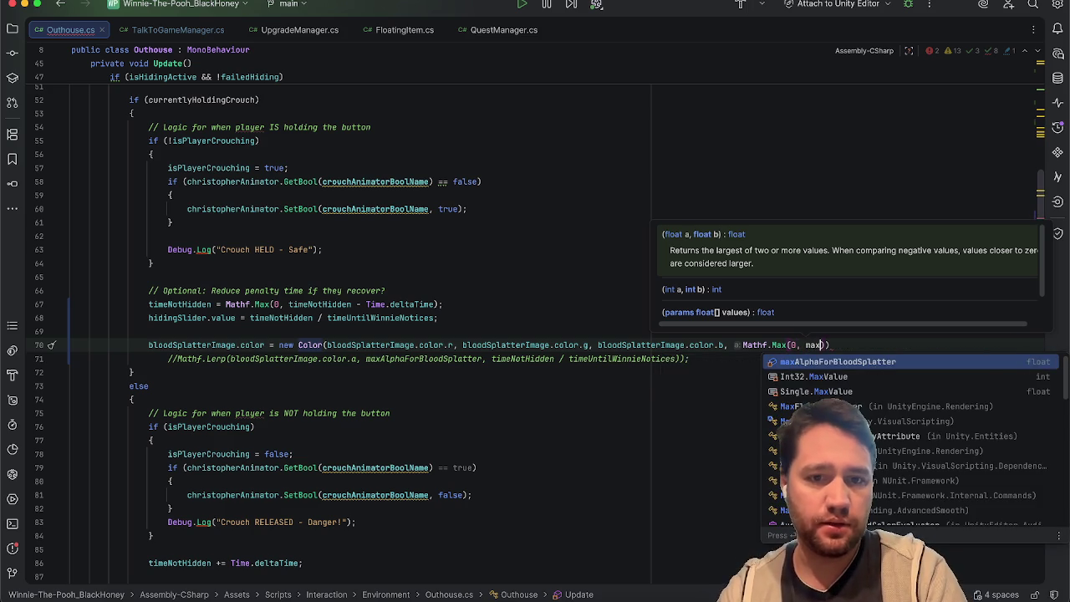
key("Return")
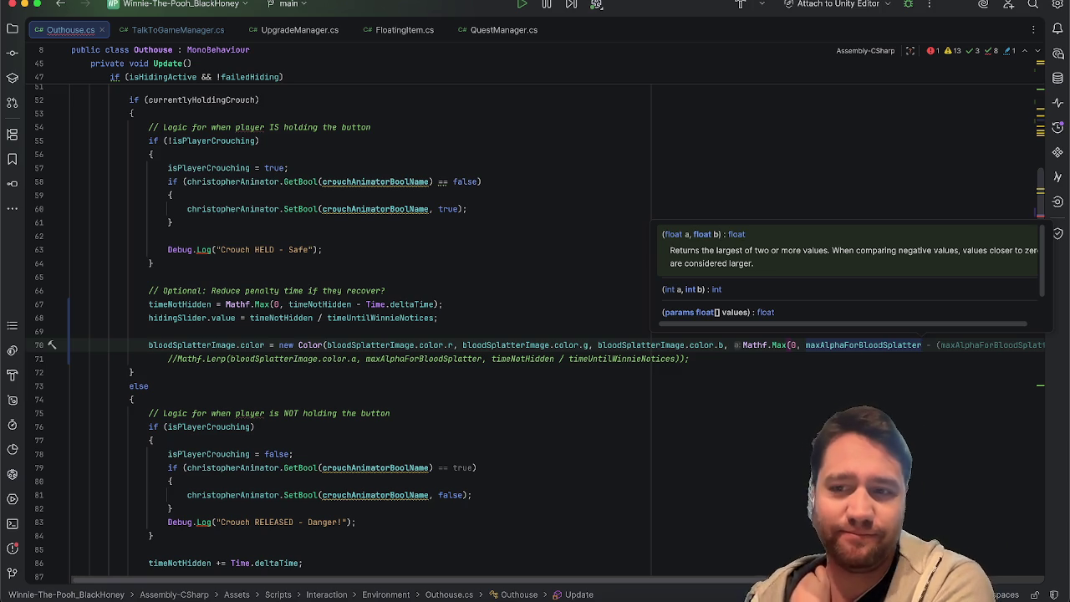
key("Escape")
type(");")
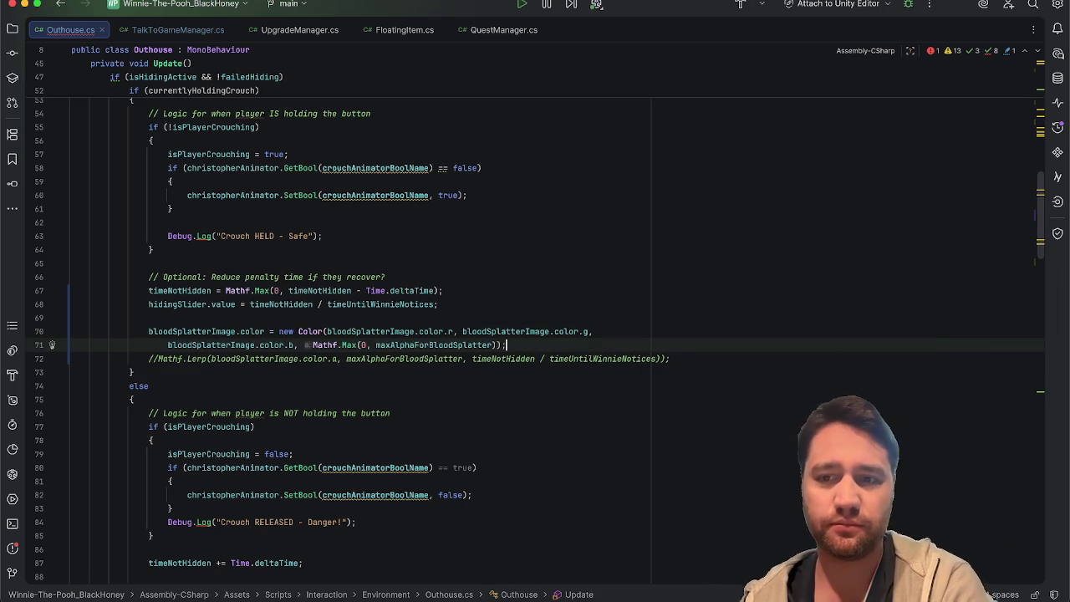
Replace that alpha argument with timeNotHidden / timeUntilWinnieNotices
double_click(407, 339)
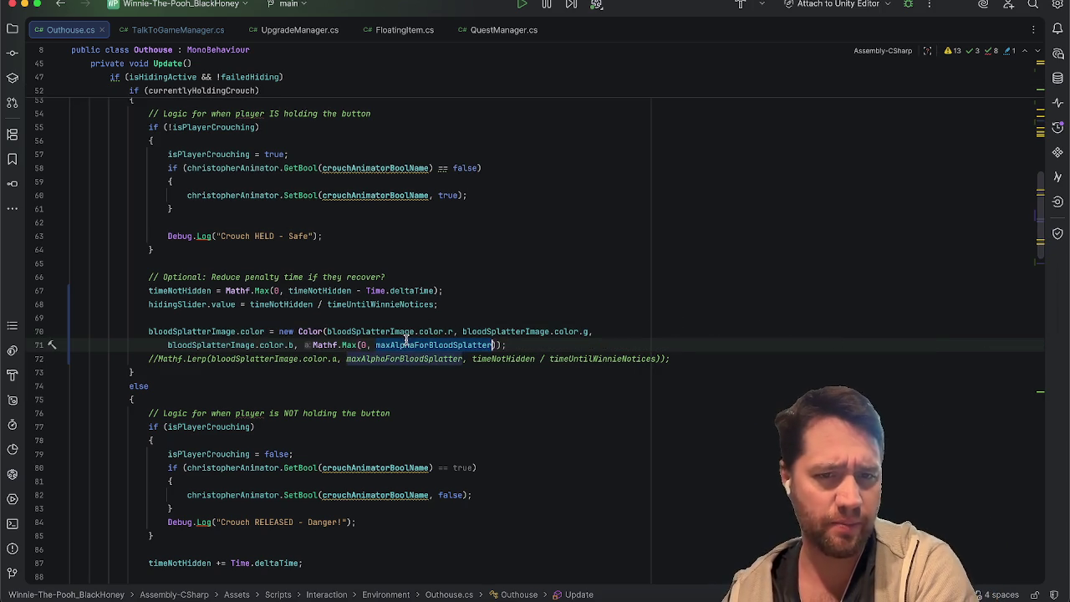
left_click(627, 341)
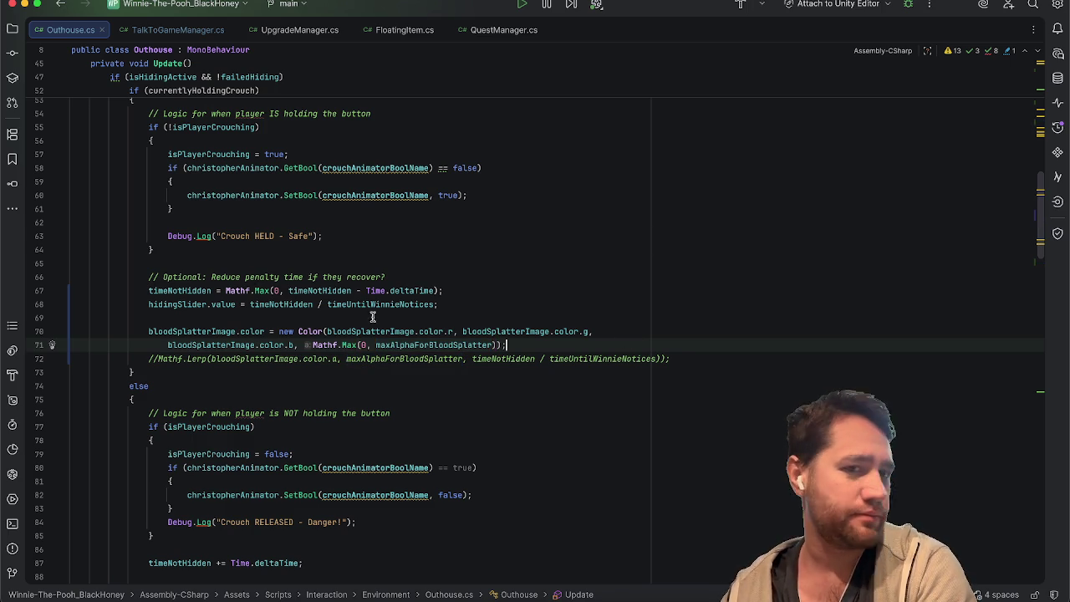
left_click(345, 344)
mouse_move(351, 345)
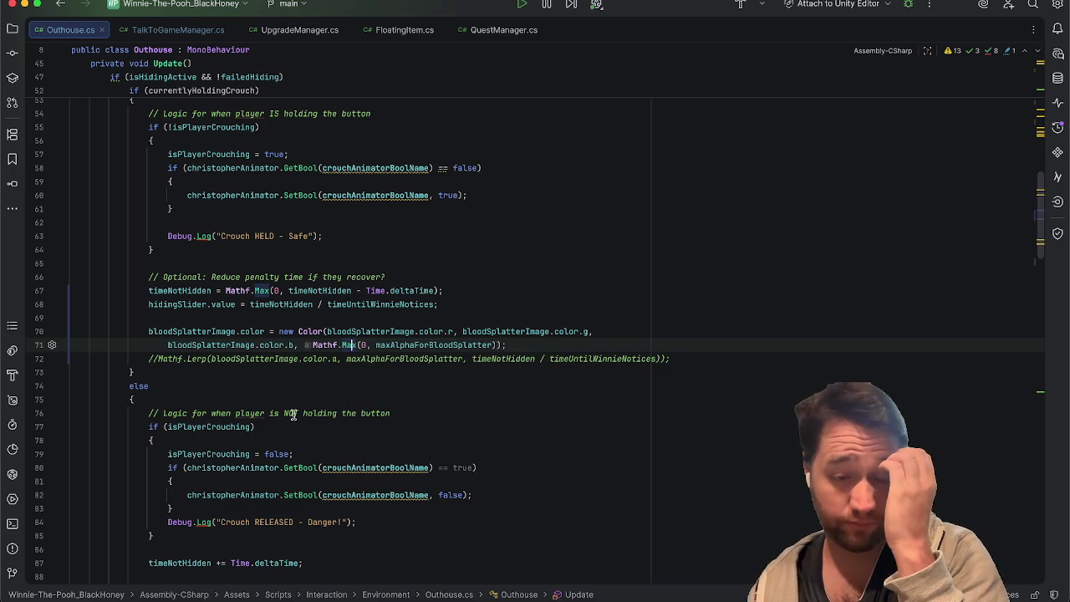
left_click(593, 347)
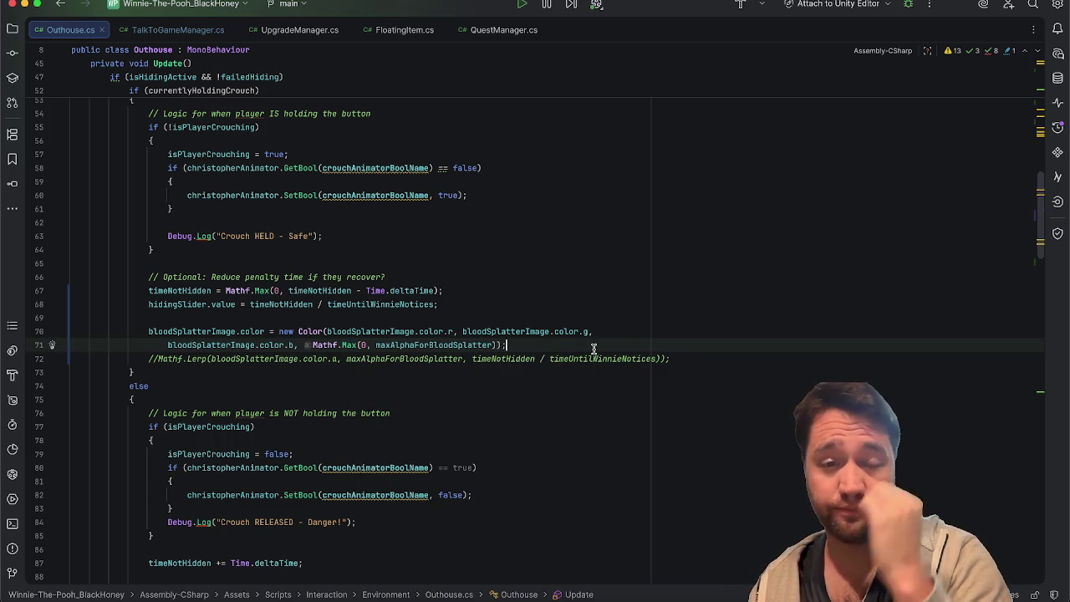
left_click(665, 328)
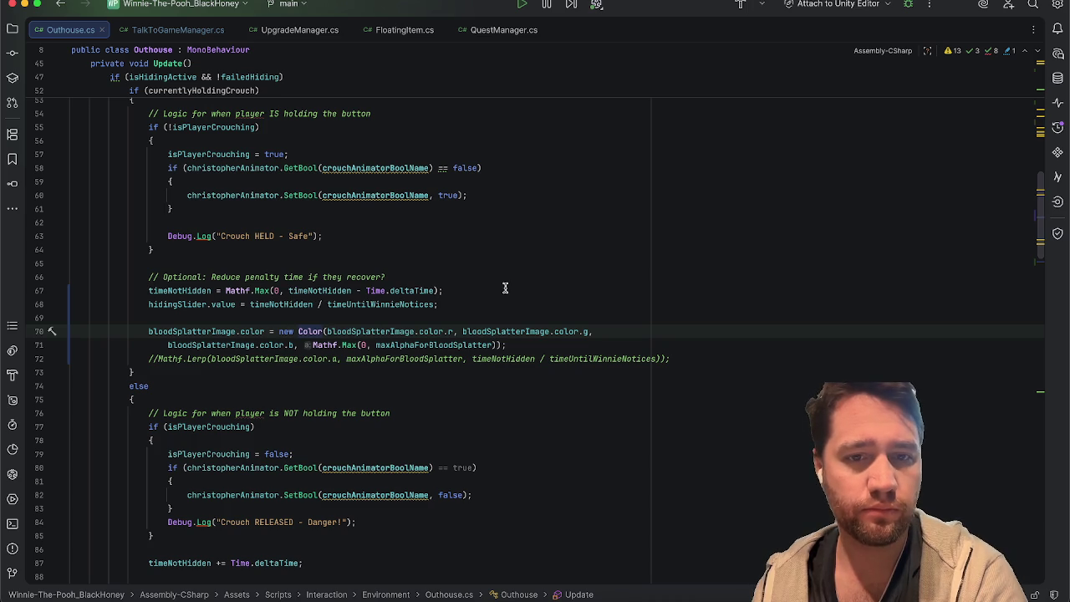
left_click_drag(500, 344, 309, 345)
type("timeNotHidden / timeUntilWinnieNotices")
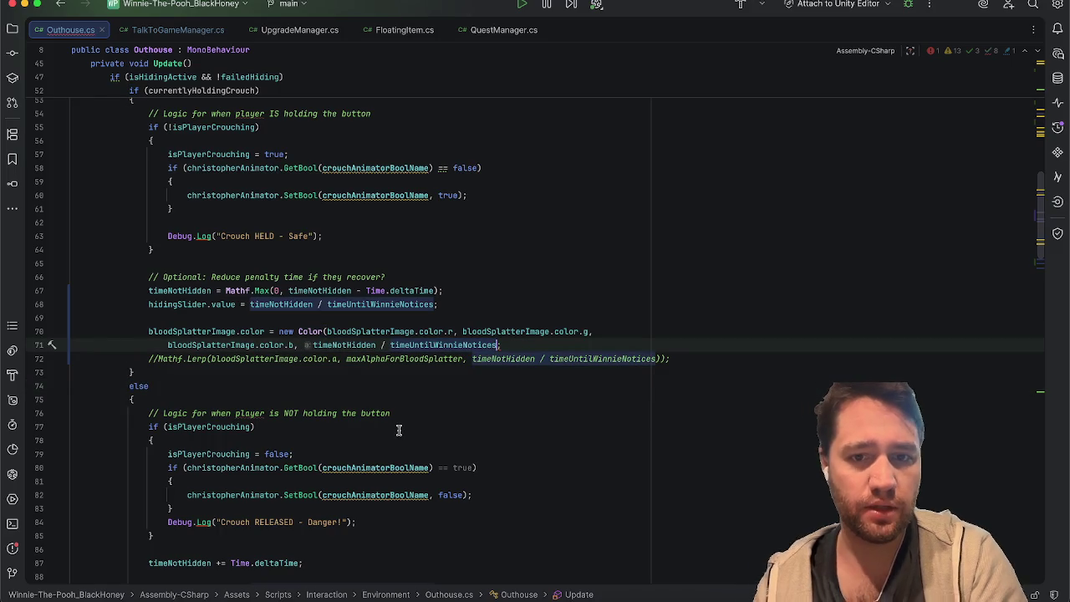
Multiply the parenthesised ratio by maxAlphaForBloodSplatter and delete the commented-out Lerp line
left_click(312, 344)
type("(")
left_click(576, 344)
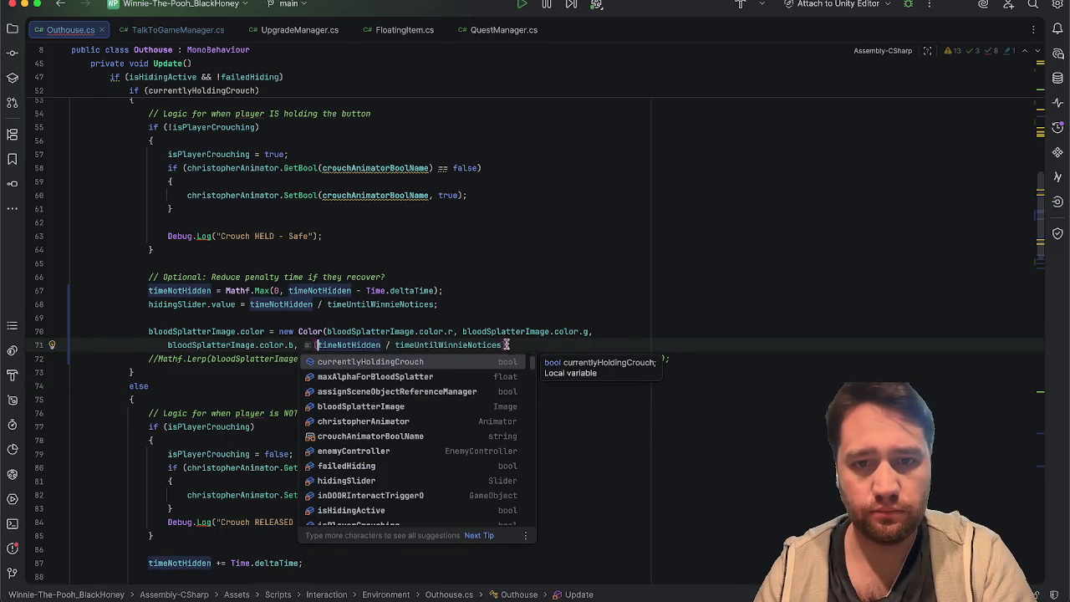
type(")")
type(" * maxAlphaForBloodSplatter")
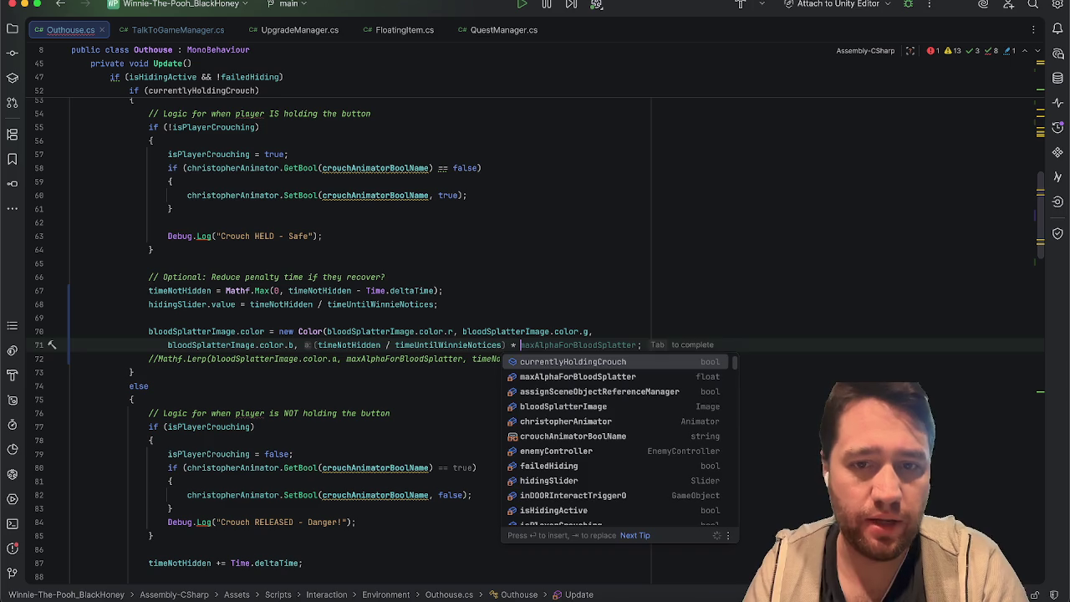
type(");")
left_click(743, 319)
left_click_drag(707, 357, 77, 357)
key("BackSpace")
key("BackSpace")
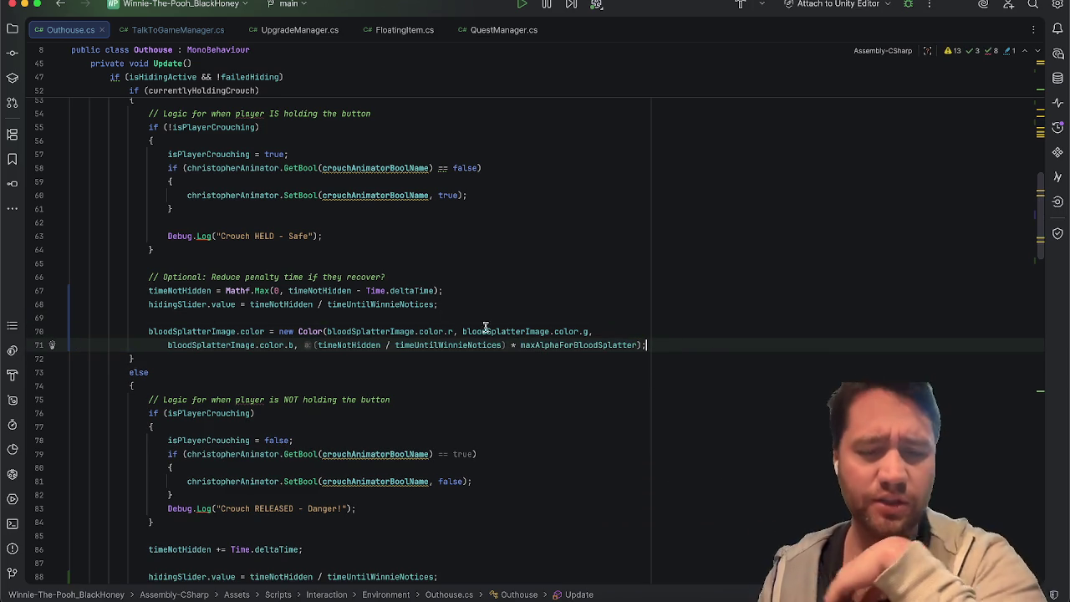
Remove the blank line above the crouch-held blood splatter colour statement
left_click(480, 344)
left_click_drag(506, 345, 309, 346)
left_click(556, 357)
double_click(564, 345)
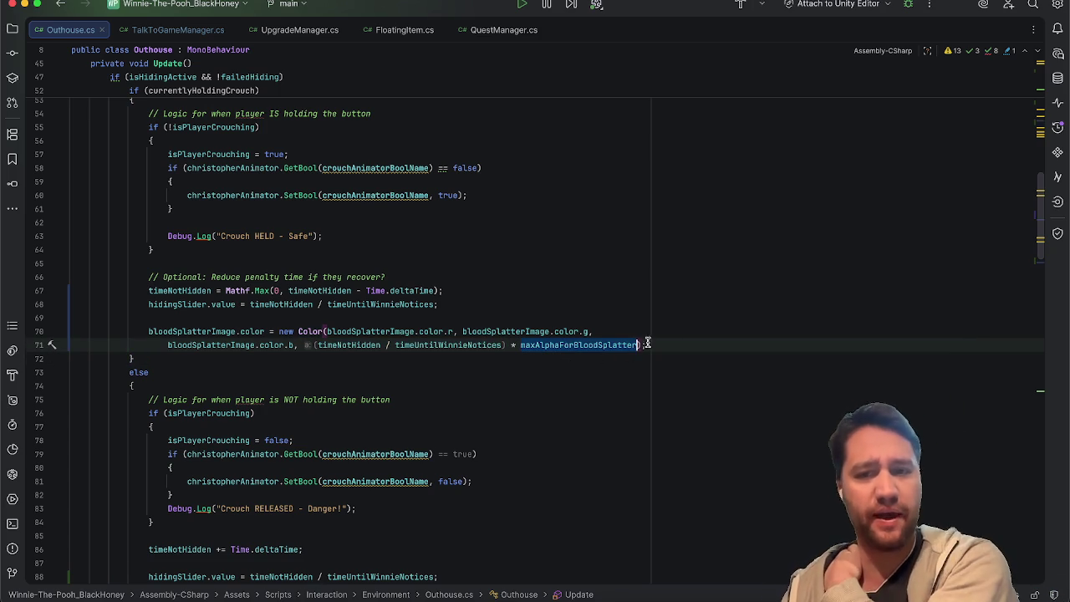
mouse_move(673, 342)
left_mouse_down()
mouse_move(72, 288)
mouse_move(72, 318)
left_mouse_up()
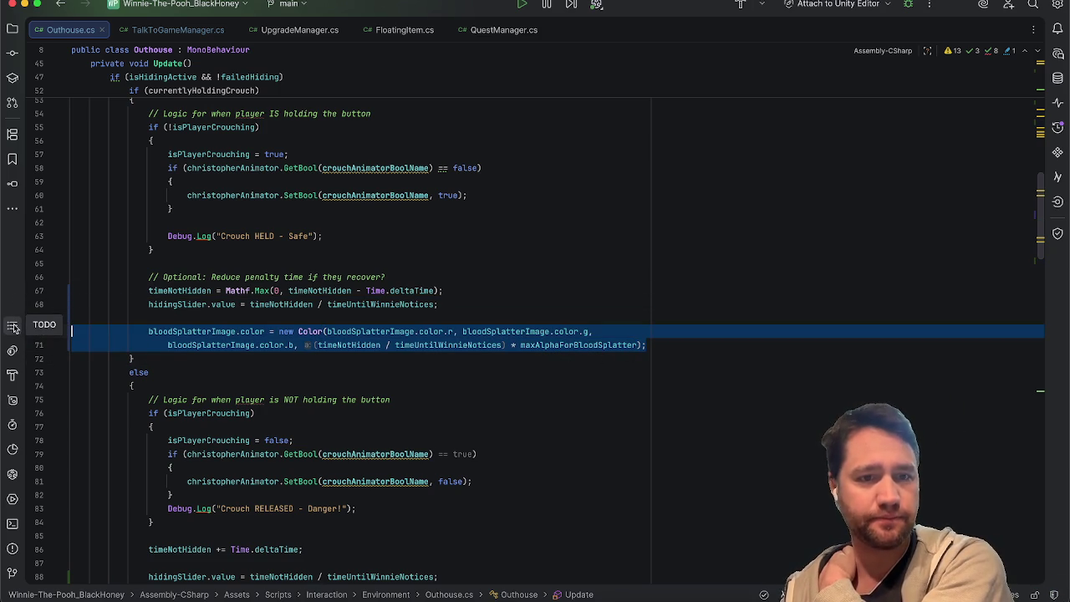
left_click(84, 312)
key("BackSpace")
Copy the updated colour statement over the else branch's Lerp-based statement
left_click(701, 339)
left_click_drag(707, 331, 38, 323)
key("super+c")
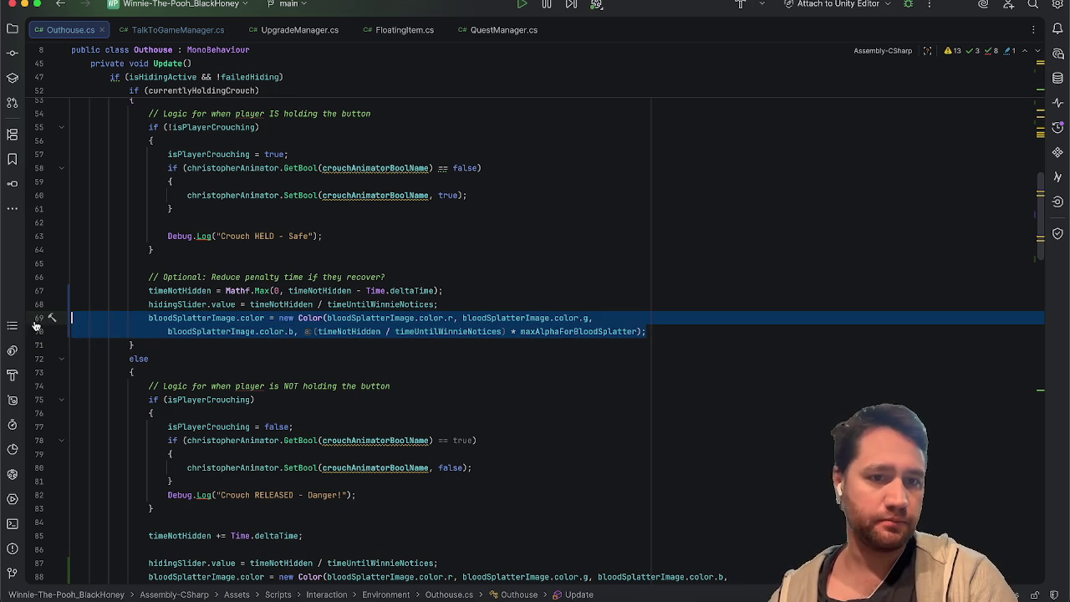
scroll(306, 403, "down", 5)
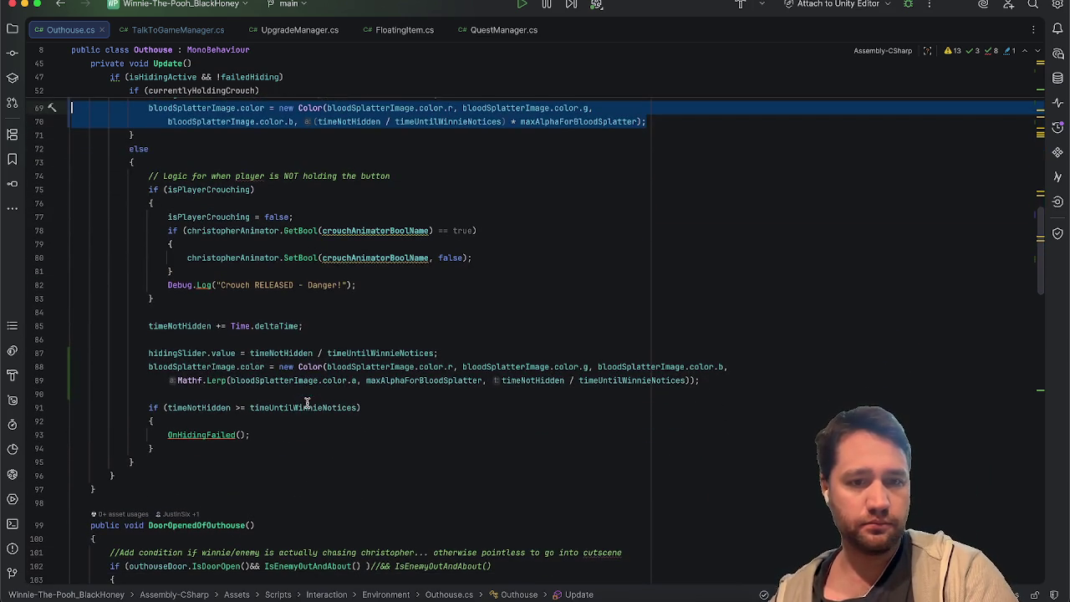
left_click(723, 376)
left_click_drag(723, 376, 98, 368)
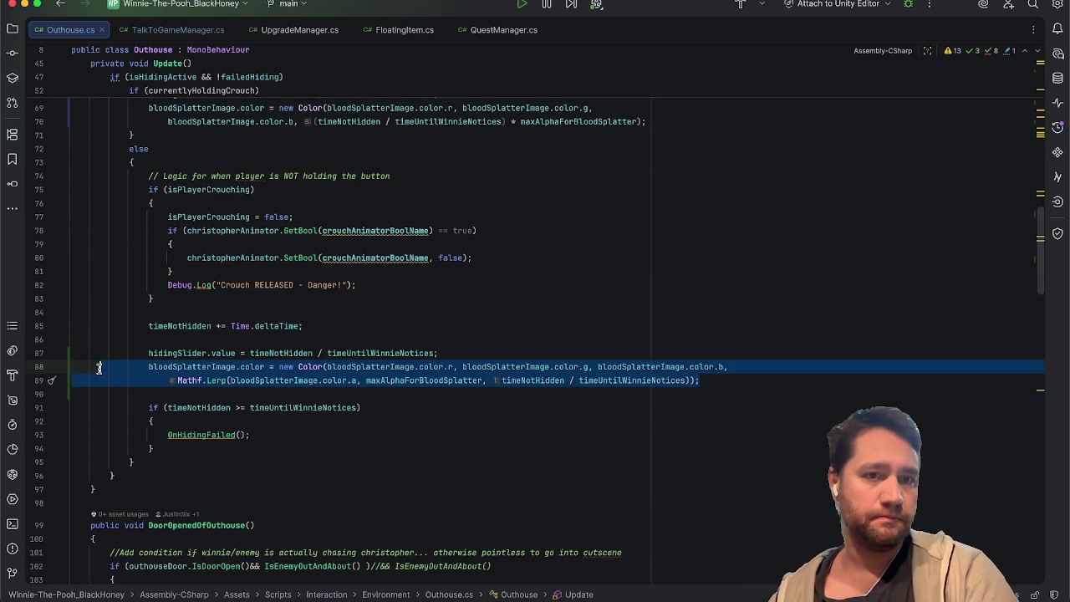
key("super+v")
left_click(431, 334)
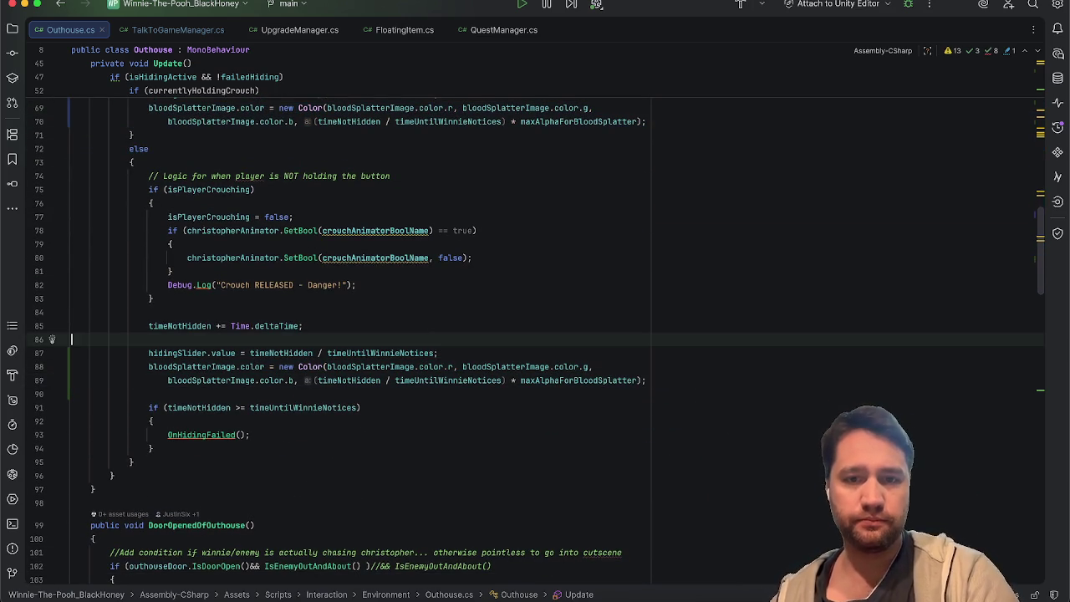
left_click(24, 4)
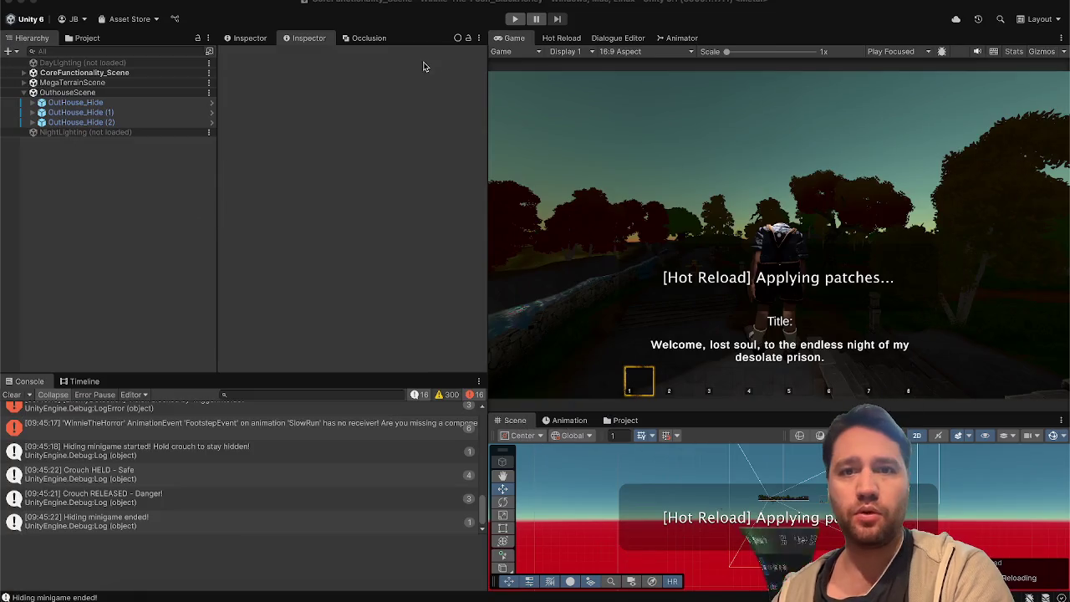
Check the Hot Reload tab shows the splatter-alpha code compiled and waiting for changes
left_click(566, 39)
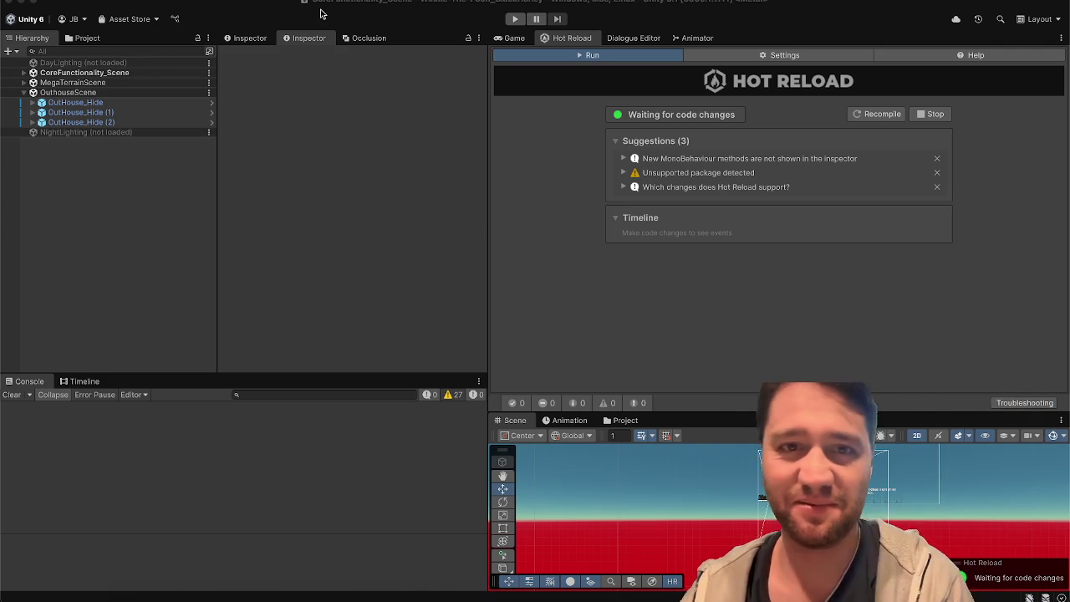
In the Game view, walk across the bridge and field until facing the outhouse
left_click(512, 40)
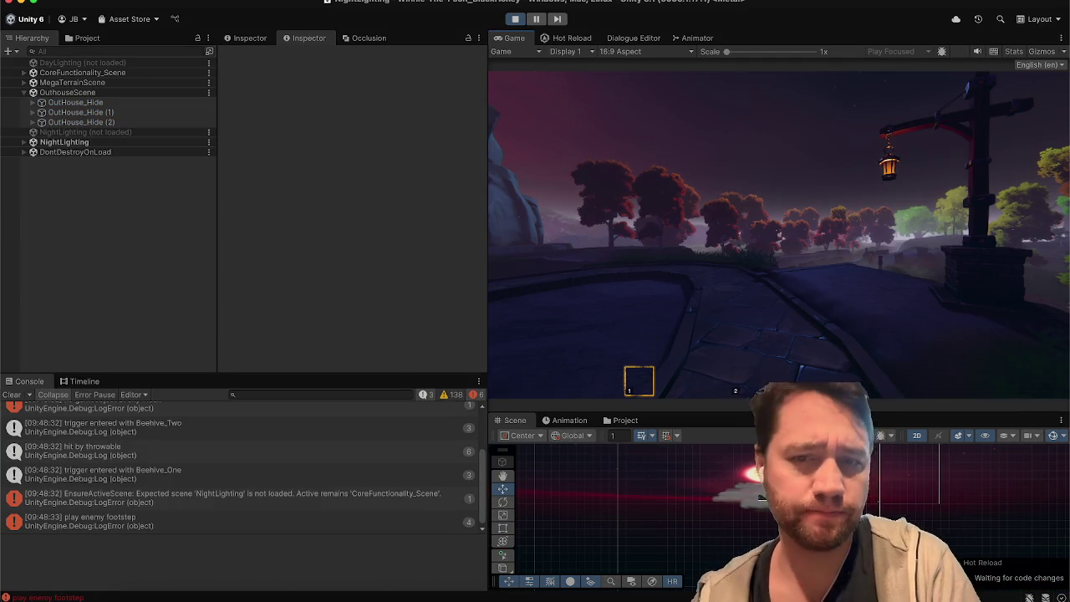
key("w")
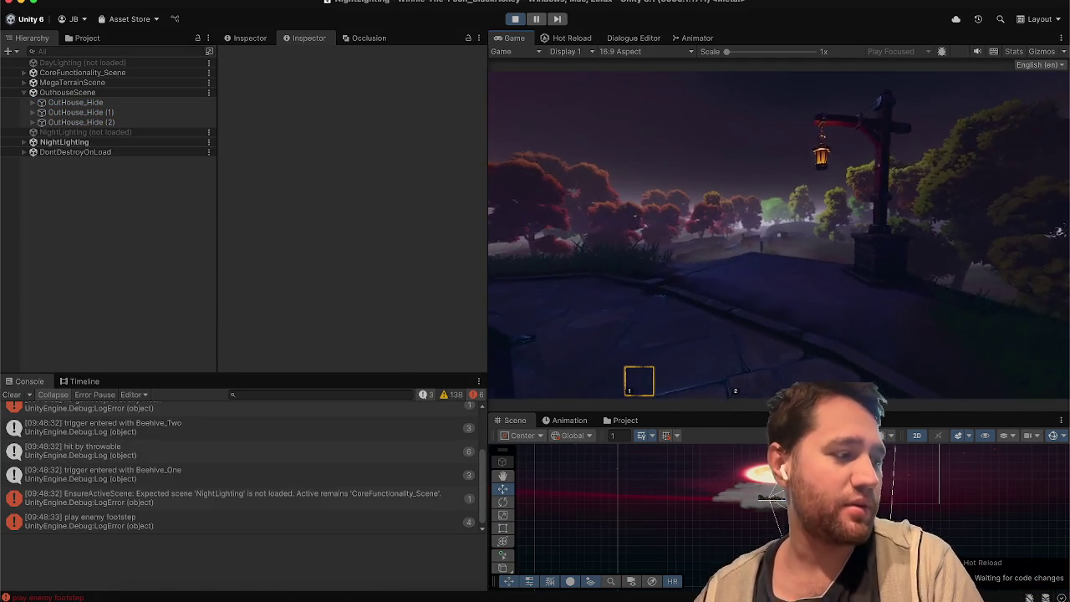
key("w")
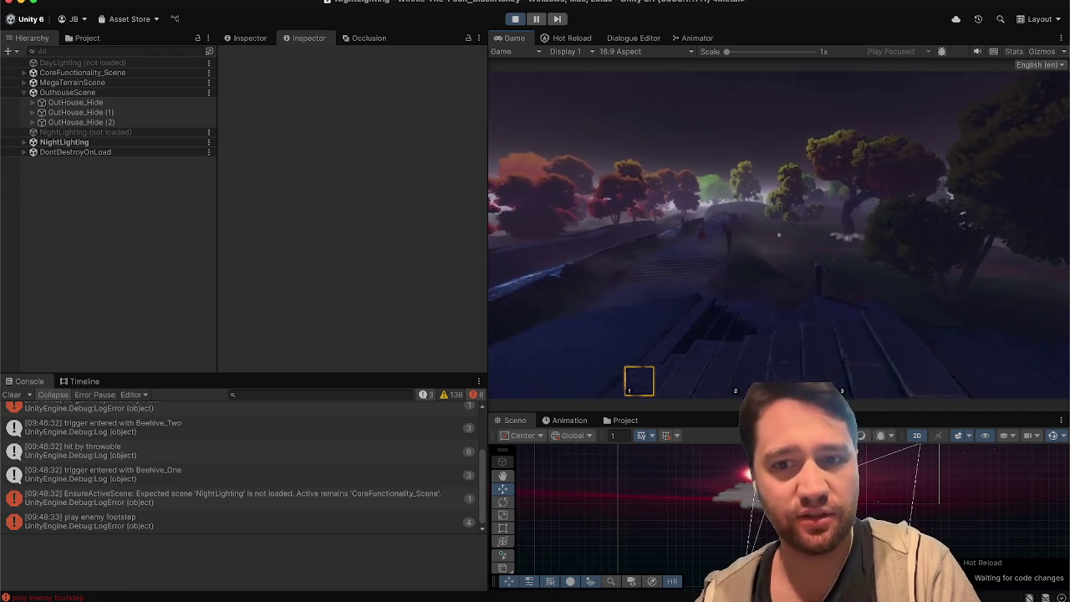
key("w")
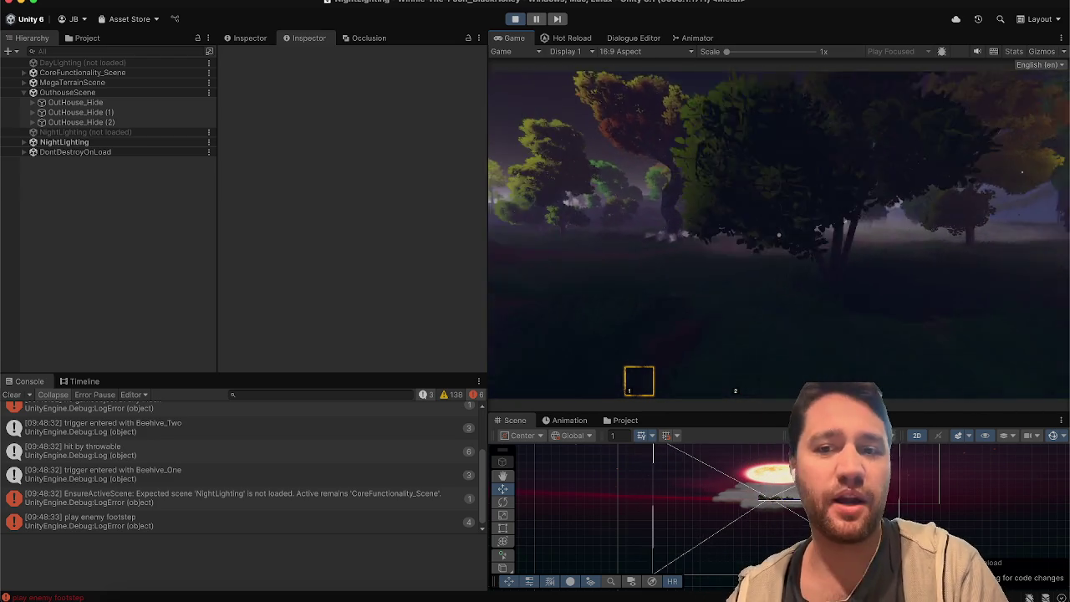
key("w")
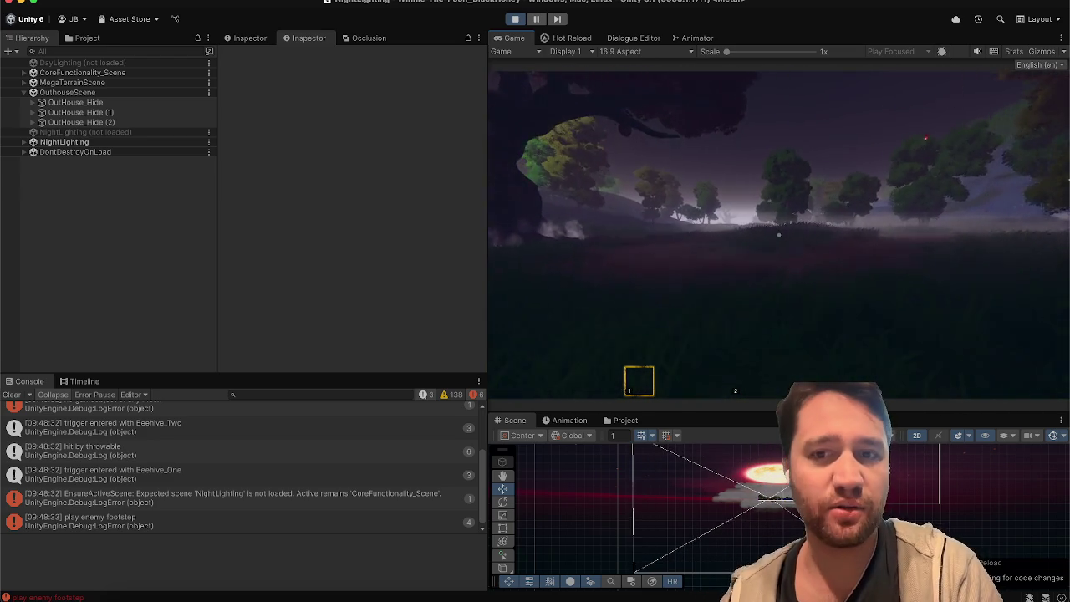
key("w")
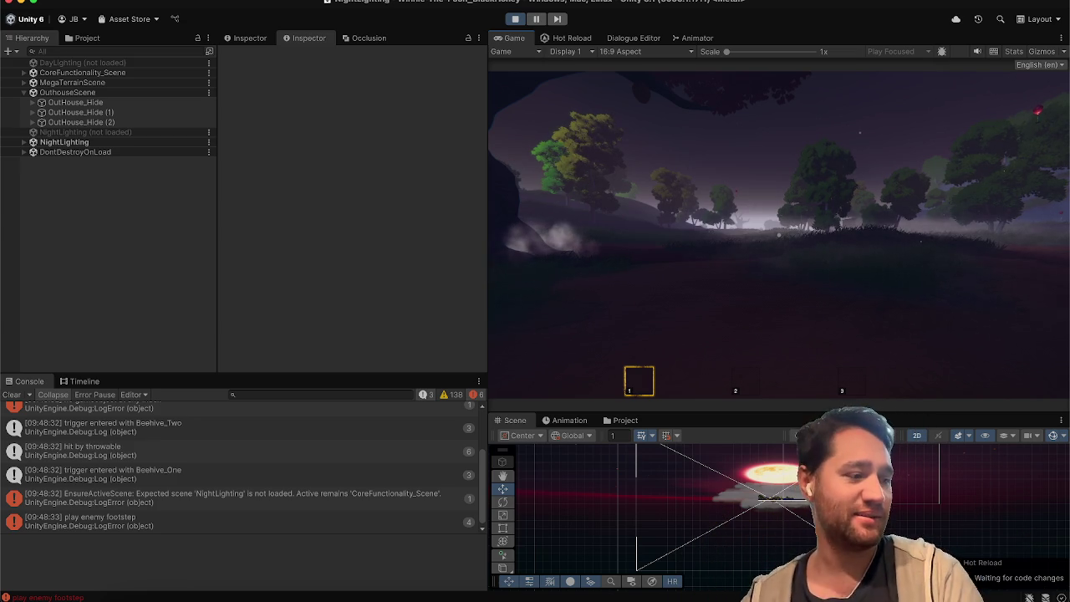
key("w")
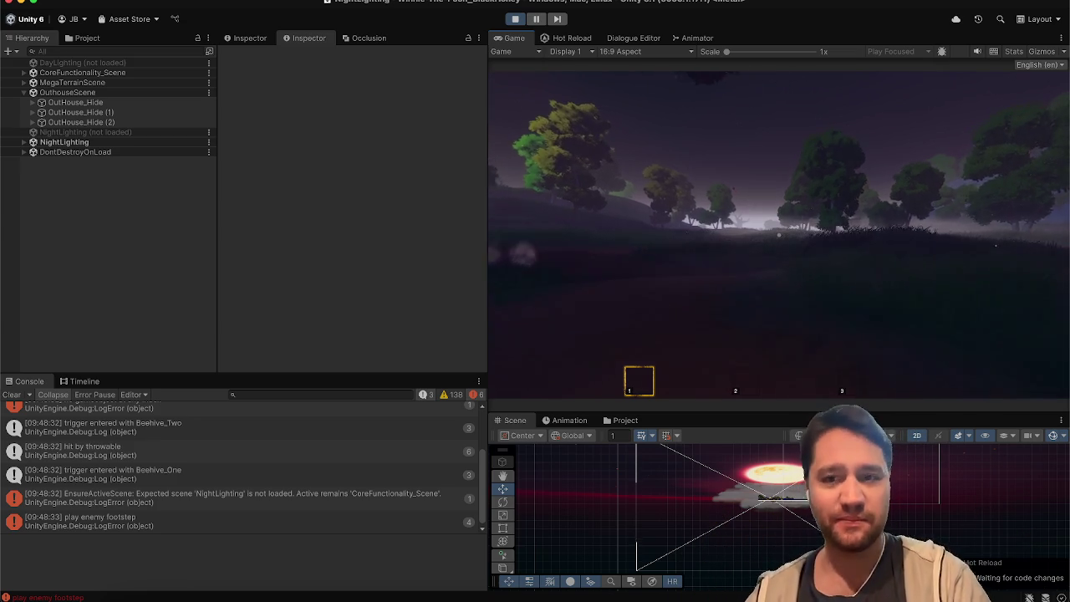
key("w")
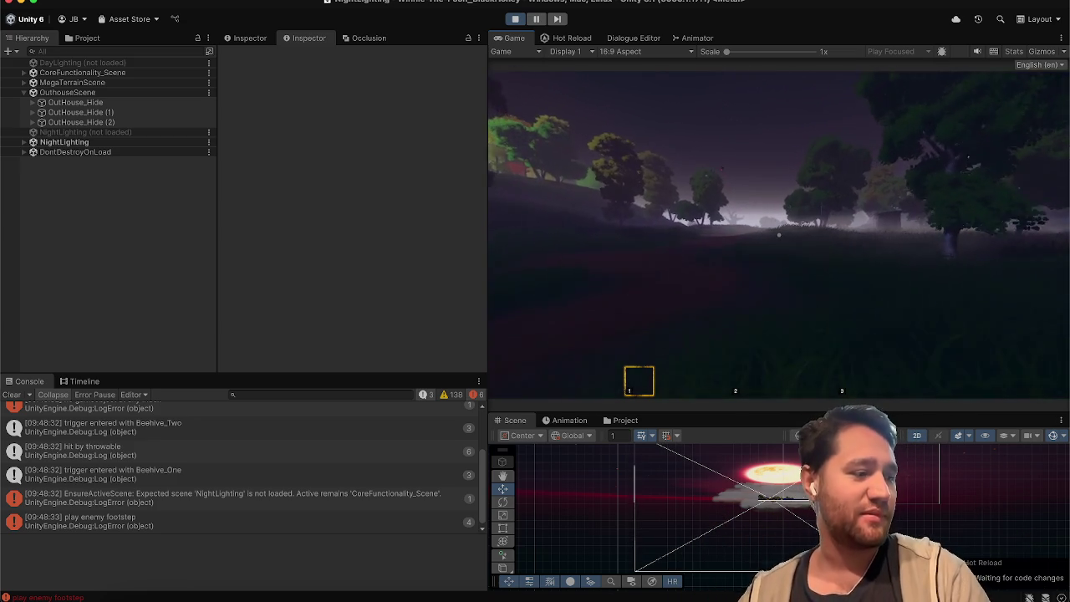
key("w")
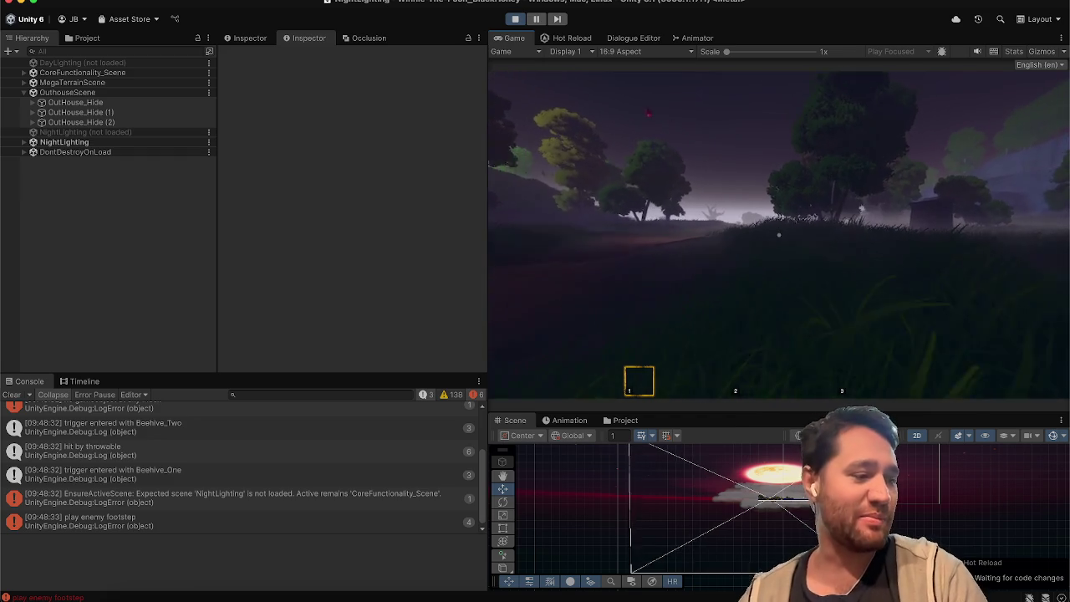
key("d")
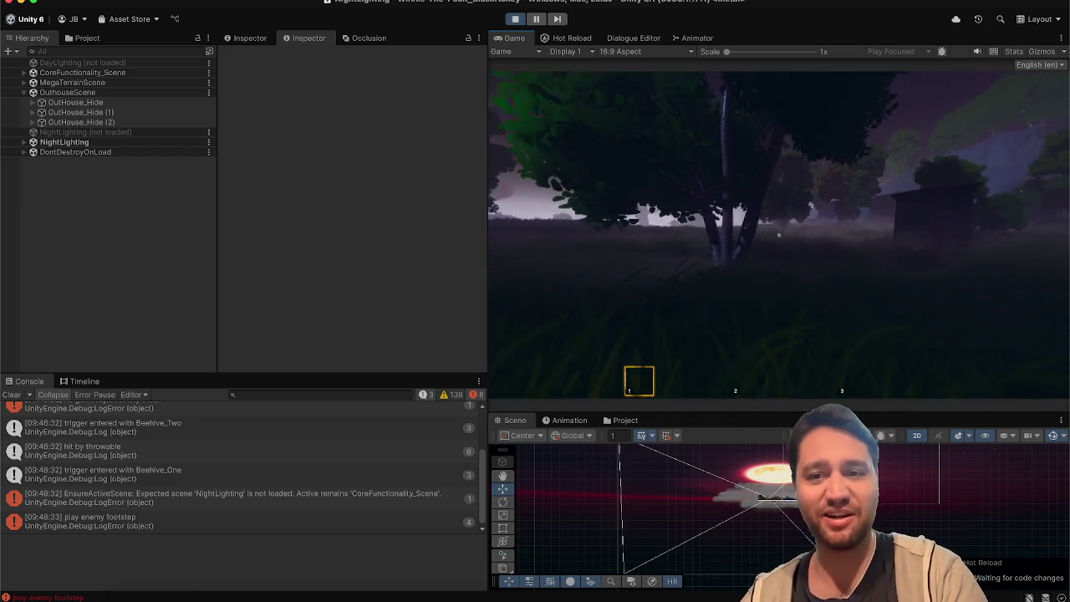
key("d")
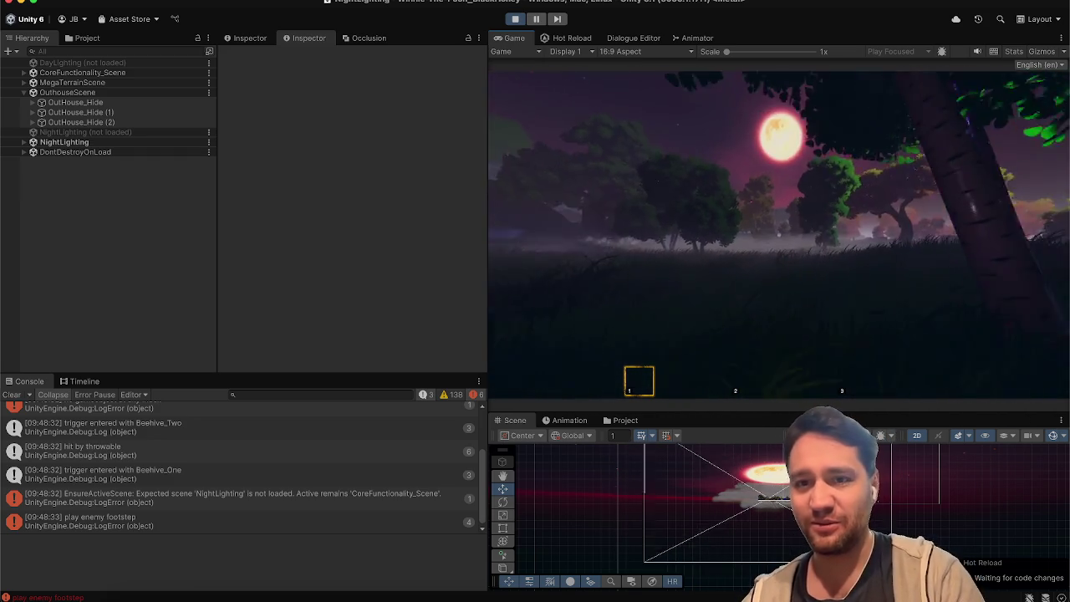
key("a")
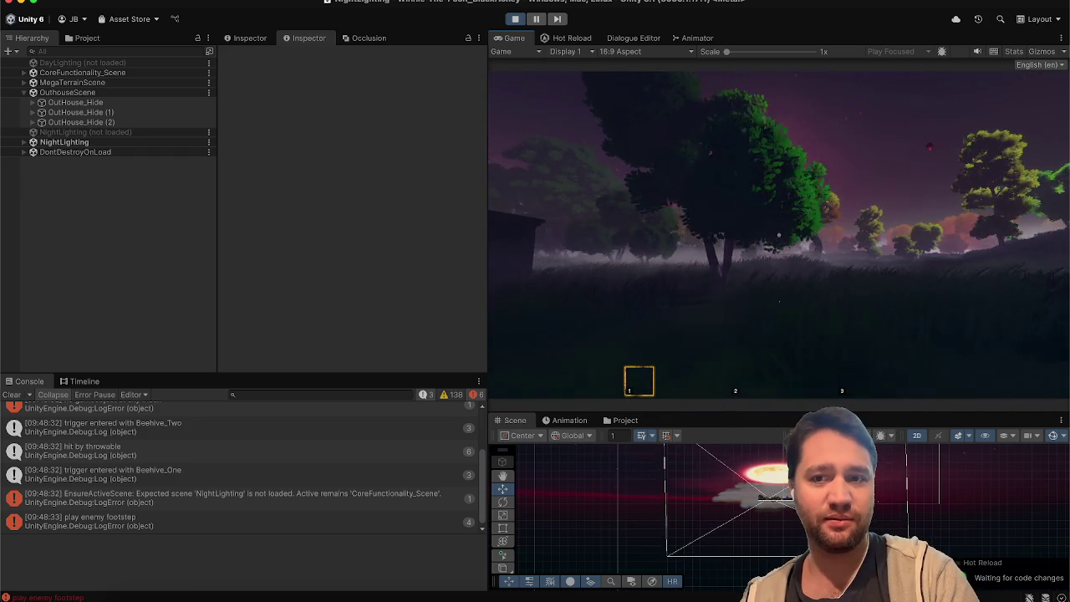
key("a")
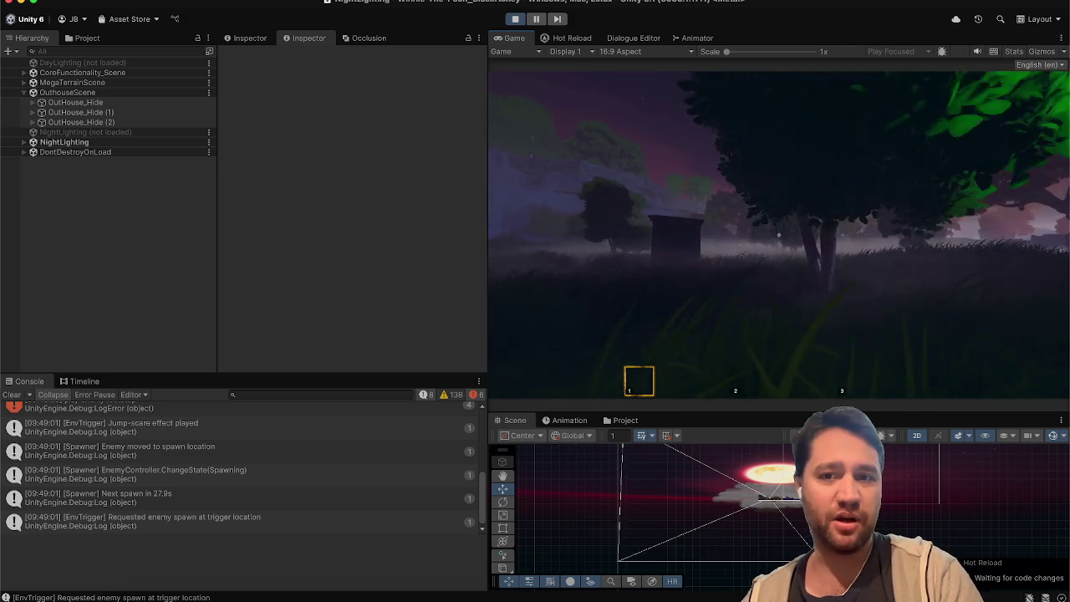
Enter the outhouse, crouch through the hiding minigame, then pause and stop play mode
key("w")
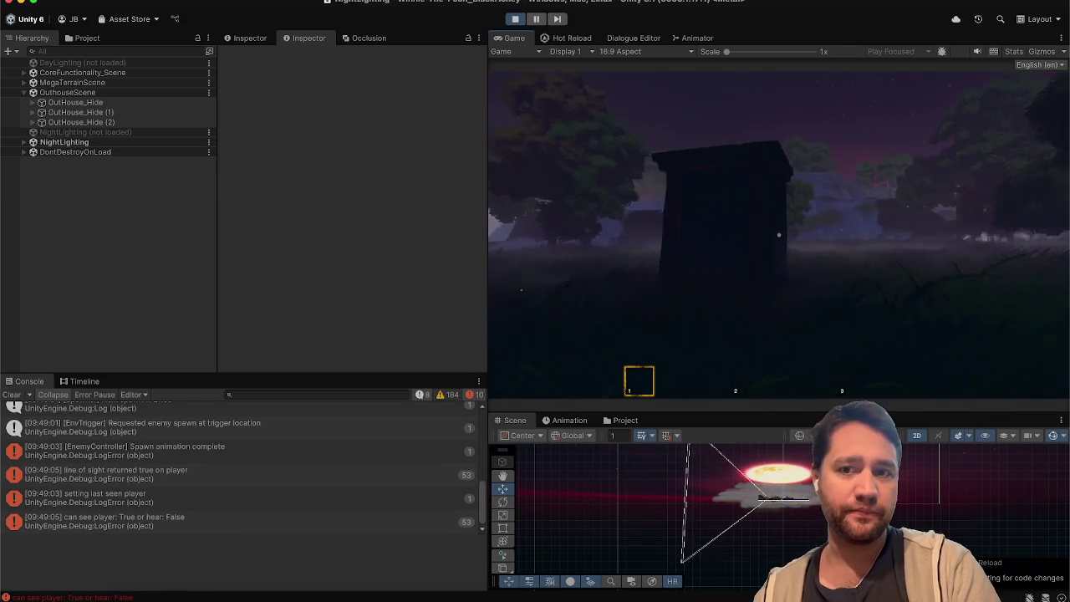
key("e")
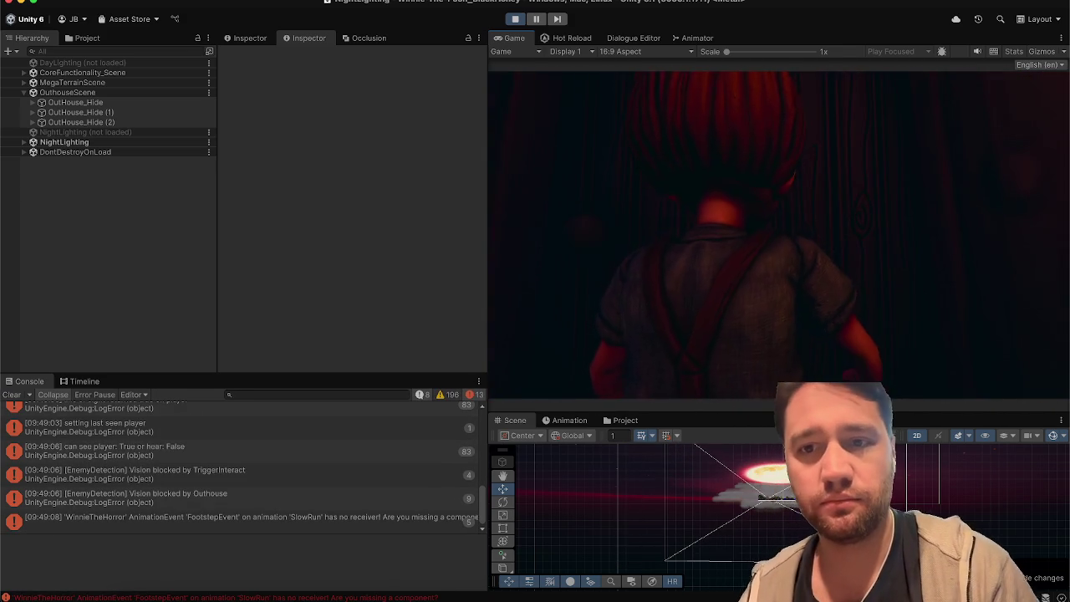
key("c")
key("c")
key("c")
key("c")
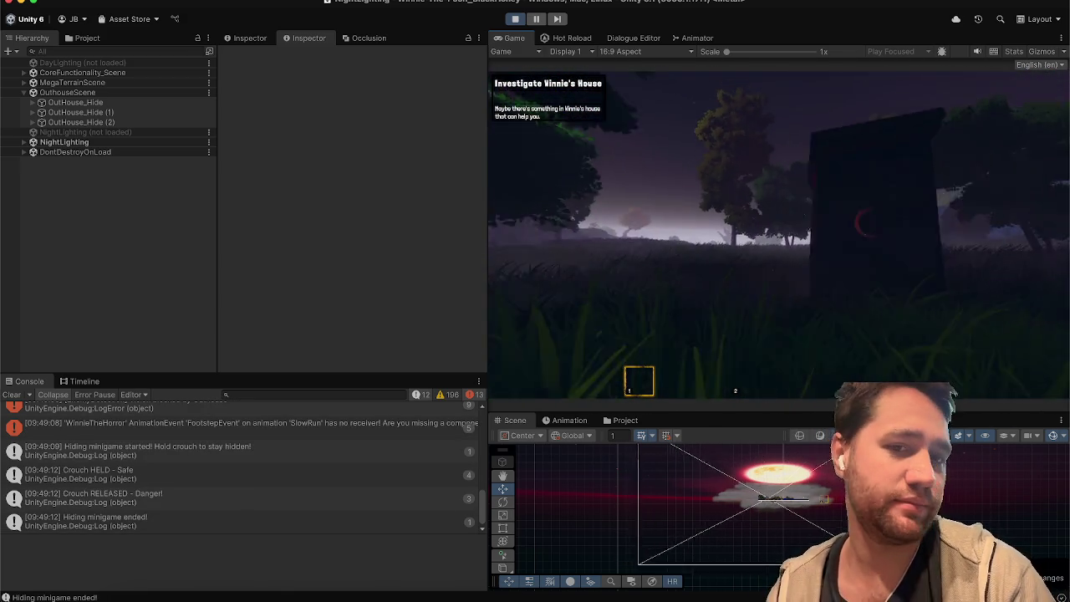
key("Escape")
left_click(515, 19)
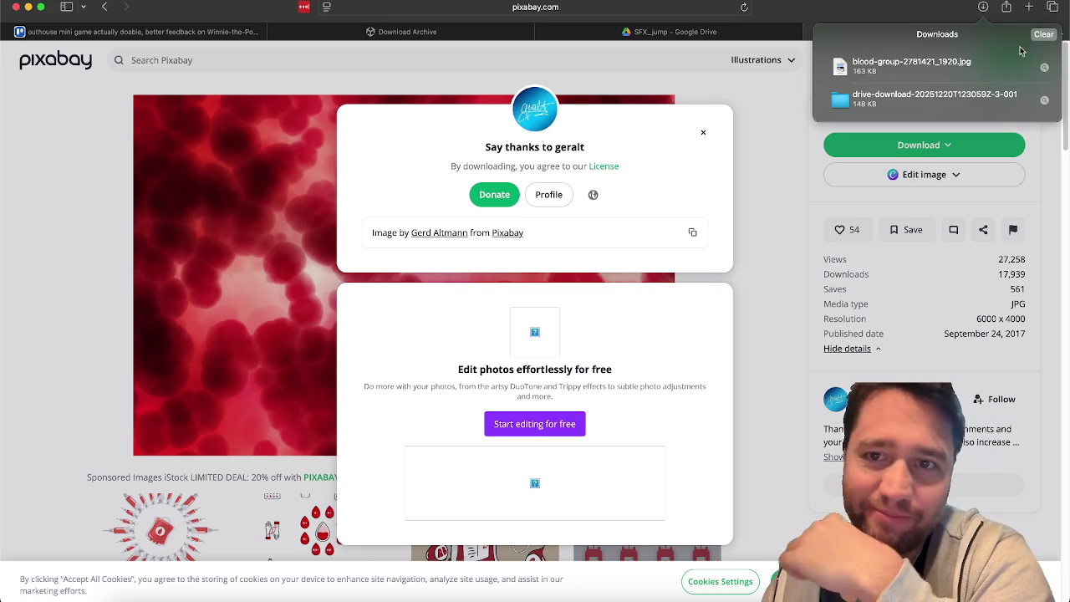
Dismiss the Pixabay download dialog and search Google for 'blood splatter'
left_click(703, 132)
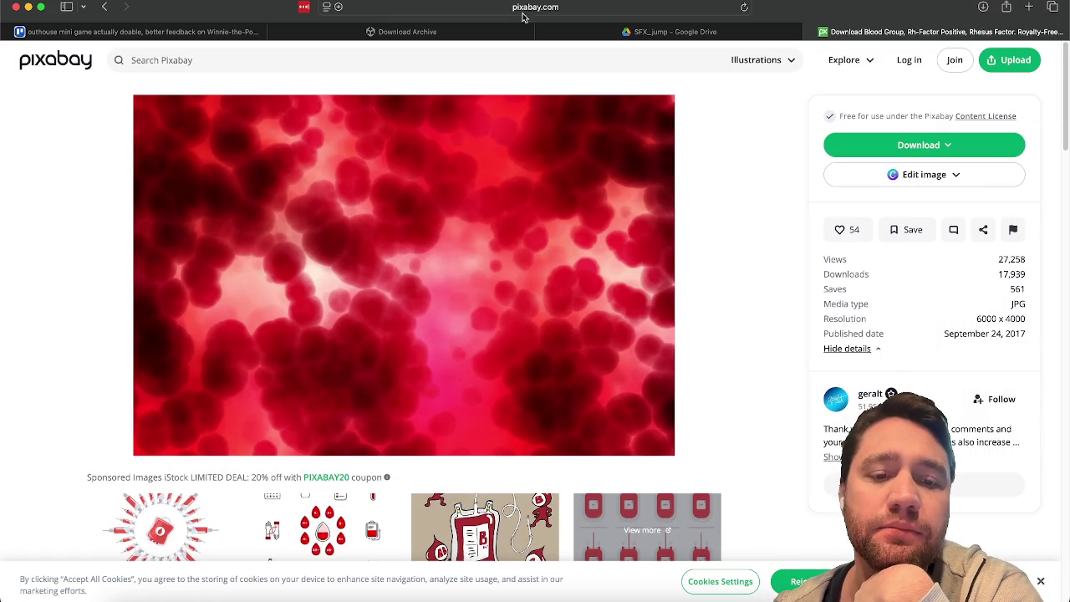
left_click(585, 10)
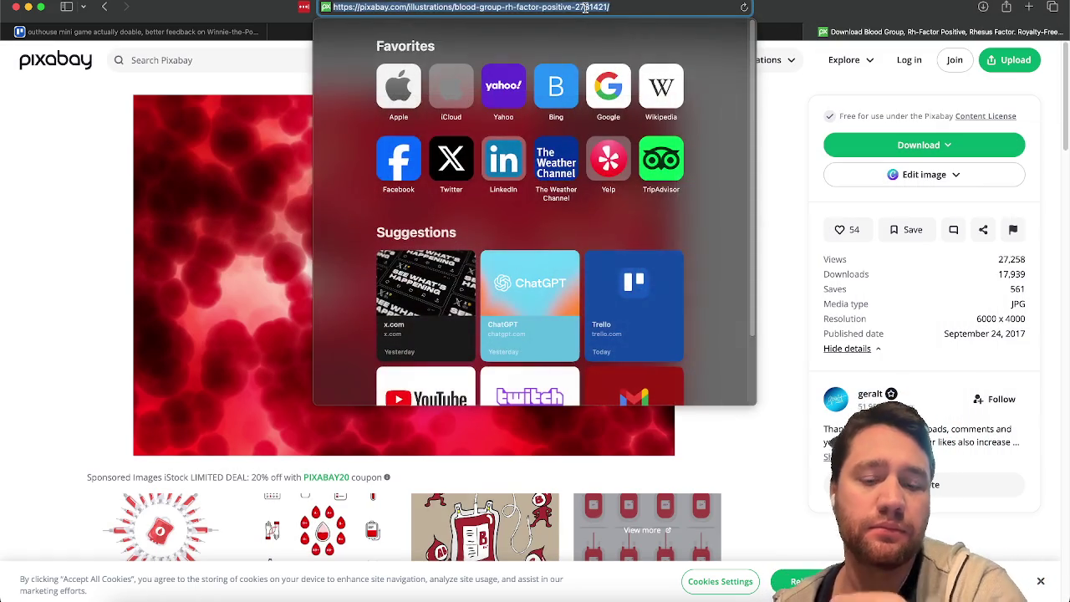
type("blood splatter")
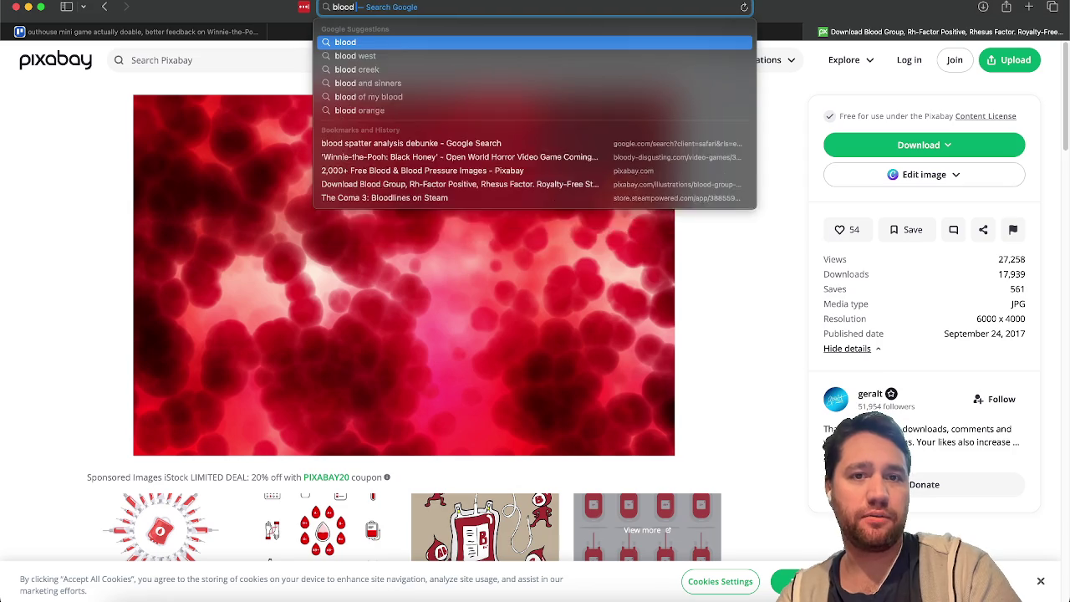
key("Return")
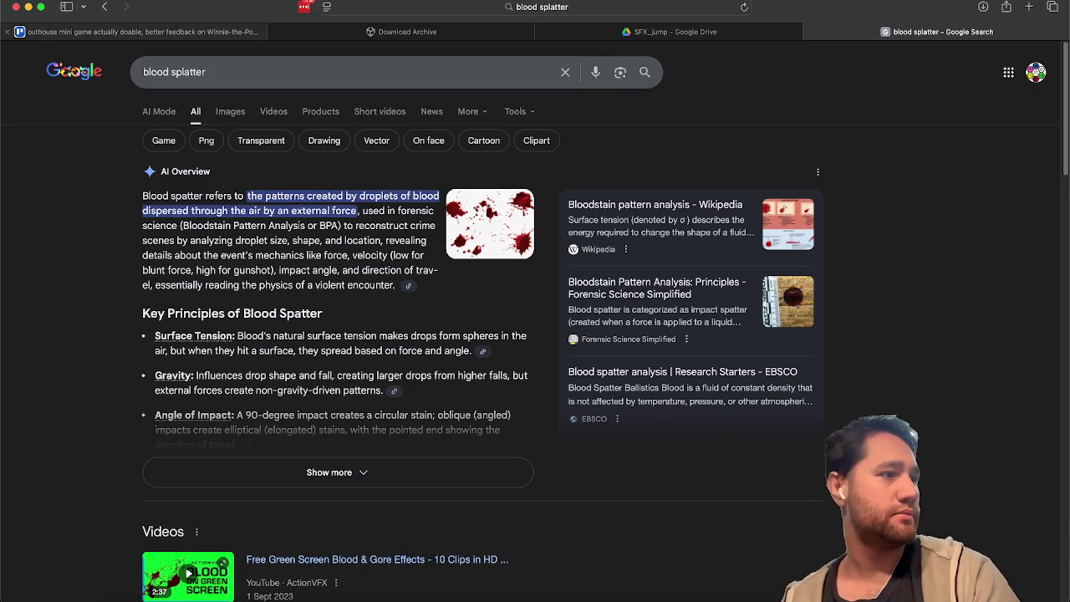
left_click(305, 6)
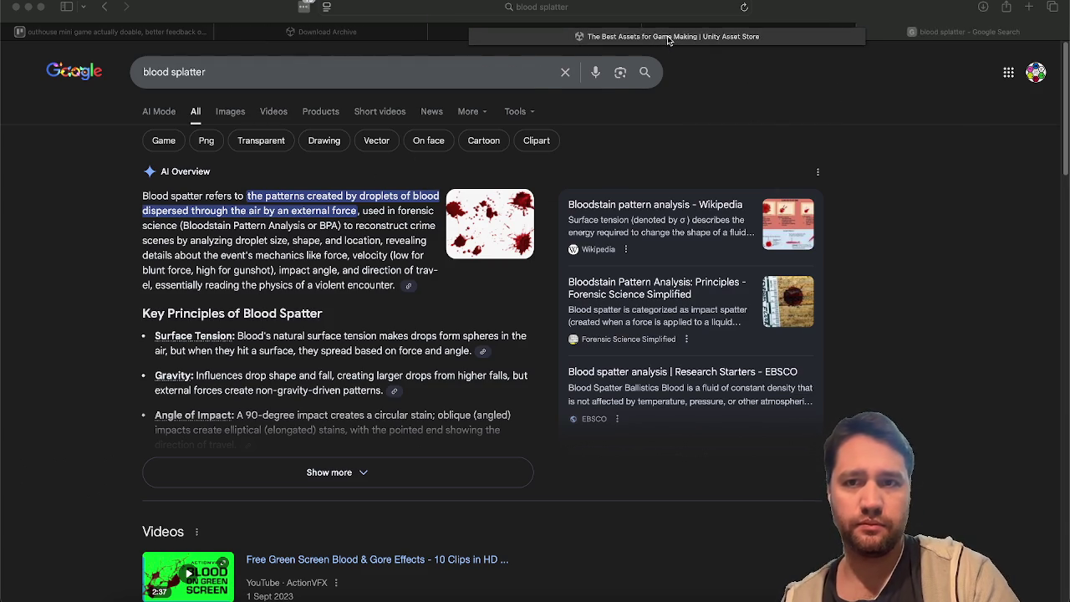
Browse the Asset Store's 111 'blood splatter' results, scrolling down and back up
left_click(660, 30)
scroll(533, 321, "down", 3)
scroll(533, 321, "down", 5)
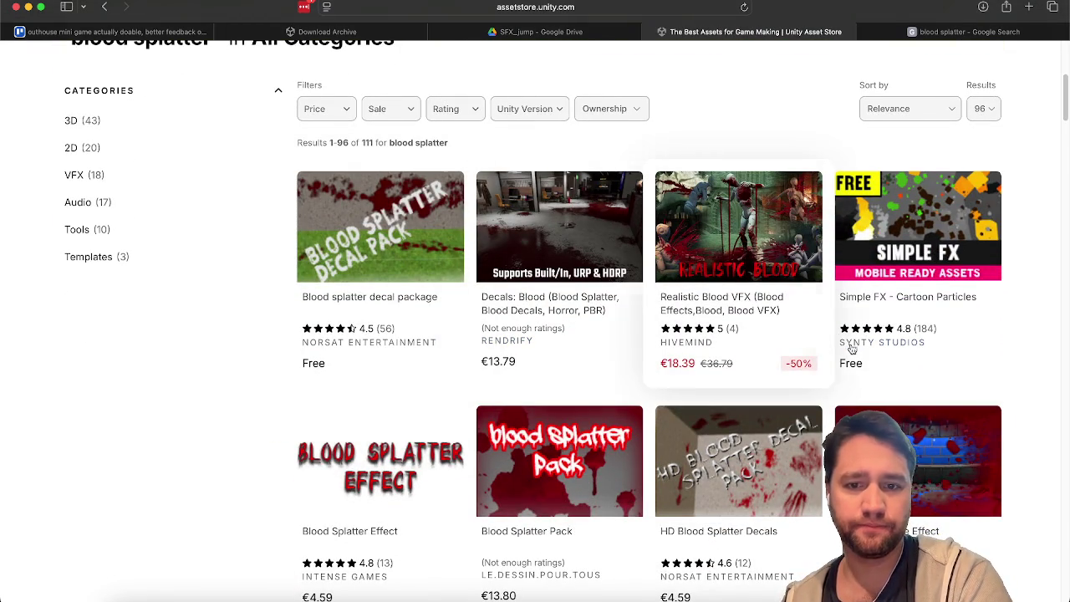
scroll(857, 343, "down", 3)
scroll(676, 256, "down", 1)
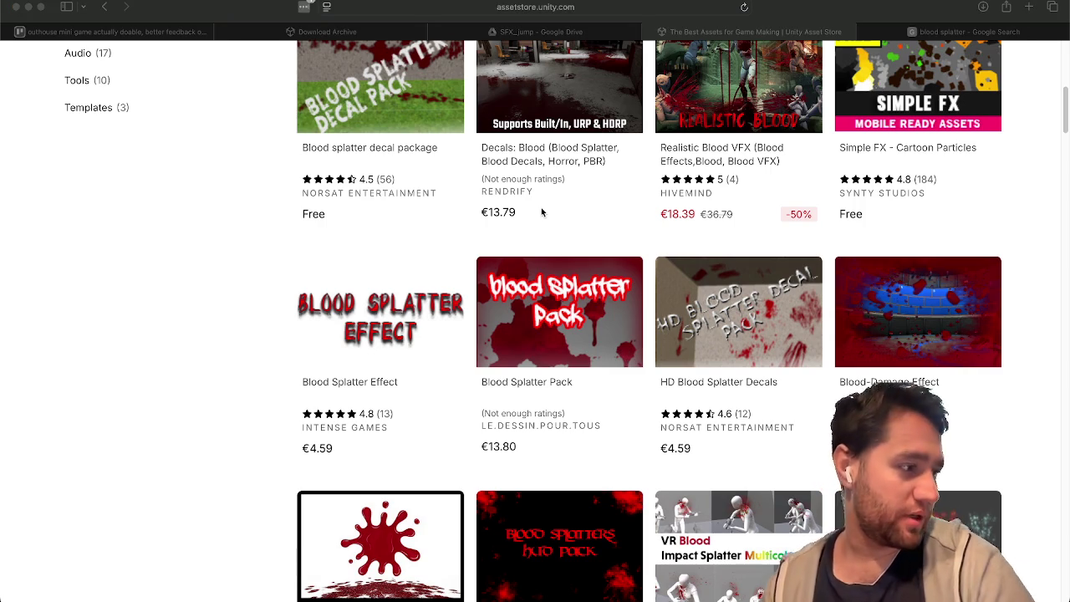
scroll(272, 313, "down", 3)
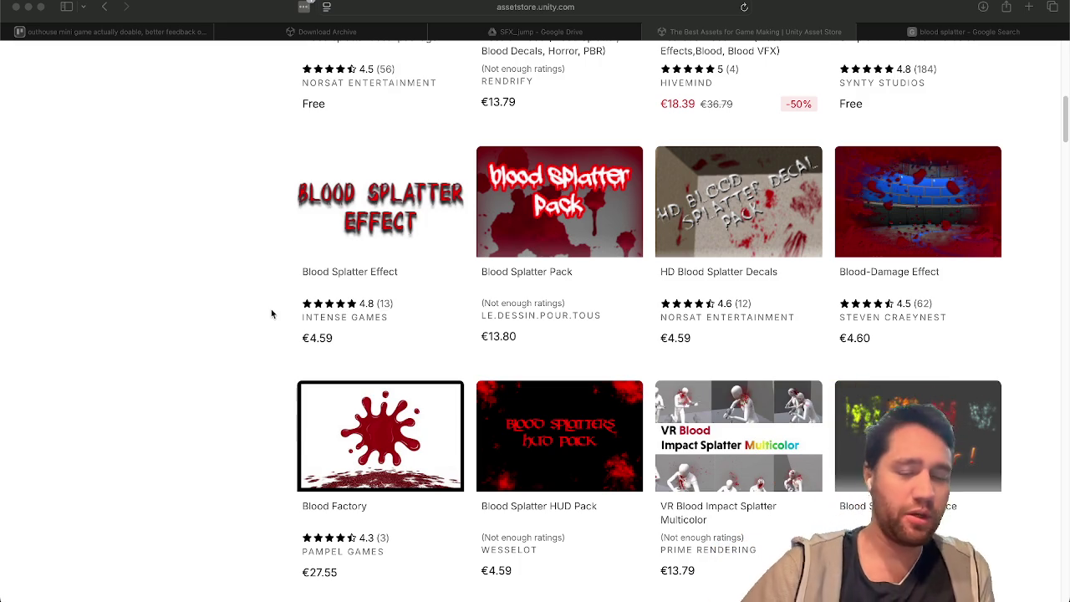
scroll(272, 313, "down", 1)
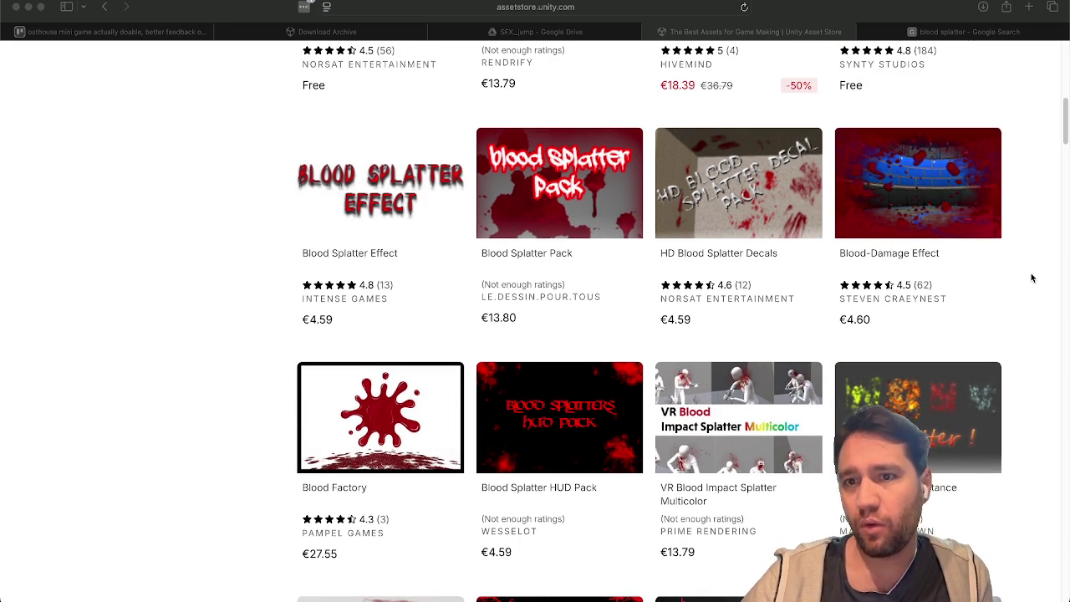
scroll(1016, 279, "up", 10)
scroll(1032, 278, "down", 5)
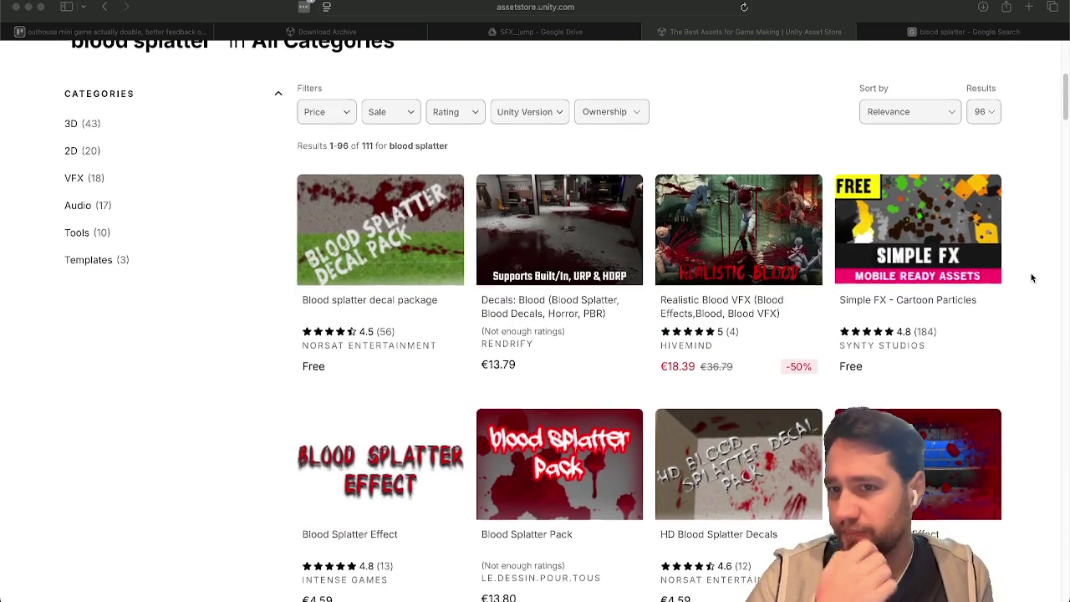
scroll(1031, 279, "up", 5)
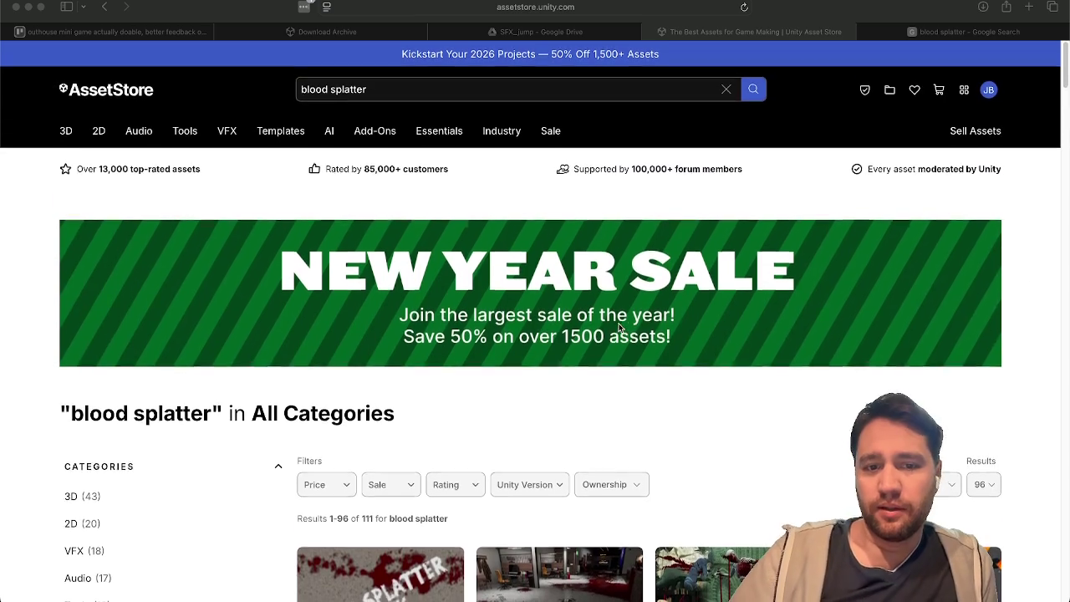
Filter the Asset Store blood splatter results to show only free assets
left_click(336, 489)
left_click(334, 488)
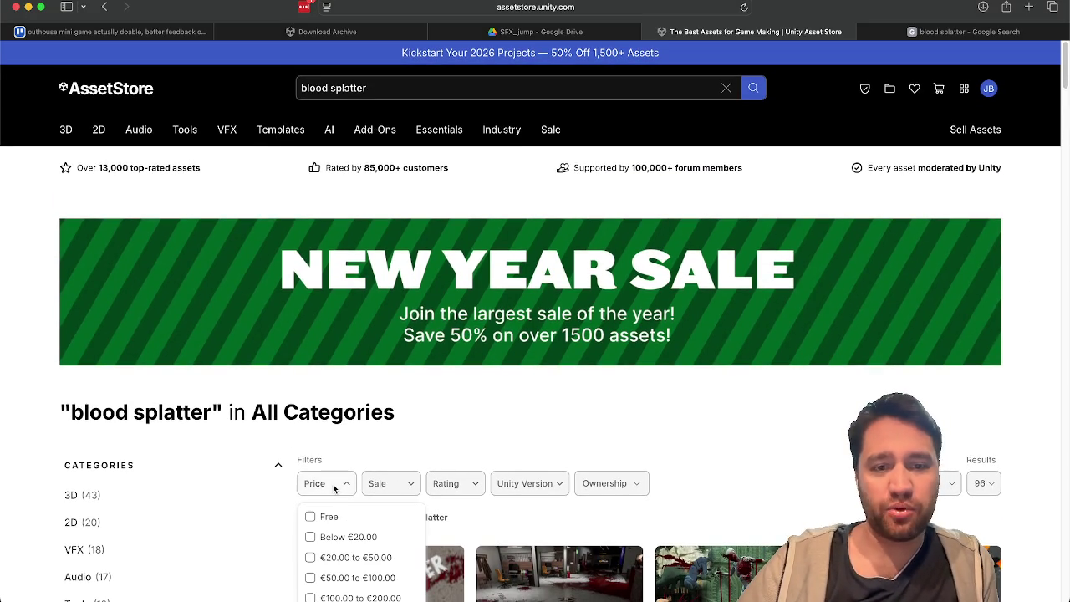
left_click(324, 516)
scroll(481, 407, "down", 10)
scroll(477, 422, "up", 2)
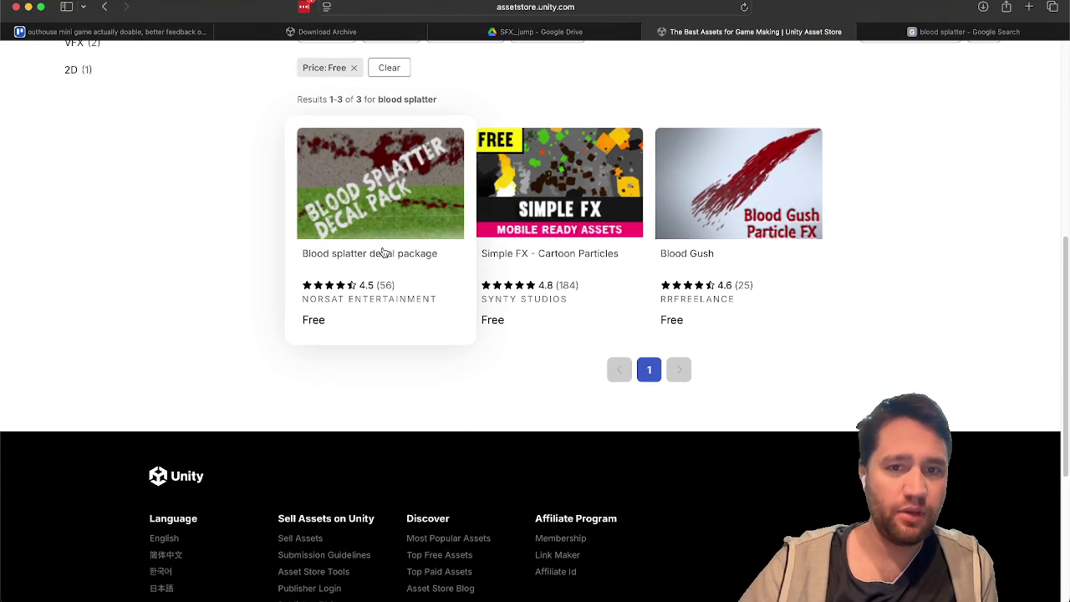
Open the free Blood splatter decal package in a new tab and preview both gallery images
right_click(383, 251)
left_click(409, 256)
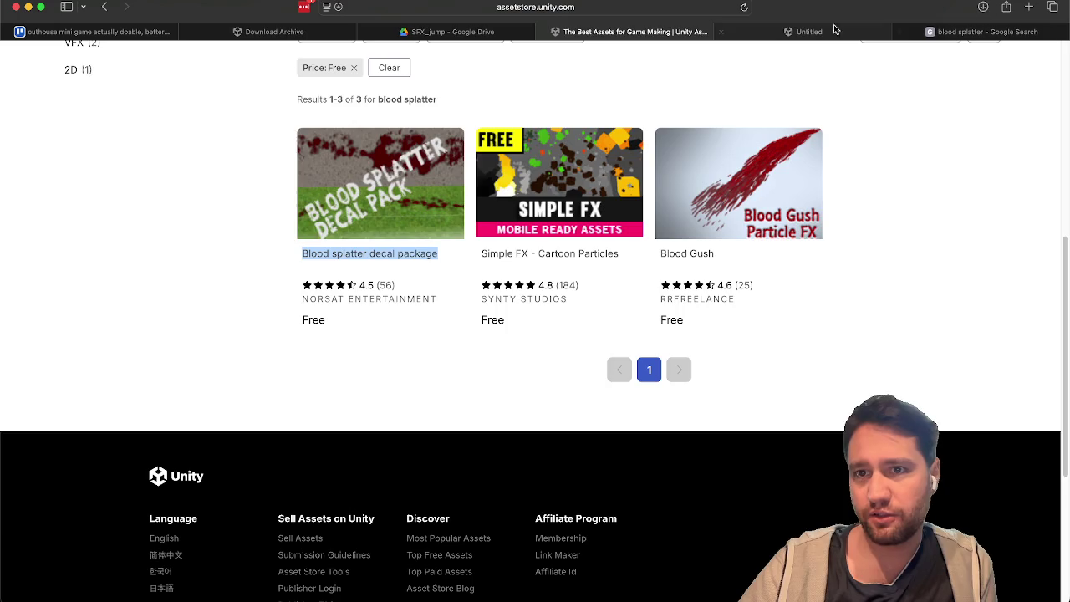
left_click(817, 31)
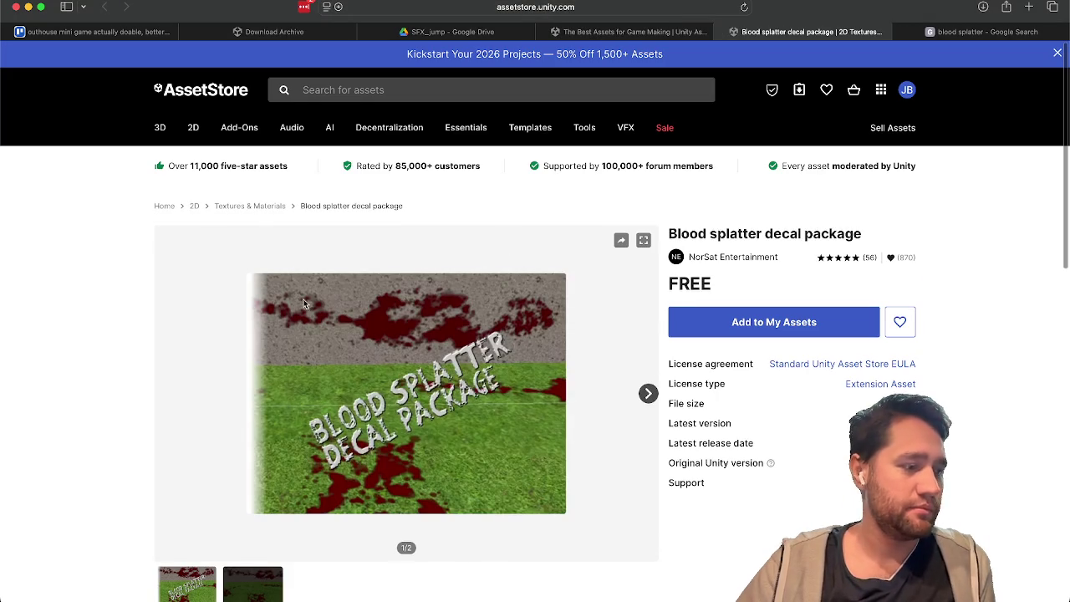
scroll(80, 387, "down", 5)
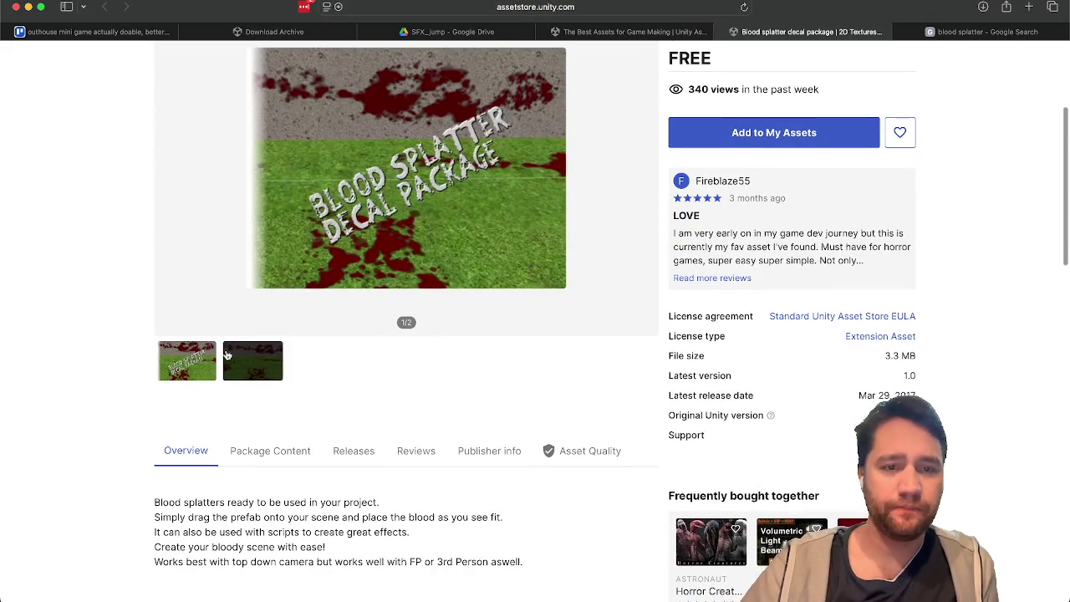
left_click(229, 359)
left_click(159, 378)
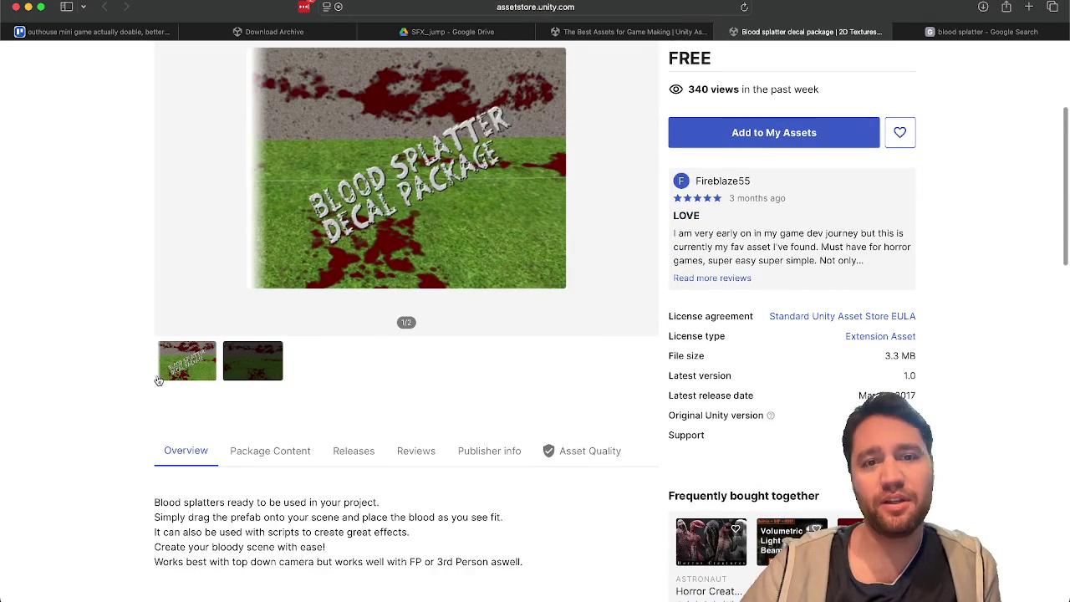
left_click(242, 359)
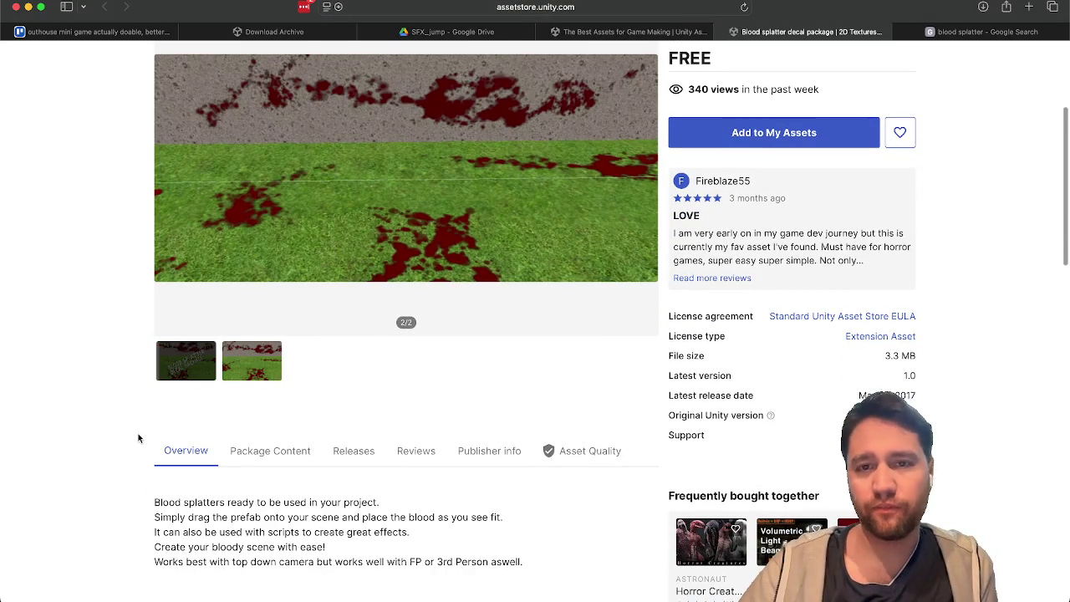
scroll(138, 437, "down", 10)
scroll(253, 346, "up", 15)
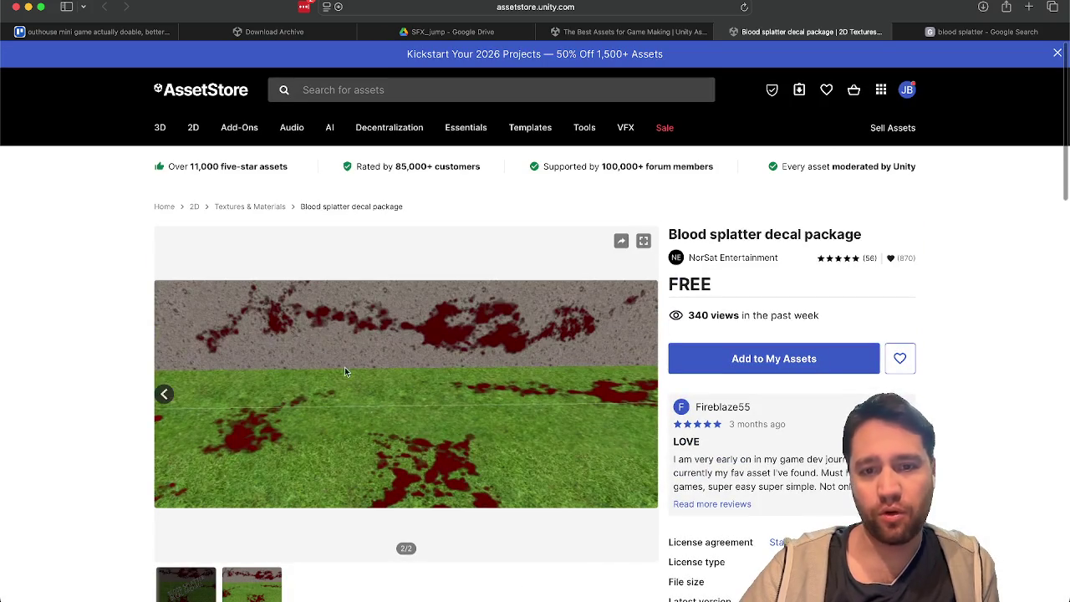
left_click(978, 33)
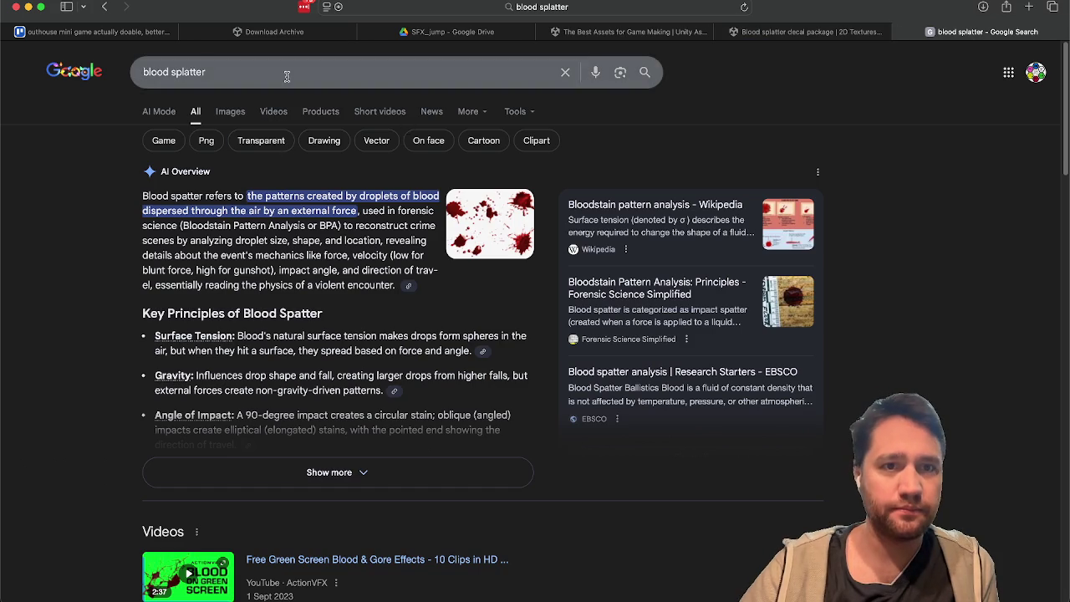
Refine the search to 'blood splatter png screen effect game' and open the itch.io Blood Splatter CGs/FX result
left_click(286, 73)
type("png sc")
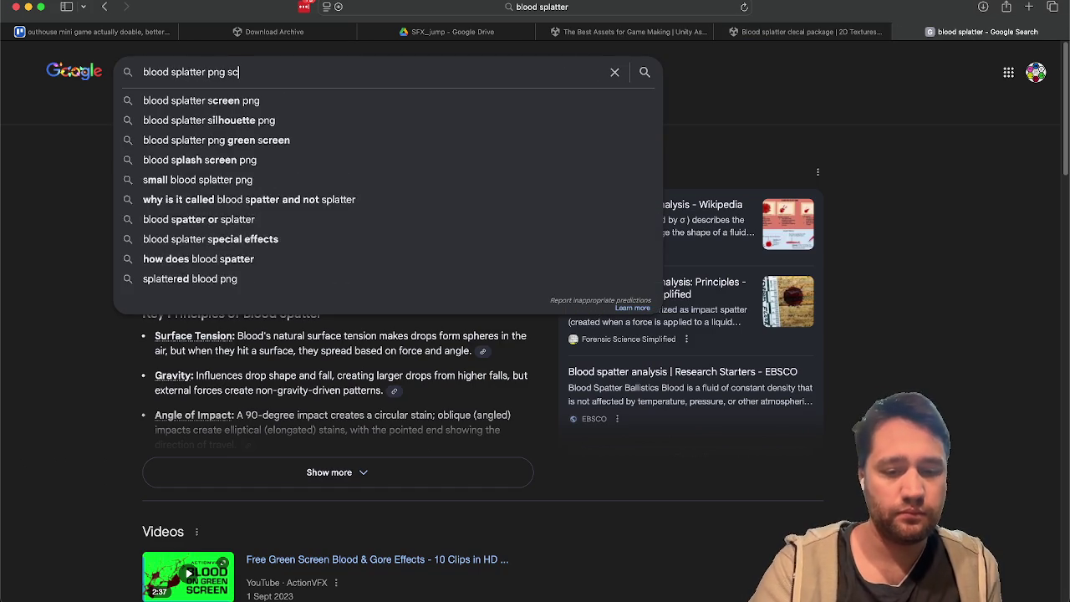
type("reen effec")
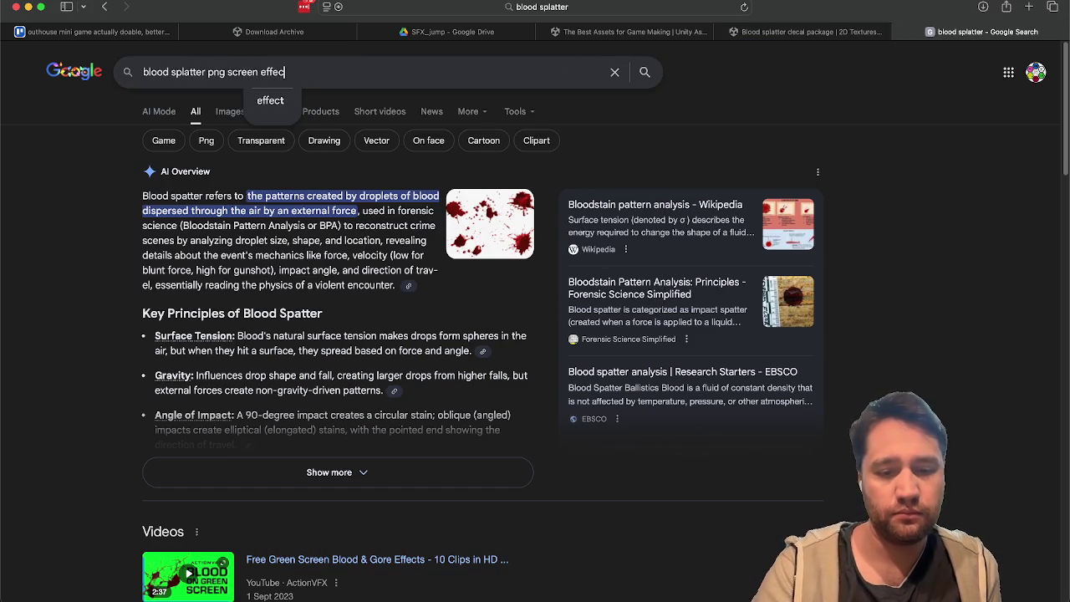
type("t")
key("Return")
scroll(89, 241, "down", 5)
scroll(89, 245, "down", 3)
left_click(341, 56)
type("game")
key("Return")
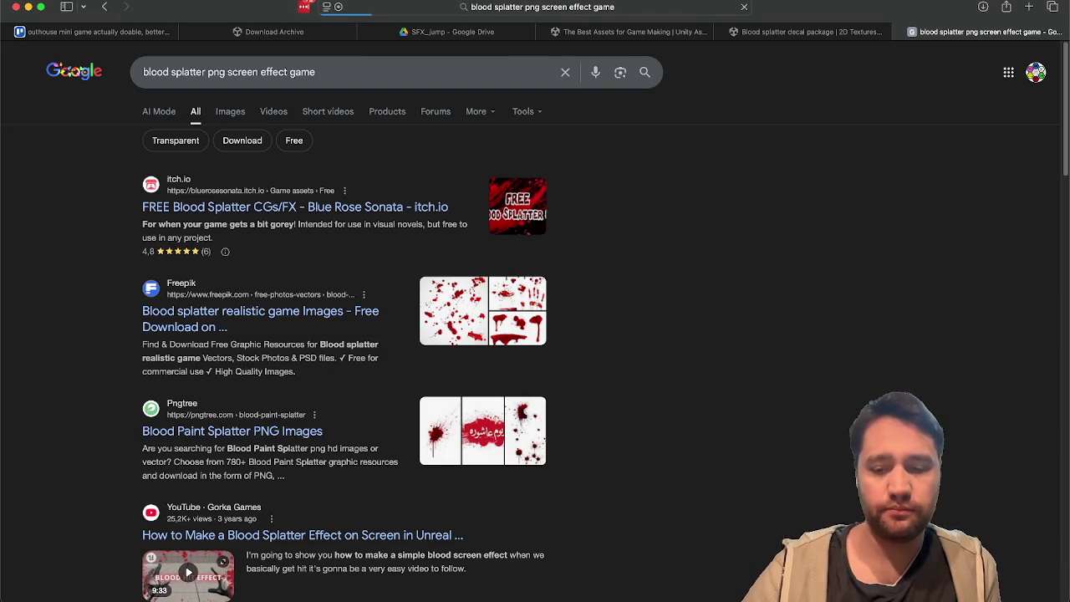
left_click(306, 208)
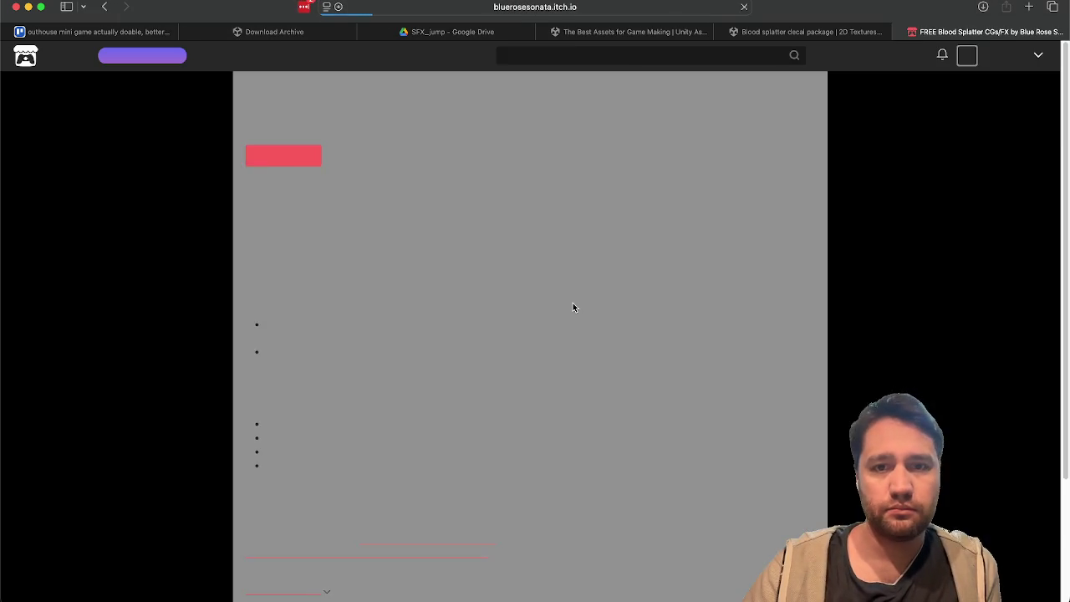
Review the FREE Blood Splatter CGs/FX pack description, including its image size bullets
scroll(573, 303, "down", 5)
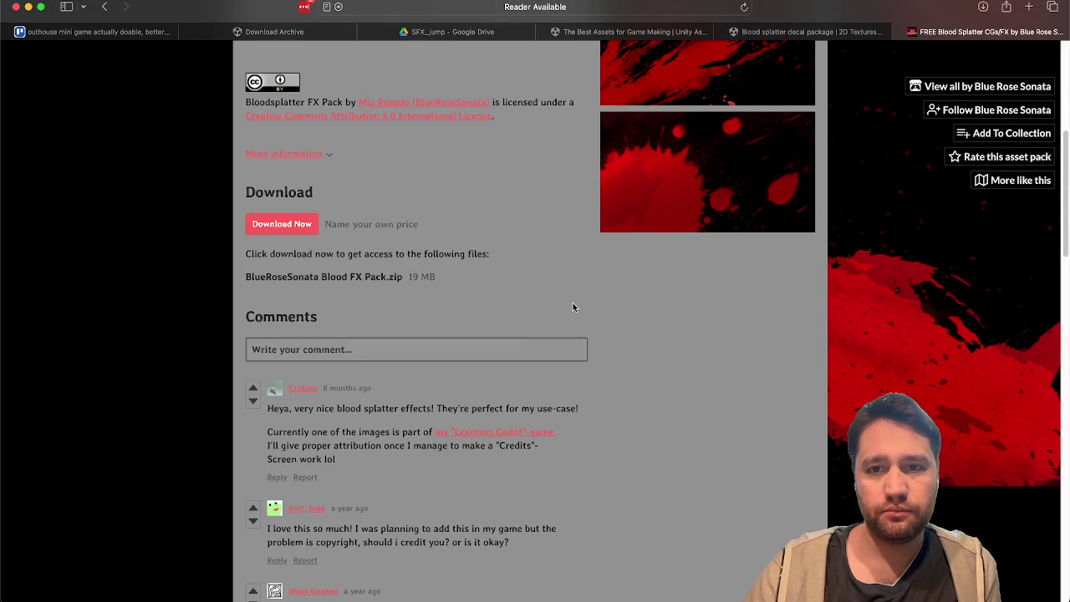
scroll(572, 303, "up", 5)
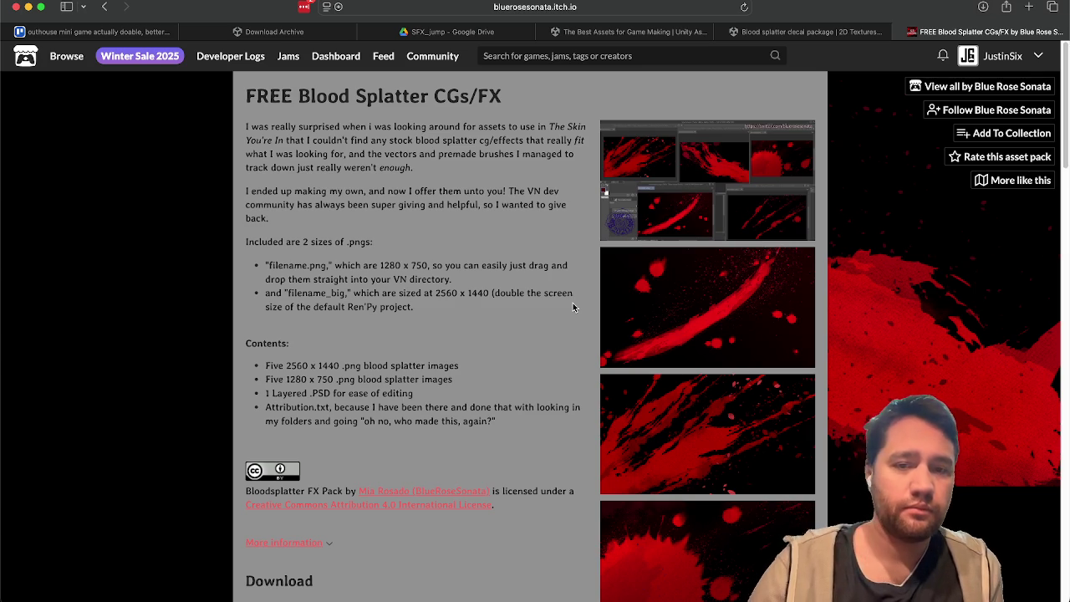
left_click_drag(326, 264, 380, 294)
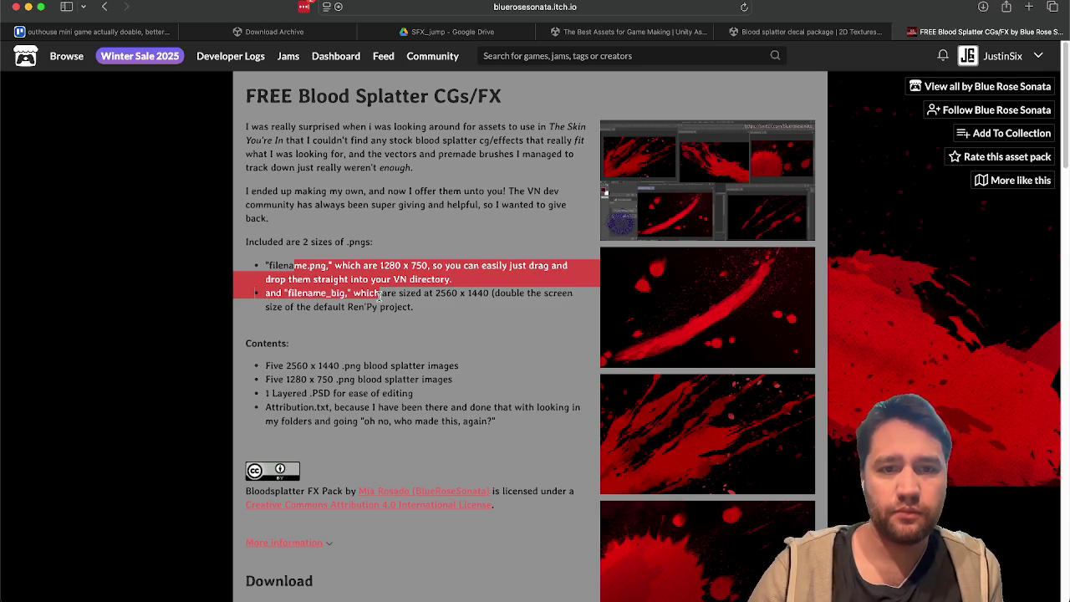
scroll(380, 296, "down", 2)
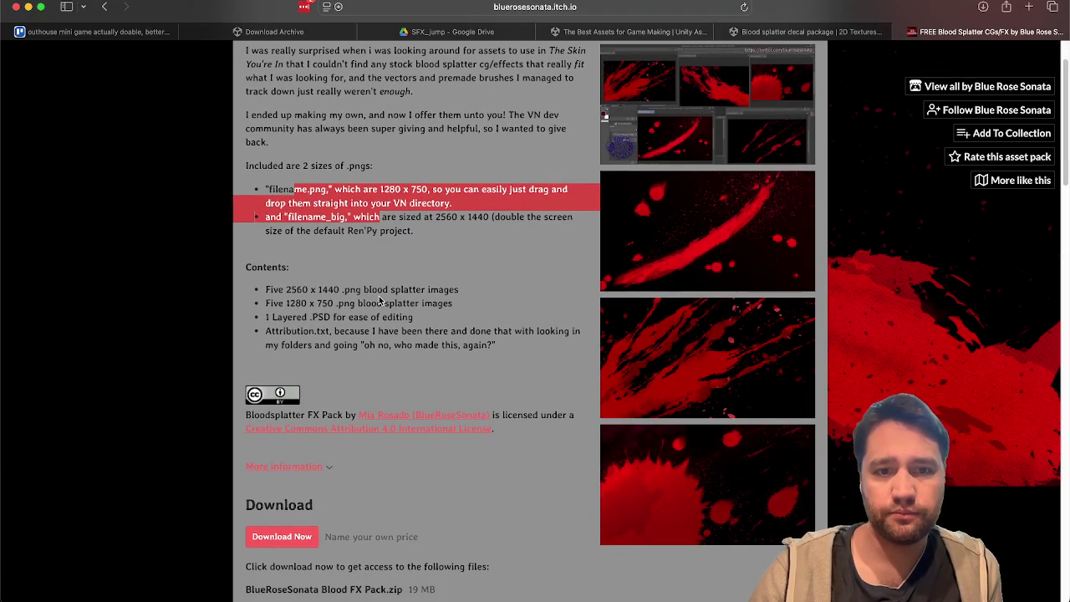
left_click(380, 300)
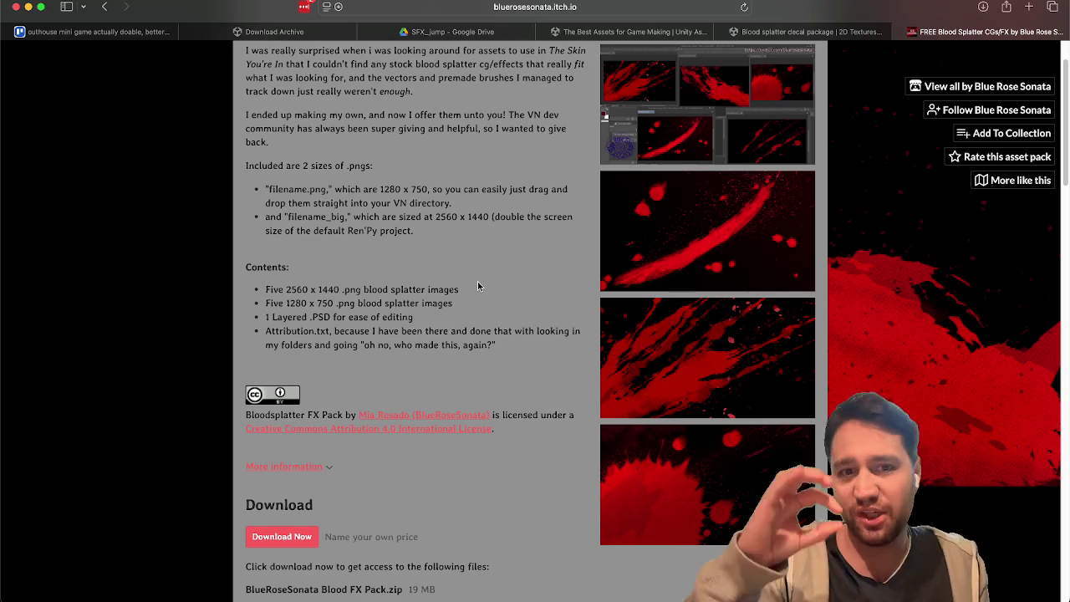
Read the license and comments, then start downloading the blood splatter pack
scroll(477, 286, "down", 5)
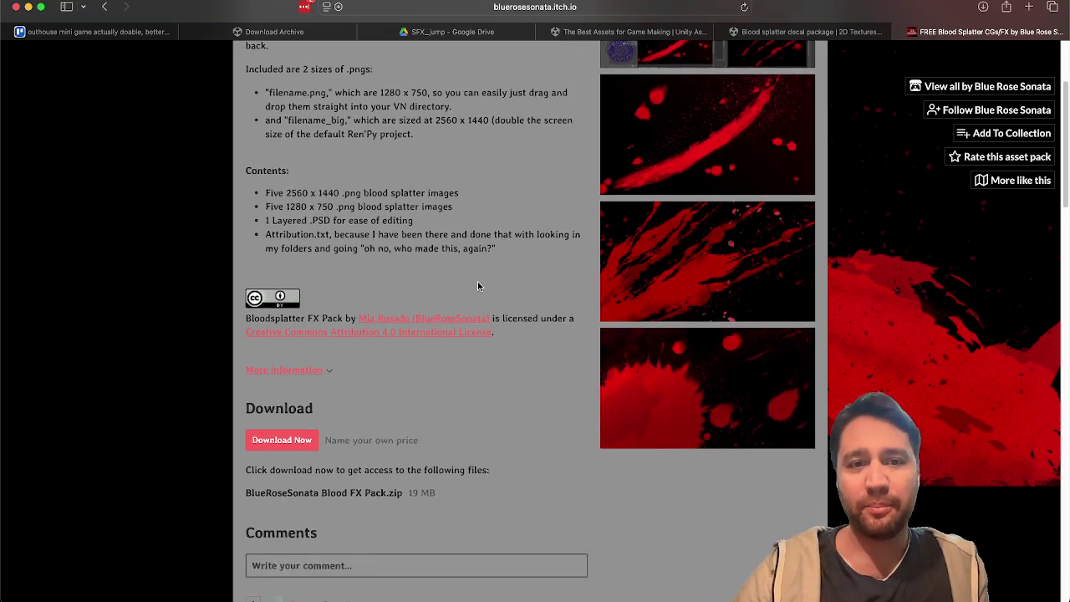
scroll(478, 286, "down", 6)
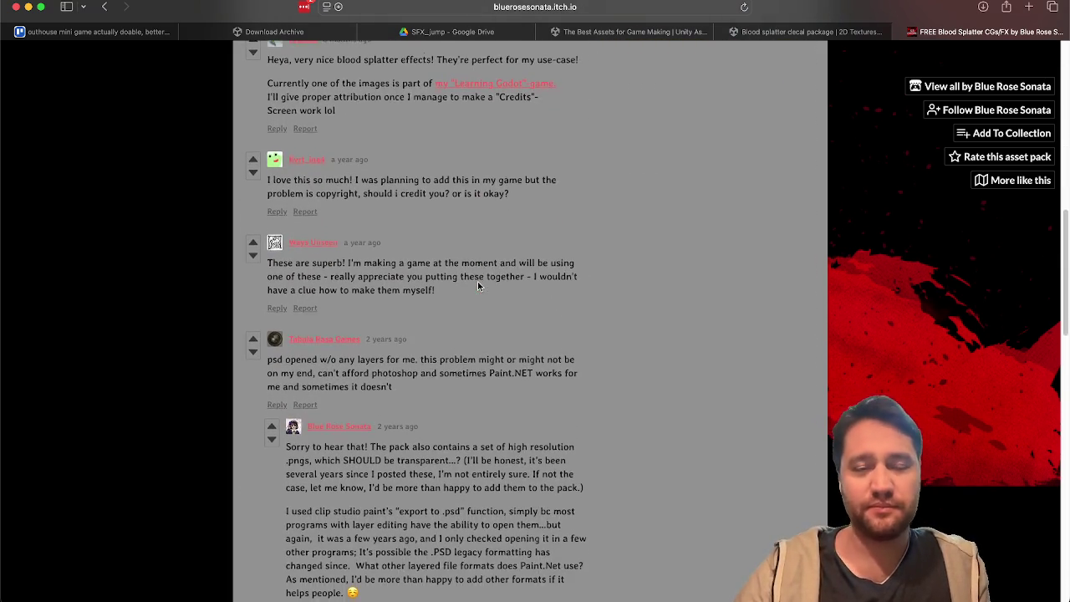
scroll(478, 286, "up", 1)
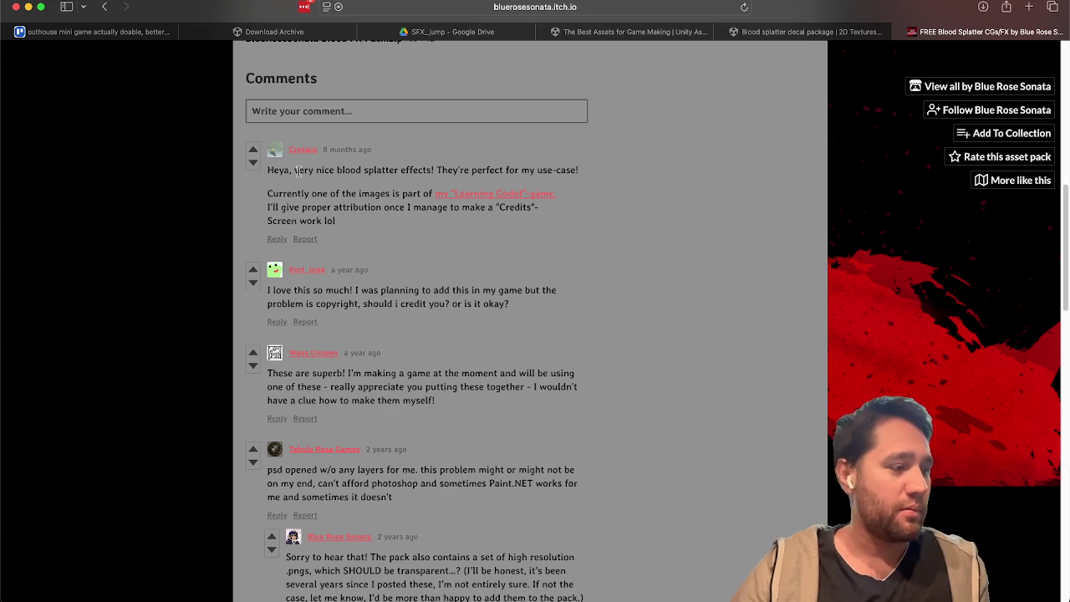
scroll(298, 170, "up", 10)
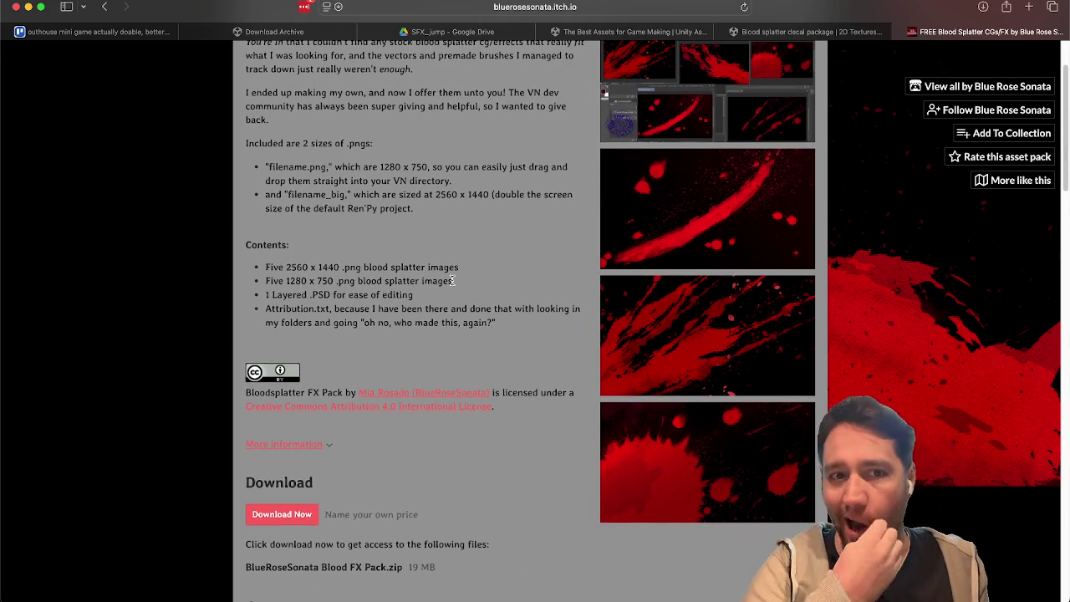
left_click(284, 514)
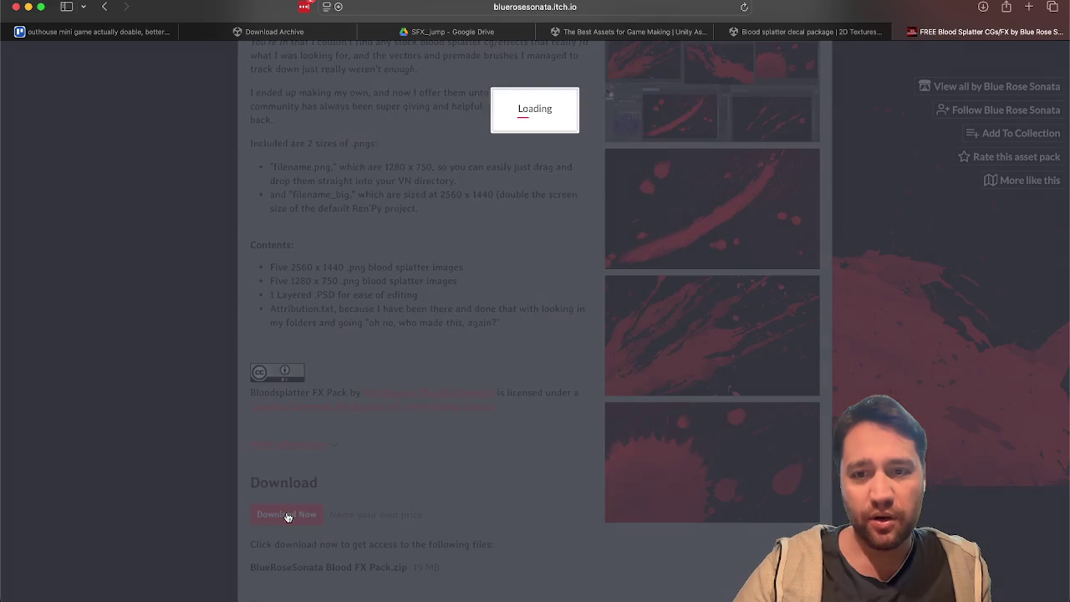
Download BlueRoseSonata Blood FX Pack.zip for free, allowing the site's download
left_click(525, 191)
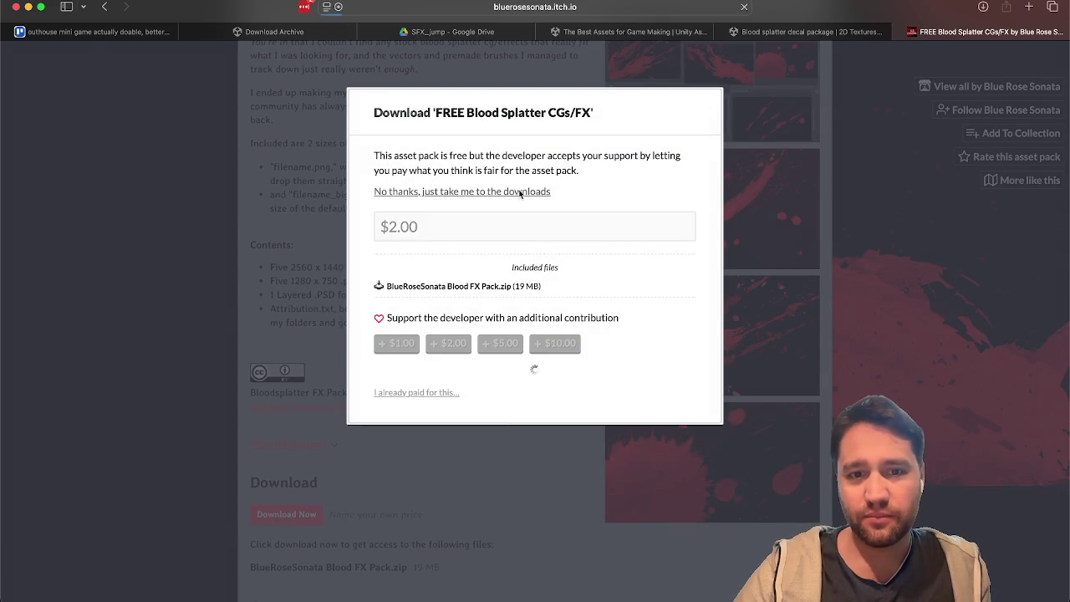
left_click(288, 187)
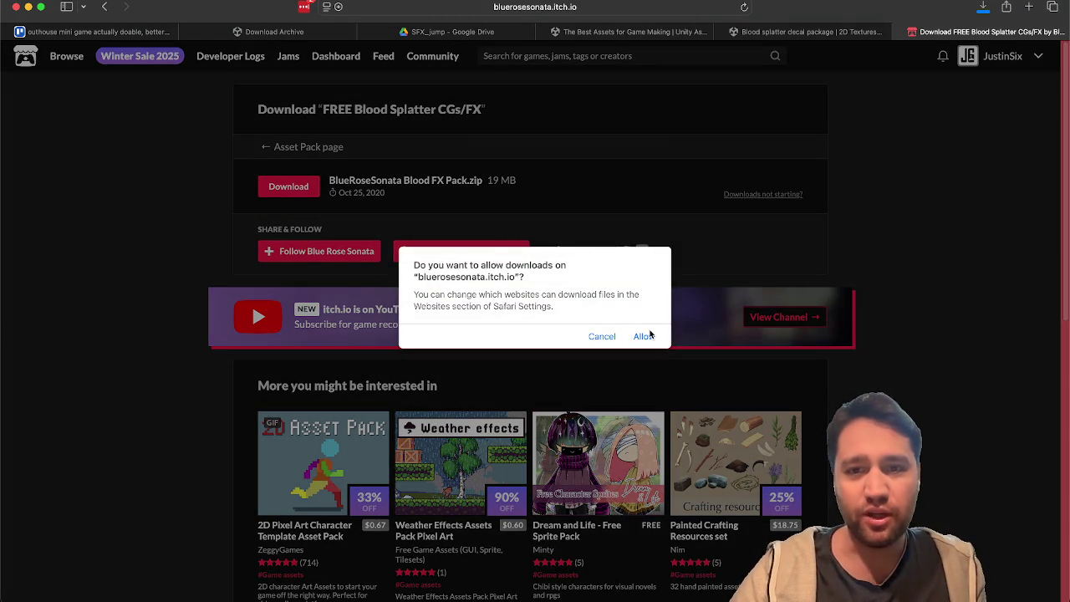
left_click(643, 336)
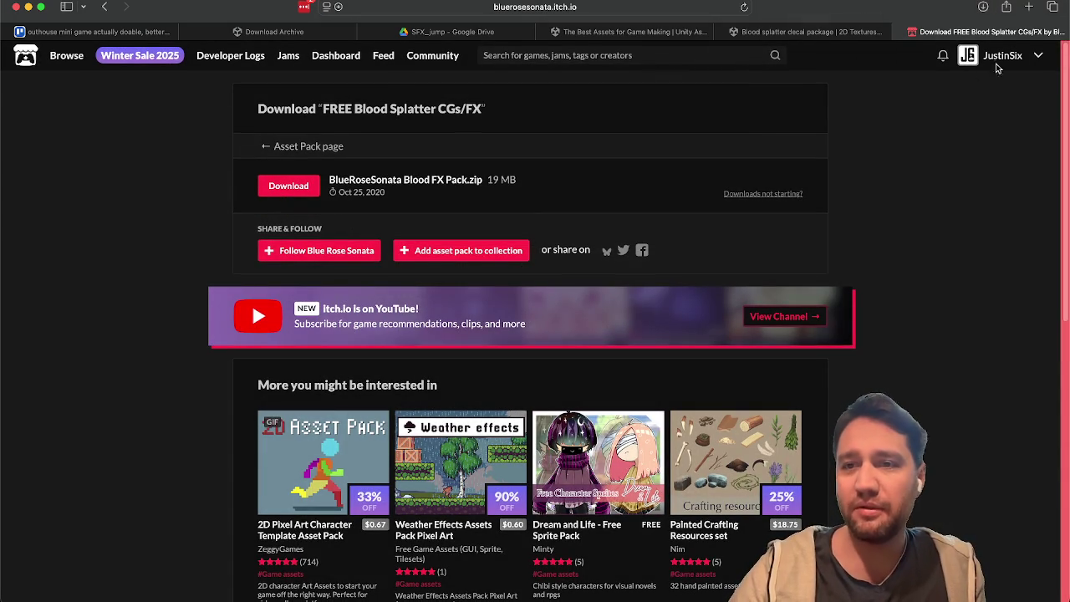
Look over the account's itch.io profile game list, then return to the Blood splatter decal page
left_click(977, 55)
scroll(61, 215, "down", 10)
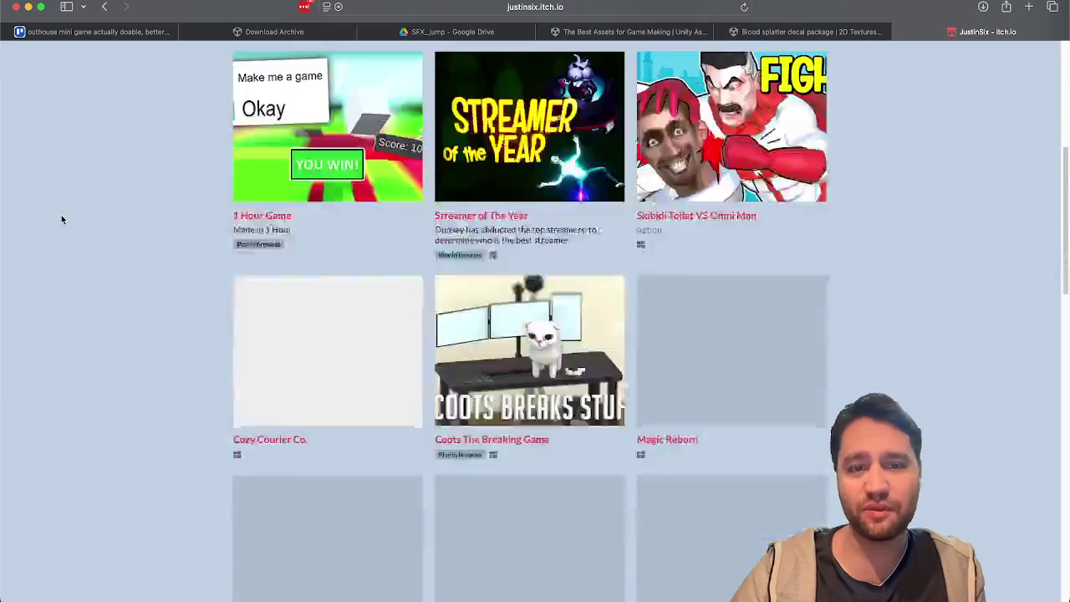
scroll(61, 215, "up", 10)
scroll(61, 219, "down", 5)
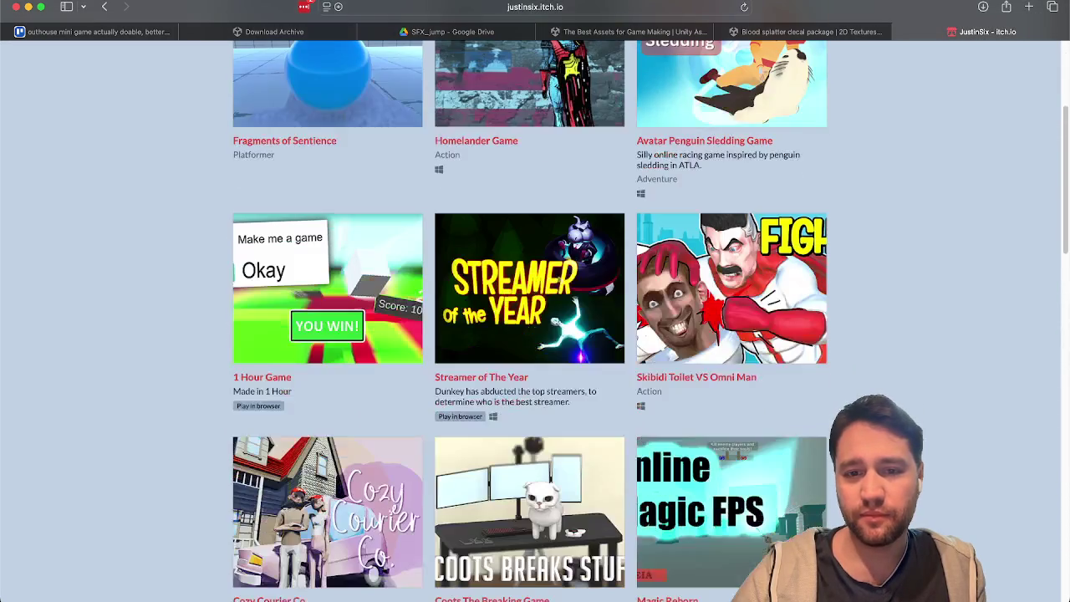
scroll(865, 395, "down", 7)
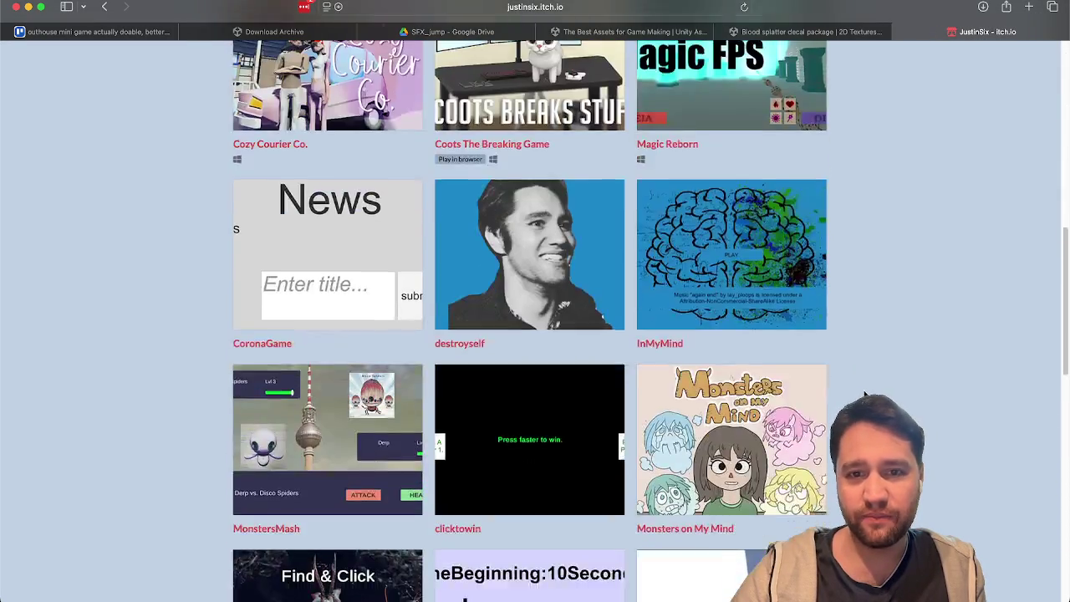
scroll(865, 394, "up", 9)
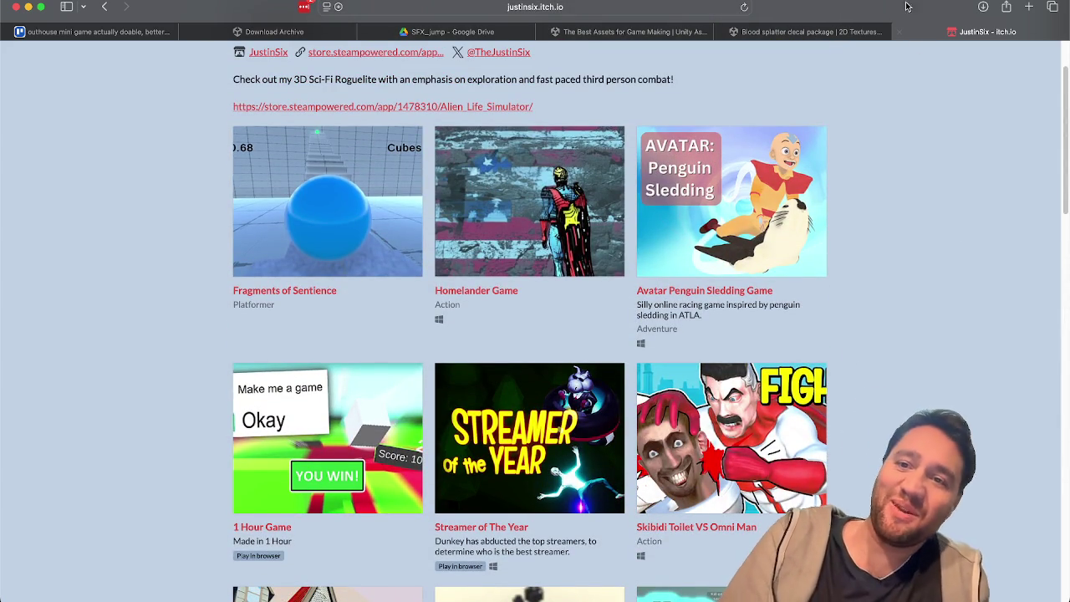
left_click(842, 34)
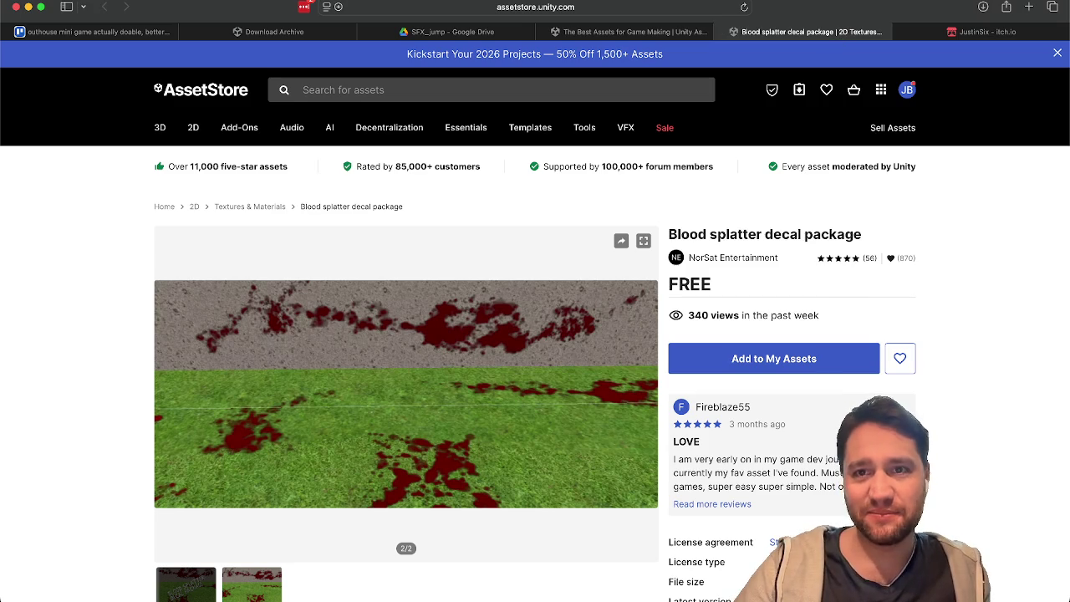
Dismiss the system mic mode panel from the menu bar
left_click(744, 0)
left_click(844, 0)
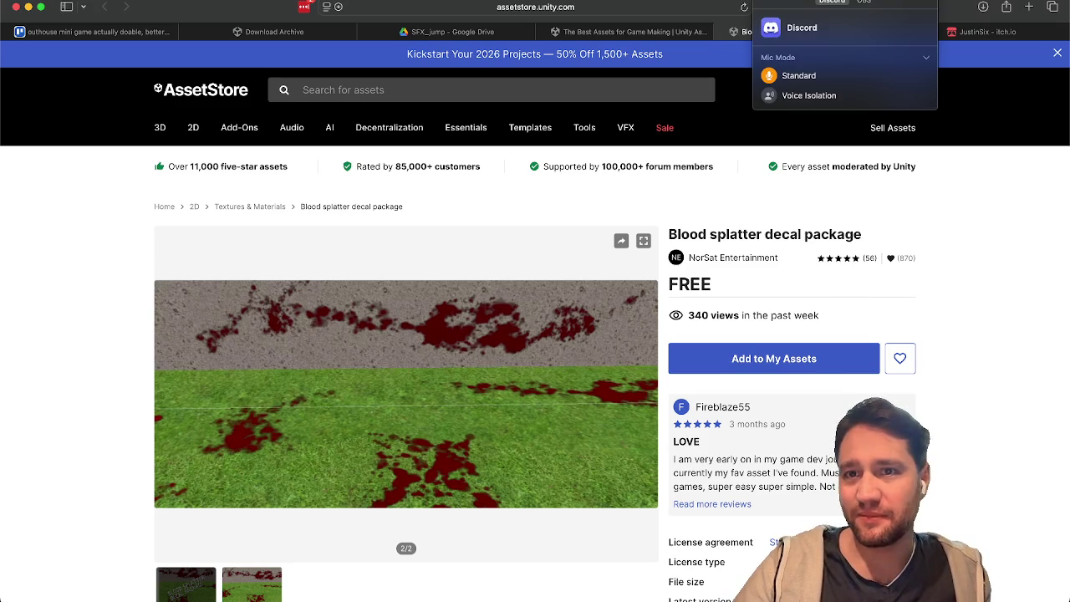
left_click(989, 247)
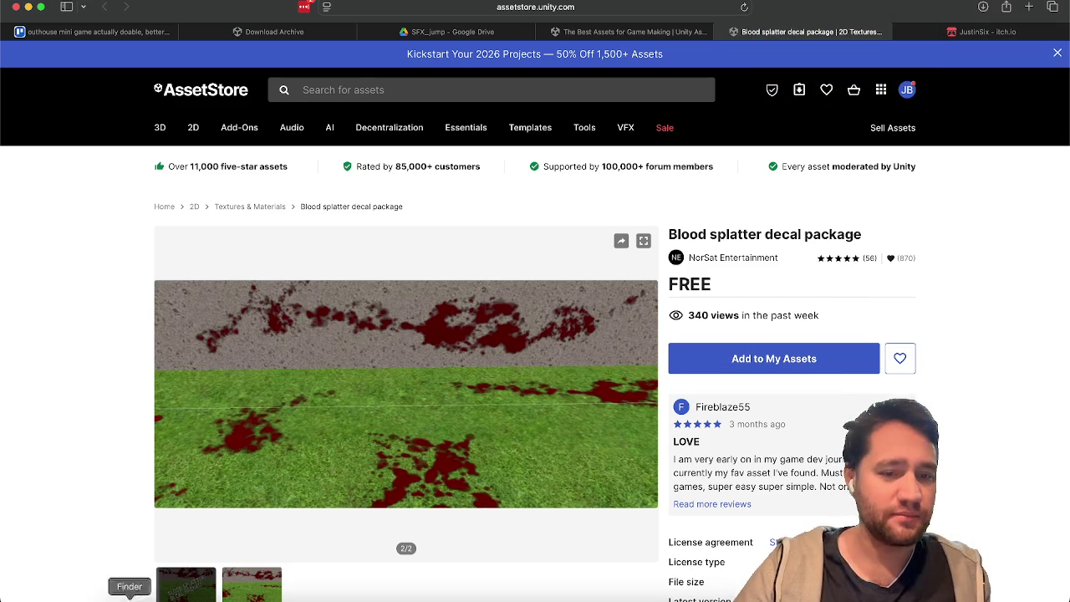
Check the Documents and Downloads folders in Finder, then close it and return to Unity
left_click(126, 595)
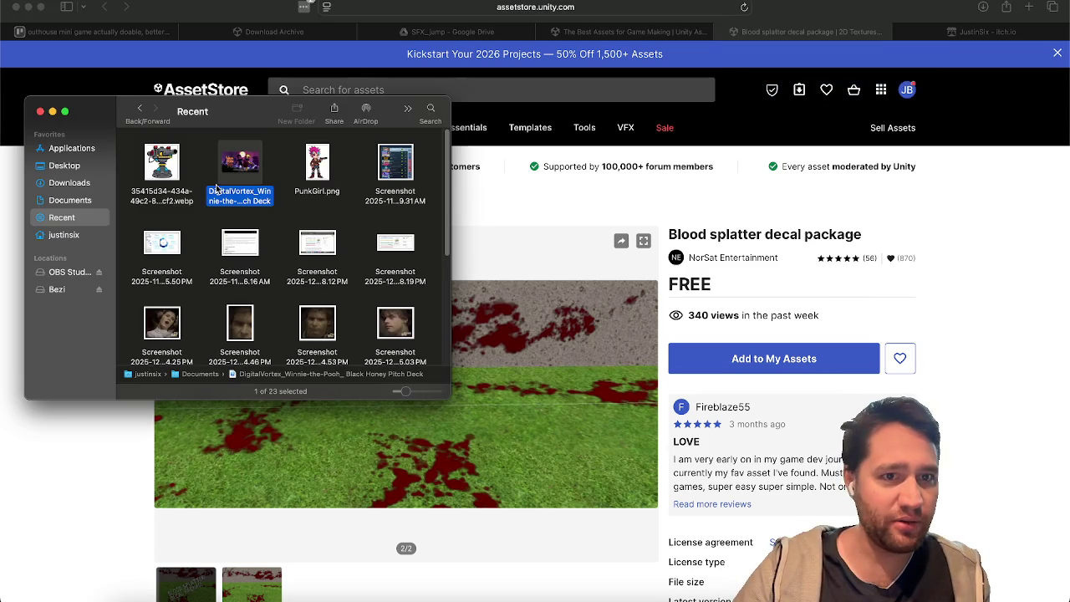
left_click(83, 199)
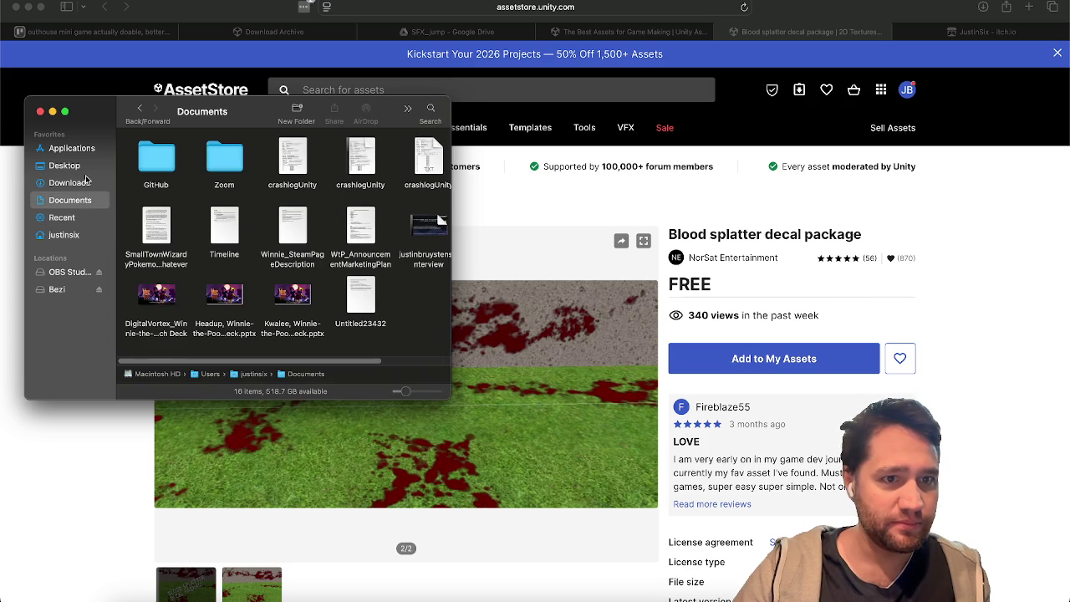
left_click(85, 182)
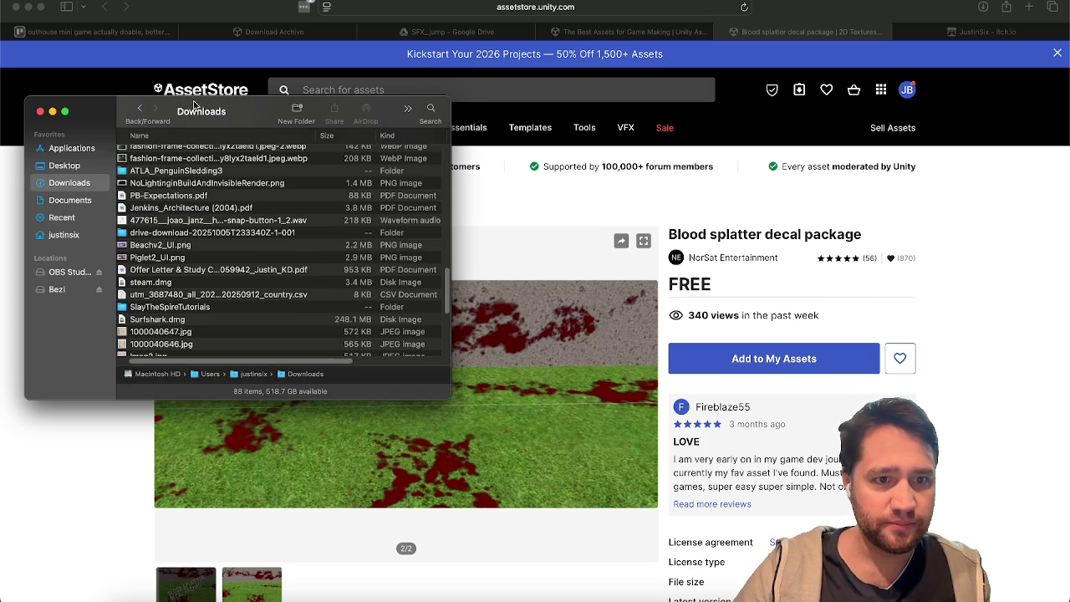
key("super+w")
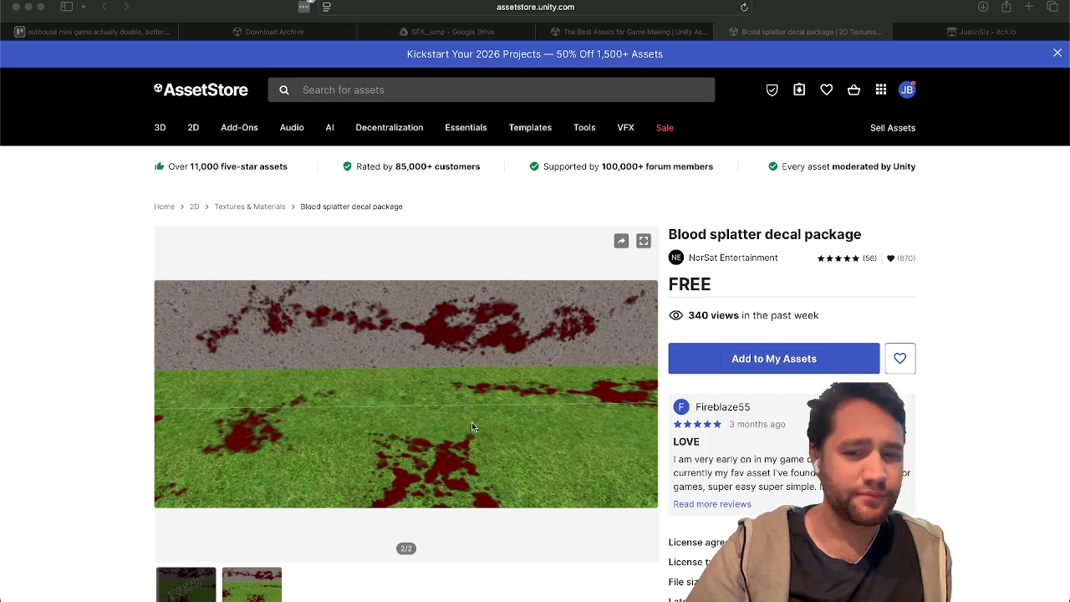
key("super+Tab")
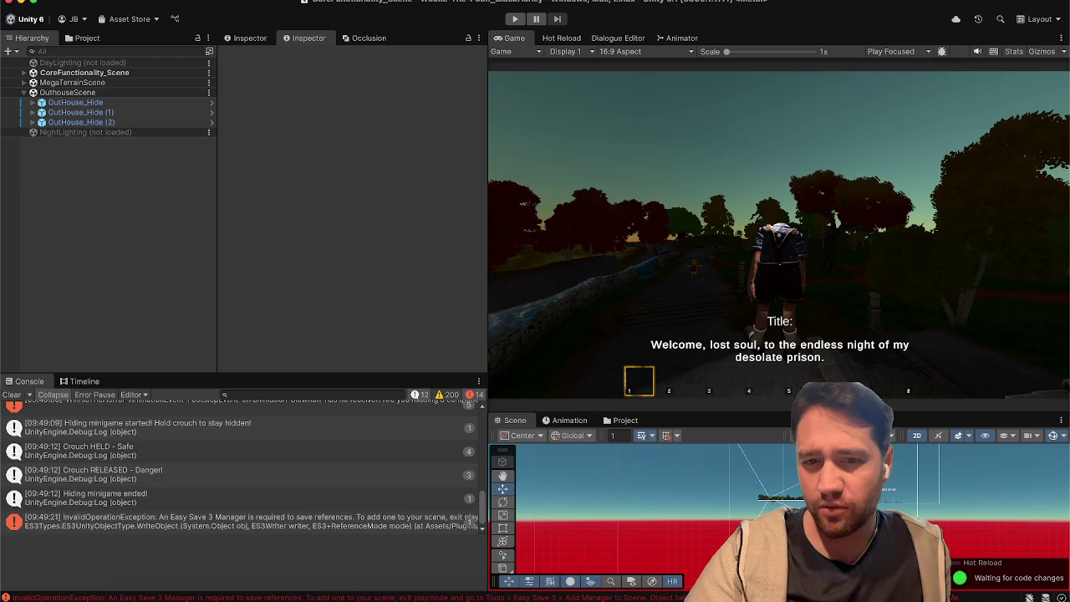
Enlarge the Project window and import the BlueRoseSonata Blood FX Pack into Art/2D
left_click(627, 422)
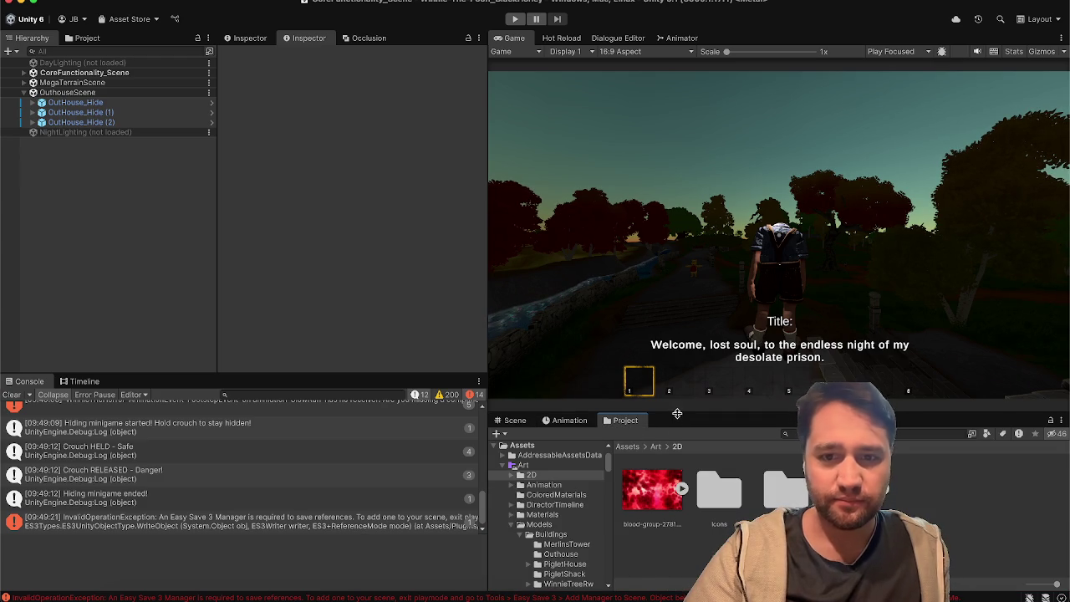
left_click_drag(676, 413, 675, 214)
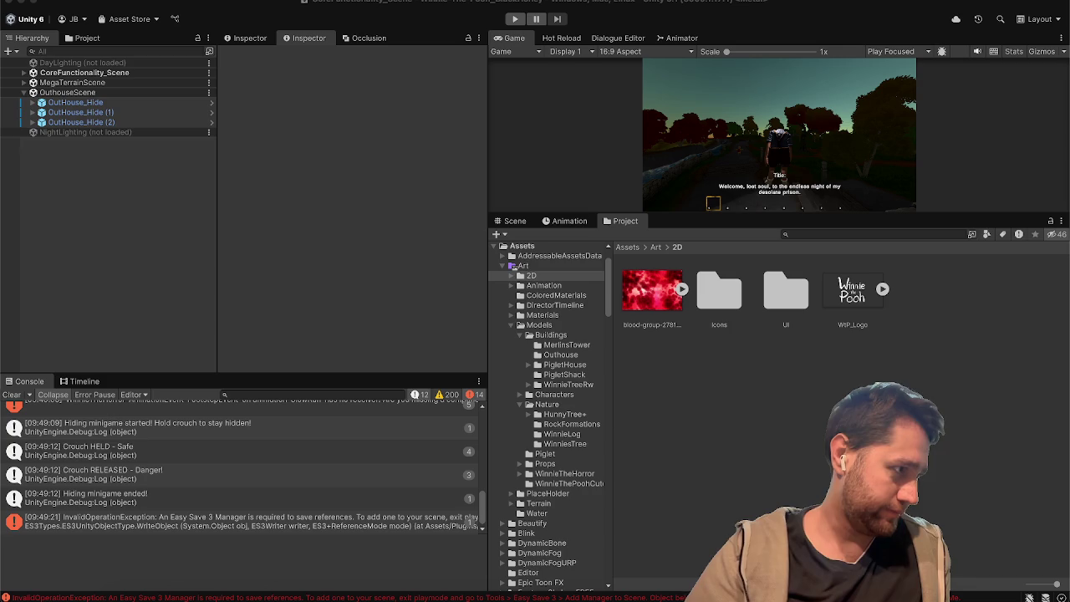
mouse_move(81, 112)
left_mouse_down()
mouse_move(771, 365)
mouse_move(962, 408)
mouse_move(784, 399)
left_mouse_up()
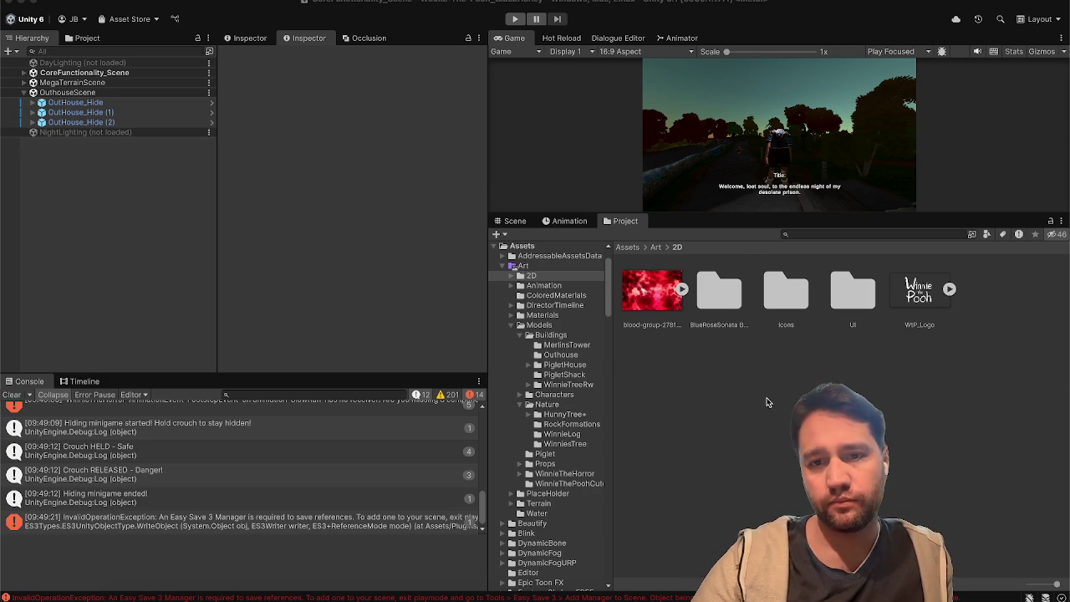
double_click(729, 306)
Set all 11 blood textures to Sprite (2D and UI), Single mode, and apply
left_click(730, 306)
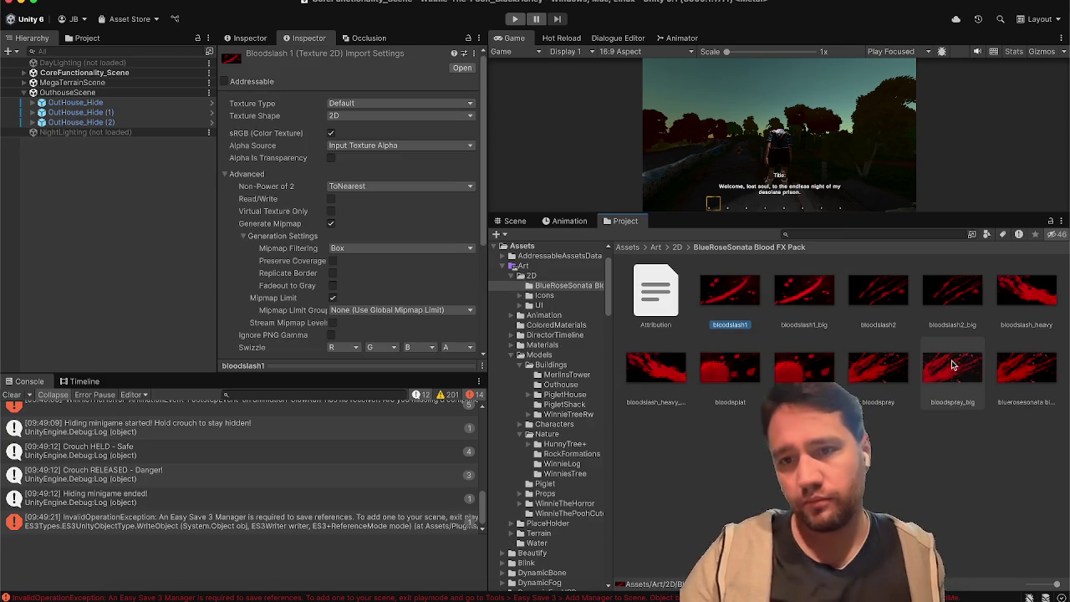
left_click(1026, 366, "shift")
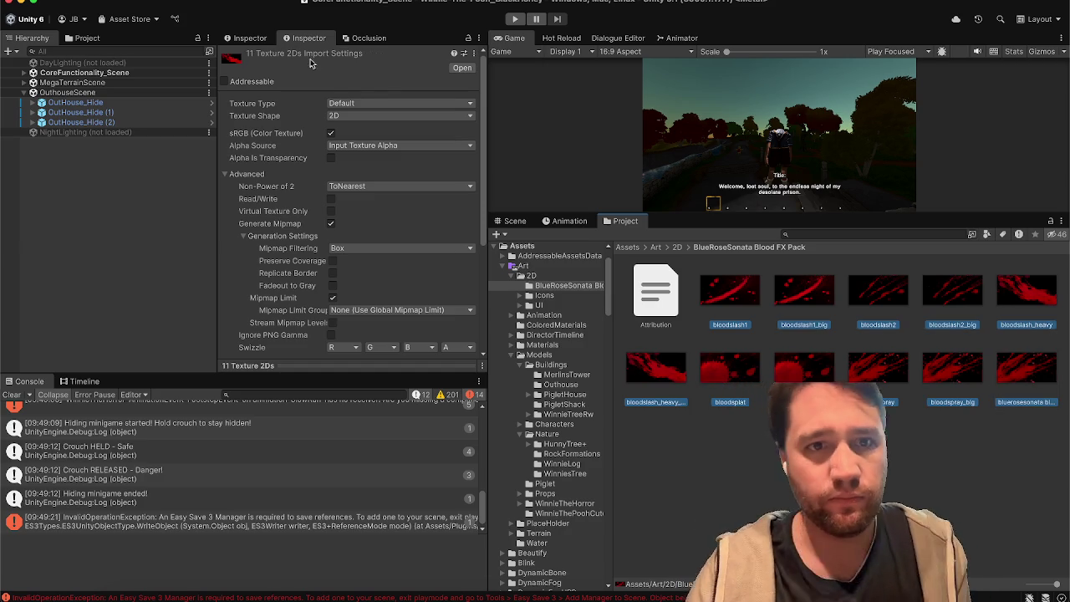
left_click(360, 103)
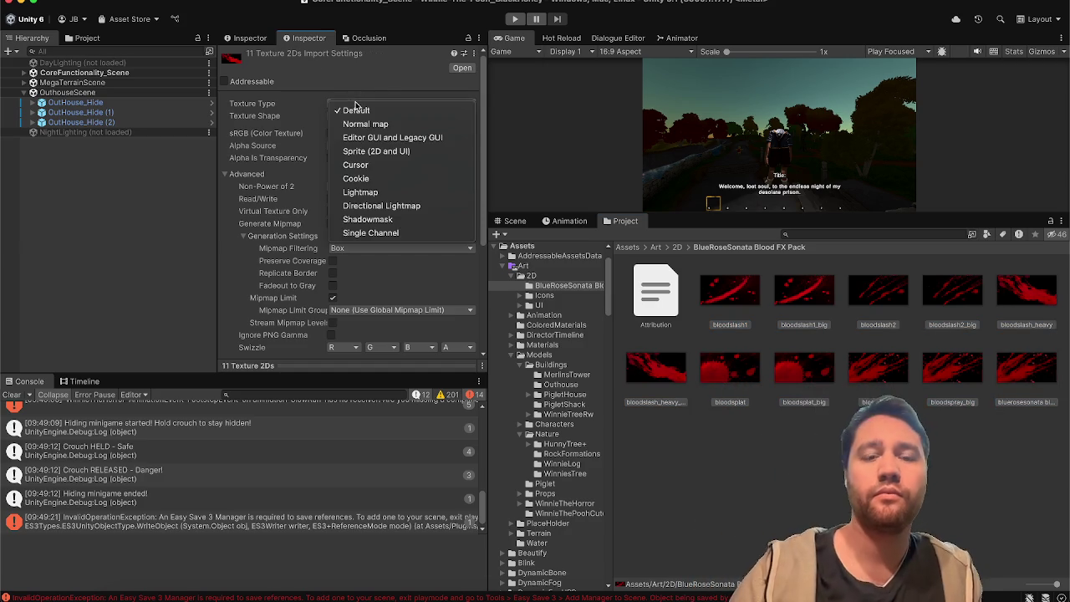
left_click(360, 150)
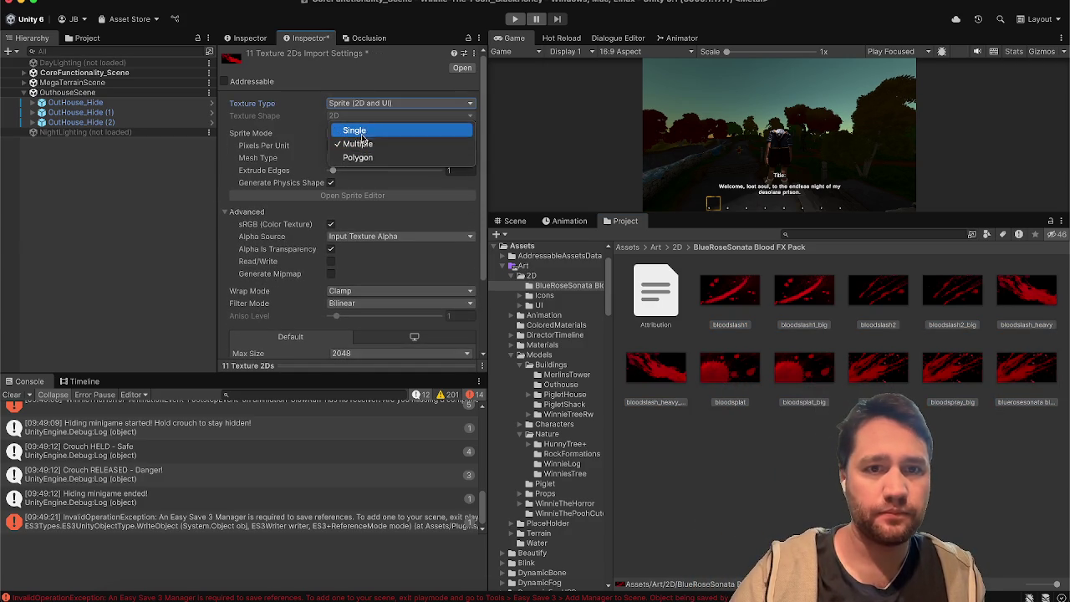
left_click(358, 131)
scroll(355, 236, "down", 3)
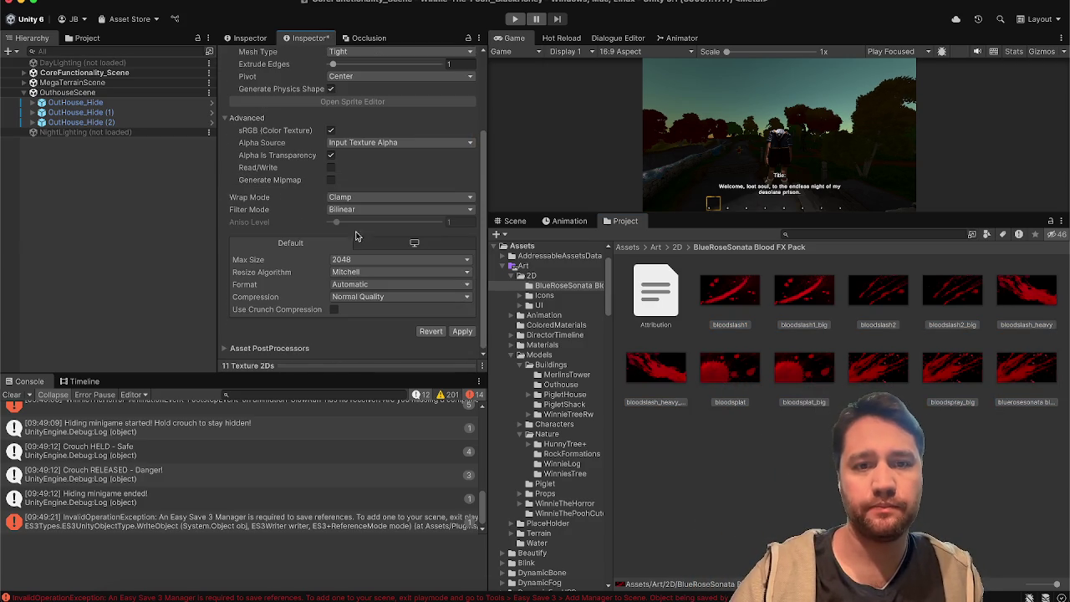
left_click(462, 332)
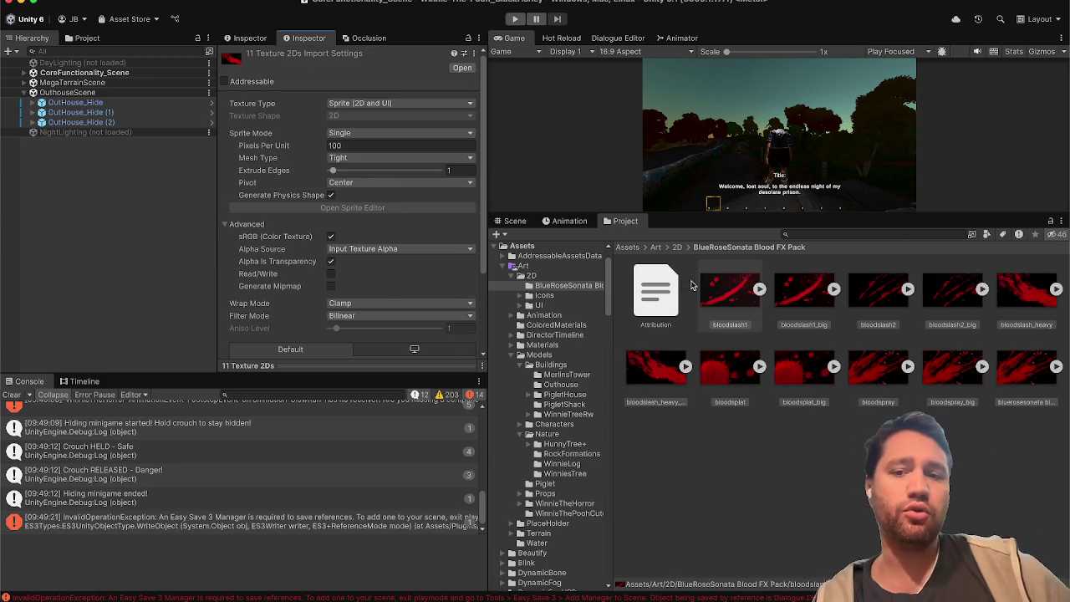
left_click(660, 292)
Read through the pack's Attribution license text in the Inspector
scroll(411, 200, "down", 3)
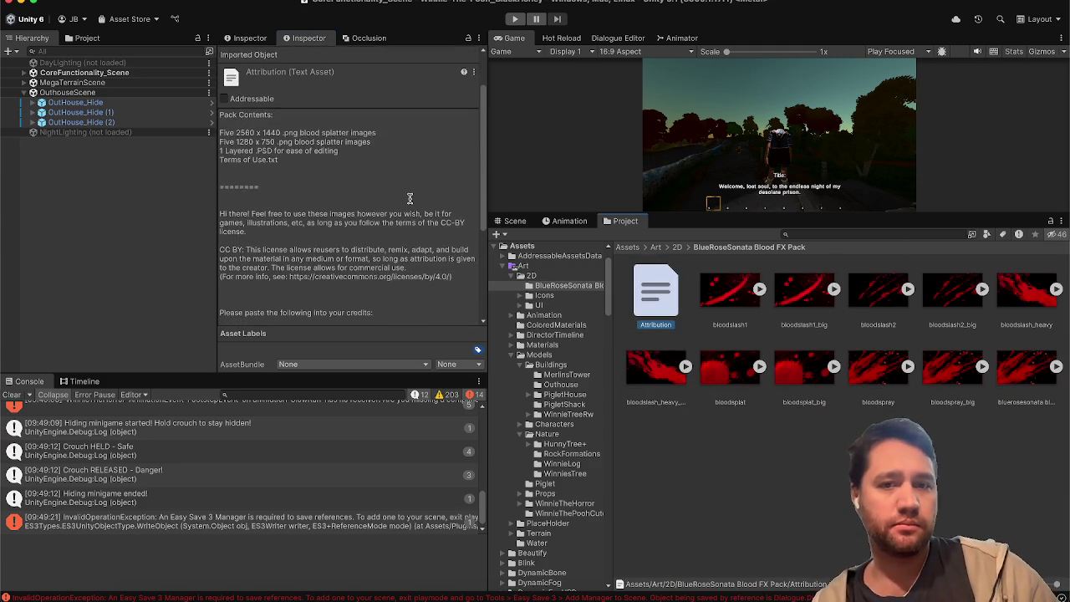
left_click(268, 221)
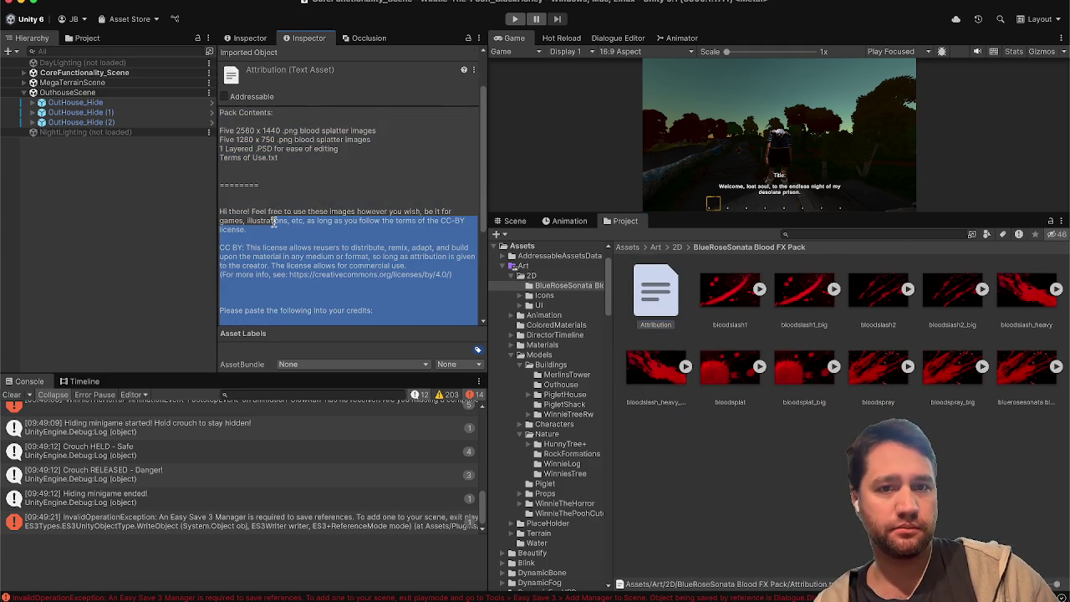
left_click(270, 221)
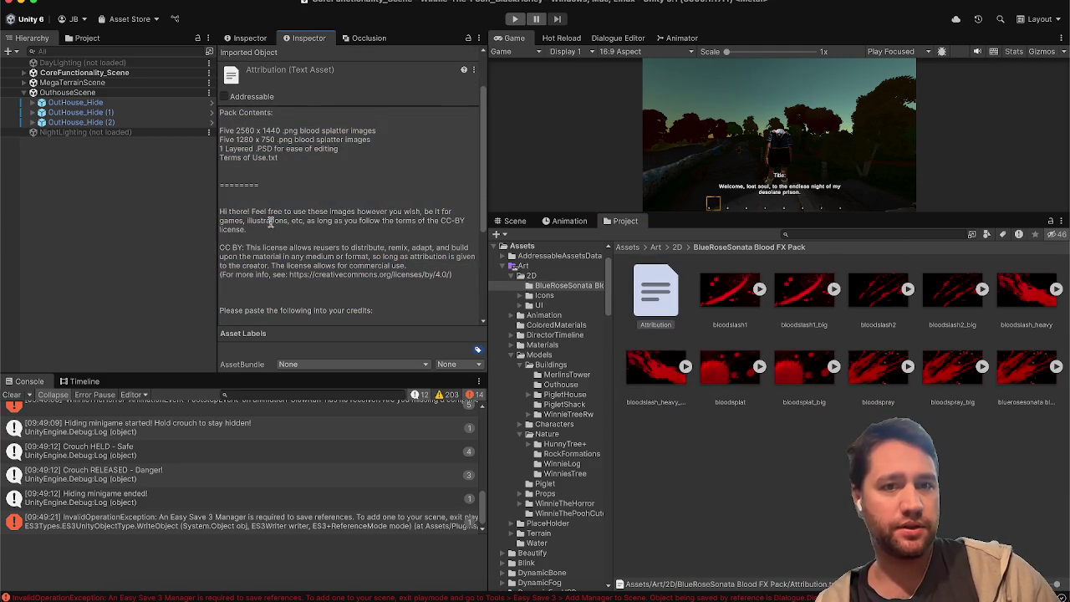
mouse_move(254, 258)
left_mouse_down()
mouse_move(277, 316)
mouse_move(279, 301)
left_mouse_up()
left_click(258, 266)
scroll(279, 301, "down", 5)
left_click(279, 254)
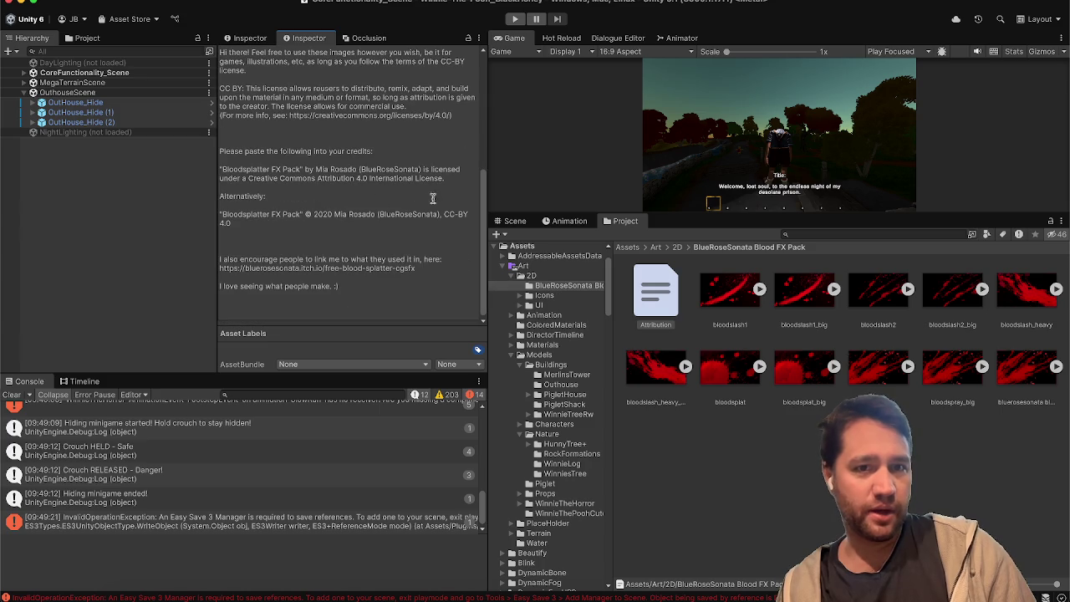
Copy the two-line Bloodsplatter FX Pack credit statement and deselect the Attribution file
left_click_drag(460, 177, 219, 169)
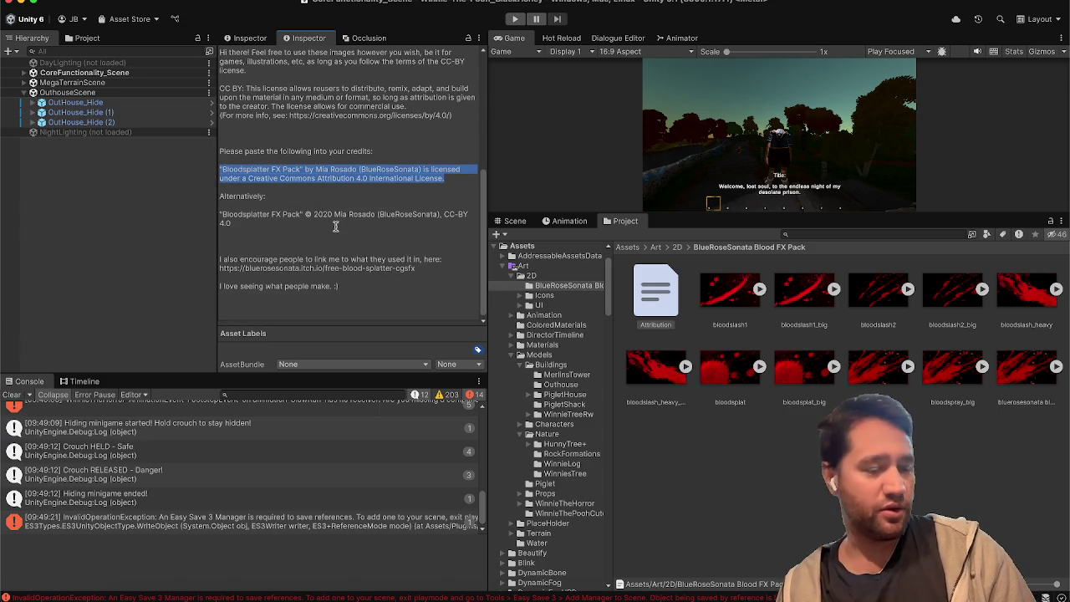
key("super+c")
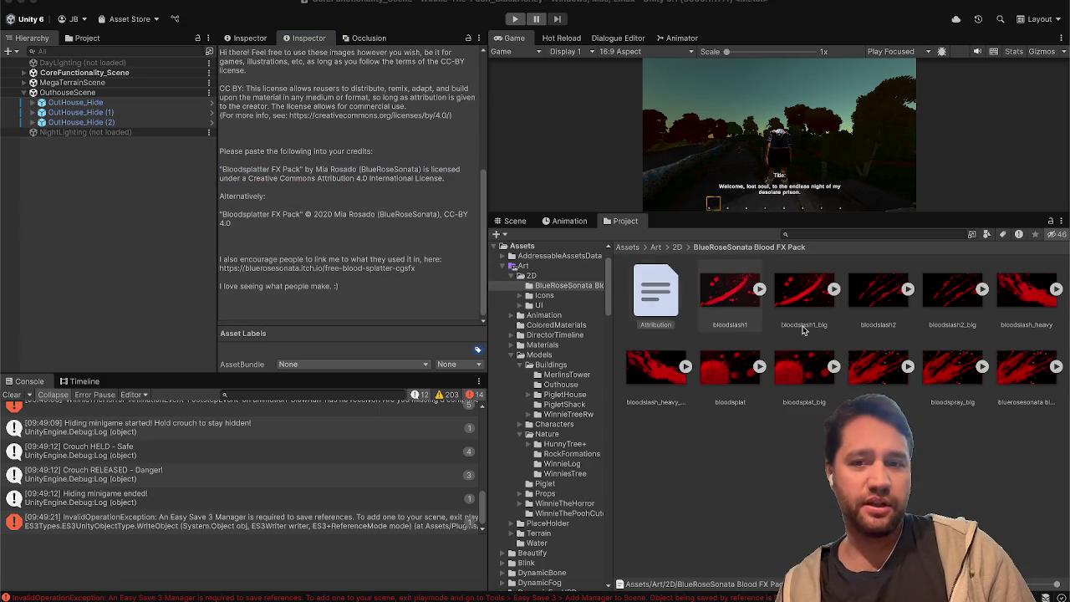
left_click(807, 419)
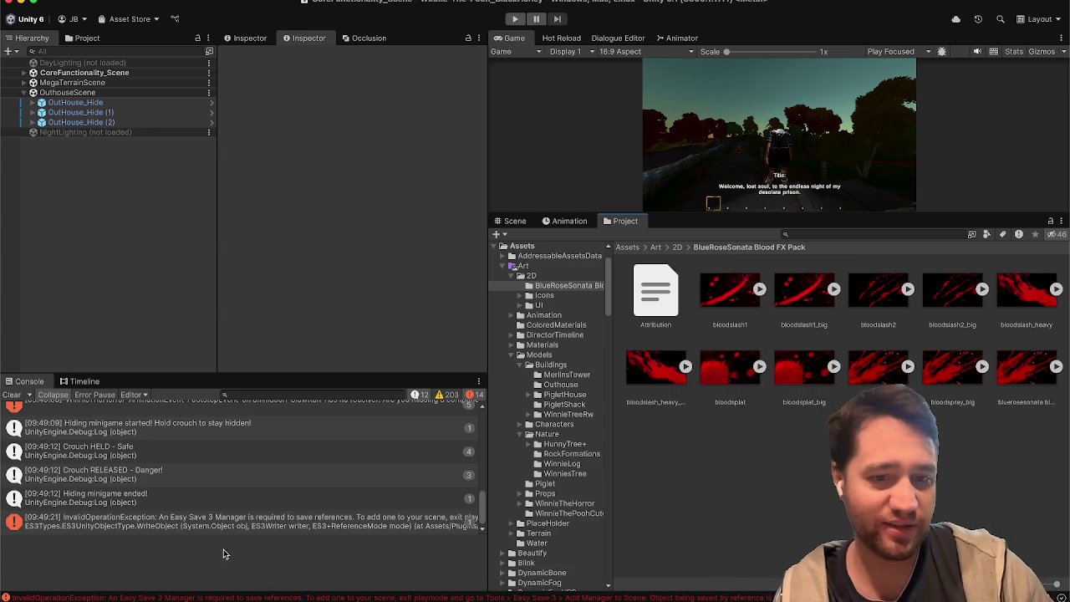
left_click(173, 597)
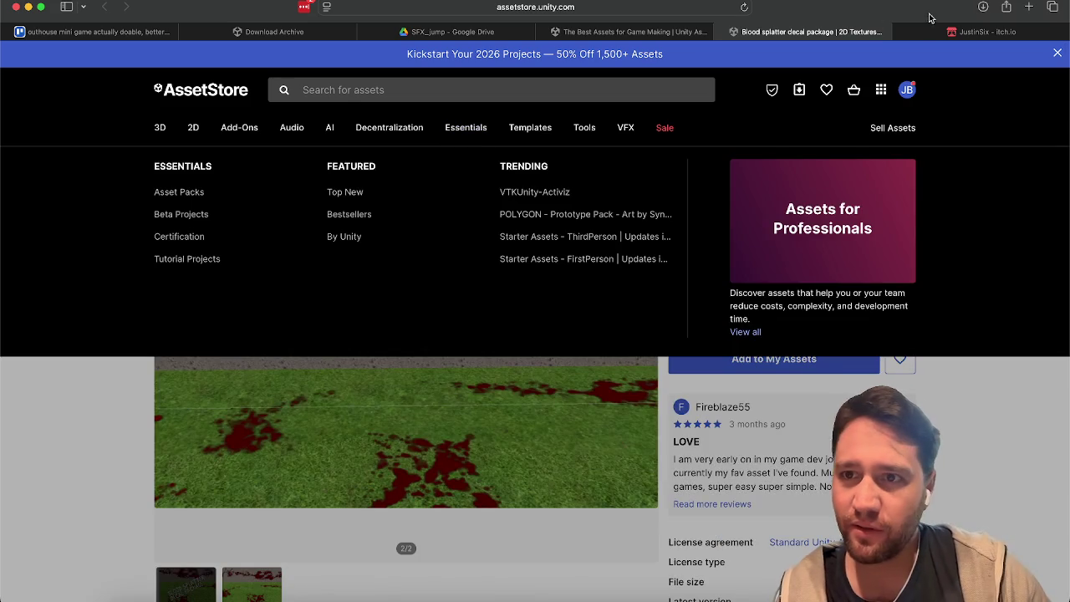
Go back from the itch.io pack page to the blood splatter search results
left_click(980, 32)
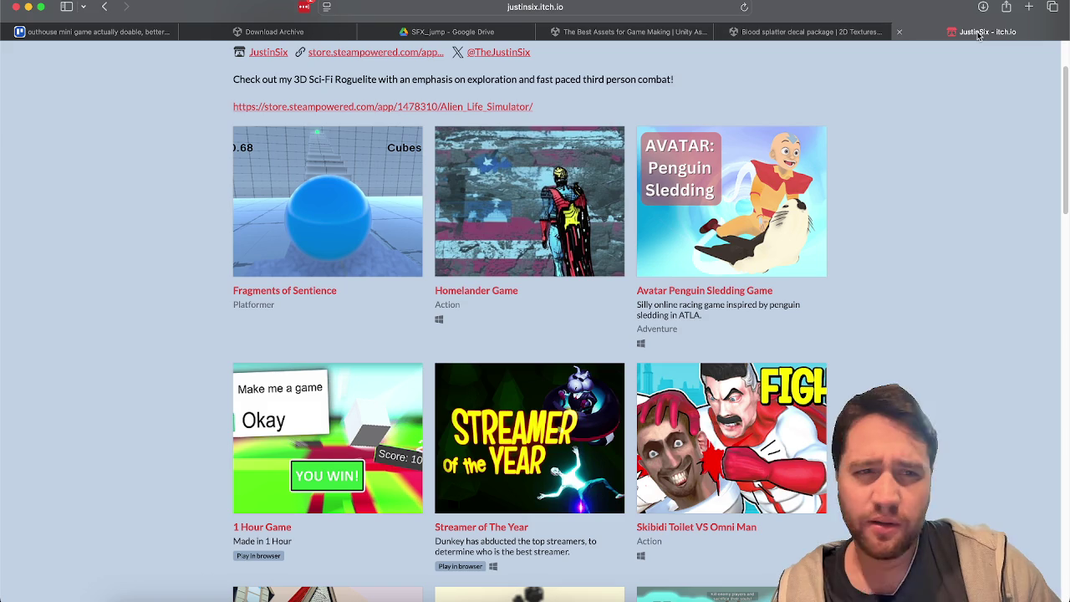
left_click(102, 7)
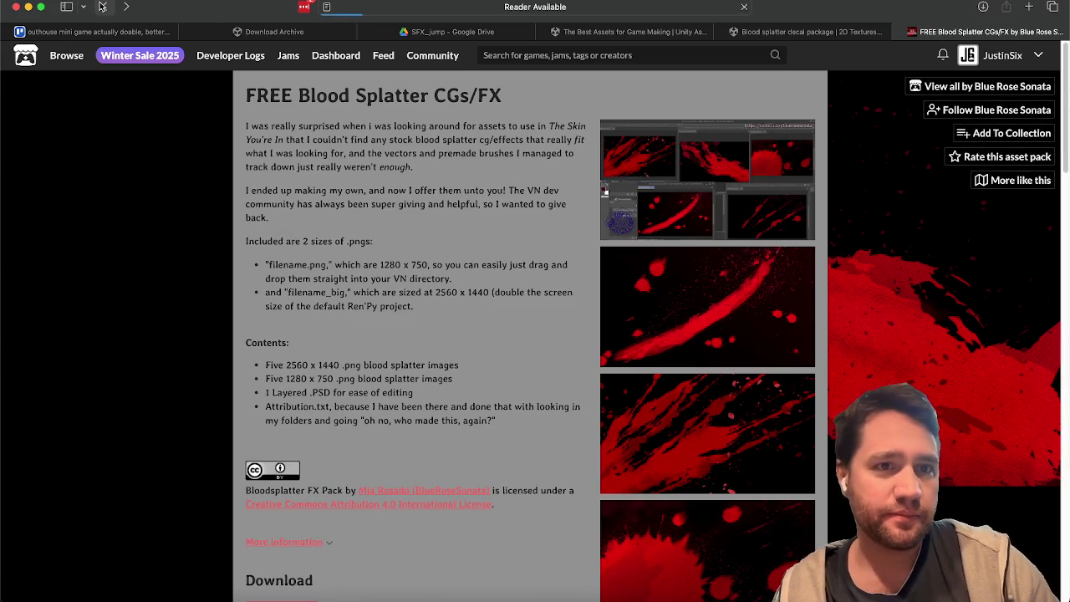
scroll(143, 46, "down", 3)
left_click(105, 7)
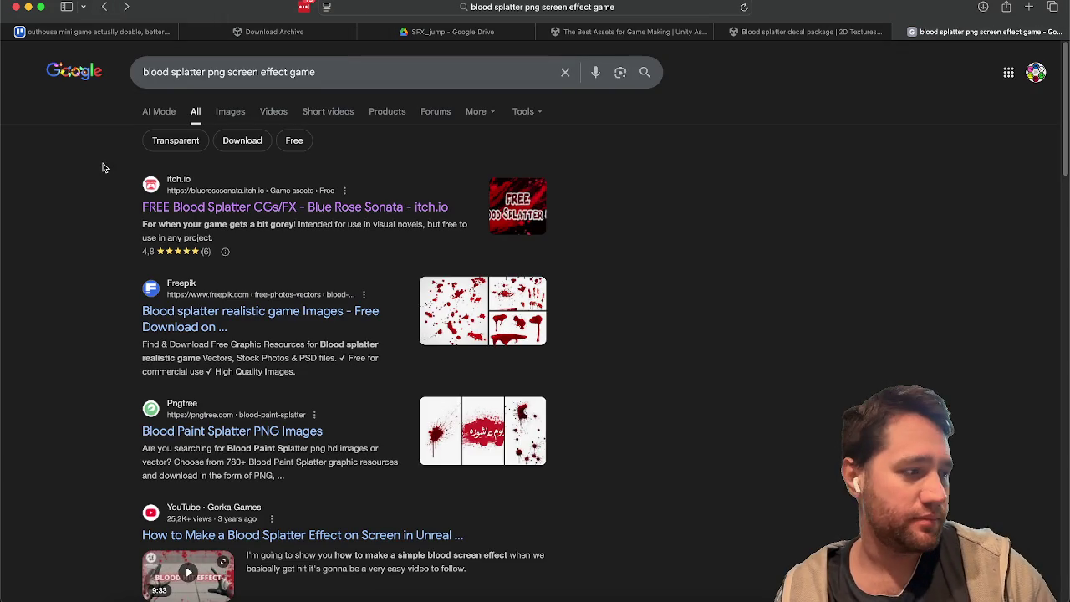
Browse the 'blood splatter png screen effect game' results and open itch.io's free assets tagged blood
scroll(131, 307, "down", 1)
scroll(131, 307, "down", 1)
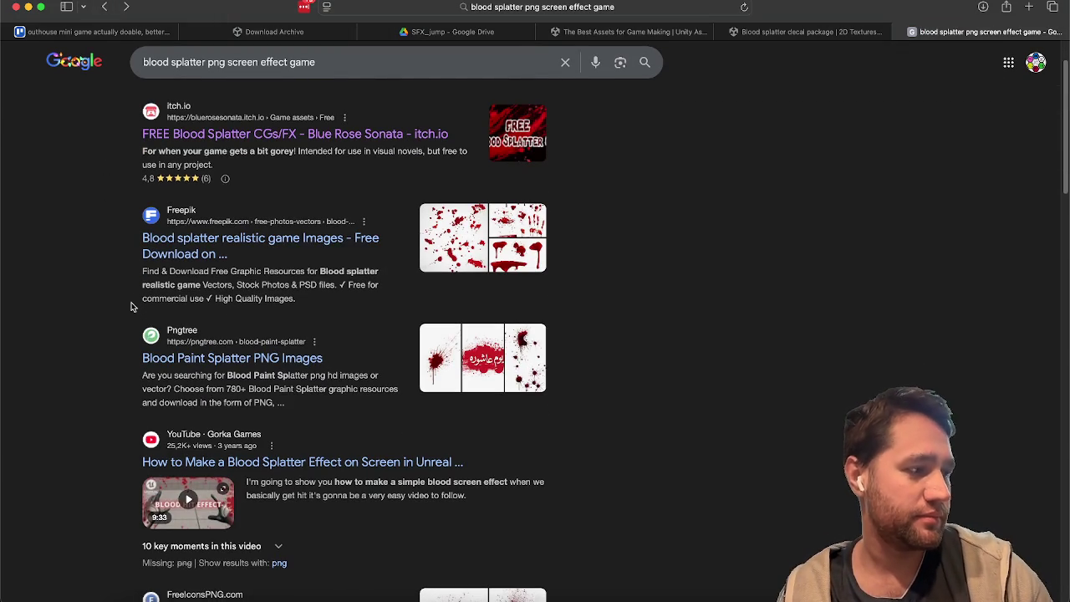
scroll(131, 306, "down", 1)
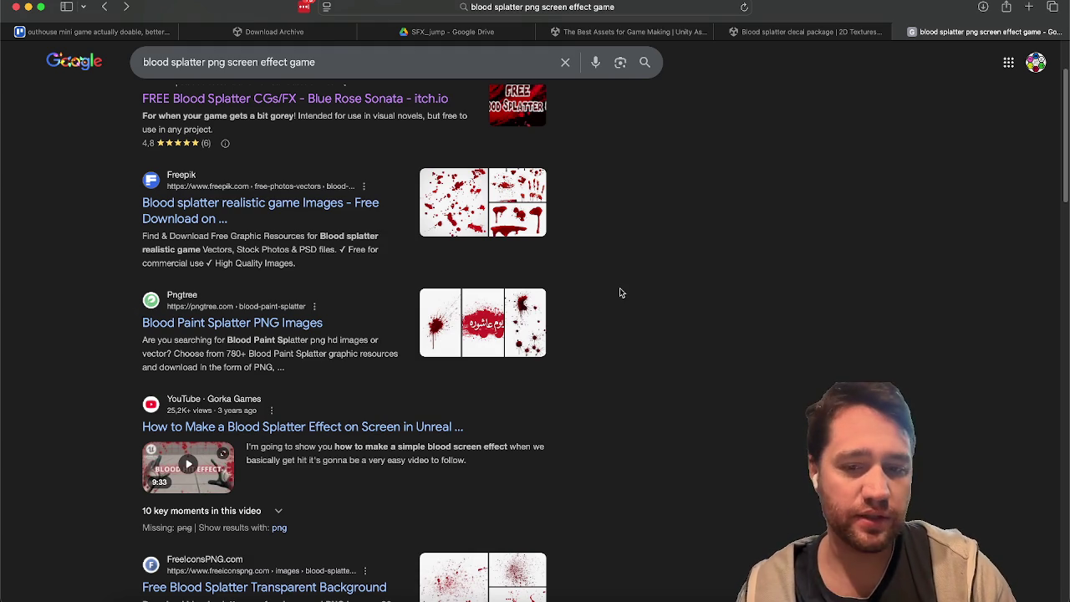
scroll(641, 449, "down", 5)
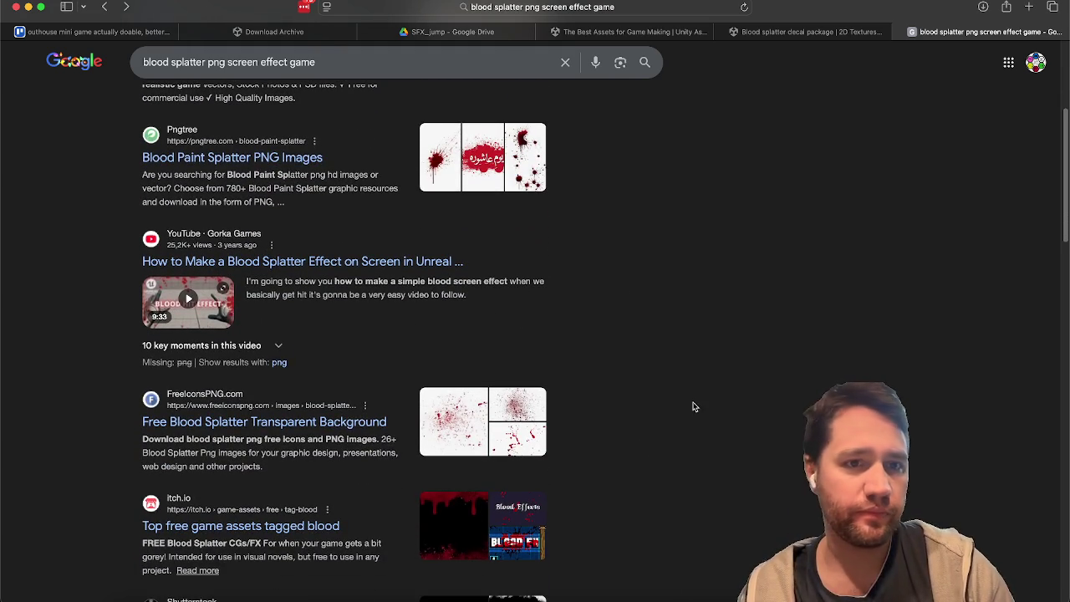
scroll(692, 407, "down", 10)
scroll(693, 391, "down", 1)
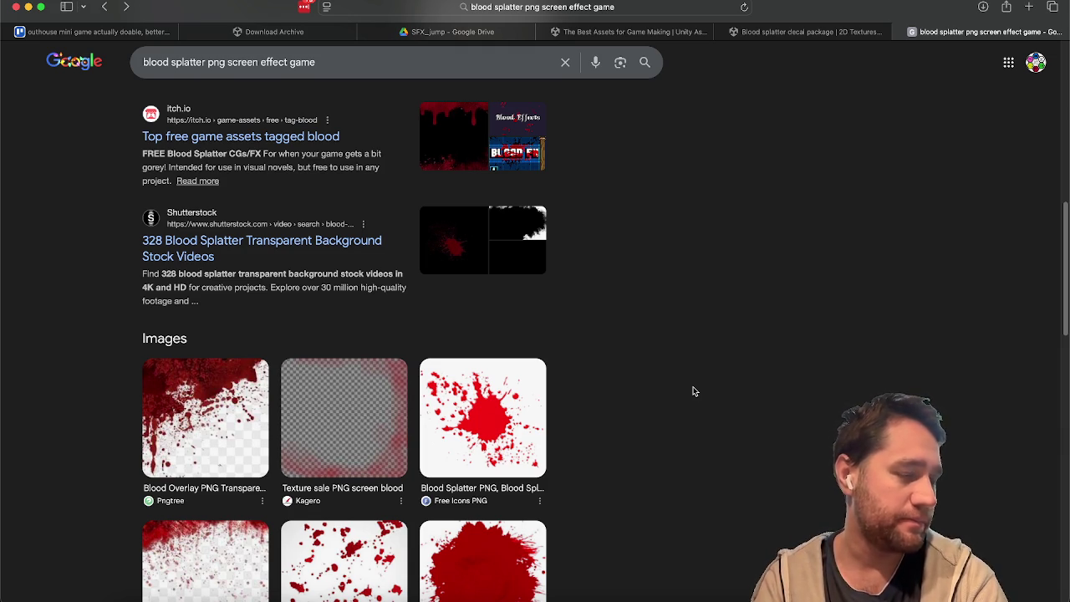
scroll(693, 389, "up", 2)
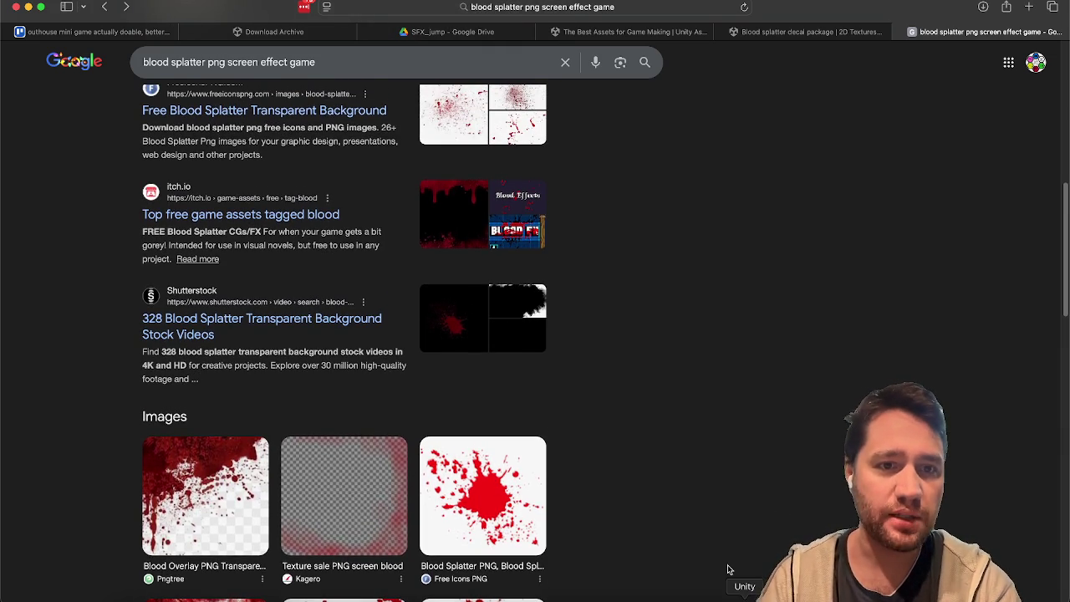
scroll(714, 457, "down", 1)
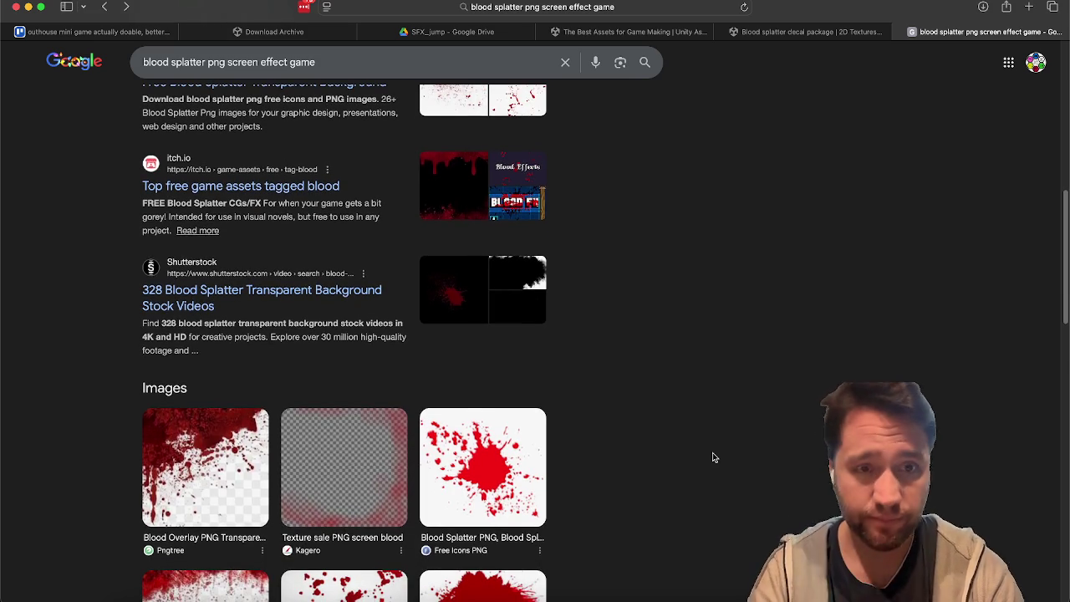
scroll(714, 457, "down", 1)
scroll(713, 457, "up", 1)
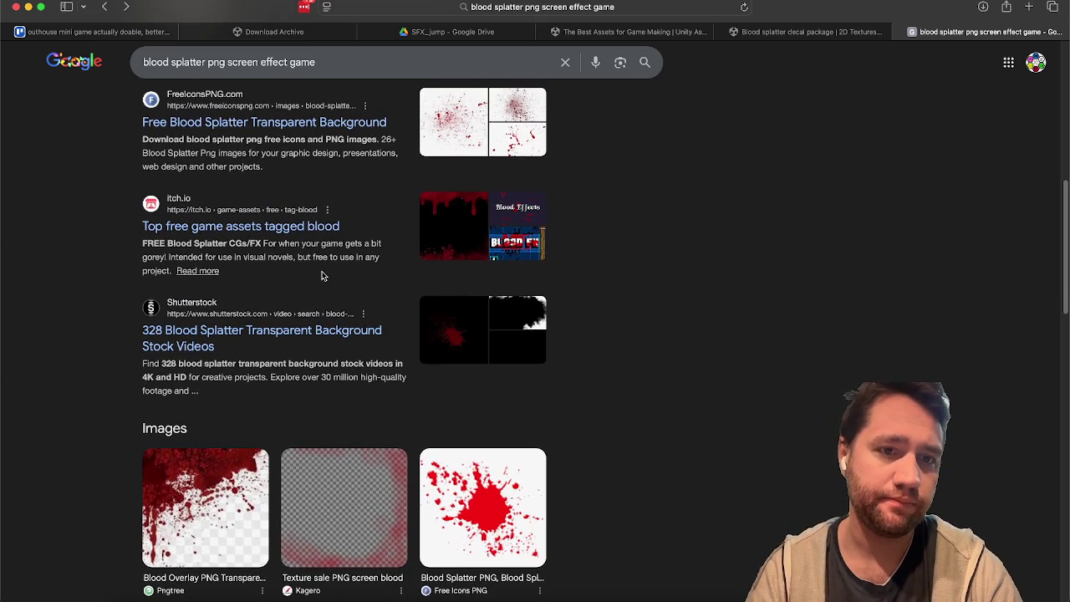
left_click(269, 234)
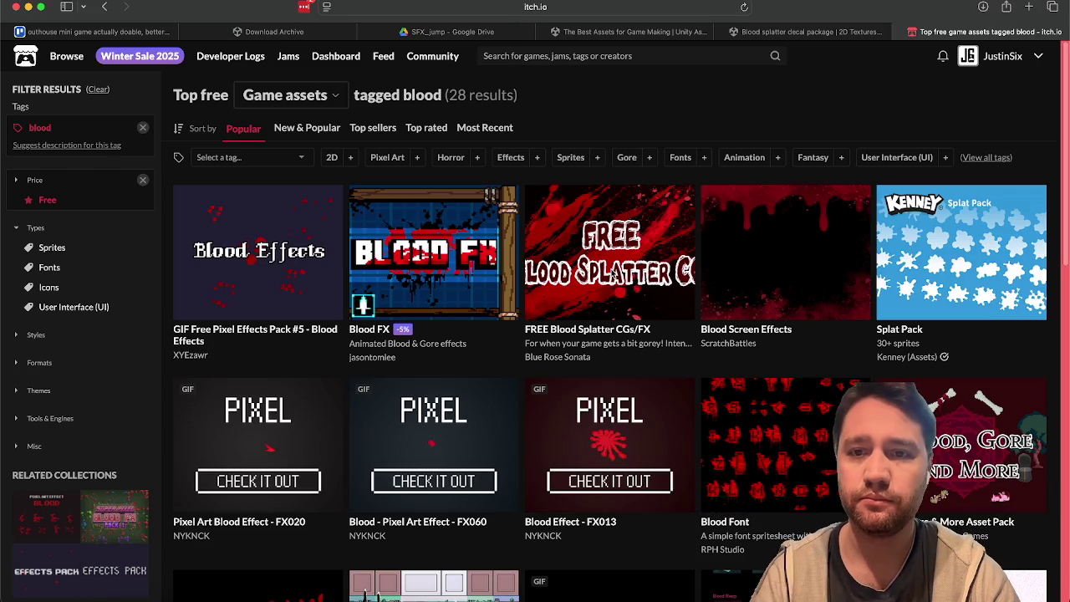
Open the Blood Screen Effects asset page and read its description and license
left_click(734, 279)
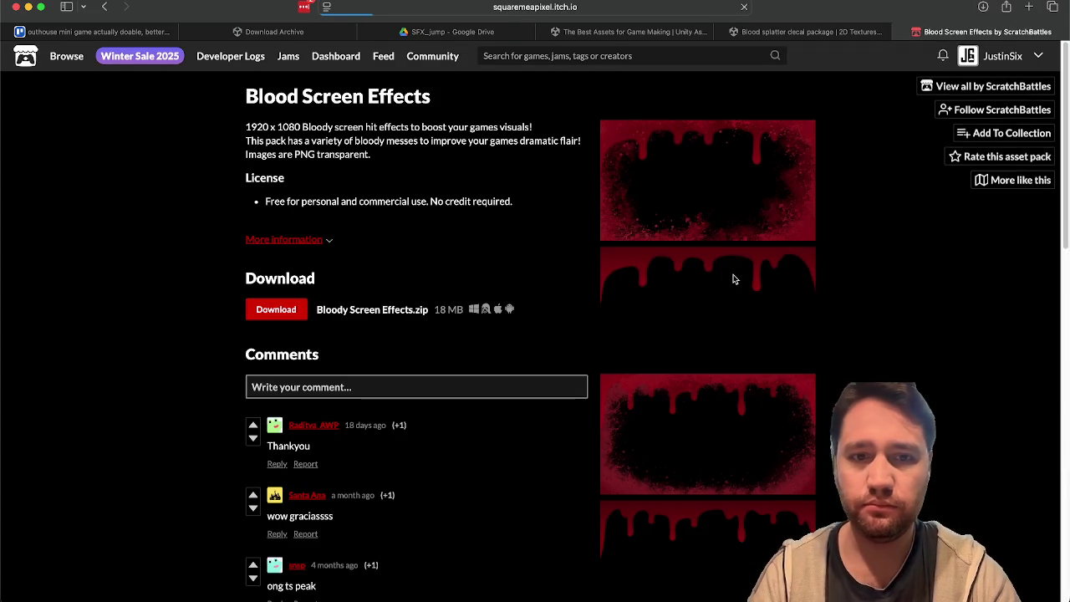
left_click_drag(267, 129, 274, 151)
left_click(274, 147)
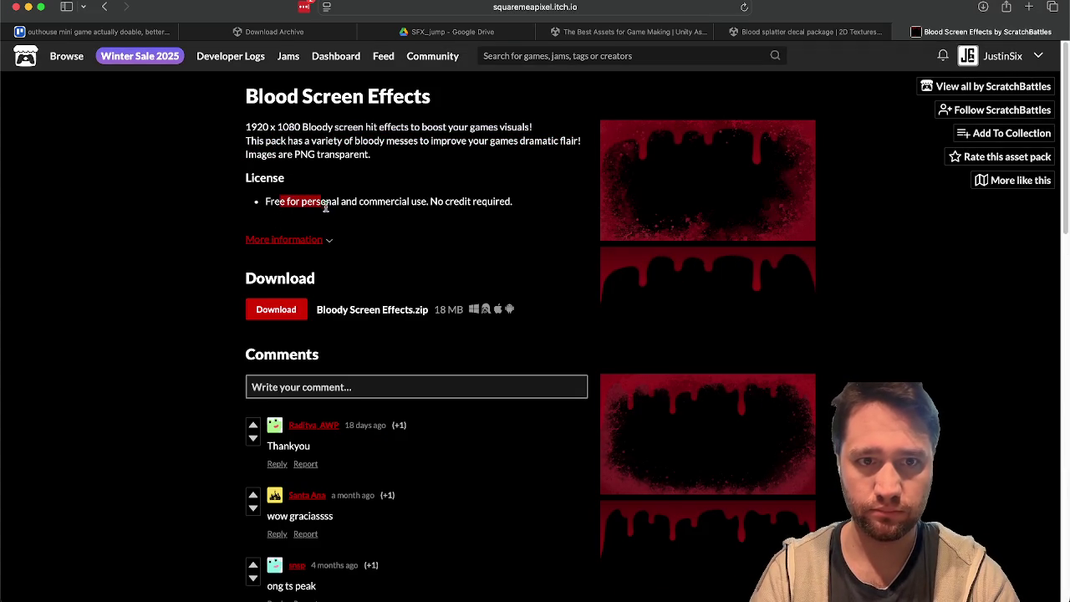
left_click_drag(321, 206, 479, 220)
left_click(272, 206)
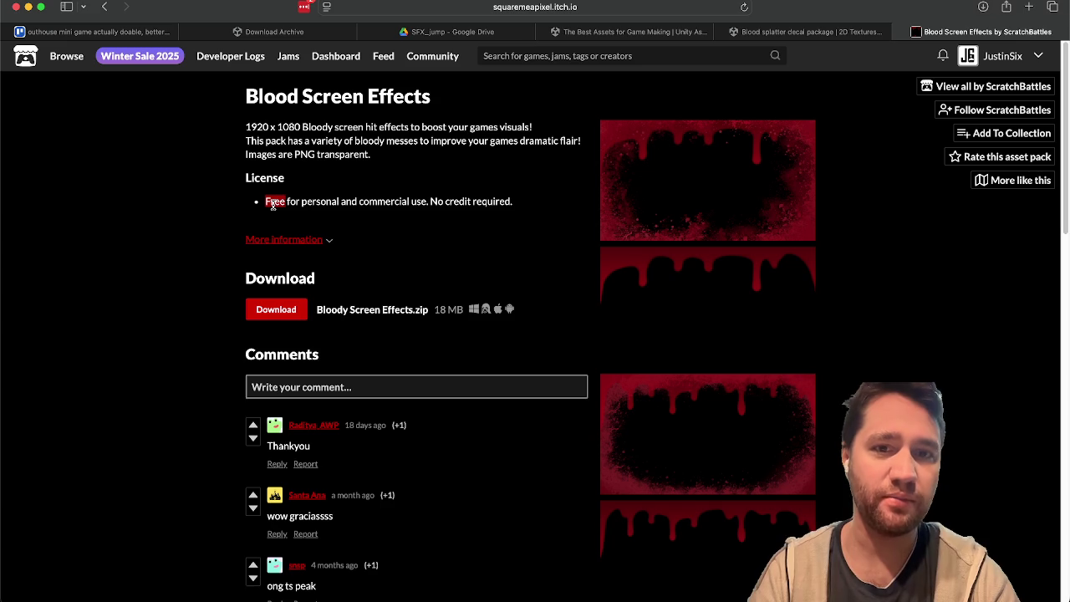
triple_click(272, 205)
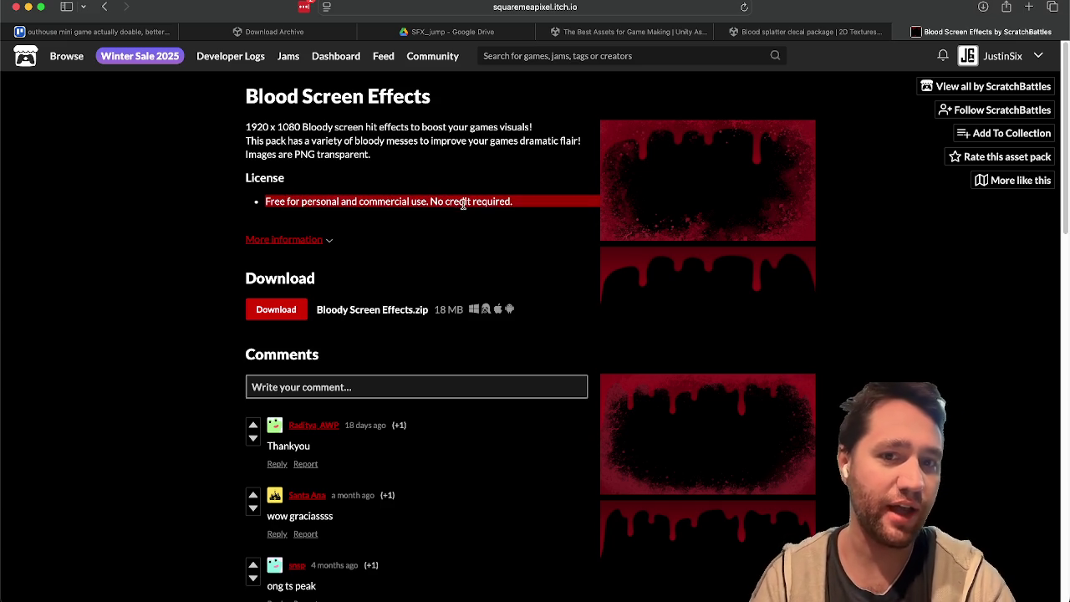
scroll(512, 162, "down", 15)
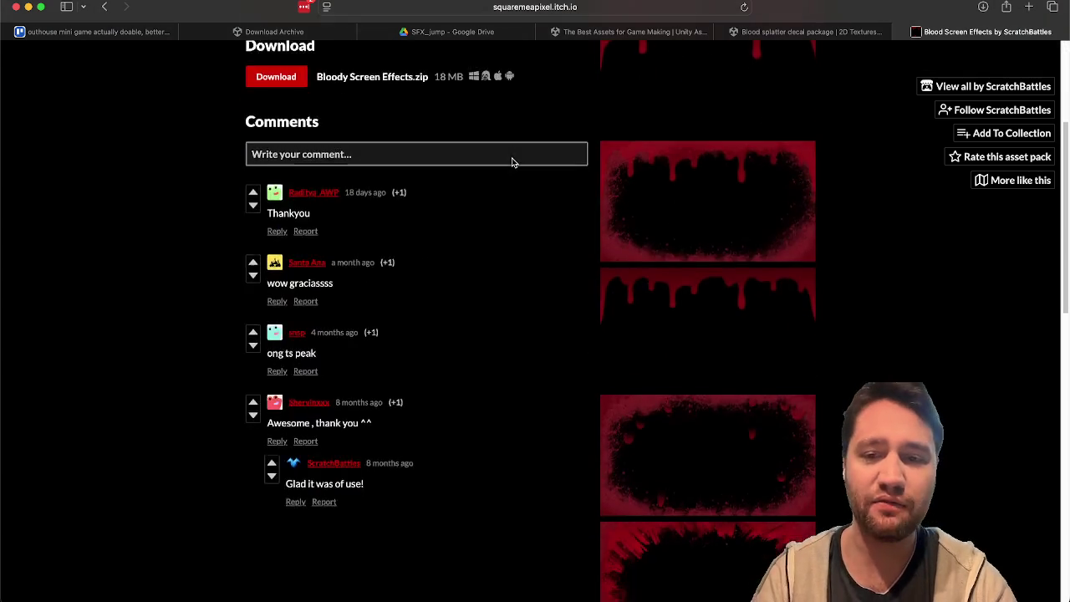
scroll(537, 120, "up", 15)
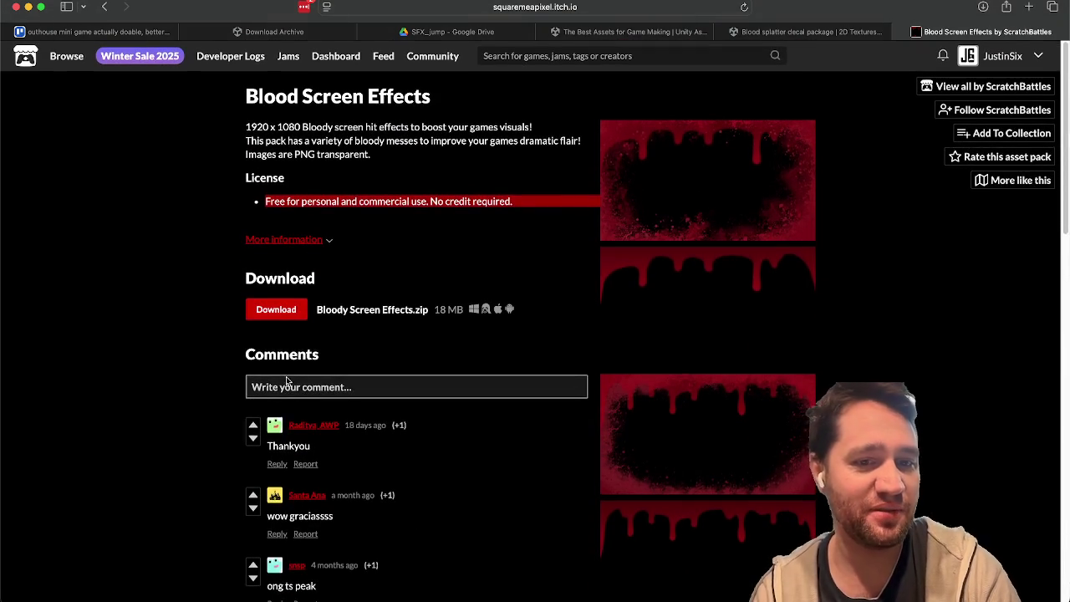
Post a thank-you comment and download the Blood Screen Effects pack
left_click(288, 387)
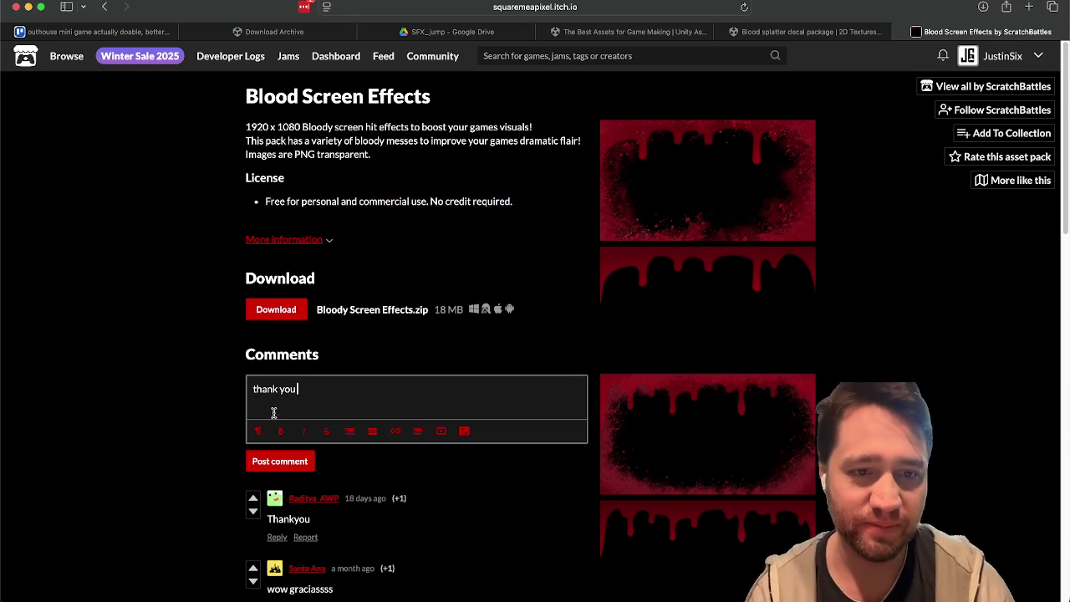
left_click(267, 462)
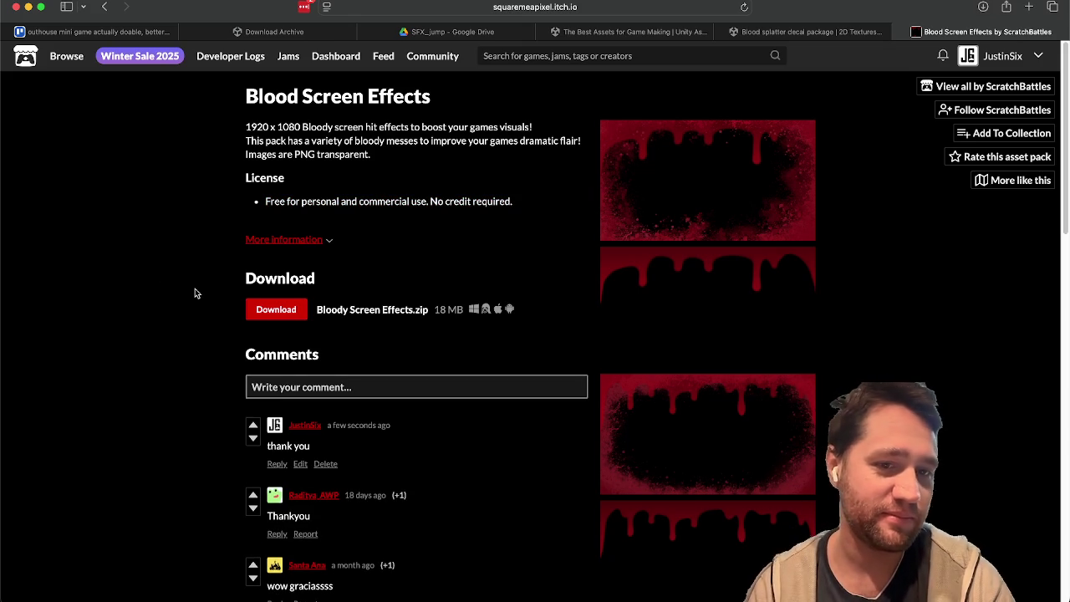
left_click(263, 314)
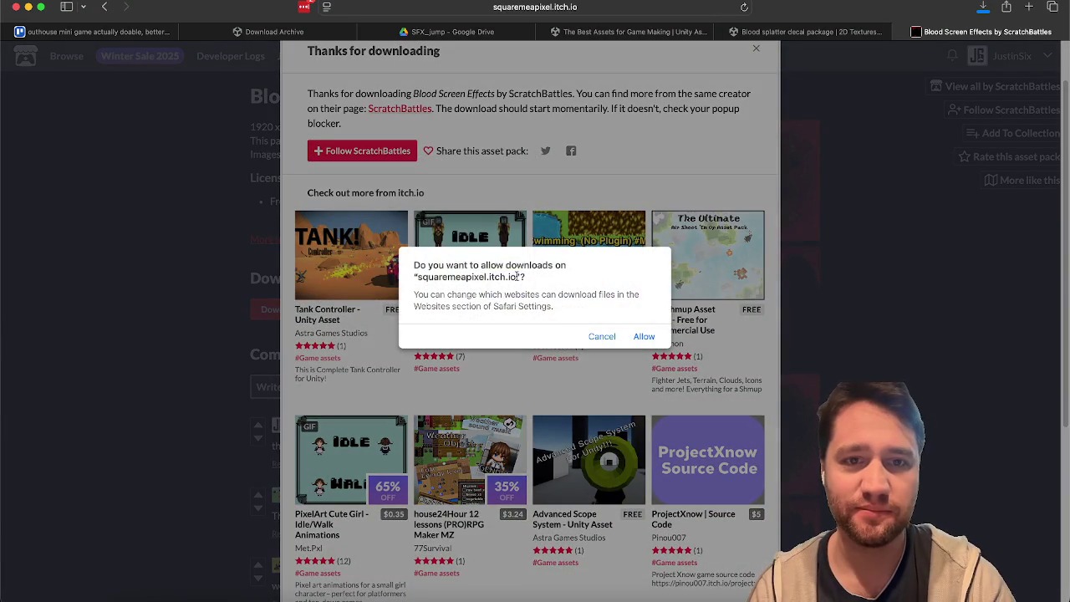
left_click(643, 337)
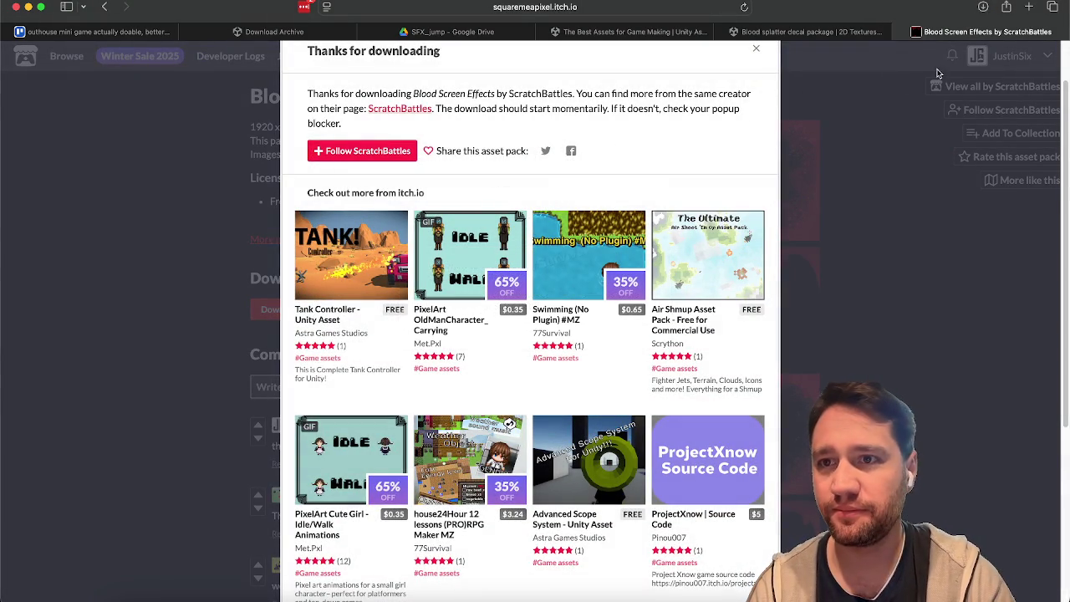
Reveal the downloaded Bloody Screen Effects folder from Safari's downloads, then return to Unity
left_click(983, 12)
left_click(1040, 71)
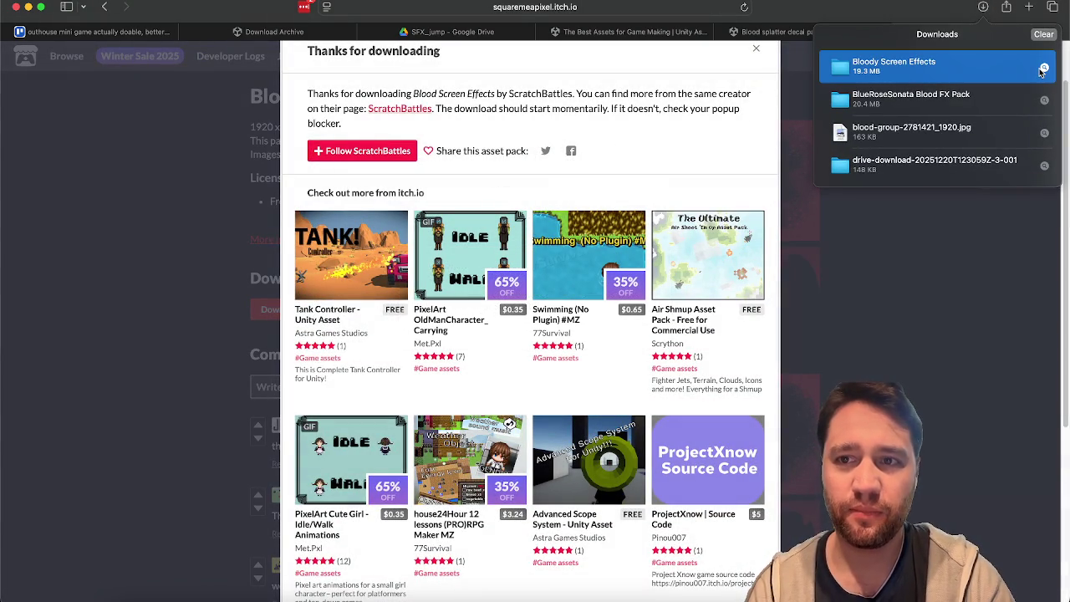
key("super+Tab")
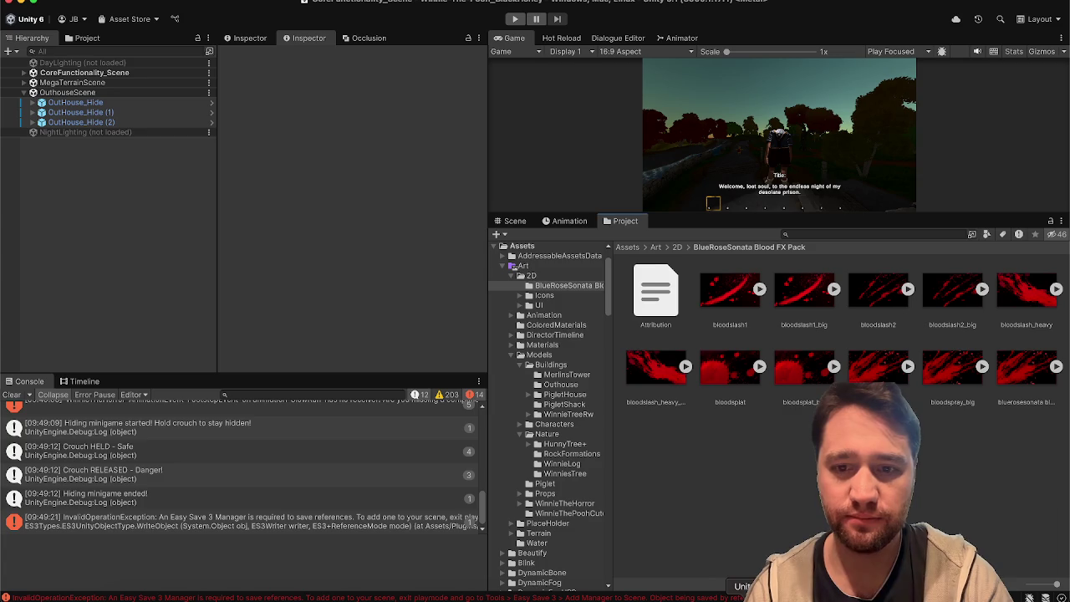
Delete the BlueRoseSonata Blood FX Pack folder from Art/2D and drag in Bloody Screen Effects
left_click(677, 246)
left_click(719, 290)
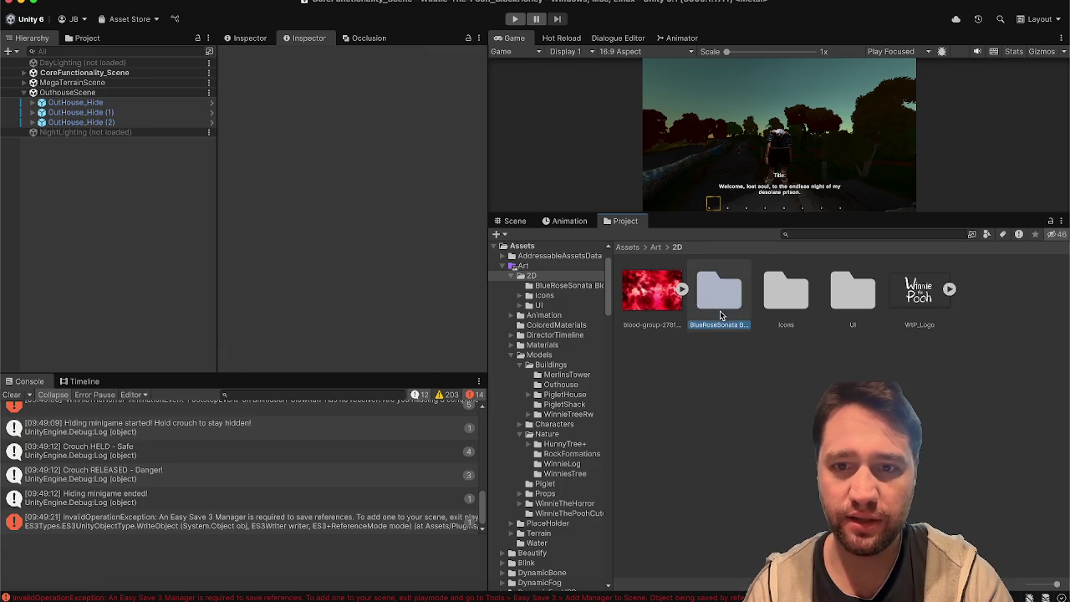
key("super+BackSpace")
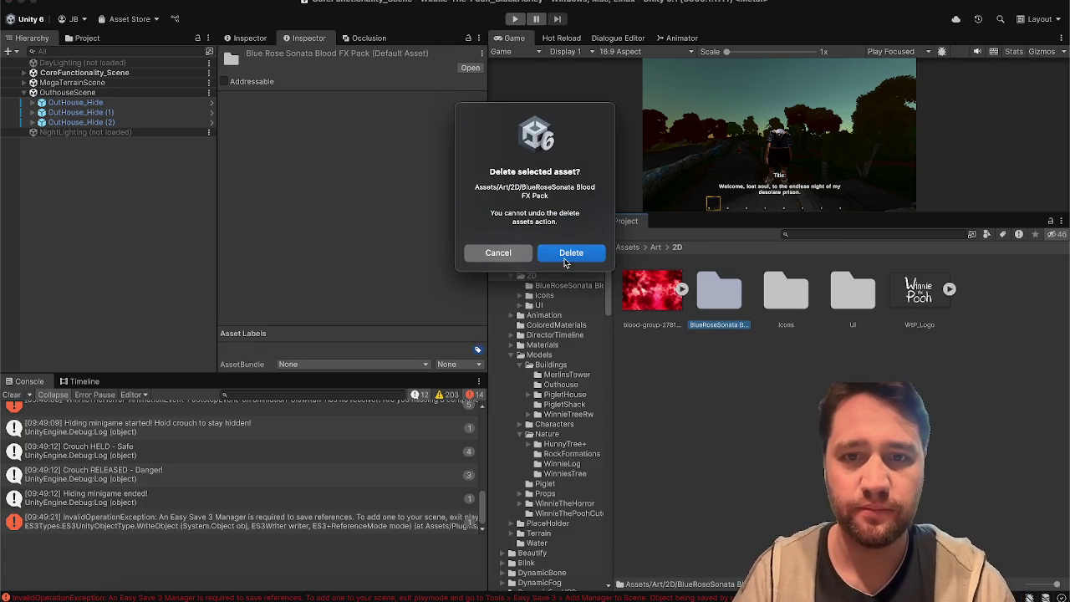
key("Return")
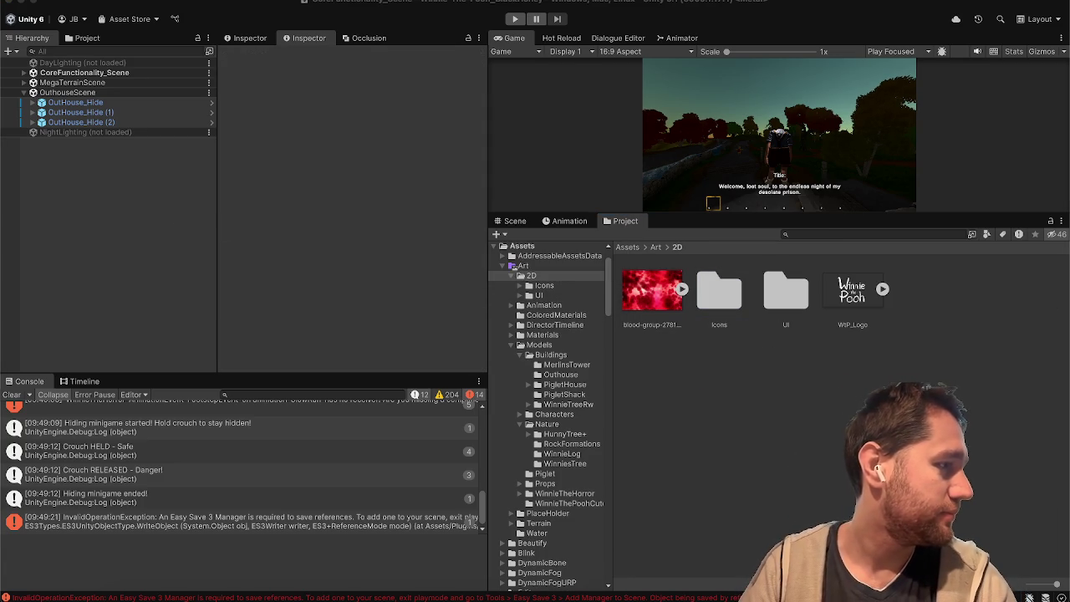
left_click_drag(584, 413, 771, 430)
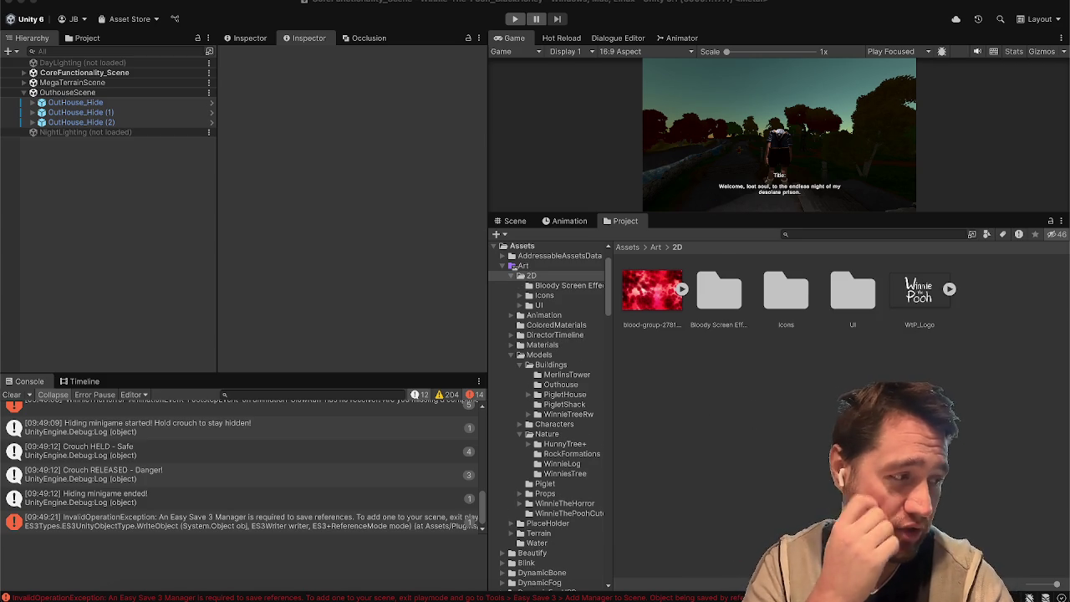
Set all 19 textures, Blood_Blur_1 through Veins_1, to Sprite (2D and UI), Single mode, and apply
double_click(724, 322)
left_click(656, 293)
left_click(647, 511, "shift")
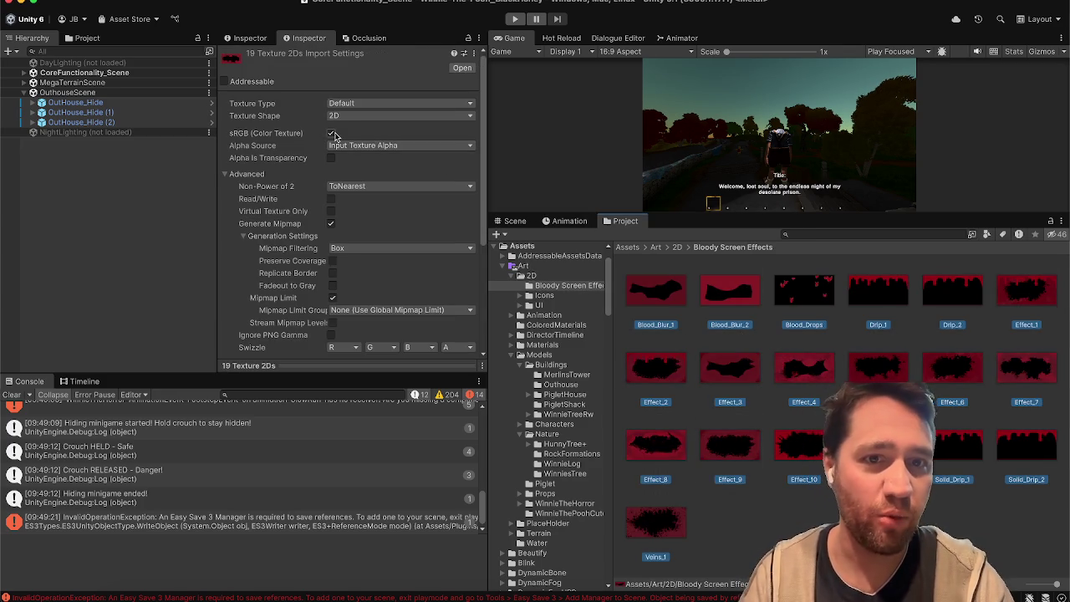
left_click(366, 104)
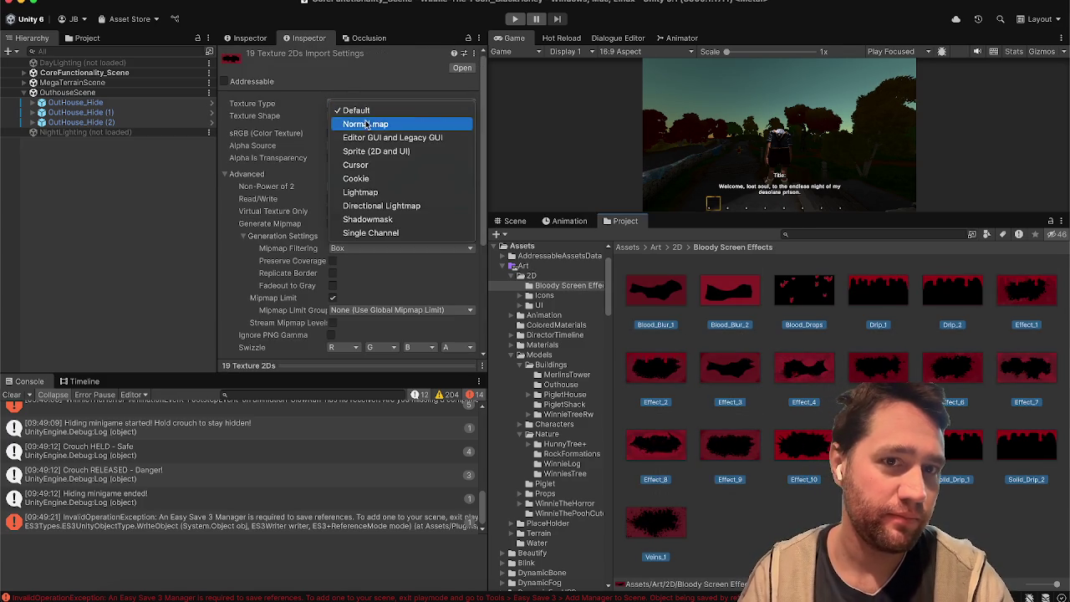
left_click(363, 149)
left_click(361, 134)
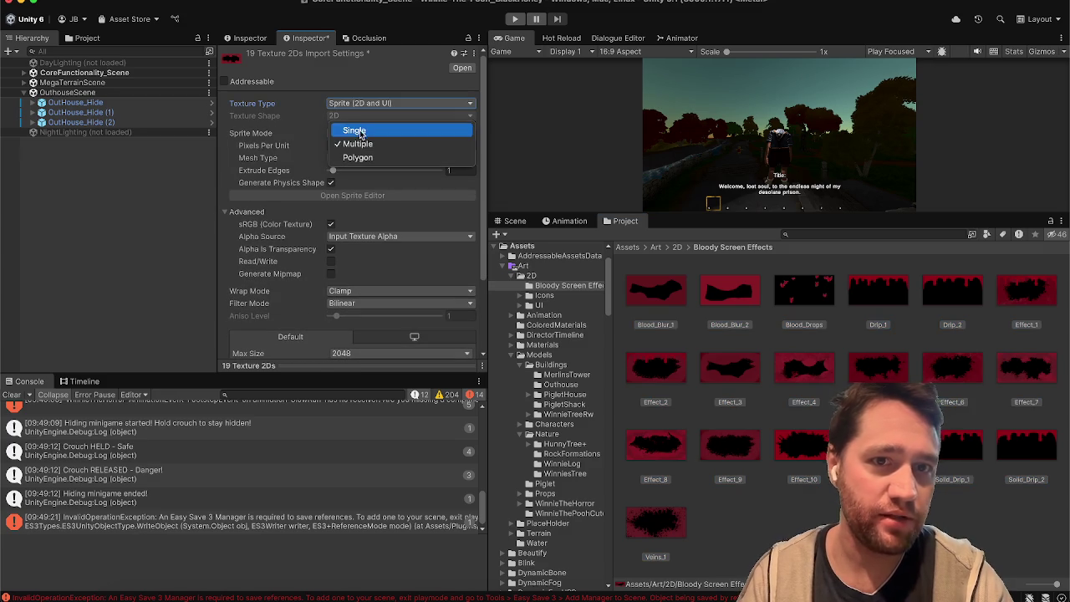
left_click(361, 131)
scroll(360, 167, "down", 3)
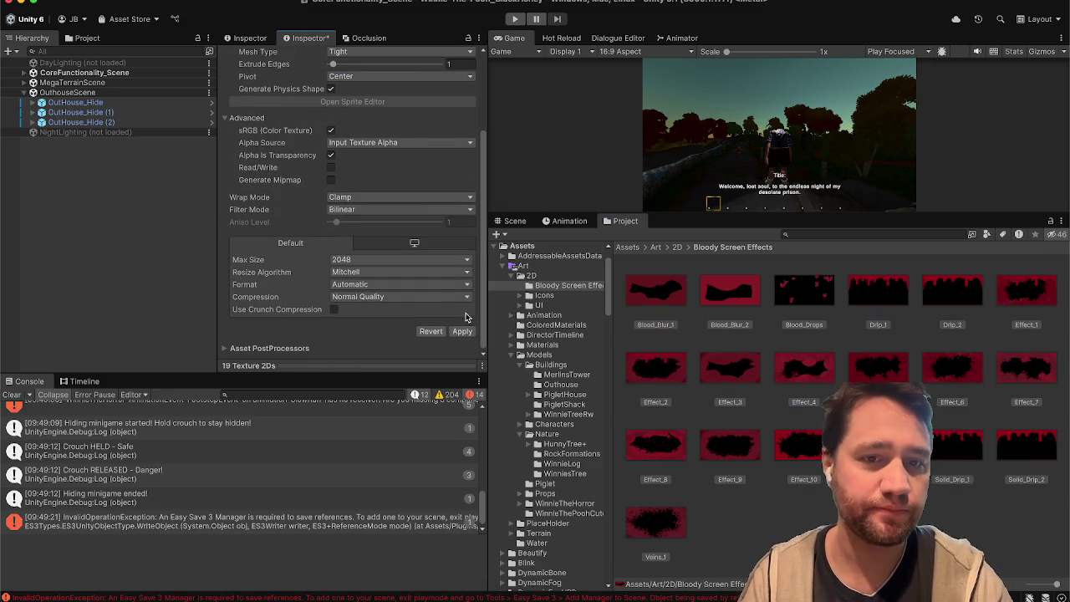
left_click(461, 333)
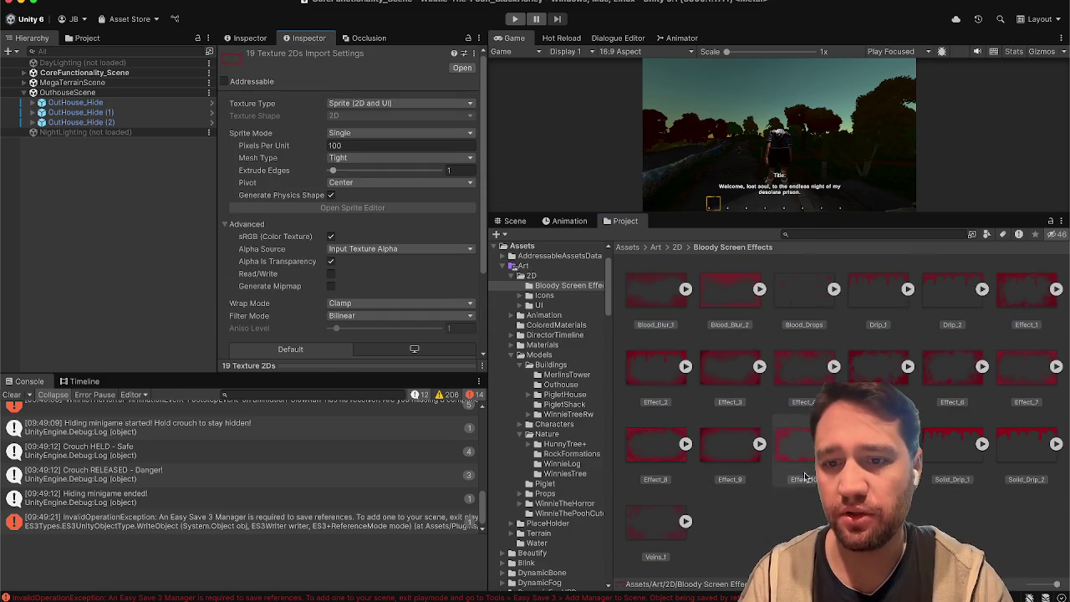
Inspect the Blood_Drops texture, deselect it, and clear the console
left_click(780, 518)
left_click(791, 314)
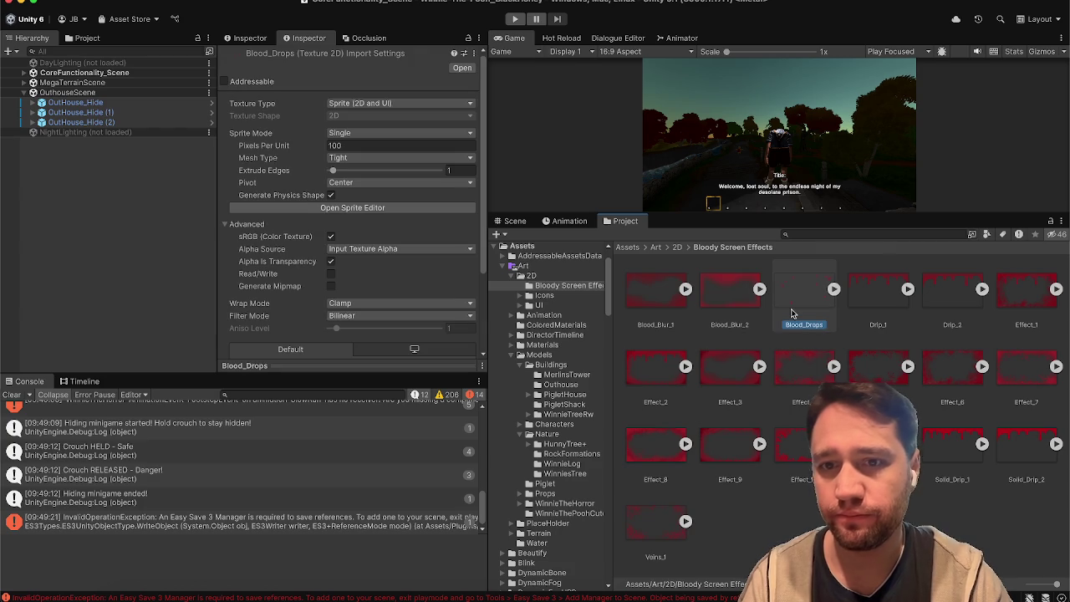
left_click(791, 525)
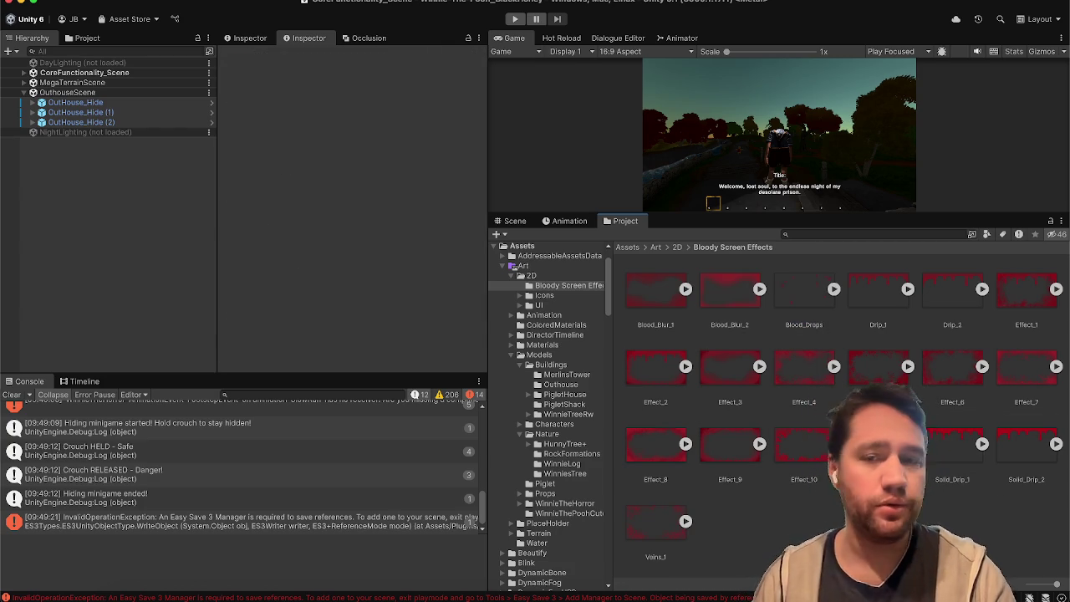
left_click(12, 395)
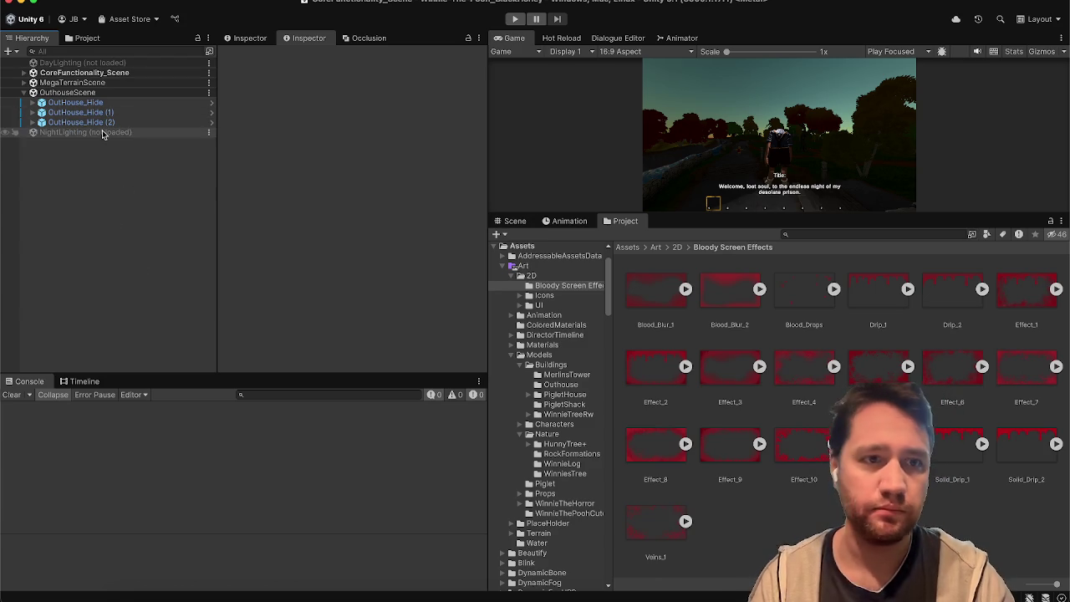
Open the OutHouse_Hide prefab, enable UI_Hide, and select BloodSplatter_Image
left_click(59, 102)
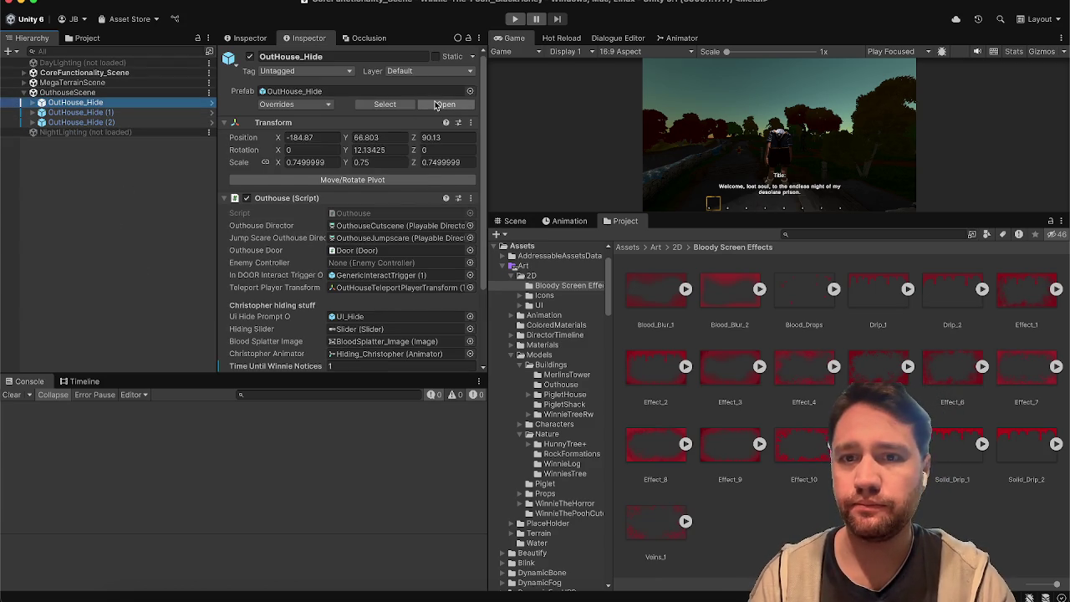
left_click(438, 104)
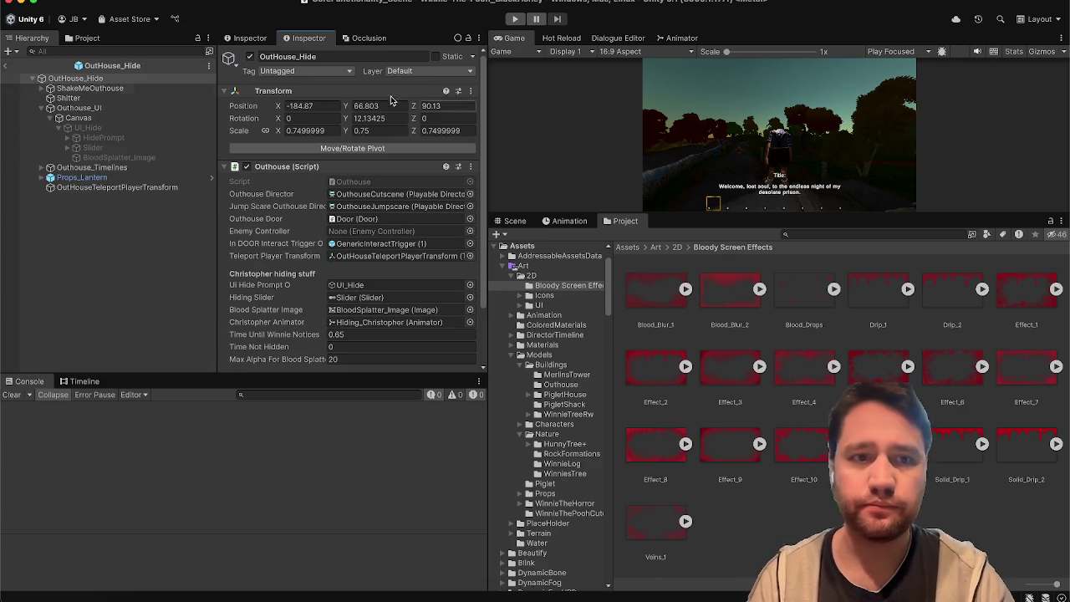
left_click(120, 158)
left_click(109, 129)
left_click(249, 56)
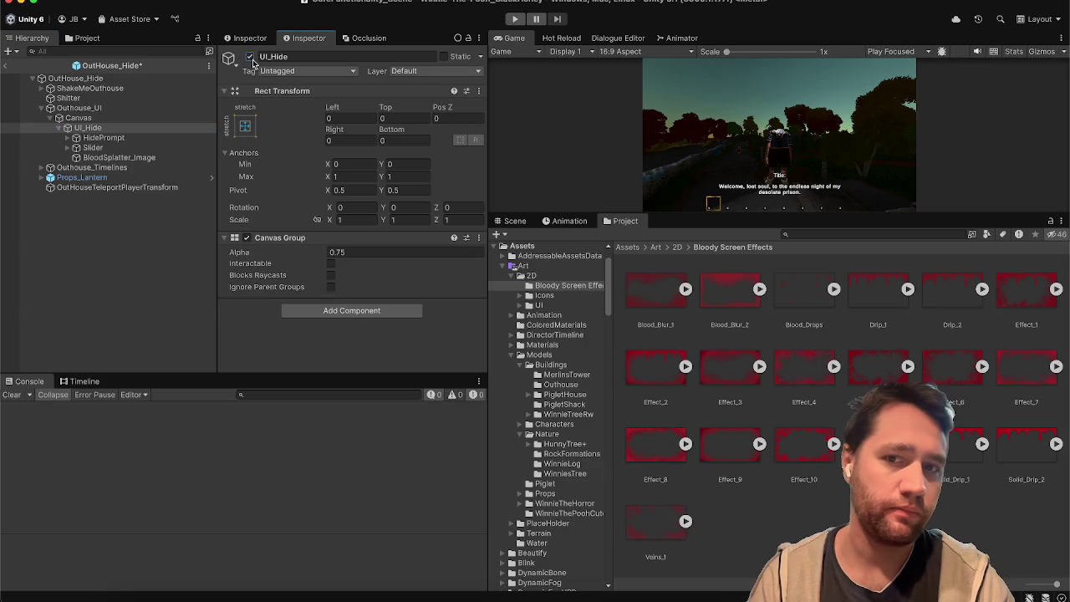
left_click(117, 158)
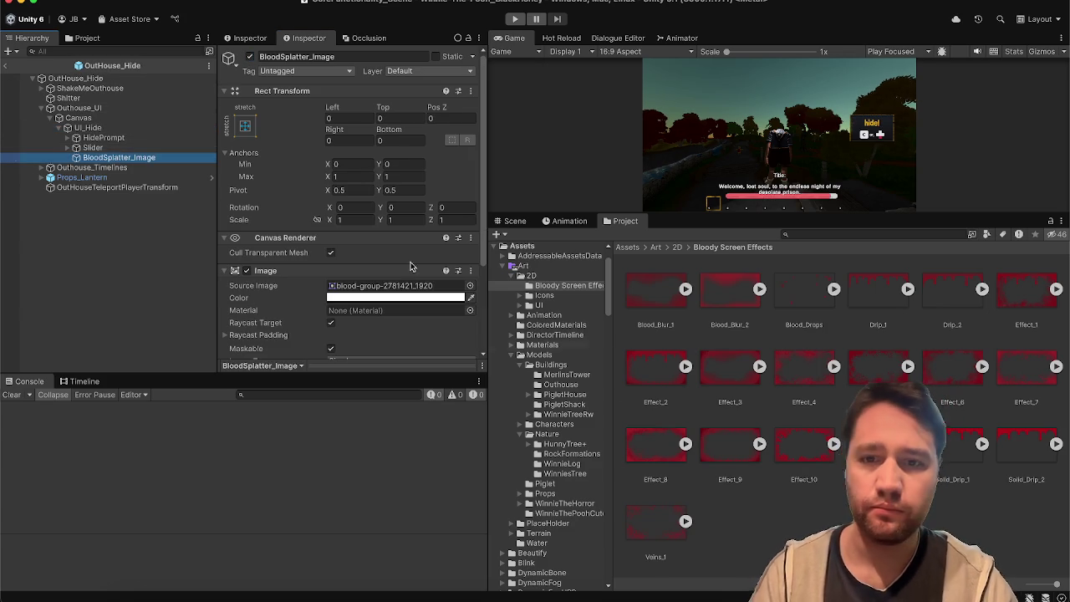
Give BloodSplatter_Image the Blood_Drops sprite with colour alpha 20, and check it in the maximized Game view
mouse_move(816, 303)
left_mouse_down()
mouse_move(501, 330)
mouse_move(443, 286)
mouse_move(458, 303)
left_mouse_up()
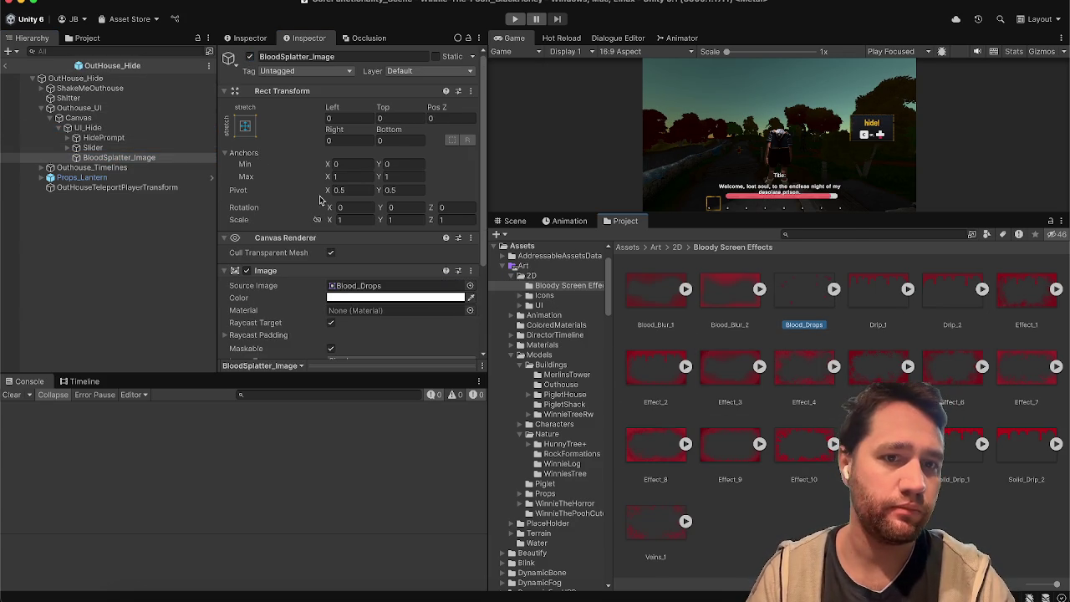
left_click(349, 299)
left_click(468, 444)
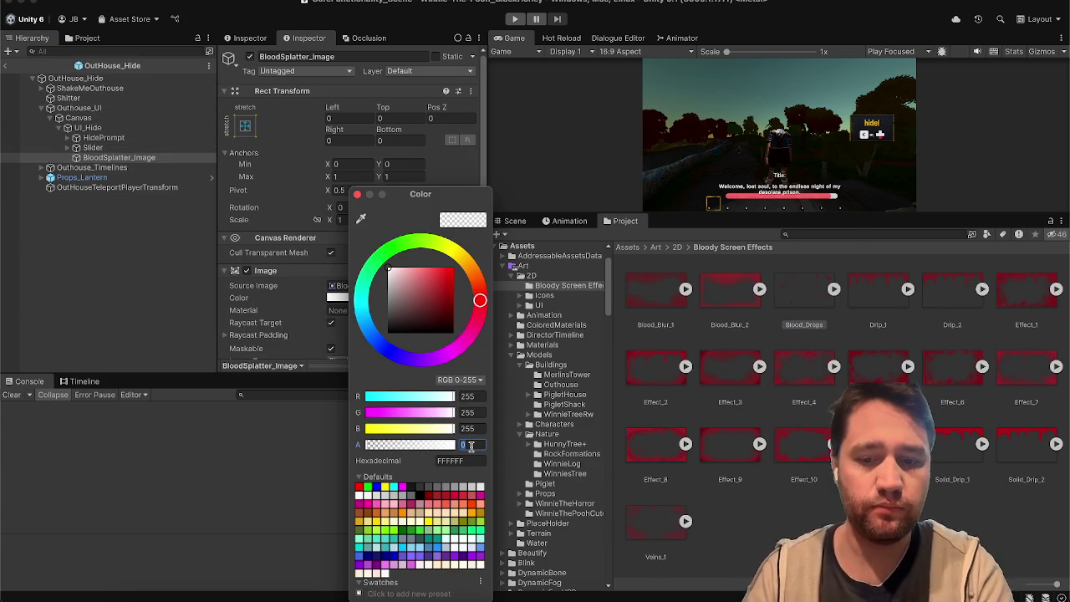
type("20")
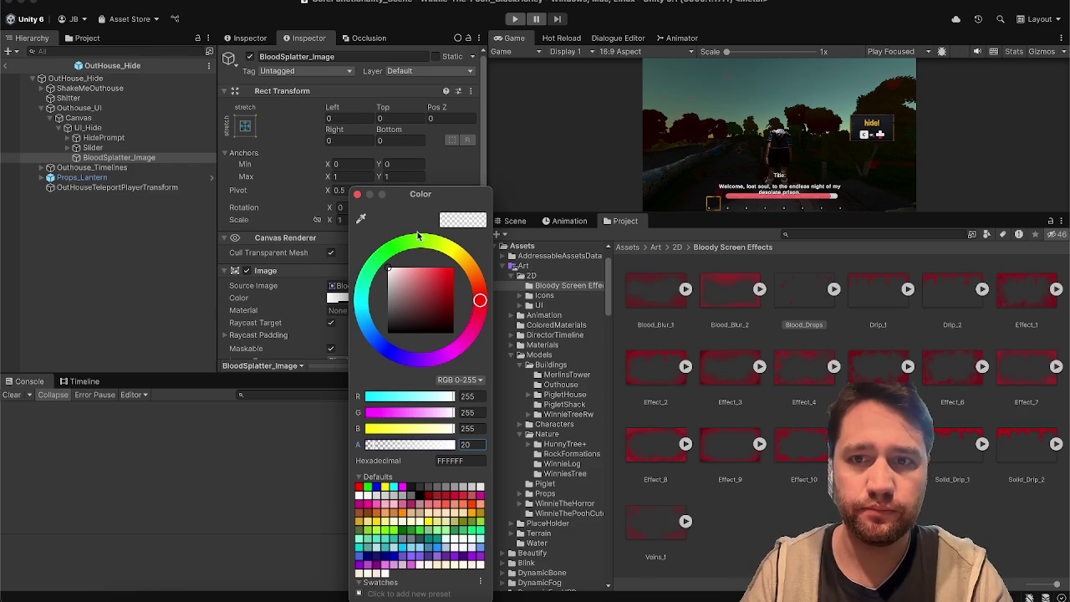
left_click(503, 42)
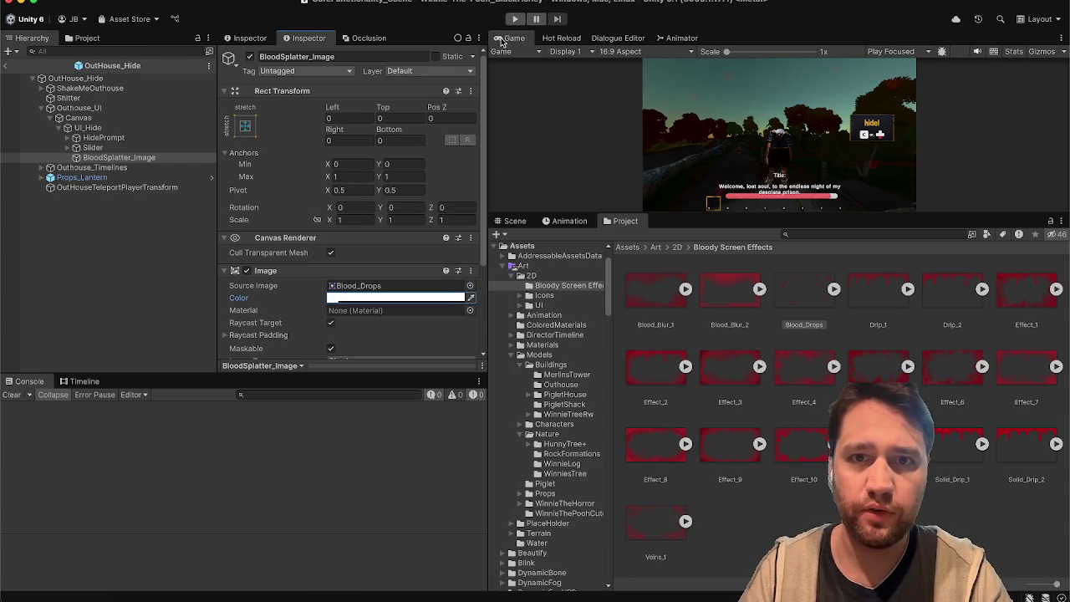
double_click(502, 40)
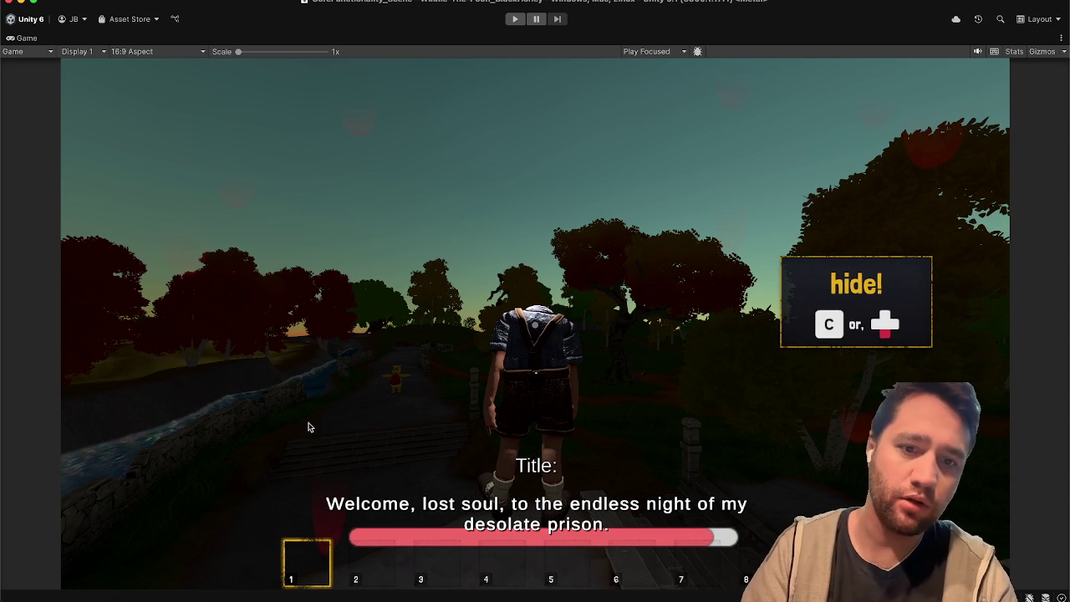
double_click(21, 39)
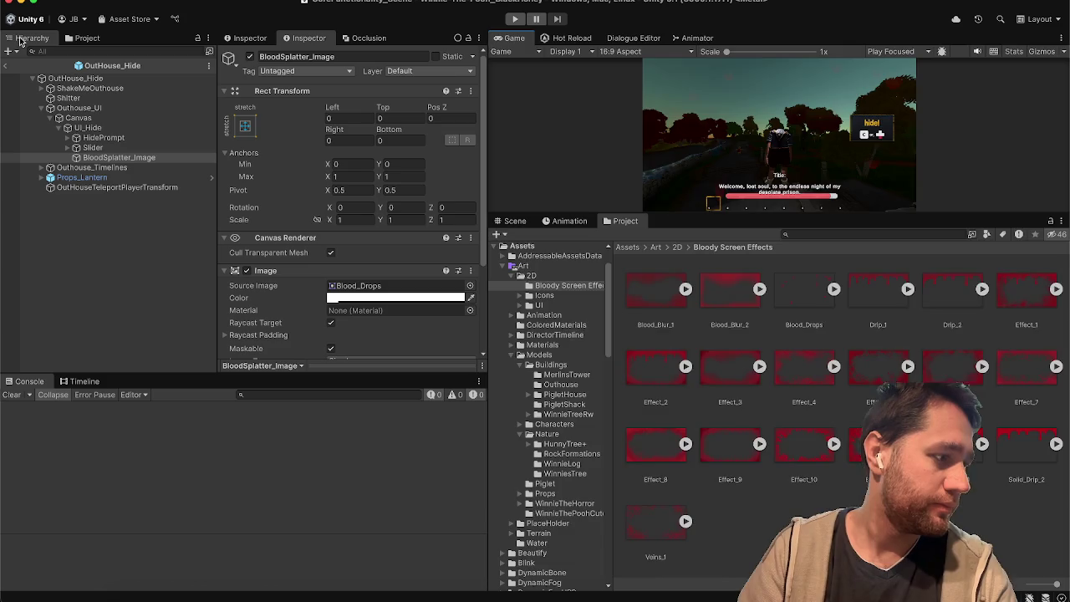
Compare Effect_2, Effect_10 and Effect_6 as the overlay's Source Image, keep Effect_2, then select OutHouse_Hide
left_click_drag(660, 391, 422, 287)
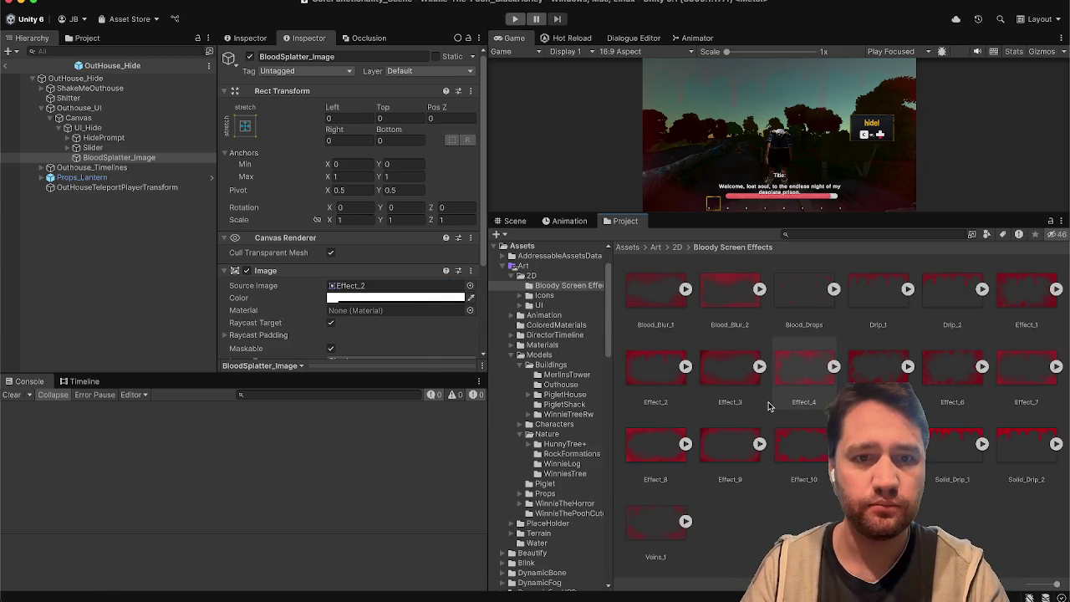
mouse_move(483, 341)
left_mouse_down()
mouse_move(406, 287)
mouse_move(417, 287)
left_mouse_up()
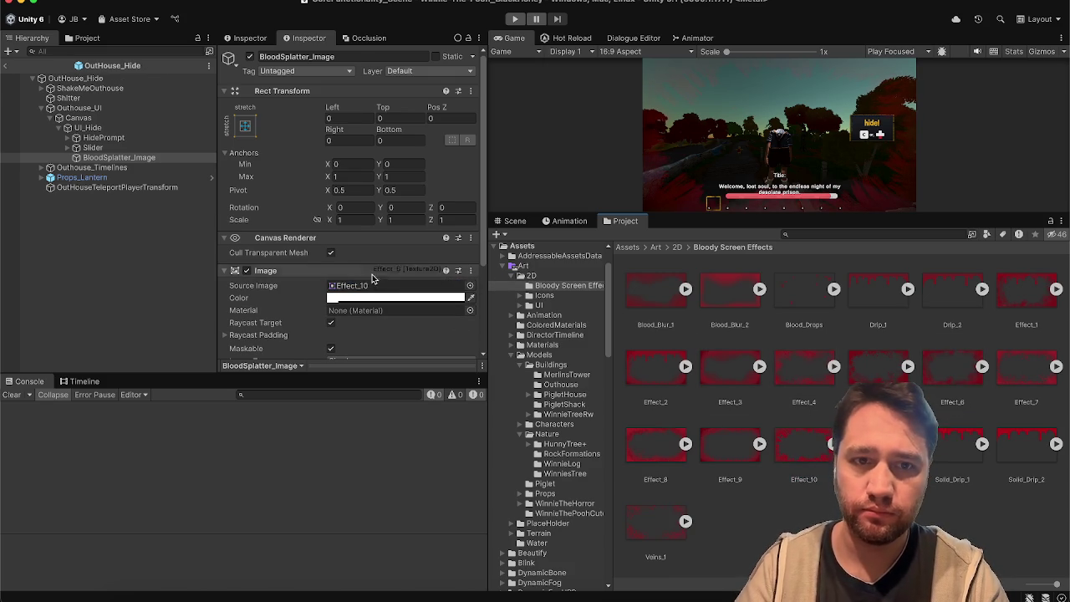
left_click(370, 286)
left_click_drag(466, 294, 462, 291)
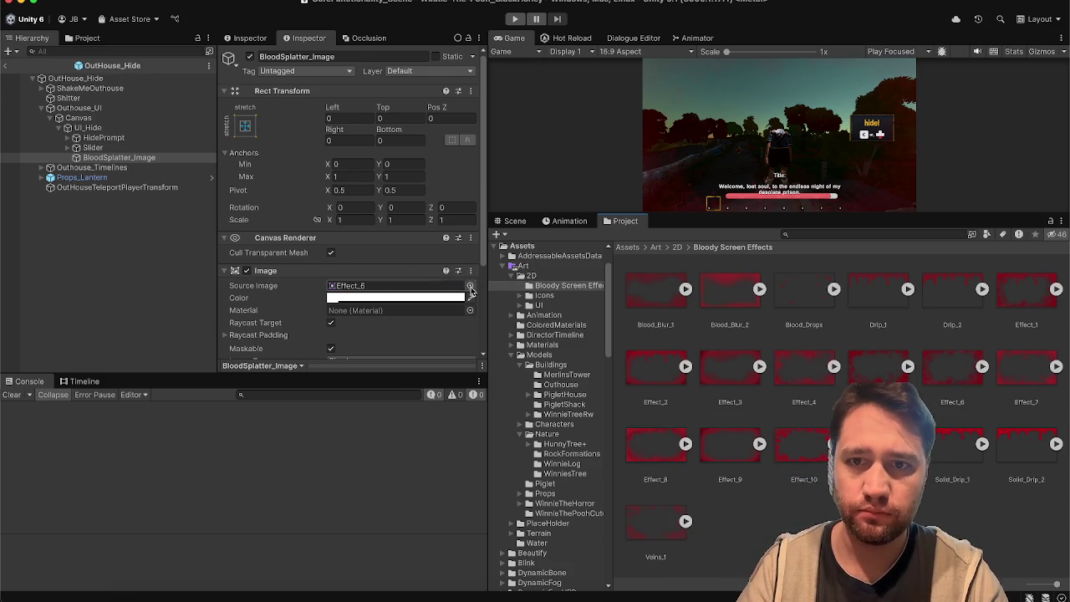
mouse_move(669, 377)
left_mouse_down()
mouse_move(422, 291)
mouse_move(465, 299)
left_mouse_up()
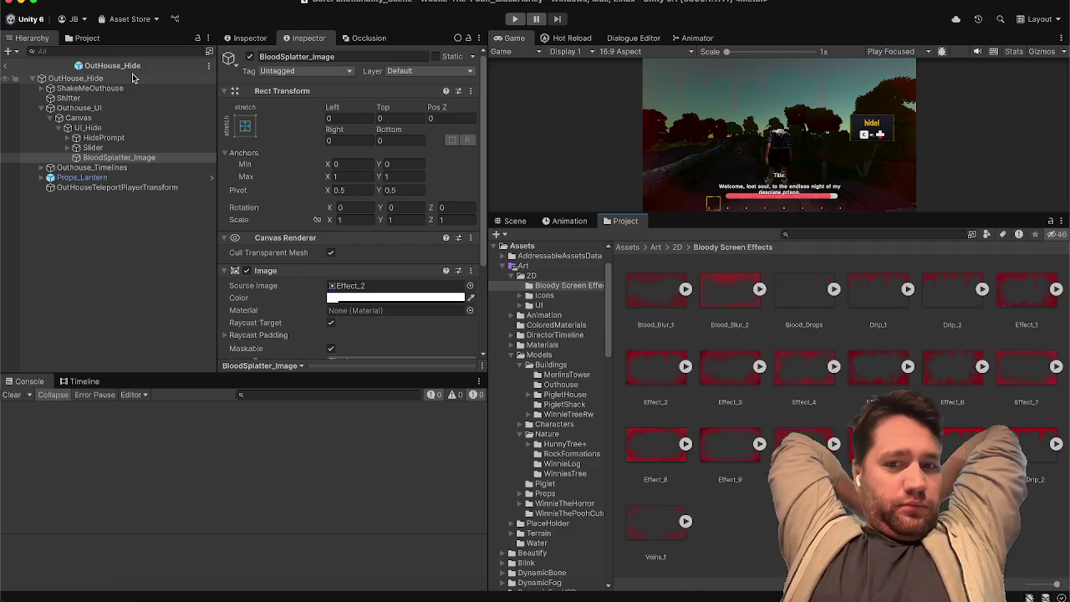
left_click(132, 78)
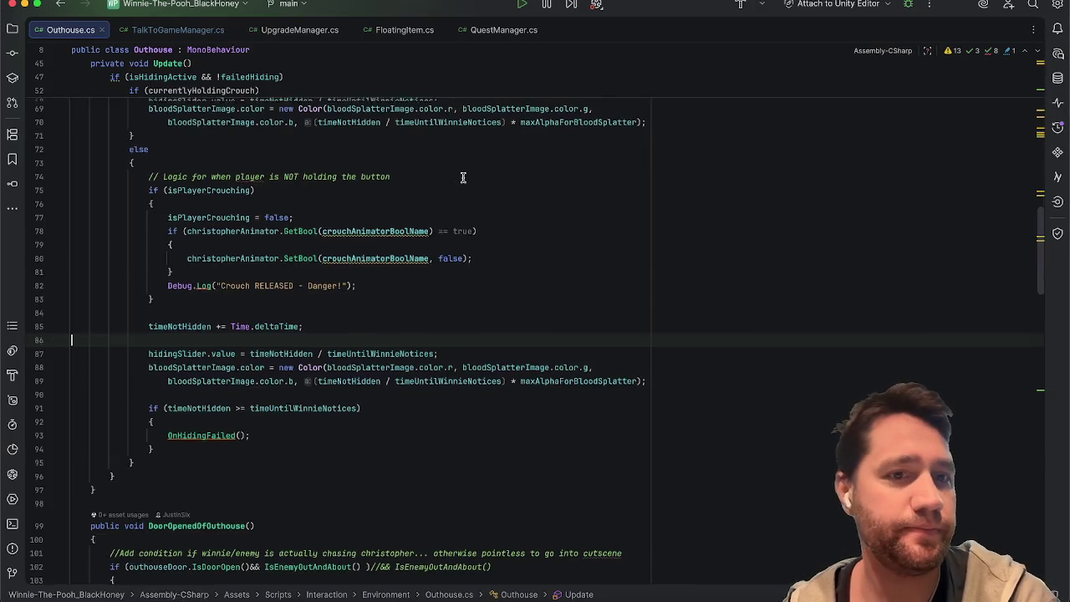
Add '[SerializeField] private Sprite[] bloodSplatterSprites;' below hidingSlider in Outhouse.cs, then minimize Rider
scroll(462, 177, "up", 20)
left_click(552, 314)
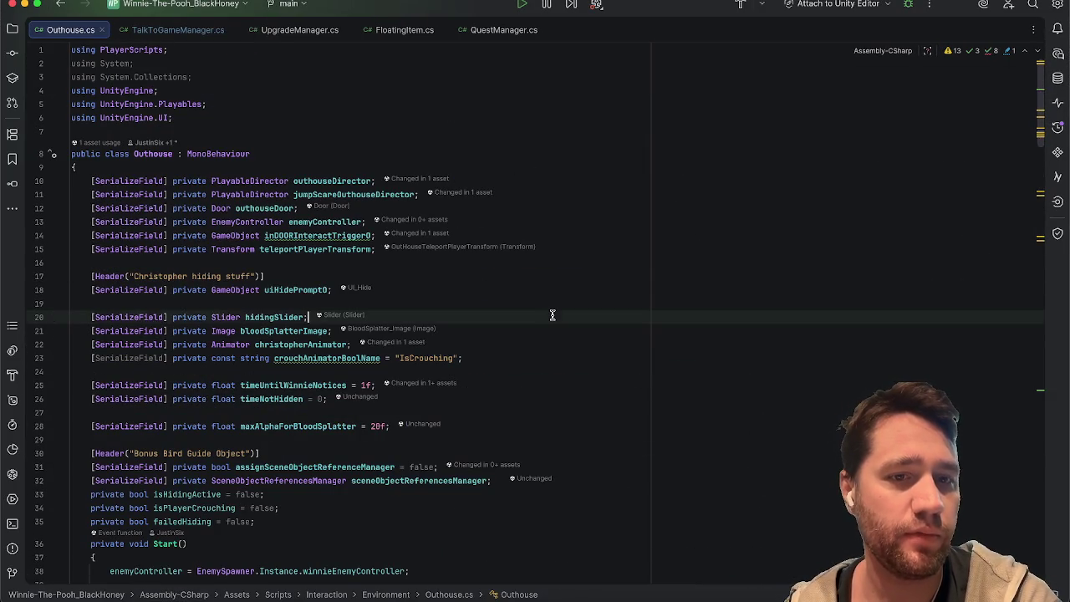
key("Return")
type("[S")
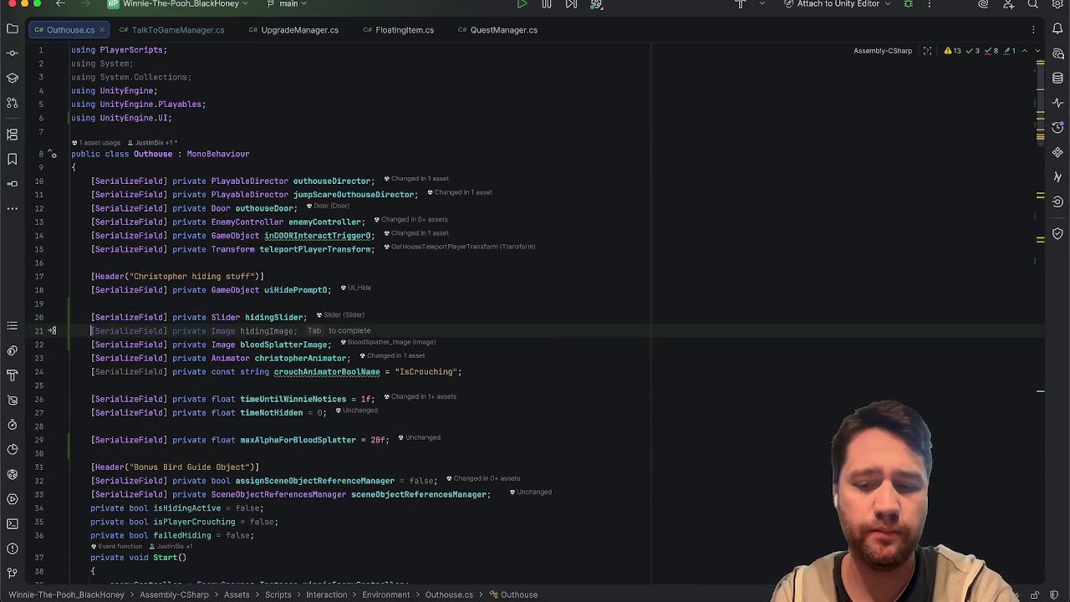
key("Tab")
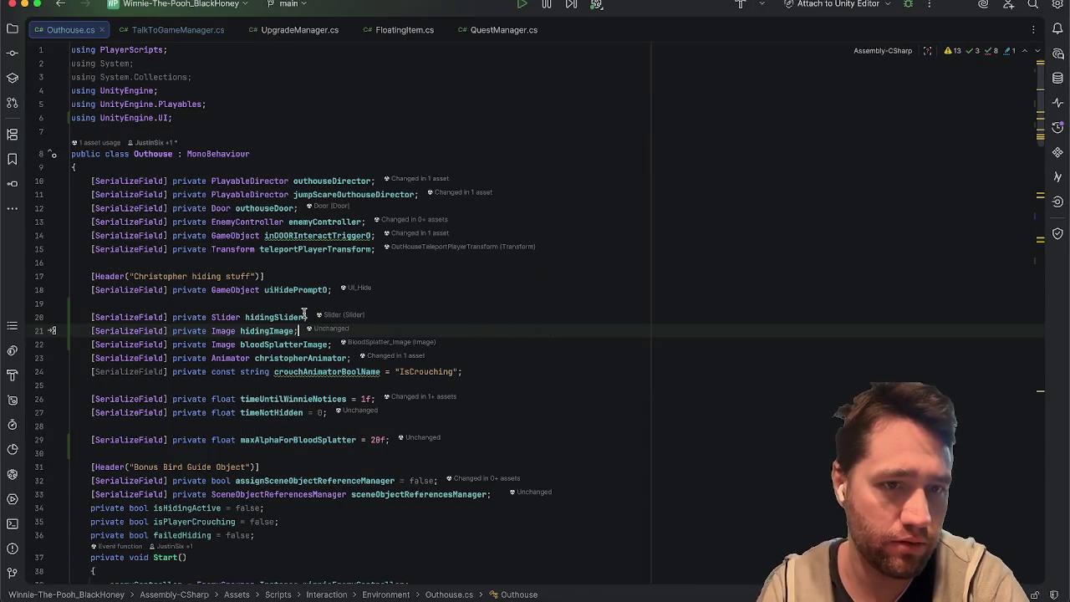
left_click(227, 331)
key("BackSpace")
key("BackSpace")
key("BackSpace")
type("Sprite[")
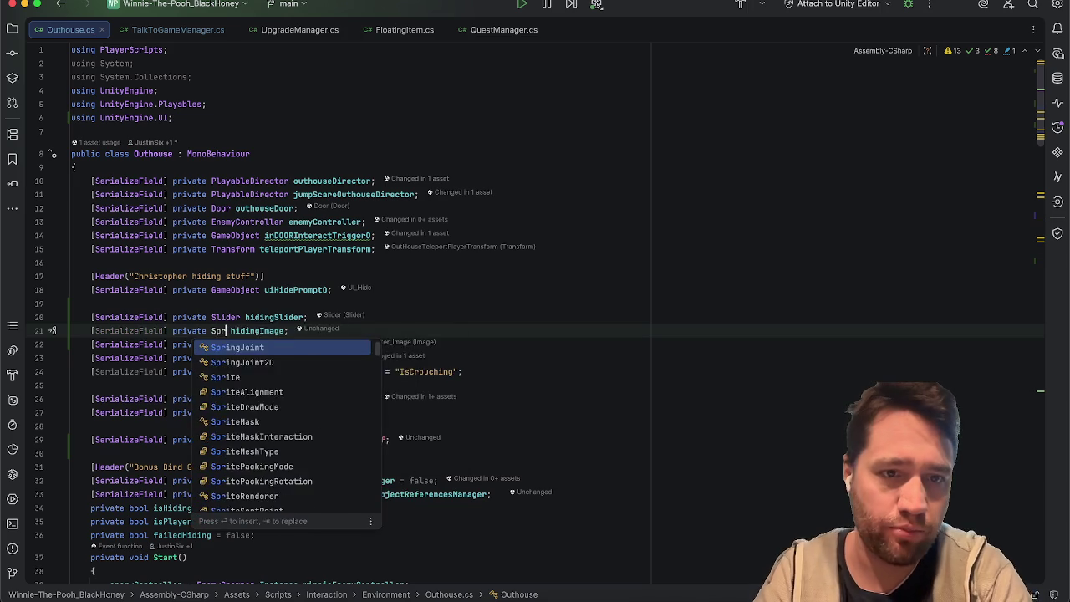
type("]")
key("ctrl+Delete")
type("bloodSplatterSprites")
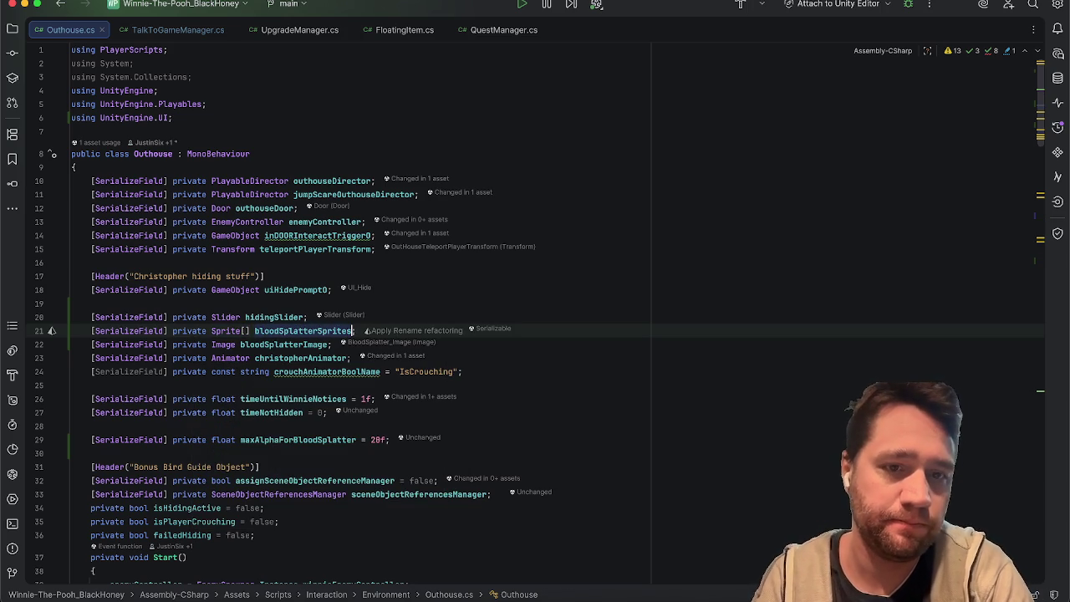
key("Up")
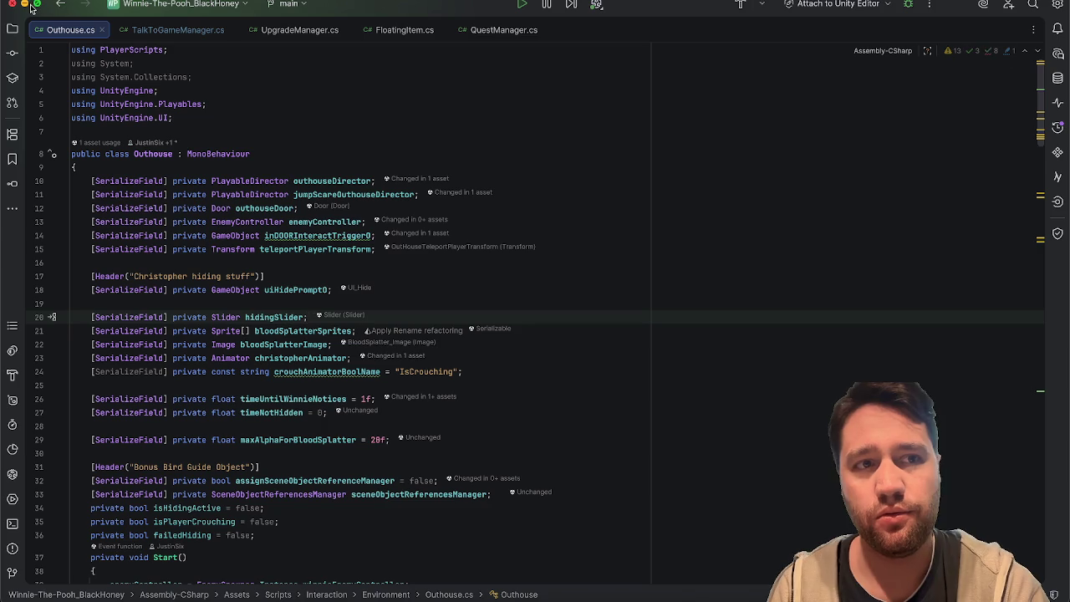
left_click(27, 6)
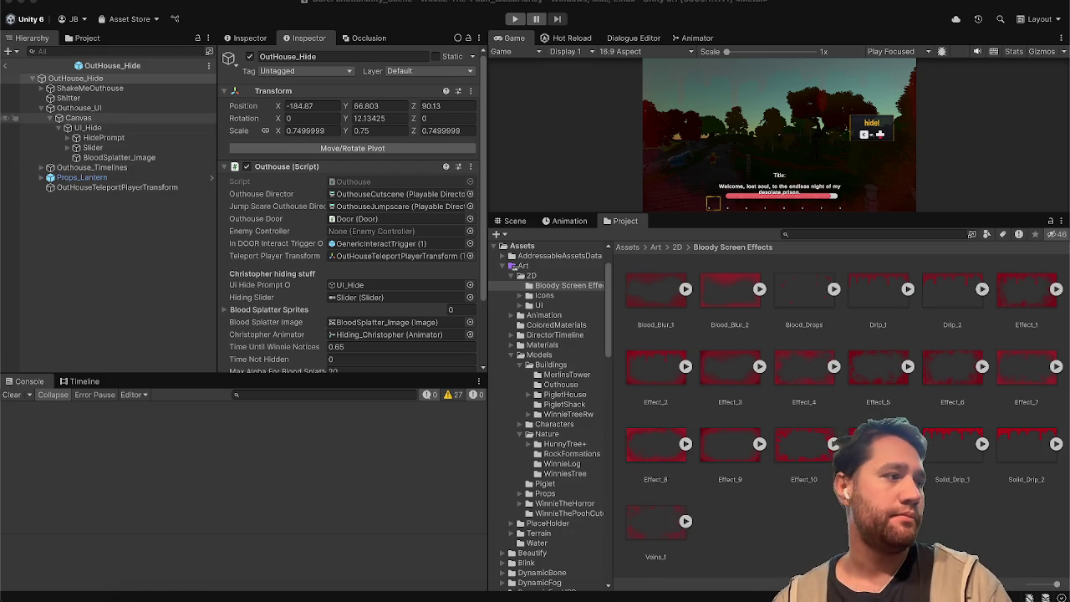
Expand Blood Splatter Sprites and add Effect_2 through Effect_6 one by one
scroll(294, 204, "down", 3)
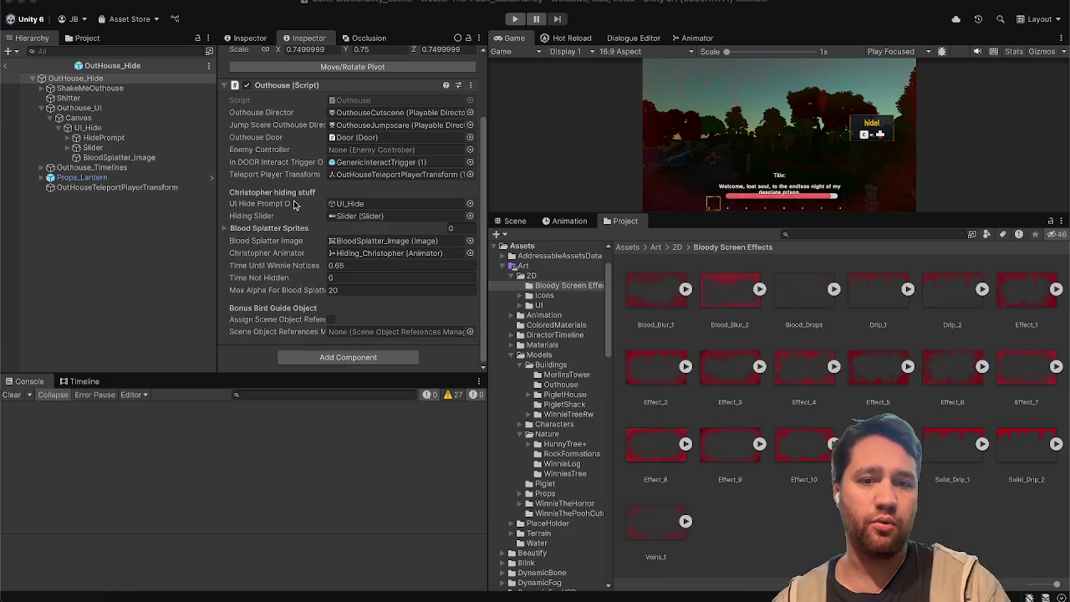
left_click(269, 228)
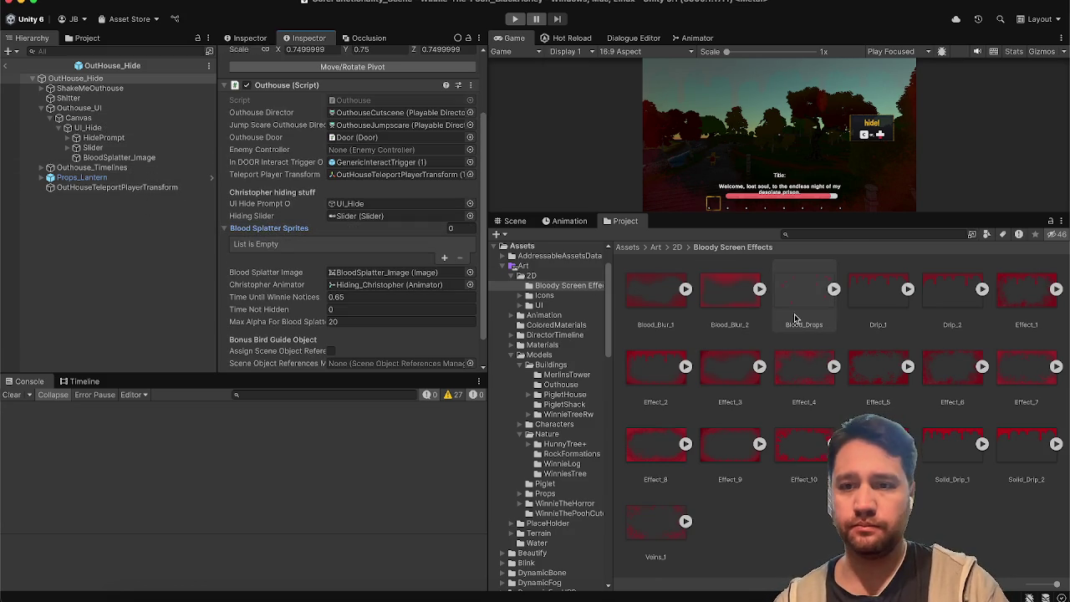
mouse_move(656, 376)
left_mouse_down()
mouse_move(384, 309)
mouse_move(334, 240)
left_mouse_up()
left_click_drag(731, 382, 280, 229)
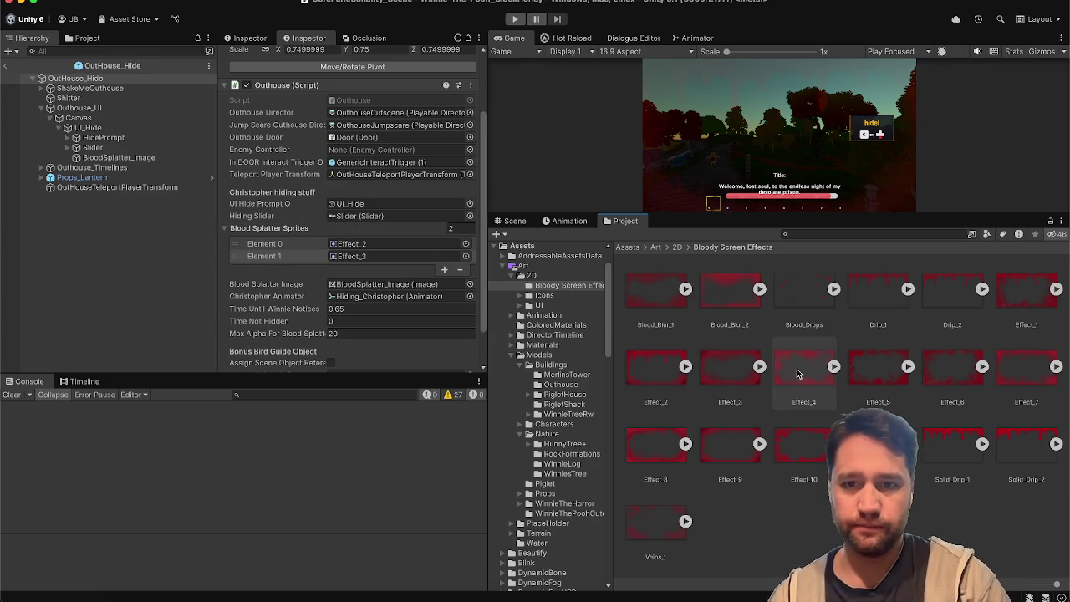
mouse_move(368, 274)
left_mouse_down()
mouse_move(380, 230)
mouse_move(347, 230)
left_mouse_up()
left_click_drag(878, 370, 305, 233)
mouse_move(942, 389)
left_mouse_down()
mouse_move(418, 270)
mouse_move(376, 239)
mouse_move(413, 232)
left_mouse_up()
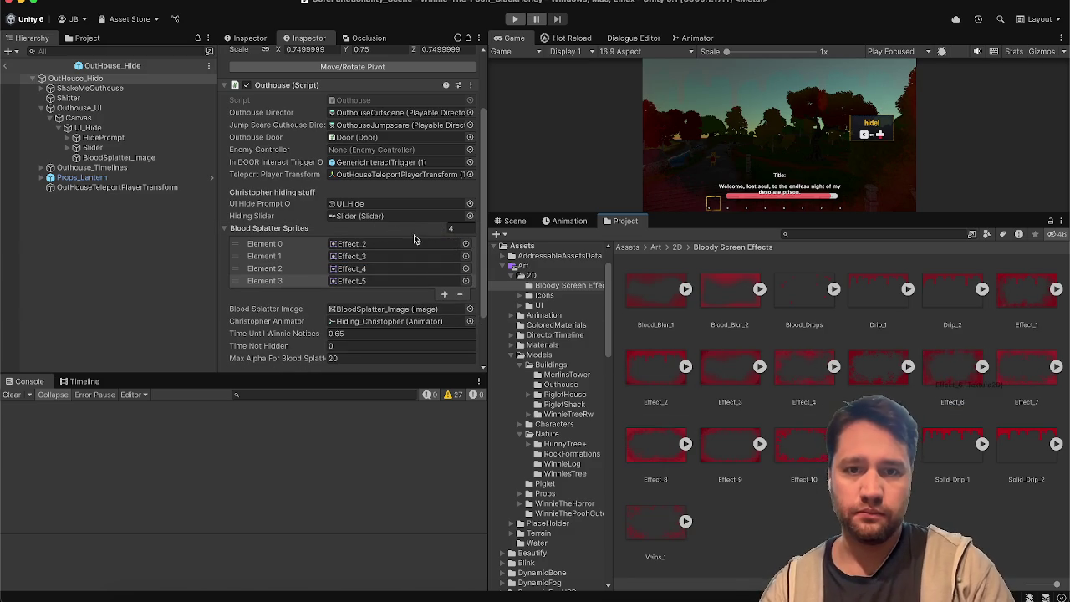
mouse_move(939, 368)
left_mouse_down()
mouse_move(365, 363)
mouse_move(270, 197)
left_mouse_up()
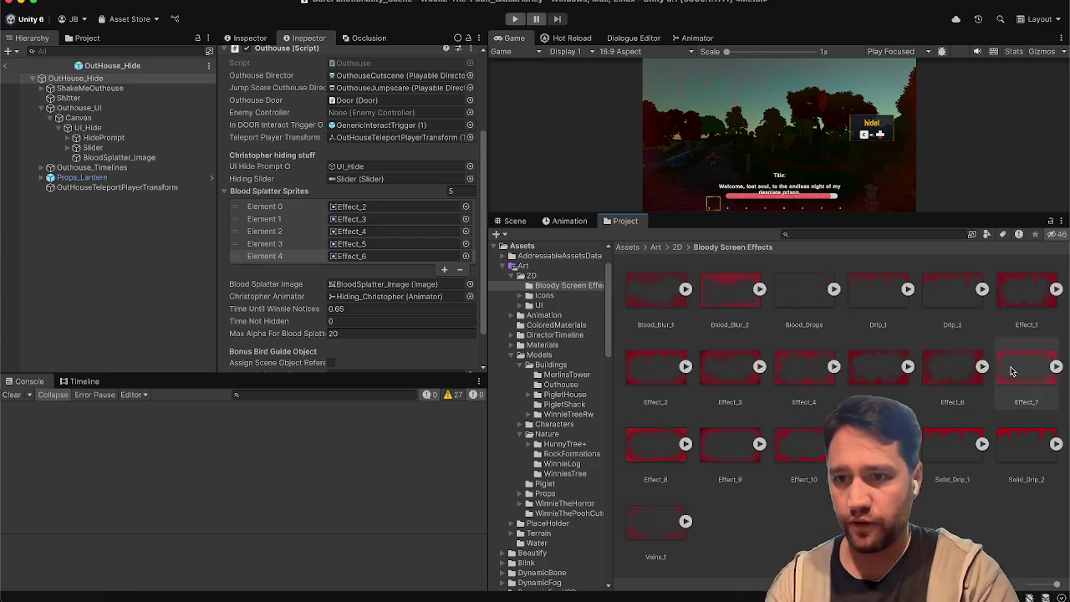
Lock the Inspector on OutHouse_Hide, add Effect_7–Effect_11 together, then append Effect_1
left_click(1033, 383)
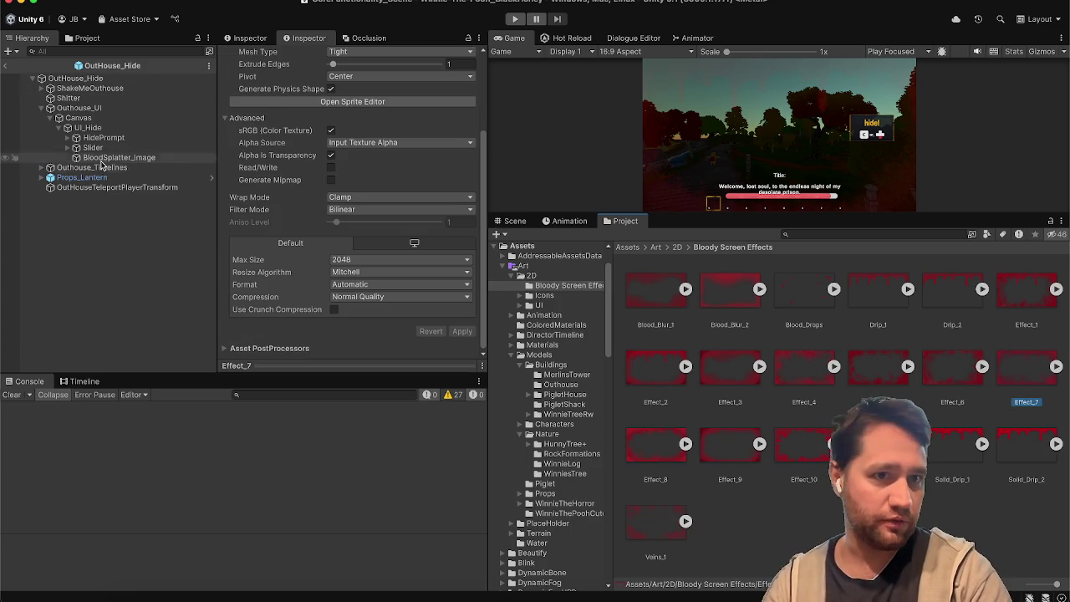
left_click(128, 81)
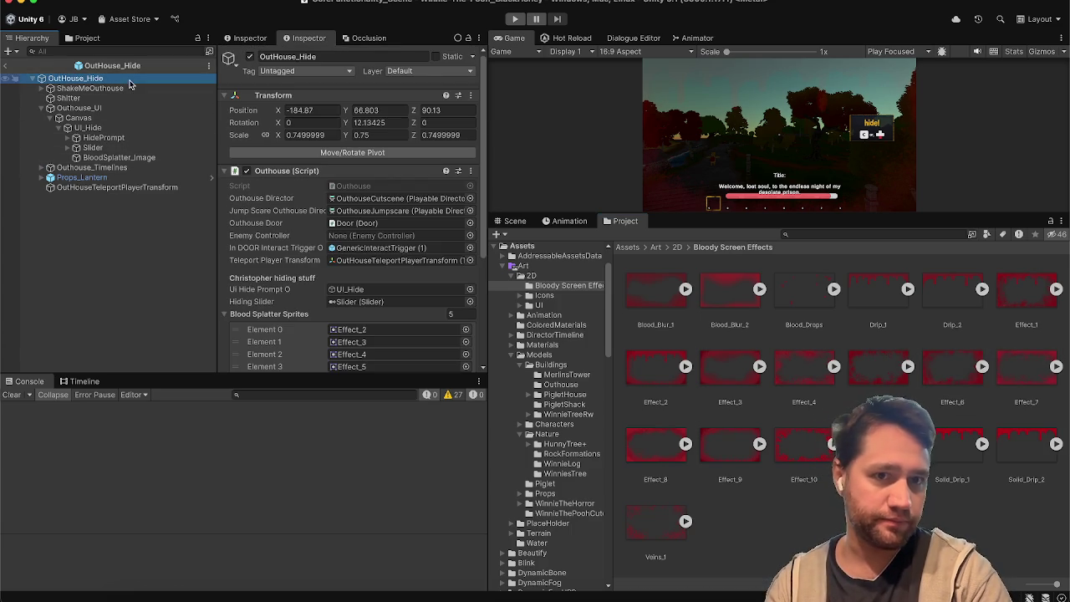
left_click(469, 39)
scroll(351, 209, "down", 5)
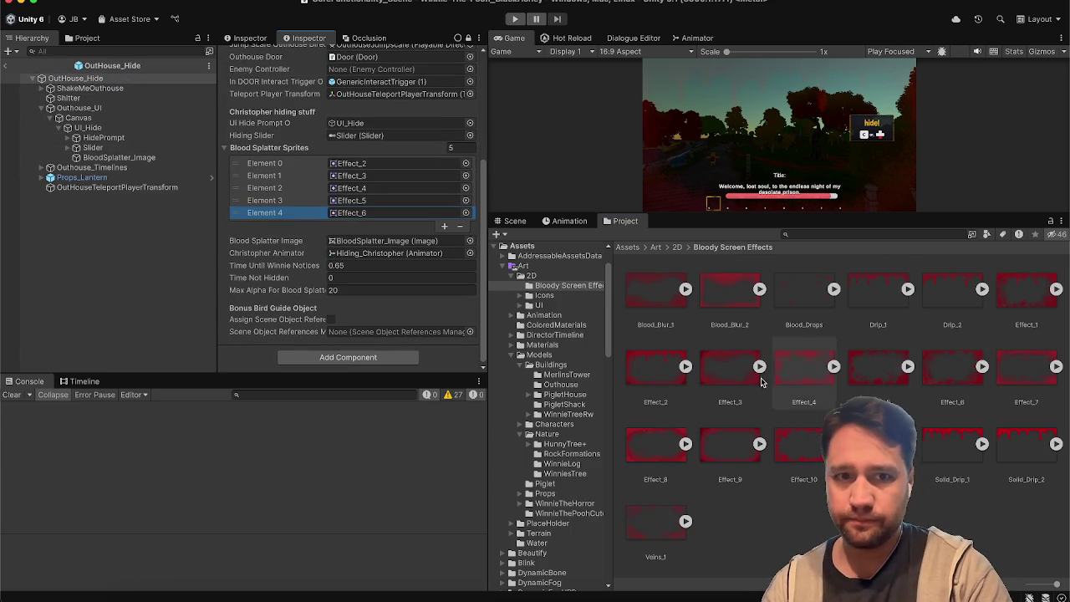
left_click(1027, 368)
left_click(802, 447, "shift")
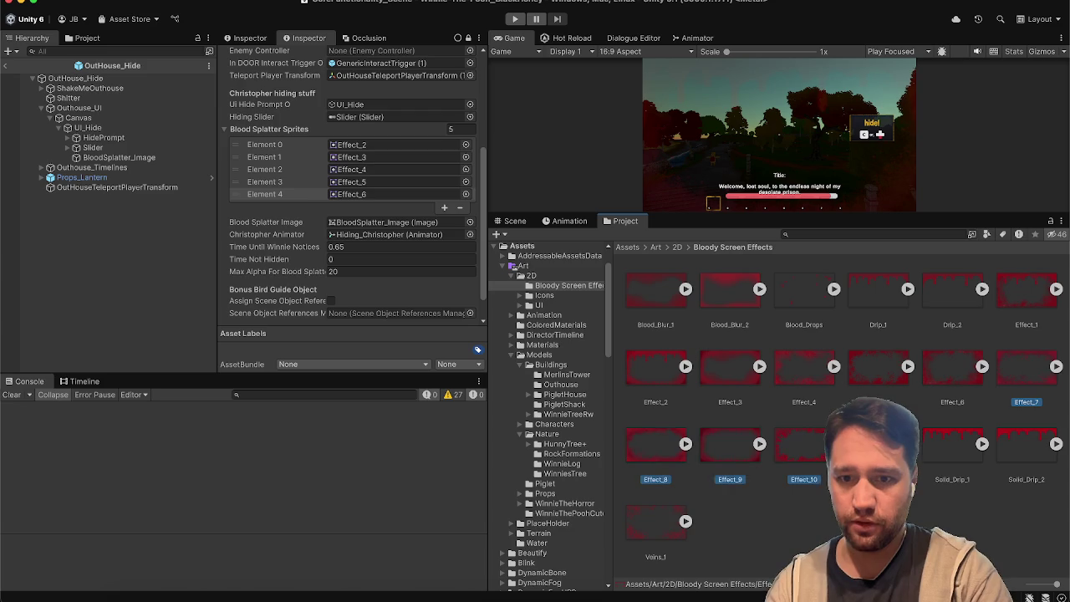
mouse_move(731, 454)
left_mouse_down()
mouse_move(294, 148)
mouse_move(354, 105)
left_mouse_up()
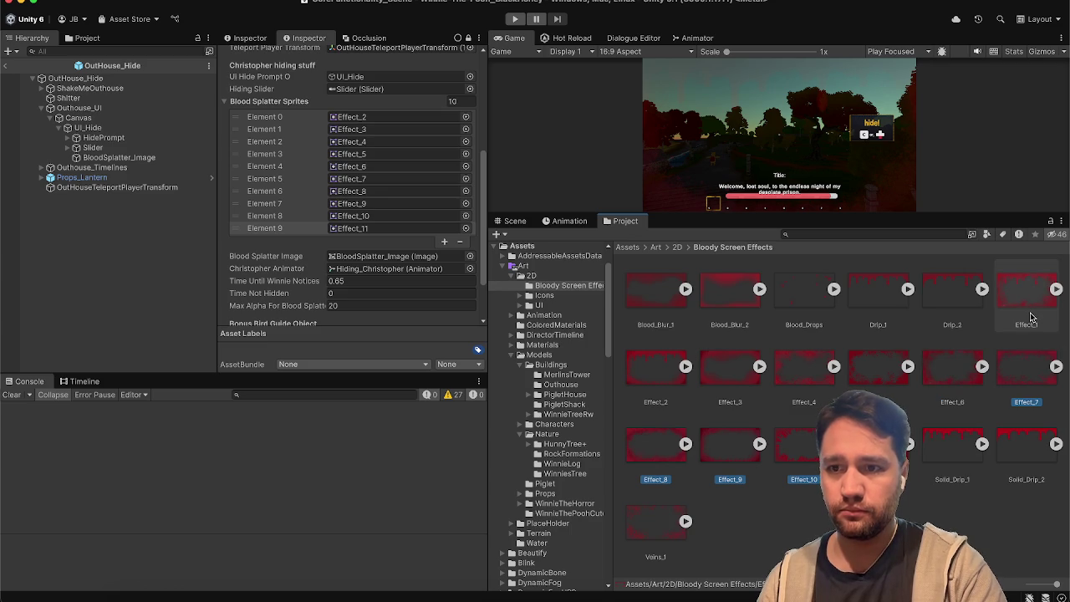
left_click(1021, 314)
mouse_move(1018, 312)
left_mouse_down()
mouse_move(376, 276)
mouse_move(318, 104)
left_mouse_up()
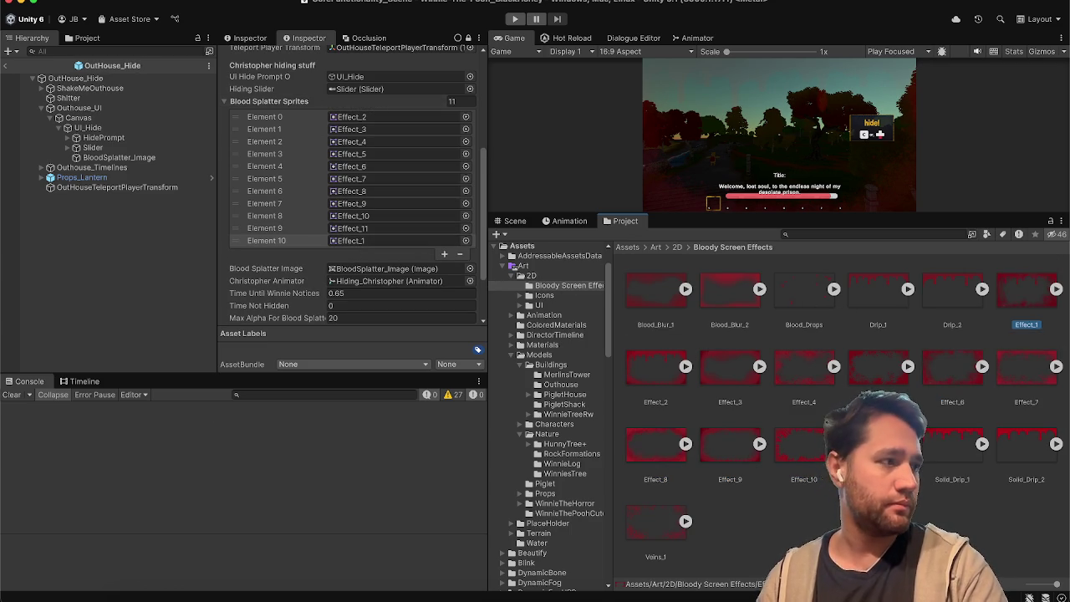
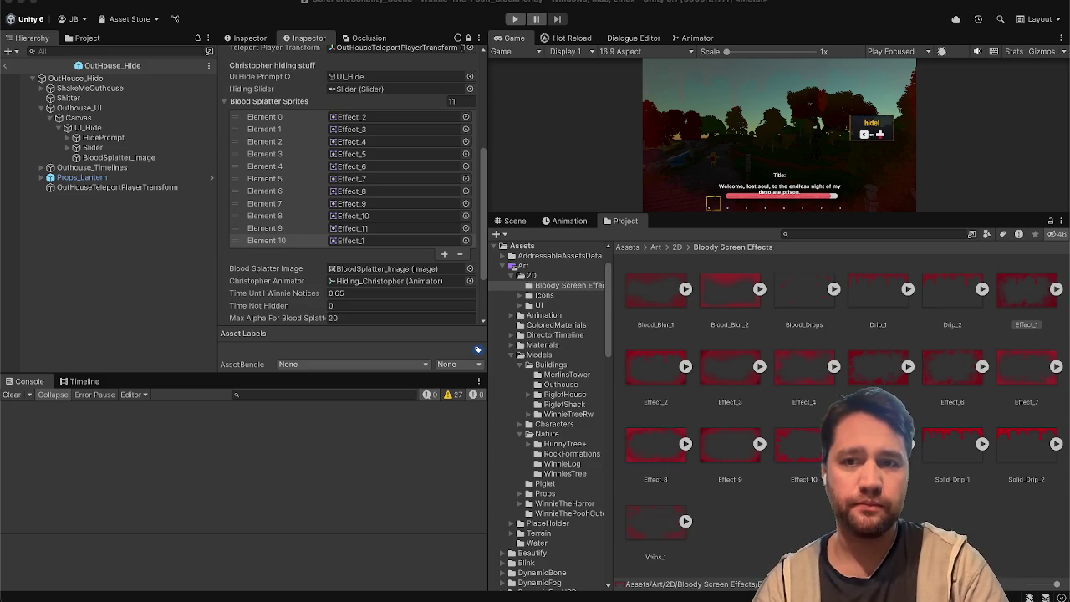
Check the overlay in the enlarged Game view, then browse the Blood_Blur effect assets
double_click(506, 39)
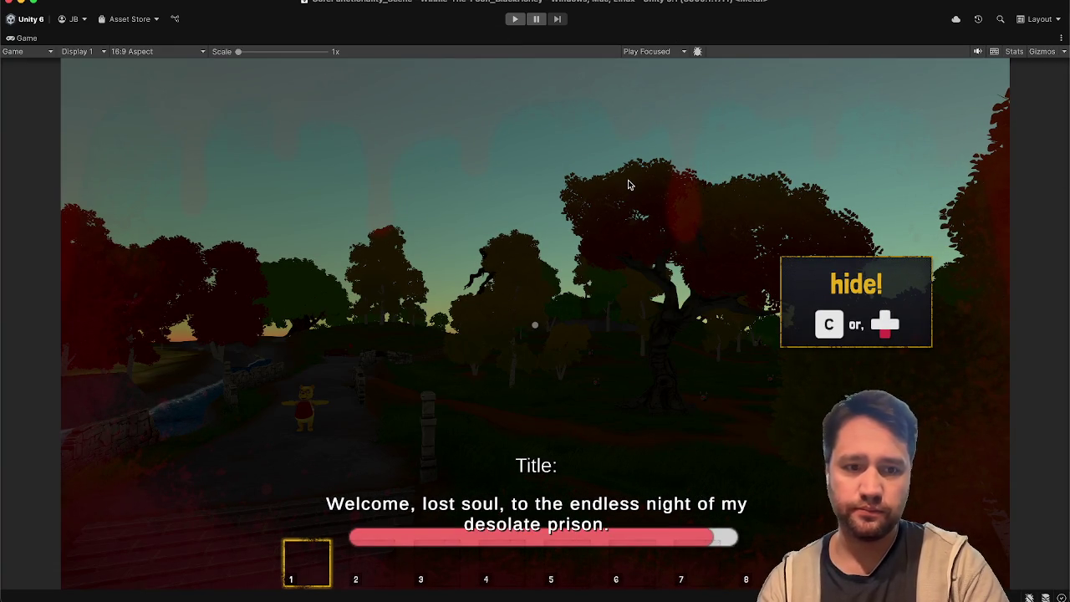
double_click(27, 38)
left_click(657, 289)
left_click(732, 306)
left_click(649, 300)
left_click(730, 301)
left_click(809, 542)
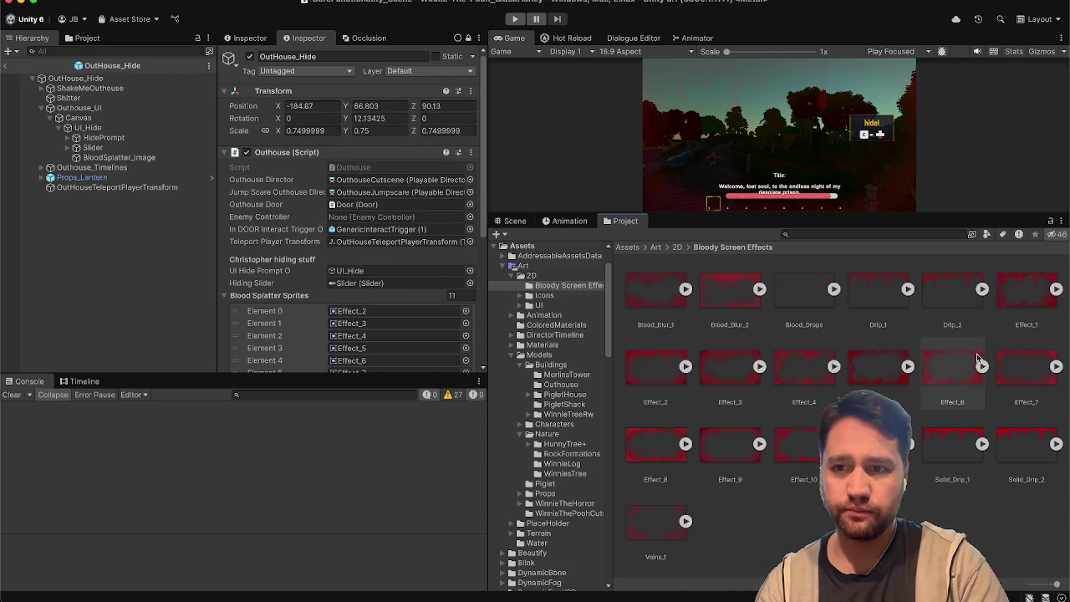
Step through the Blood_Drops and Drip effect assets to find Effect_1
left_click(823, 308)
key("Right")
key("Right")
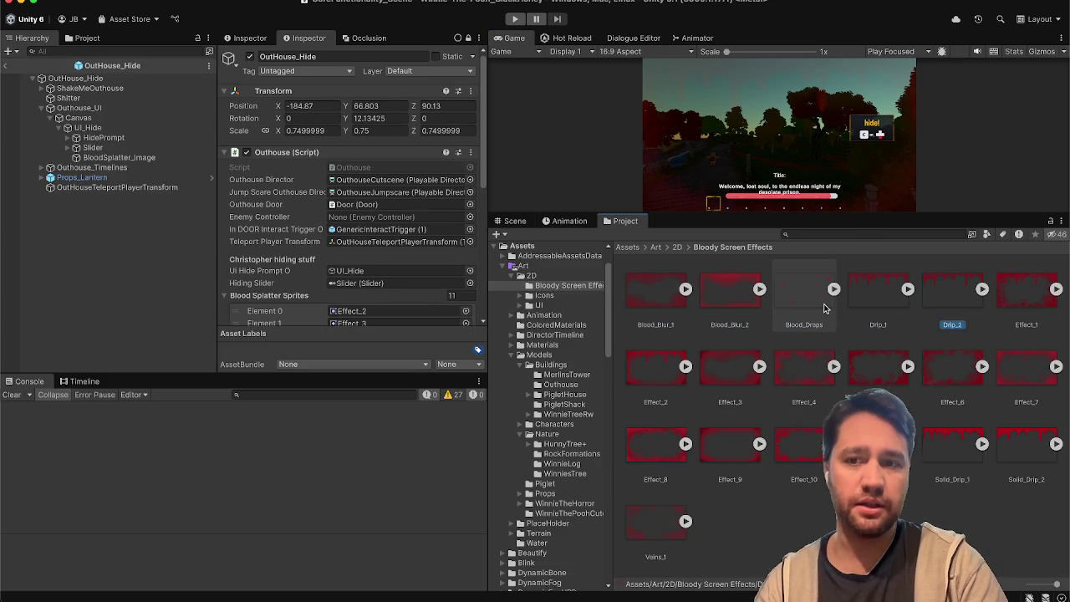
key("Right")
key("Left")
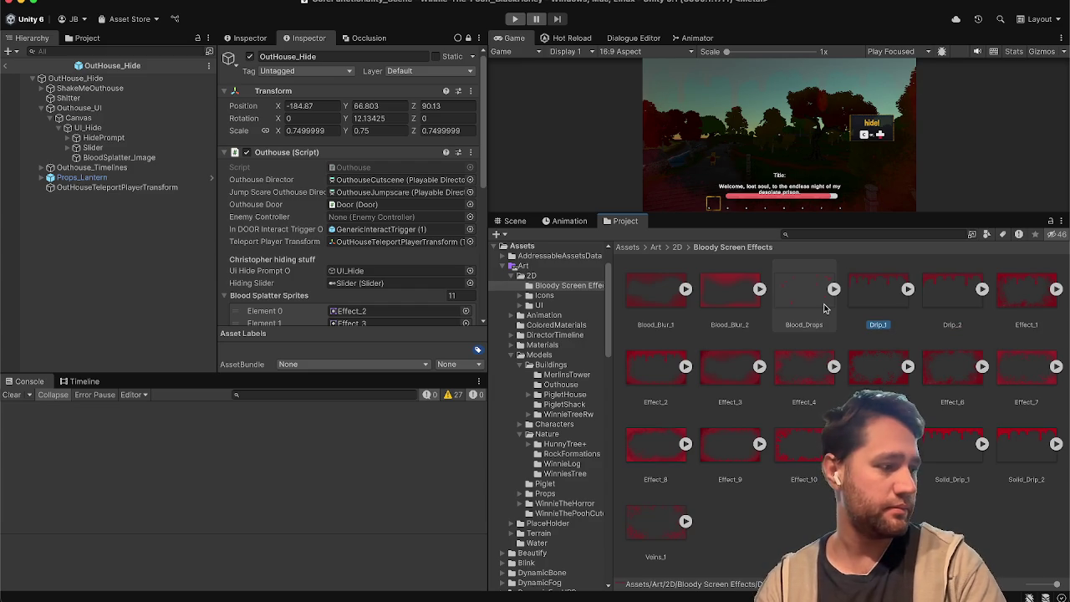
key("Left")
key("Right")
key("Right")
key("Right")
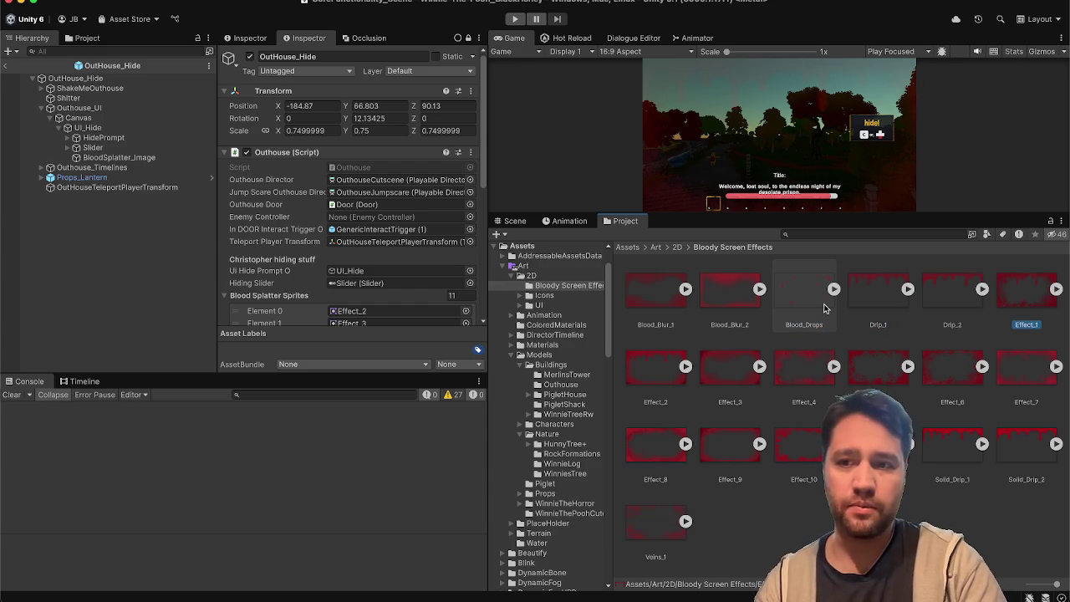
scroll(373, 258, "down", 5)
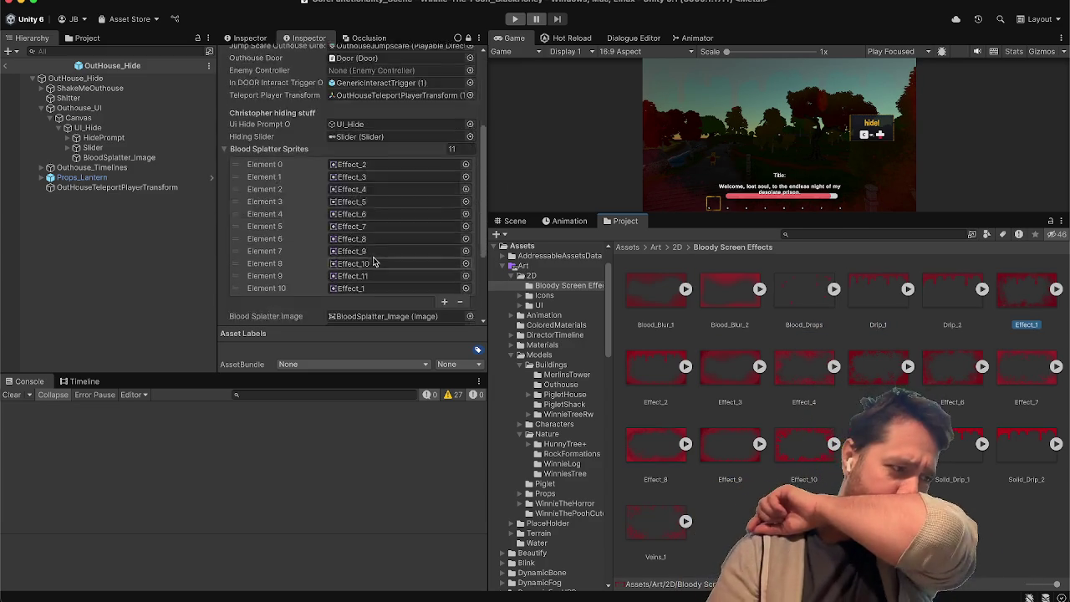
scroll(373, 258, "down", 1)
scroll(373, 258, "up", 3)
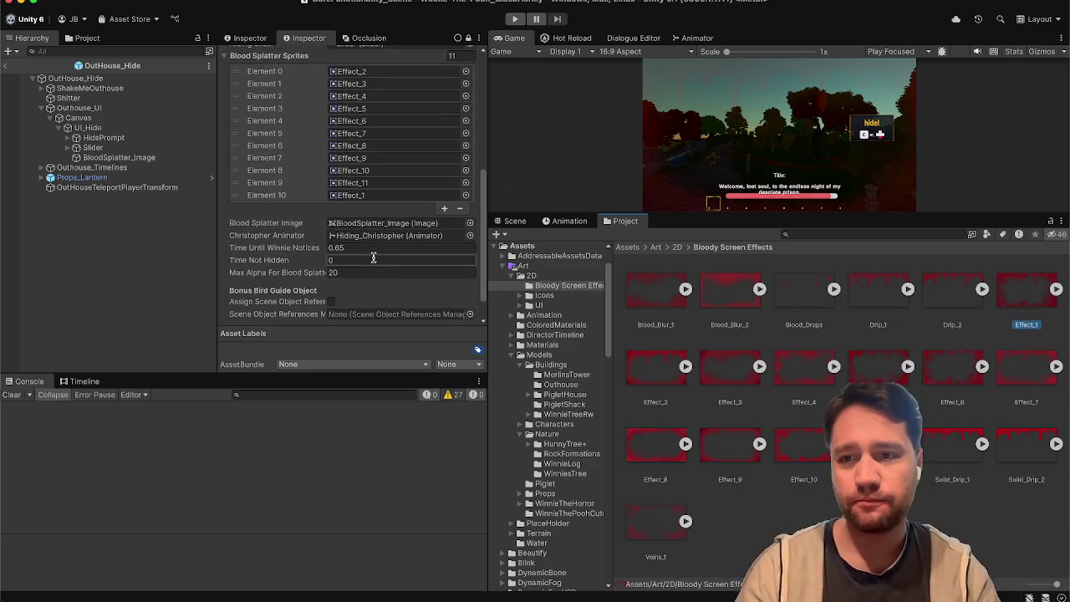
Move Effect_1 to the top of Blood Splatter Sprites and add Veins_1 as Element 11
mouse_move(270, 227)
left_mouse_down()
mouse_move(282, 107)
mouse_move(299, 116)
left_mouse_up()
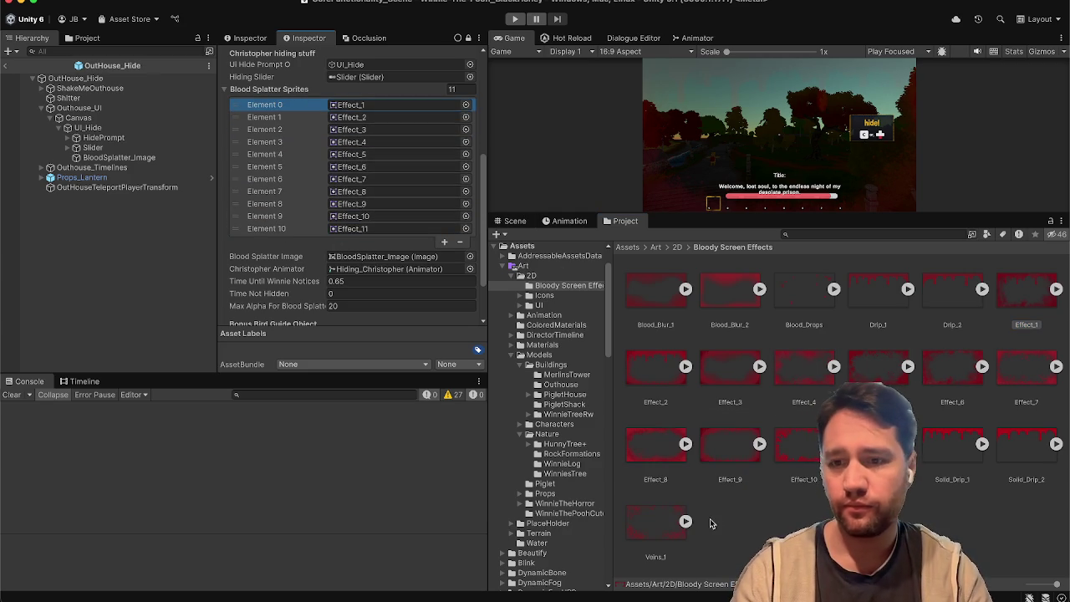
mouse_move(654, 521)
left_mouse_down()
mouse_move(382, 285)
mouse_move(326, 200)
mouse_move(289, 169)
mouse_move(545, 385)
left_mouse_up()
mouse_move(633, 521)
left_mouse_down()
mouse_move(605, 477)
mouse_move(281, 157)
mouse_move(319, 223)
left_mouse_up()
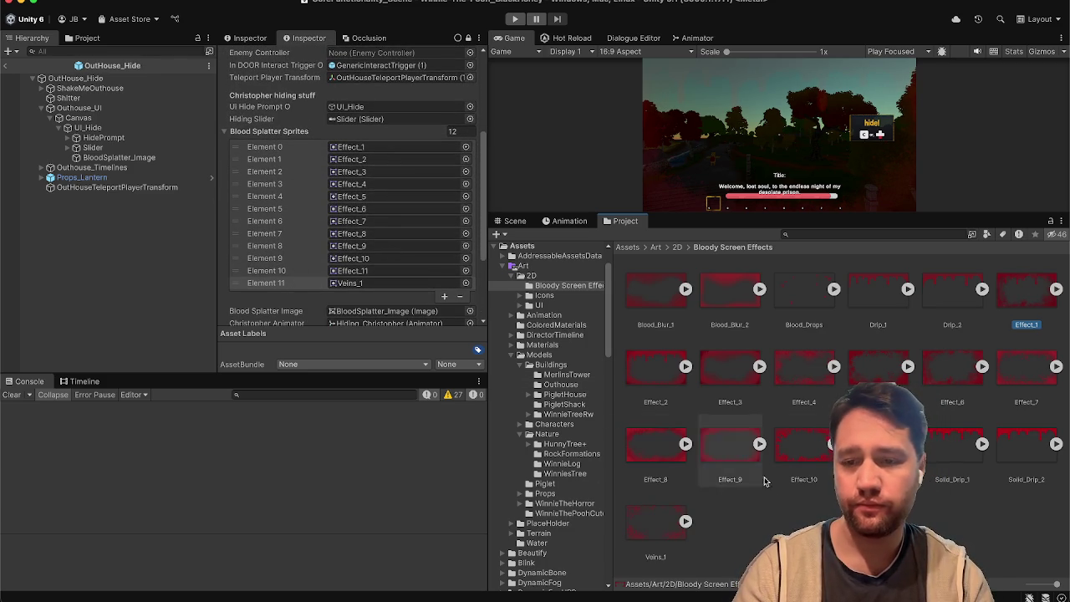
left_click(126, 158)
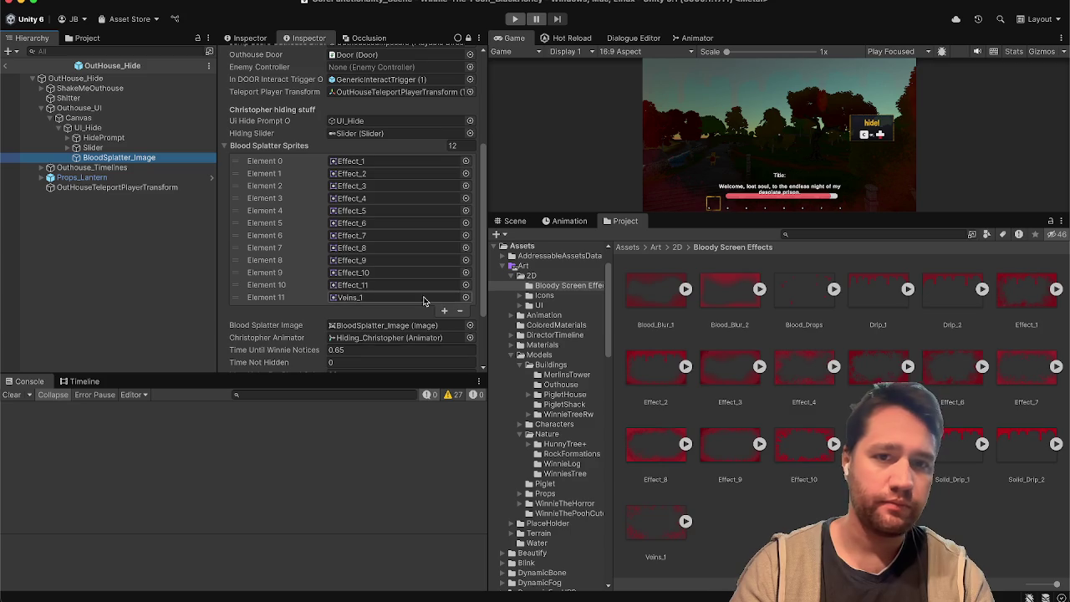
Set the overlay Image's Source Image to Veins_1 and preview it in play mode
left_click(468, 37)
mouse_move(656, 522)
left_mouse_down()
mouse_move(649, 535)
mouse_move(401, 281)
mouse_move(388, 214)
left_mouse_up()
scroll(401, 281, "down", 3)
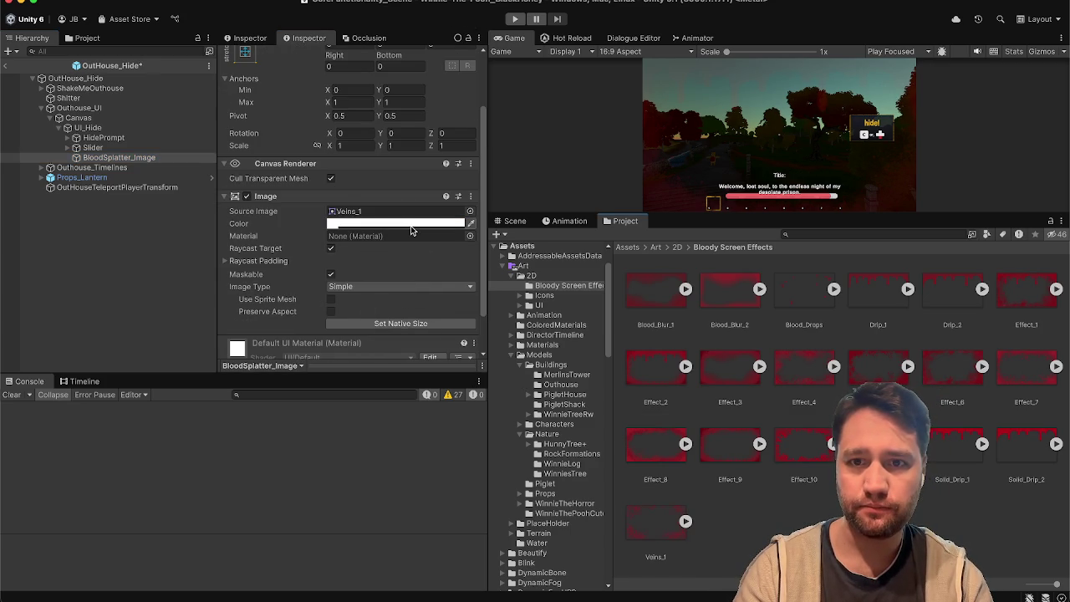
key("super+p")
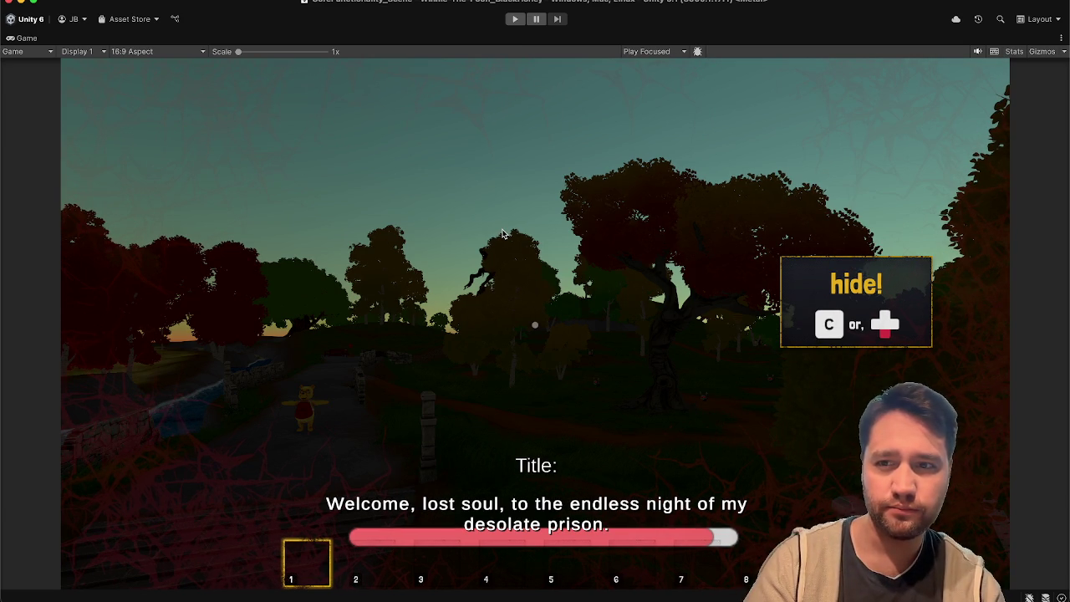
Restore the editor layout and switch the overlay's Source Image to Effect_1
double_click(23, 38)
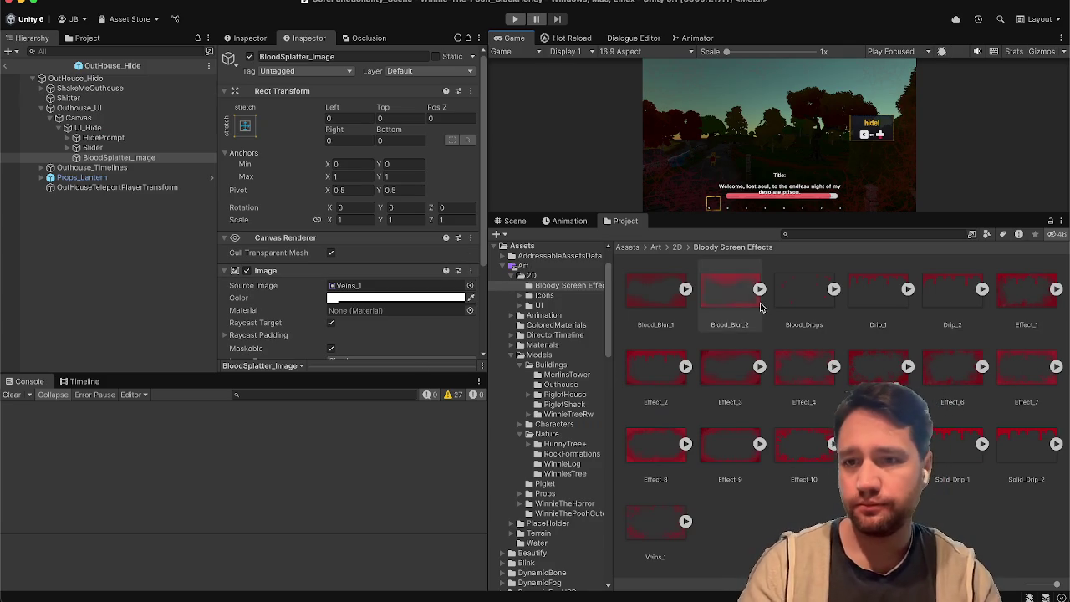
mouse_move(1011, 325)
left_mouse_down()
mouse_move(811, 294)
mouse_move(452, 285)
left_mouse_up()
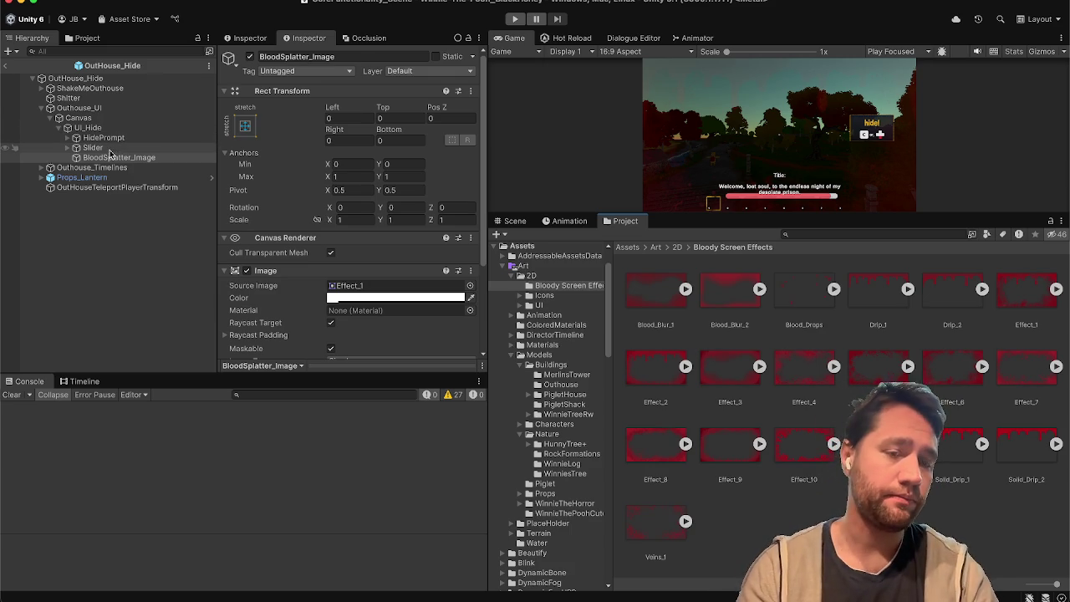
left_click(111, 148)
Delete Element 11 (Veins_1) from OutHouse_Hide's Blood Splatter Sprites list
left_click(137, 139)
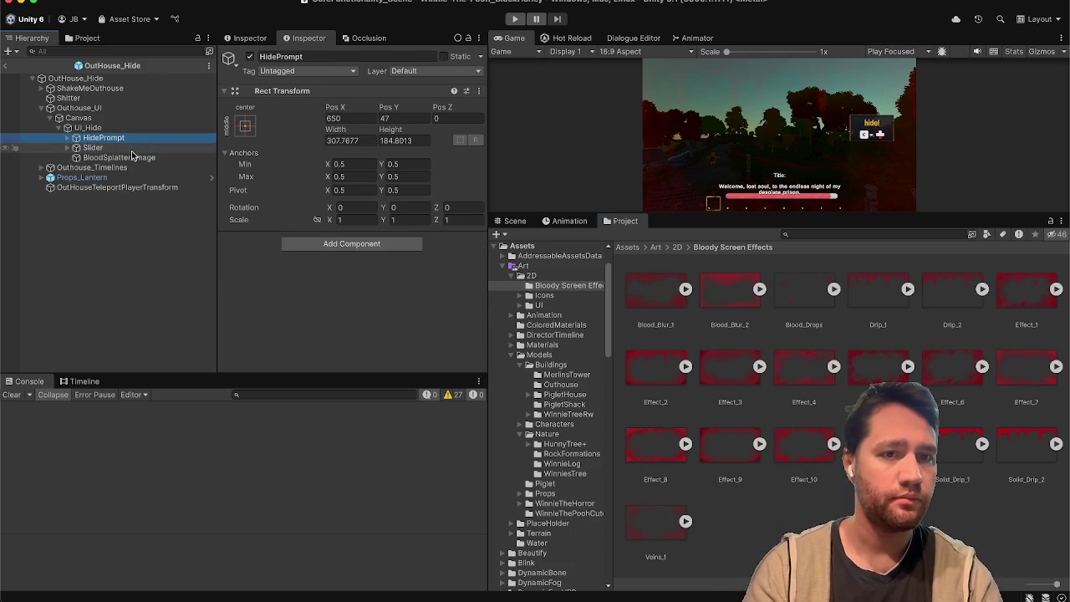
left_click(134, 158)
scroll(310, 284, "down", 3)
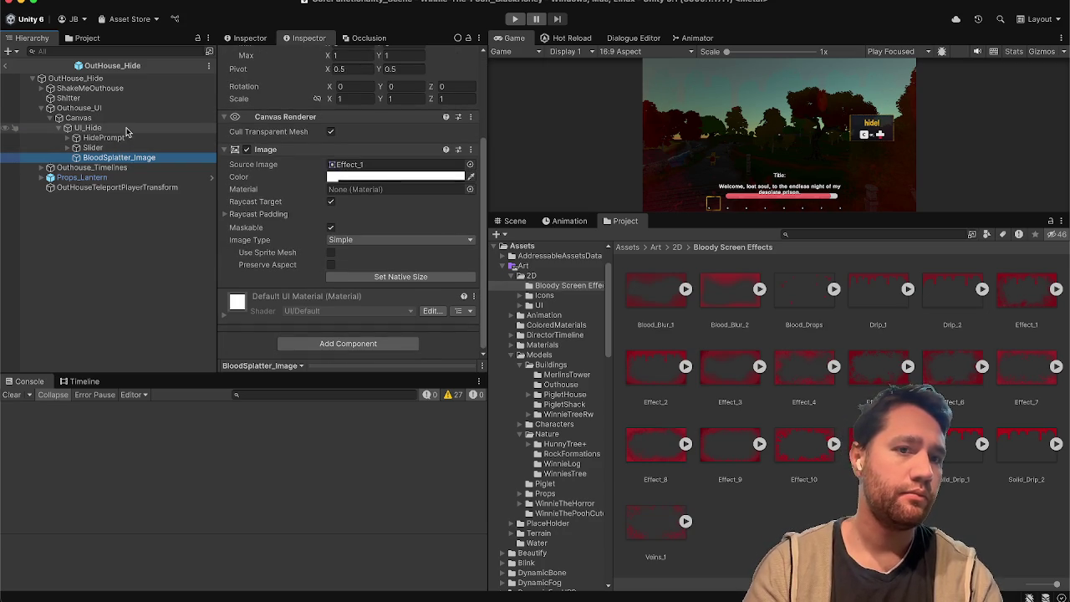
left_click(155, 80)
scroll(311, 315, "down", 3)
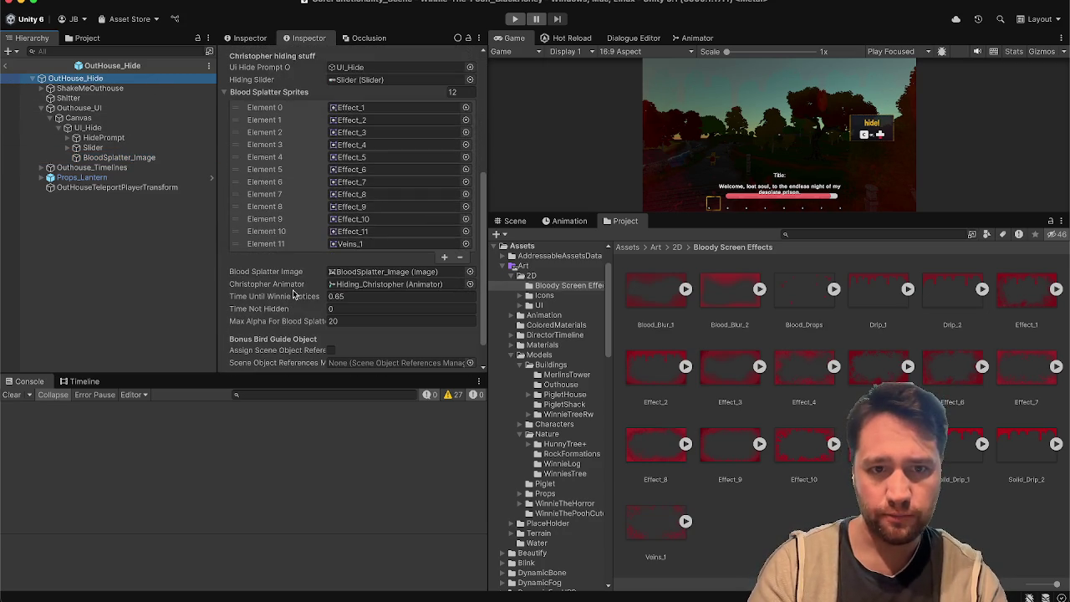
left_click(291, 243)
left_click(458, 257)
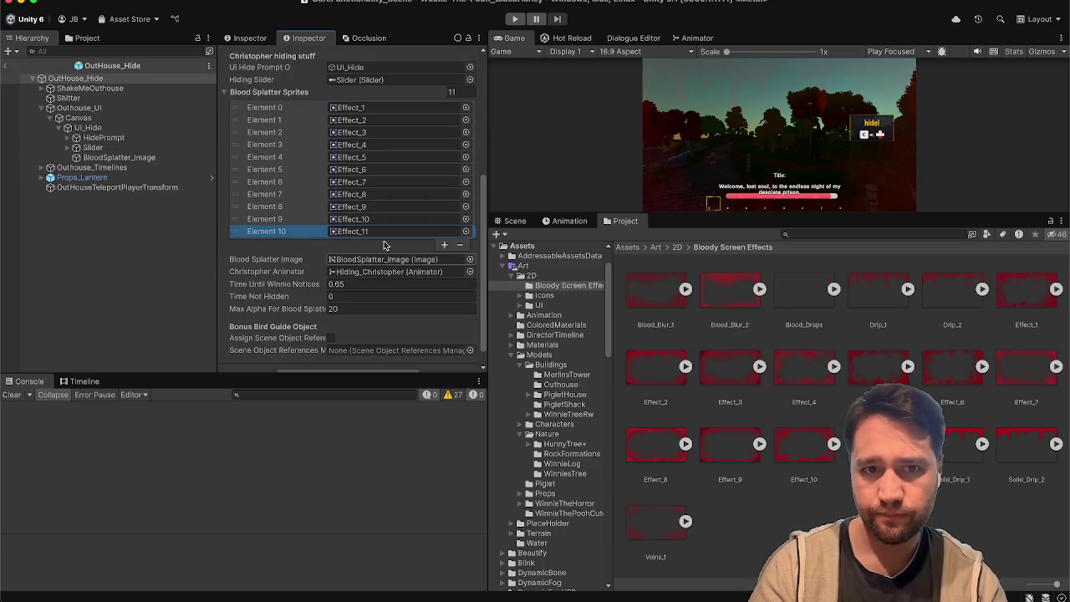
left_click(122, 250)
Check the BloodSplatter_Image colour alpha and recheck the Outhouse sprite list
left_click(97, 157)
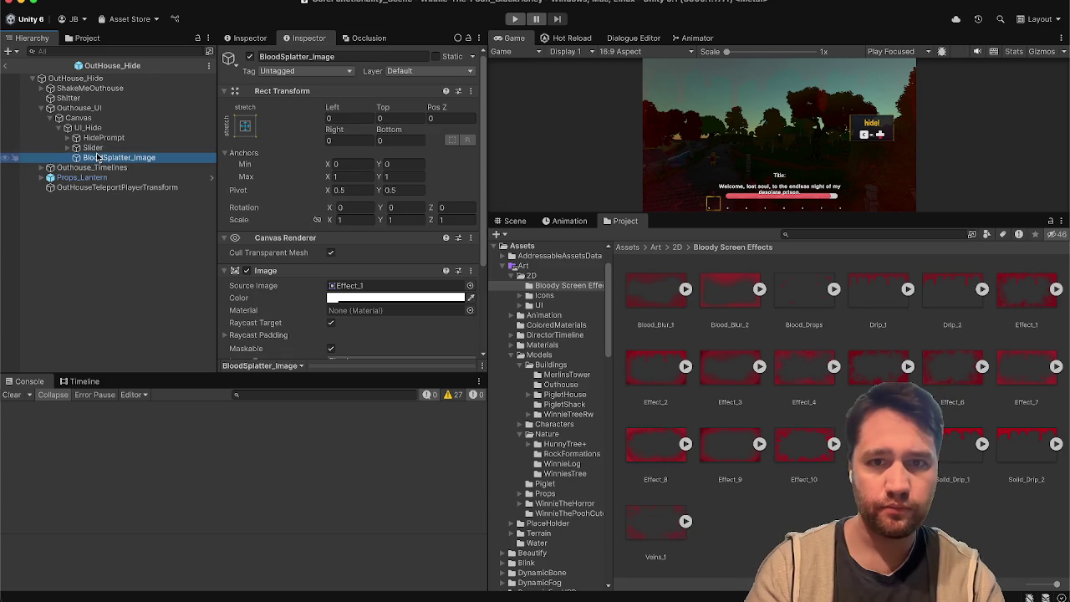
left_click(342, 297)
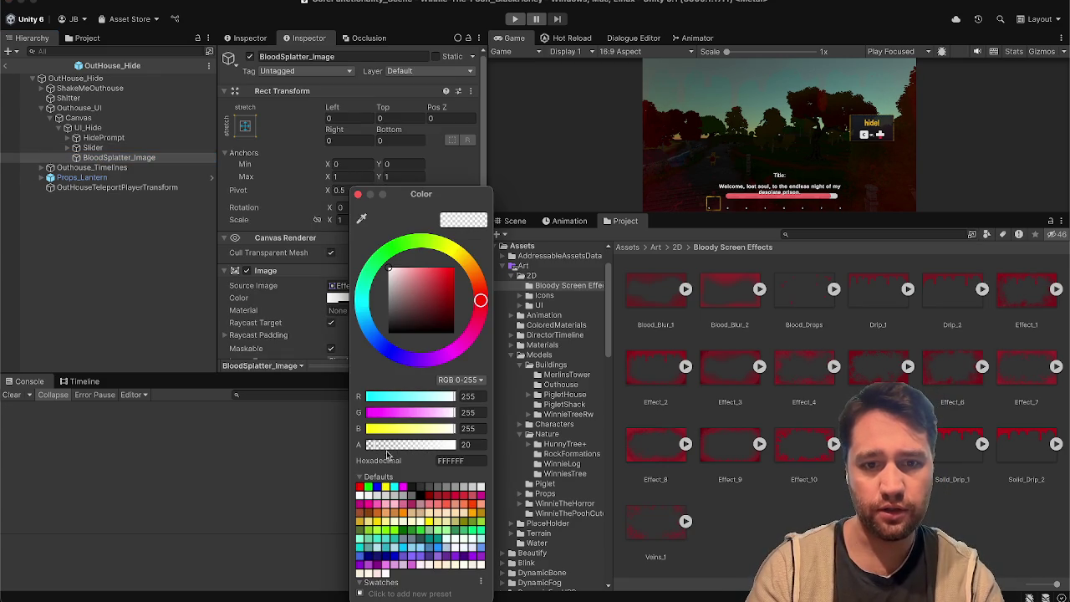
type("0")
left_click(357, 195)
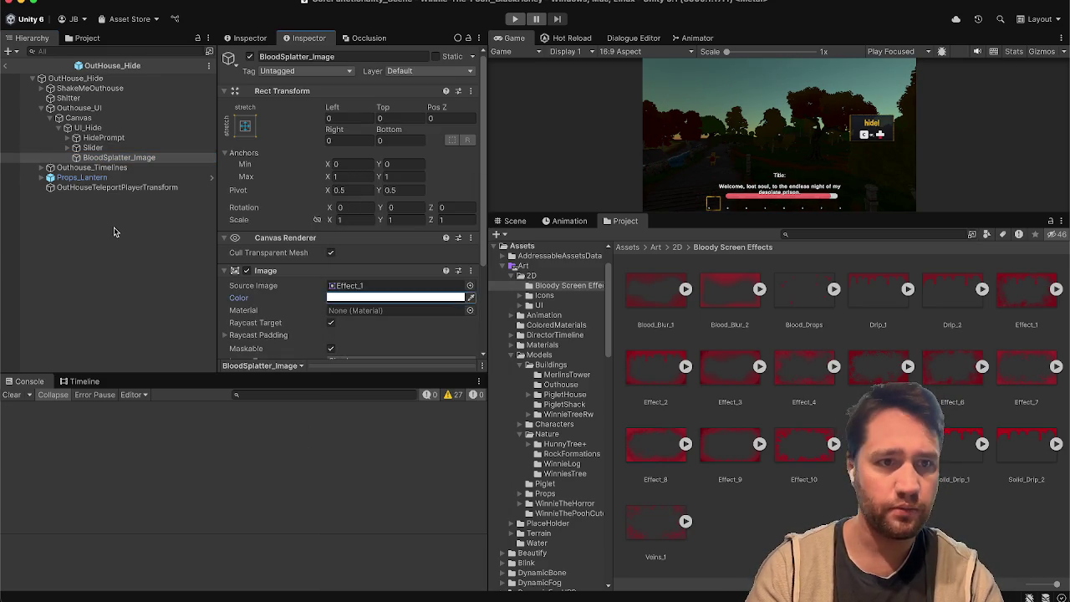
left_click(115, 232)
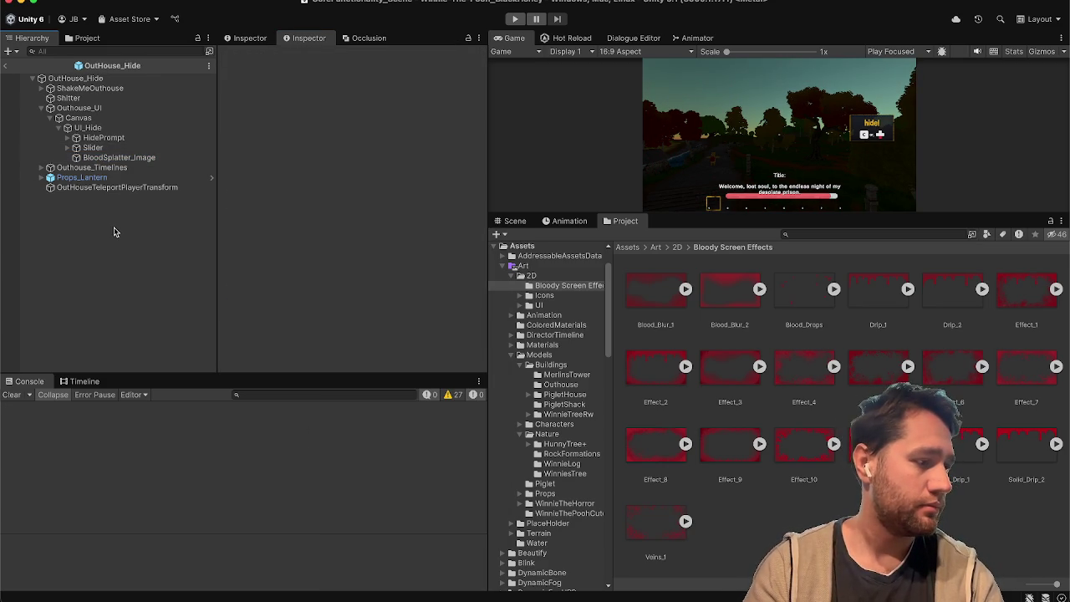
left_click(82, 78)
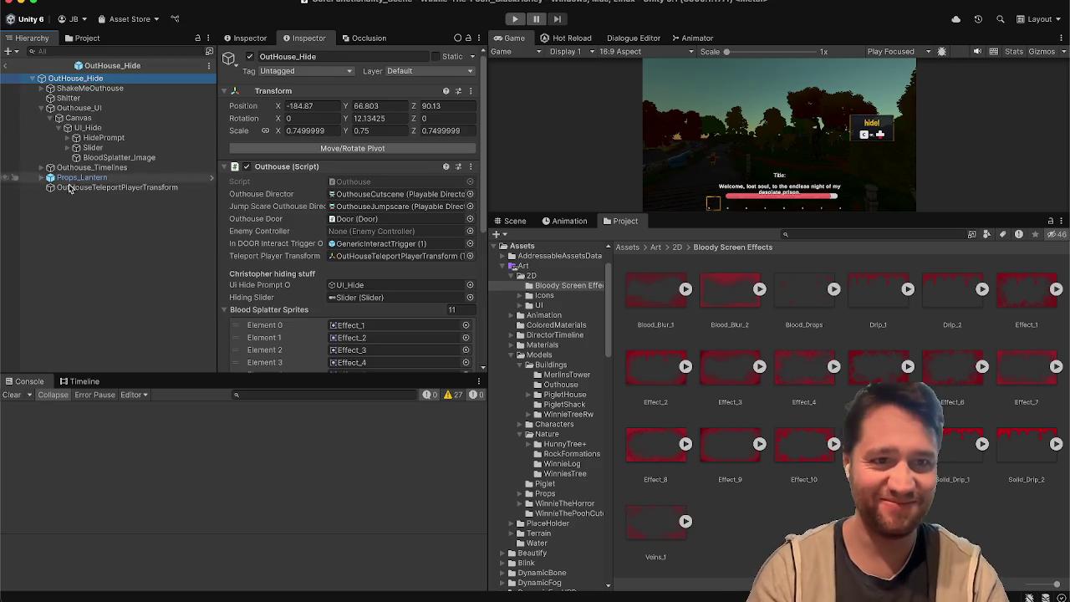
left_click(79, 242)
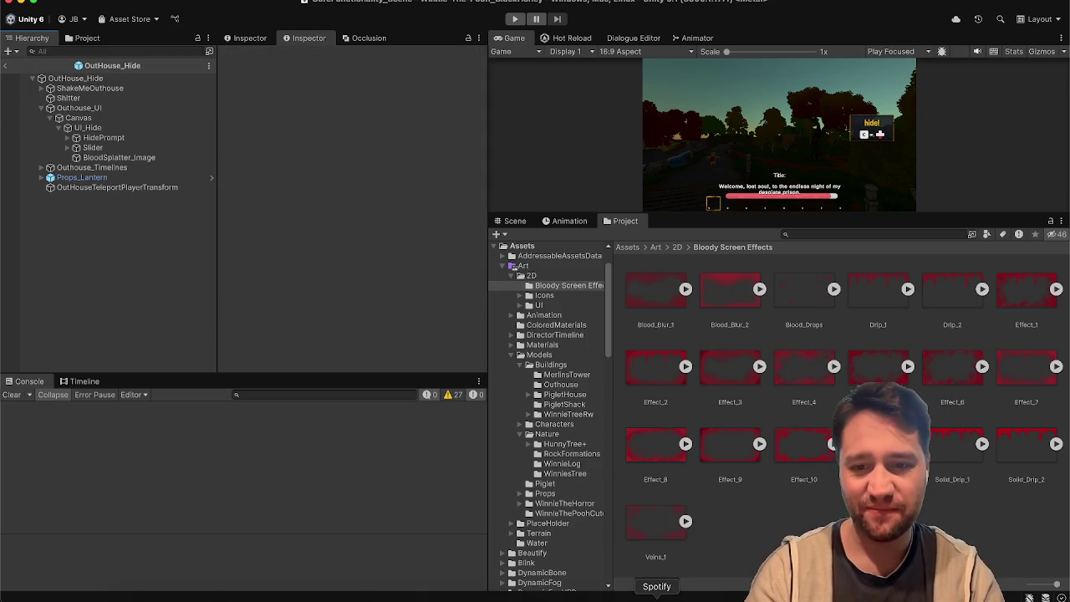
key("super+Tab")
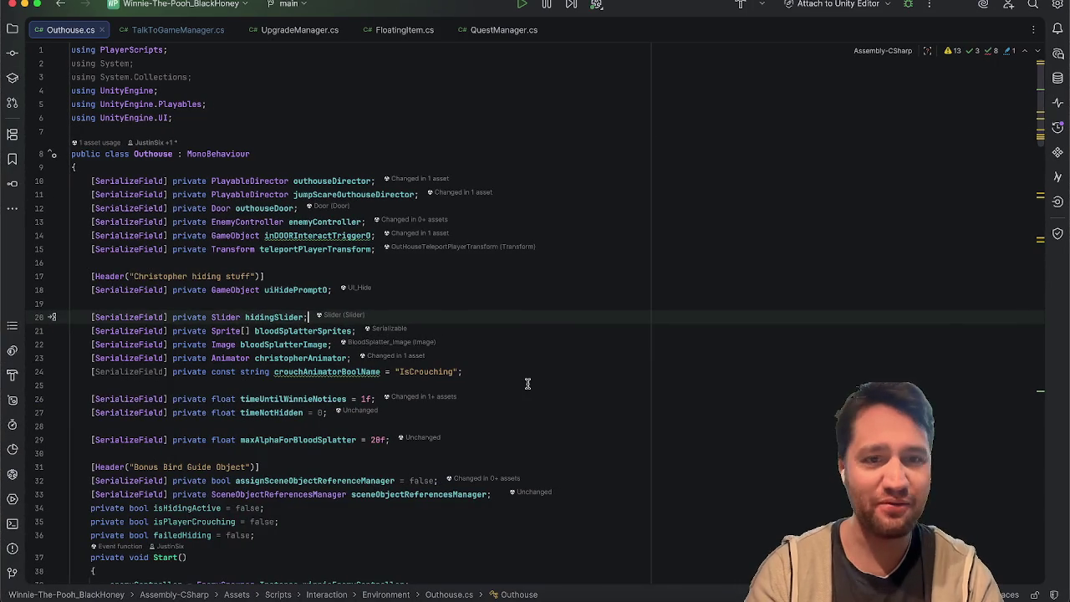
Review Outhouse.cs, including the bloodSplatterSprites serialized field
scroll(531, 360, "down", 5)
scroll(536, 341, "down", 4)
scroll(536, 341, "up", 7)
scroll(536, 341, "down", 2)
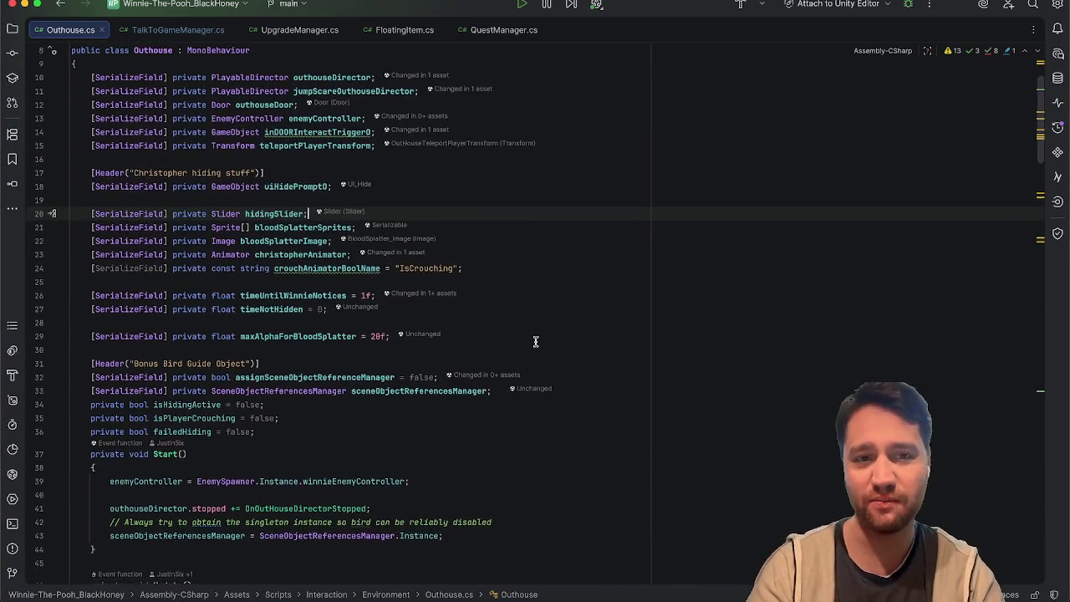
scroll(535, 341, "down", 1)
left_click(565, 237)
double_click(299, 210)
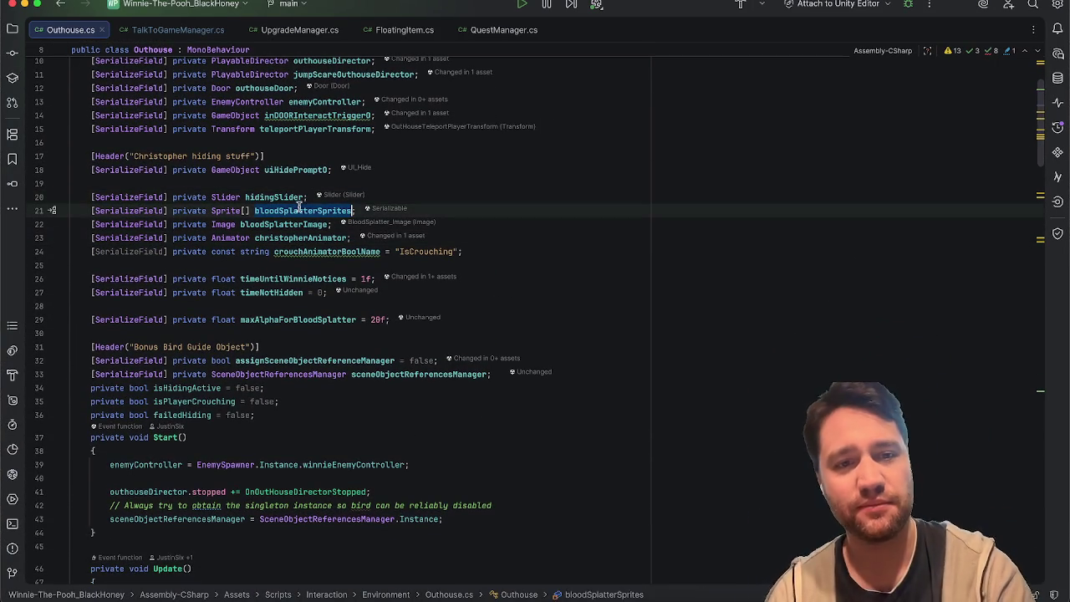
scroll(745, 330, "down", 12)
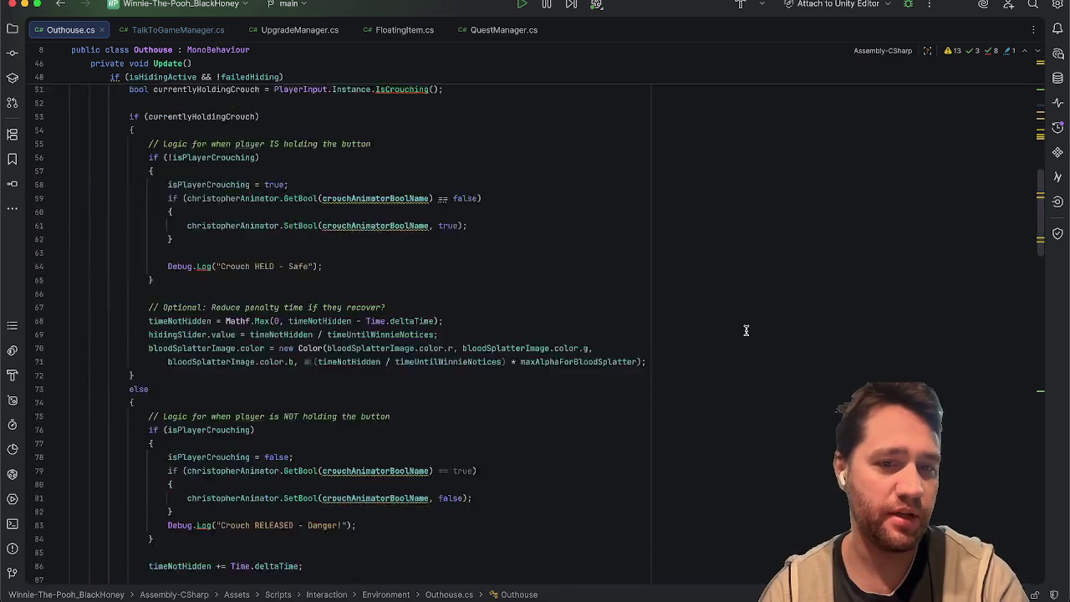
scroll(746, 330, "up", 2)
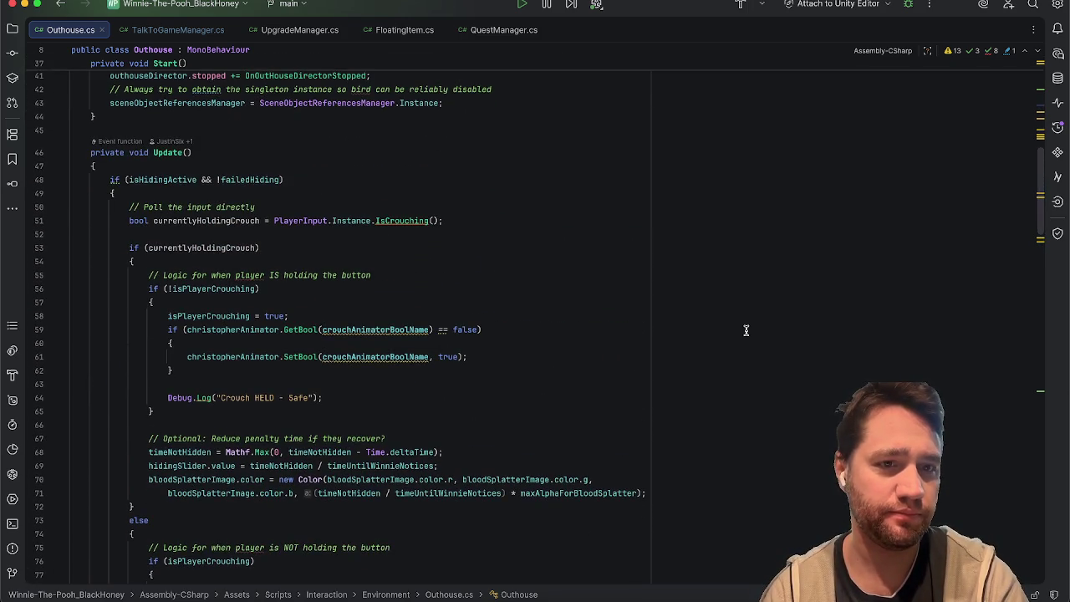
scroll(745, 330, "down", 1)
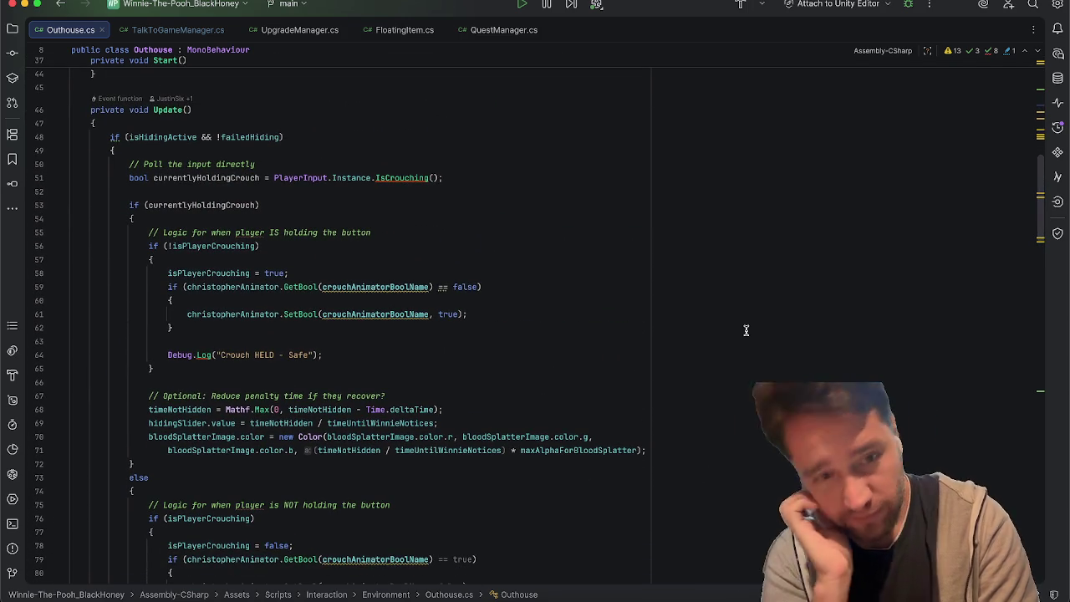
scroll(745, 330, "down", 1)
scroll(746, 330, "down", 2)
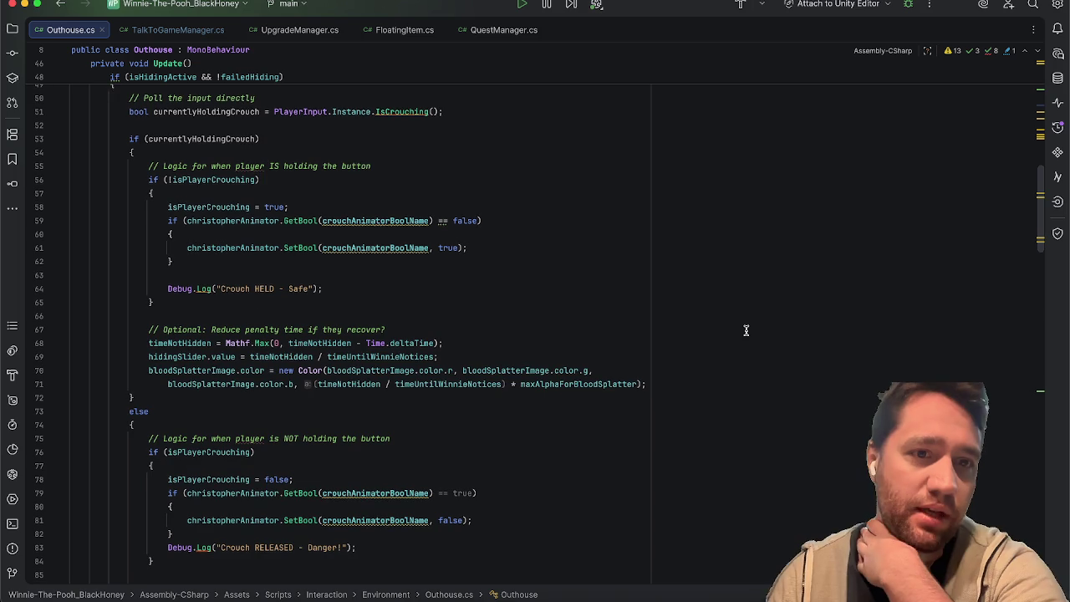
scroll(745, 330, "down", 4)
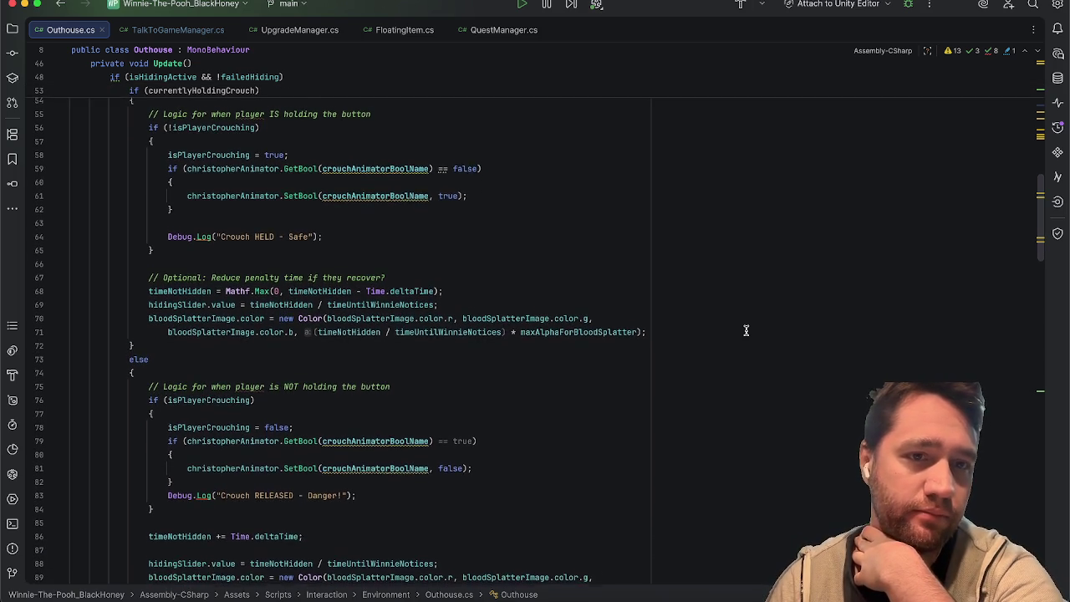
scroll(745, 330, "down", 1)
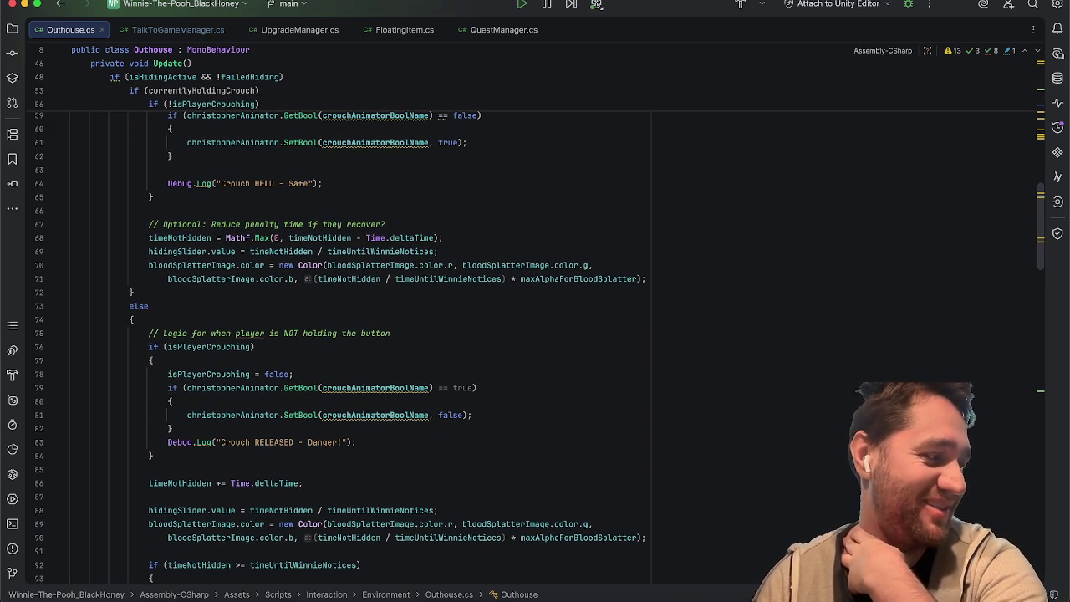
scroll(582, 350, "down", 10)
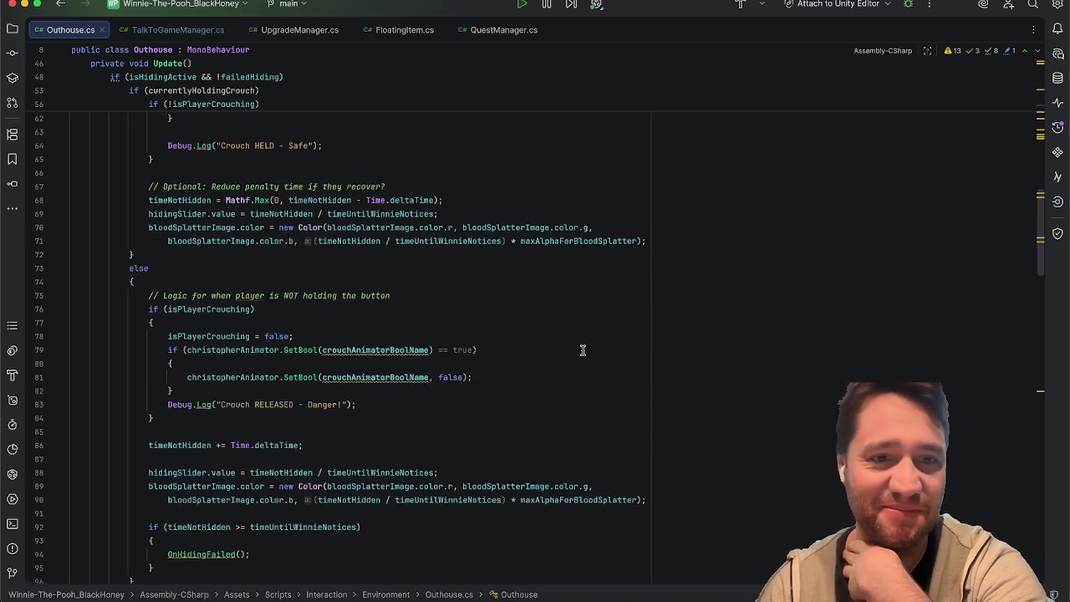
scroll(582, 350, "down", 20)
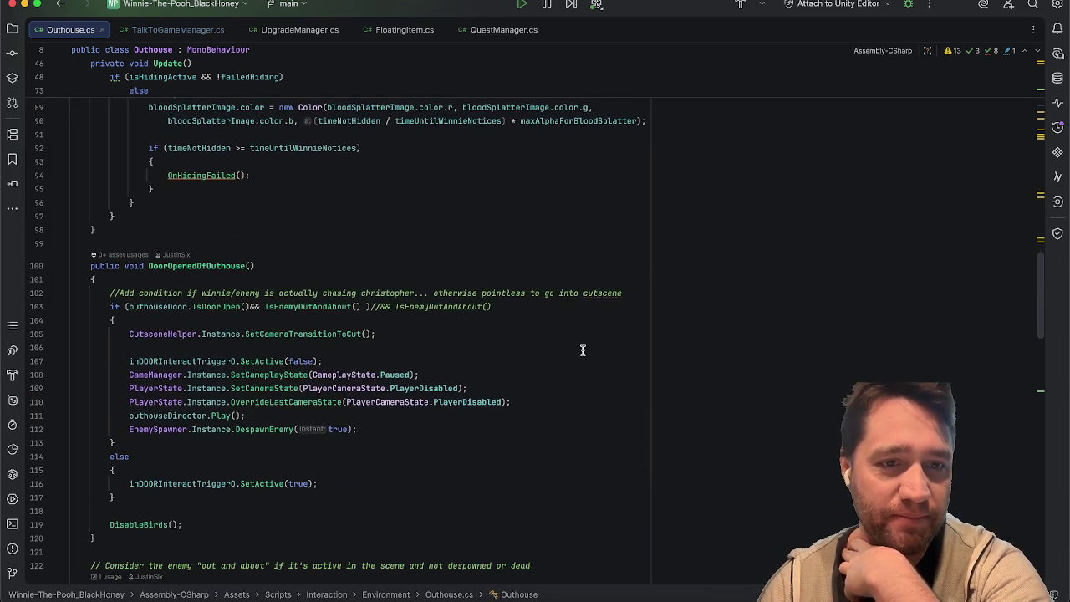
scroll(582, 349, "up", 20)
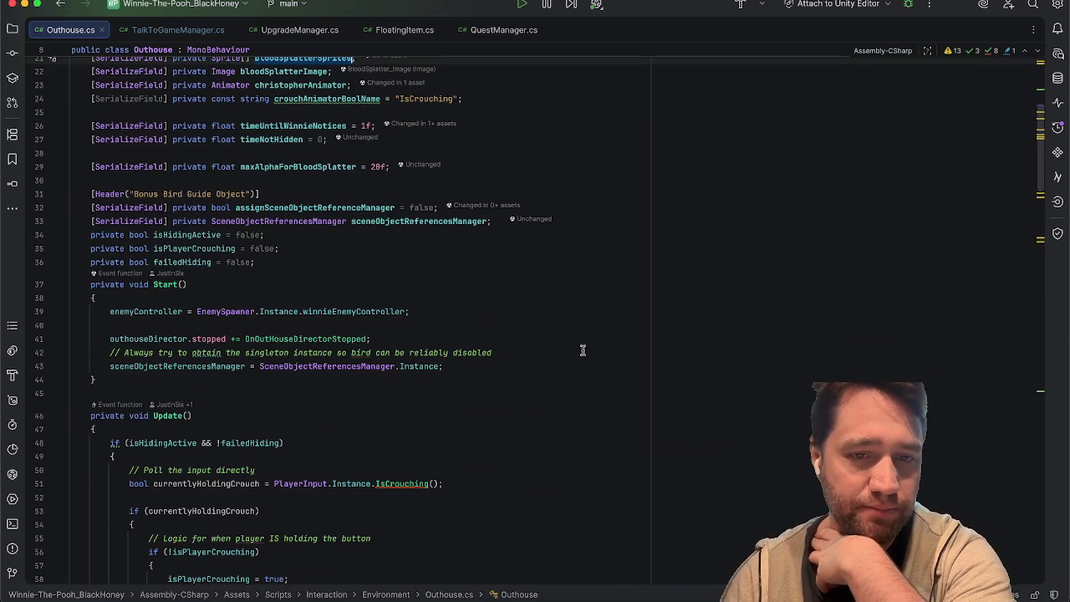
scroll(582, 349, "down", 7)
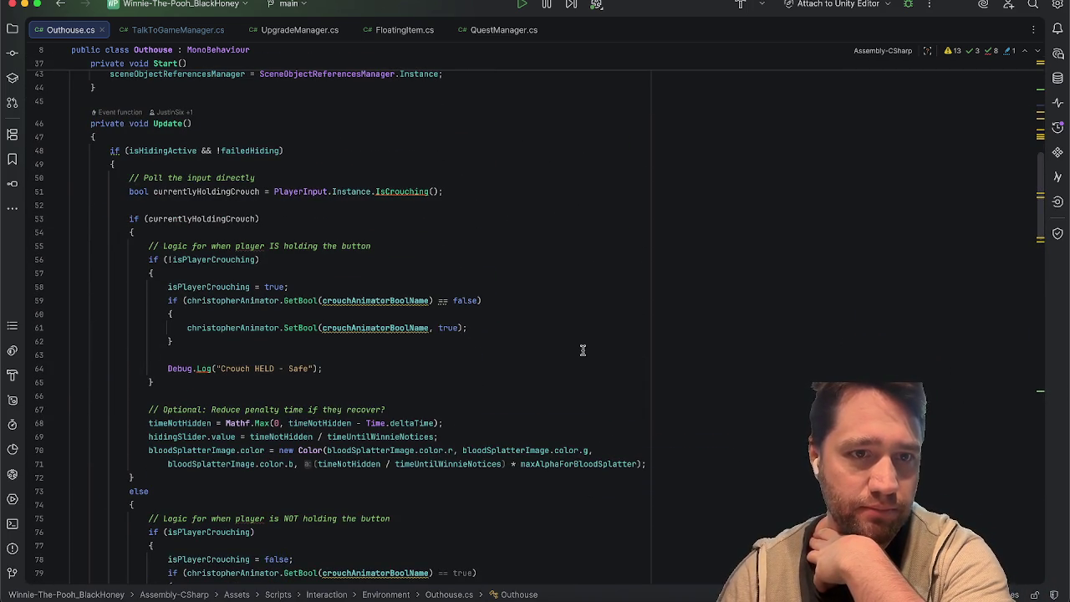
Fold the Update method and place the cursor after DespawnEnemy in DoorOpenedOfOuthouse
left_click(93, 125)
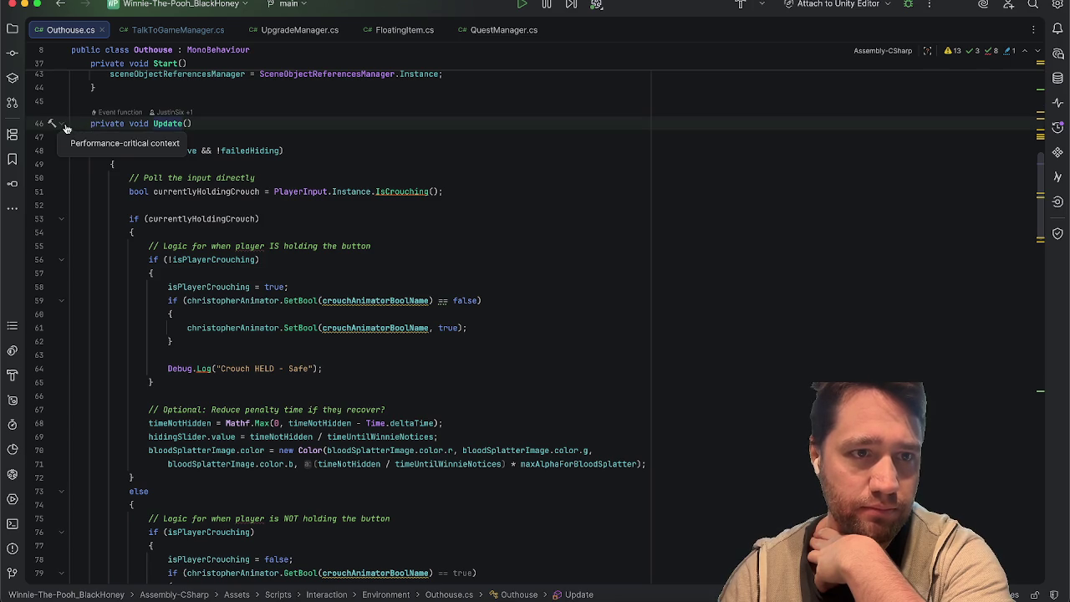
left_click(61, 124)
left_click(301, 160)
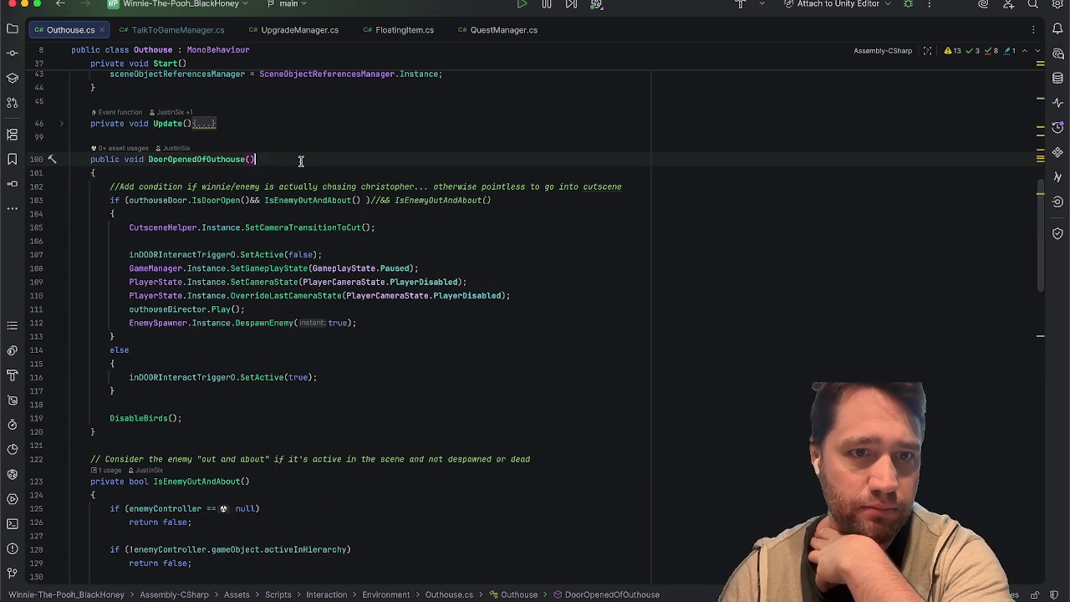
mouse_move(319, 451)
left_mouse_down()
mouse_move(251, 390)
mouse_move(162, 181)
mouse_move(177, 156)
left_mouse_up()
left_click(555, 272)
left_click(614, 201)
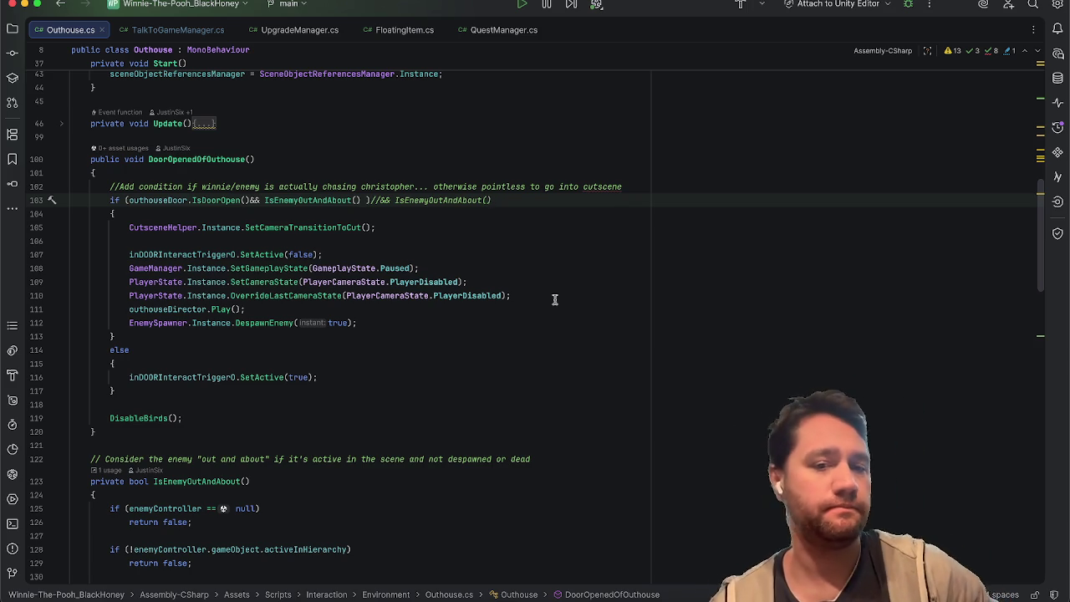
left_click(479, 316)
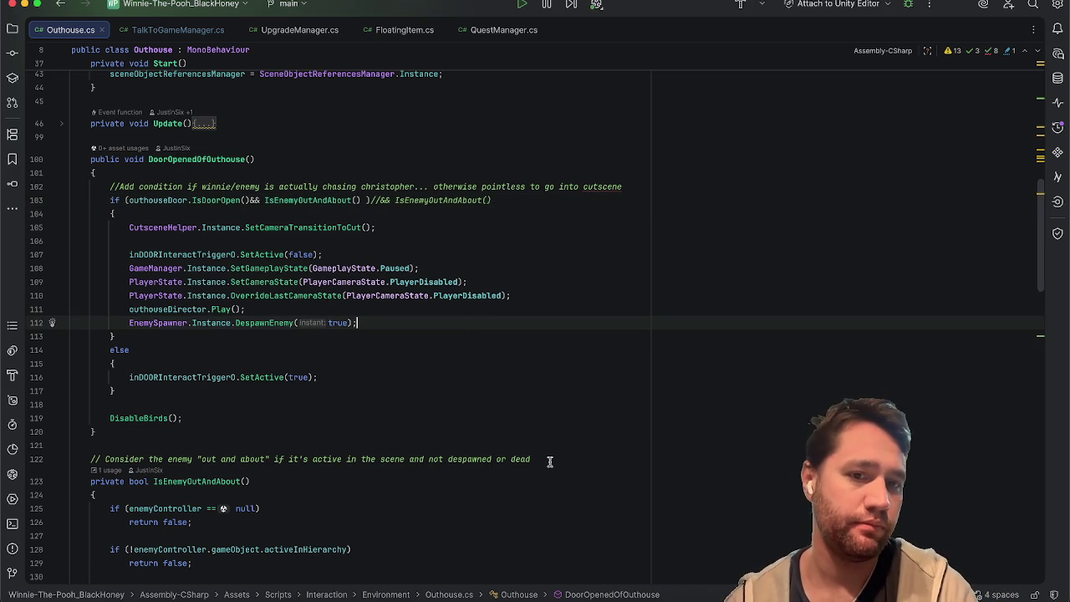
scroll(550, 461, "down", 2)
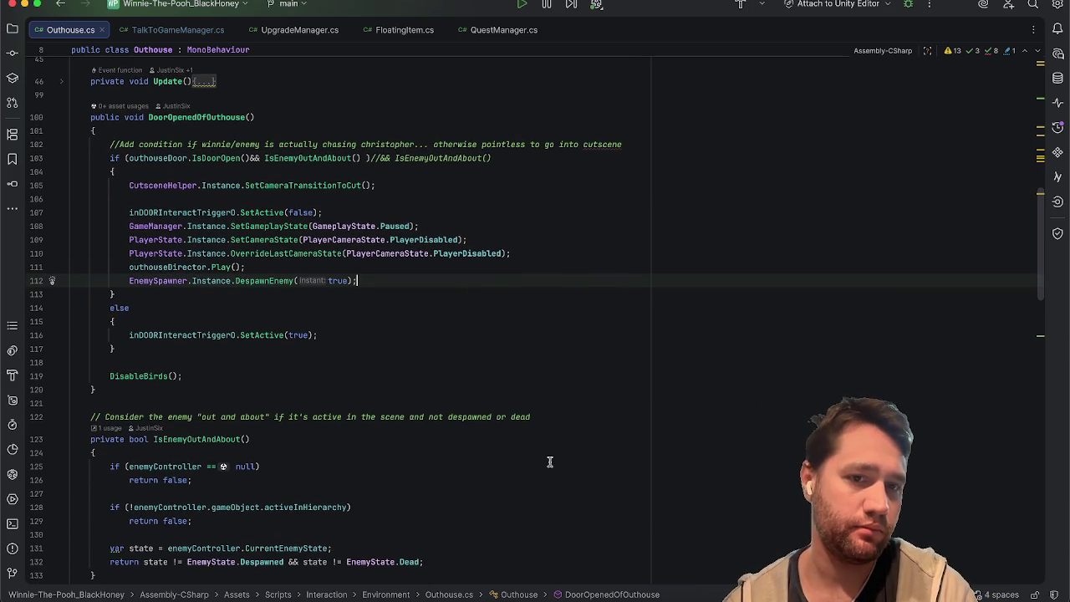
Add a line indexing bloodSplatterSprites with a UnityEngine.Random index via autocomplete
key("Return")
scroll(535, 318, "up", 10)
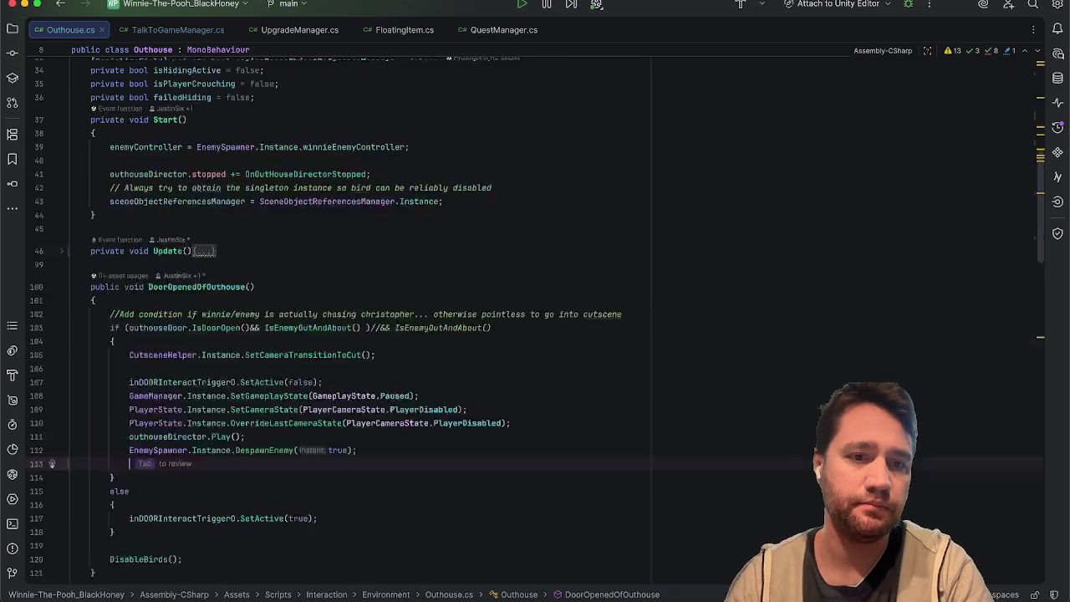
scroll(535, 318, "down", 15)
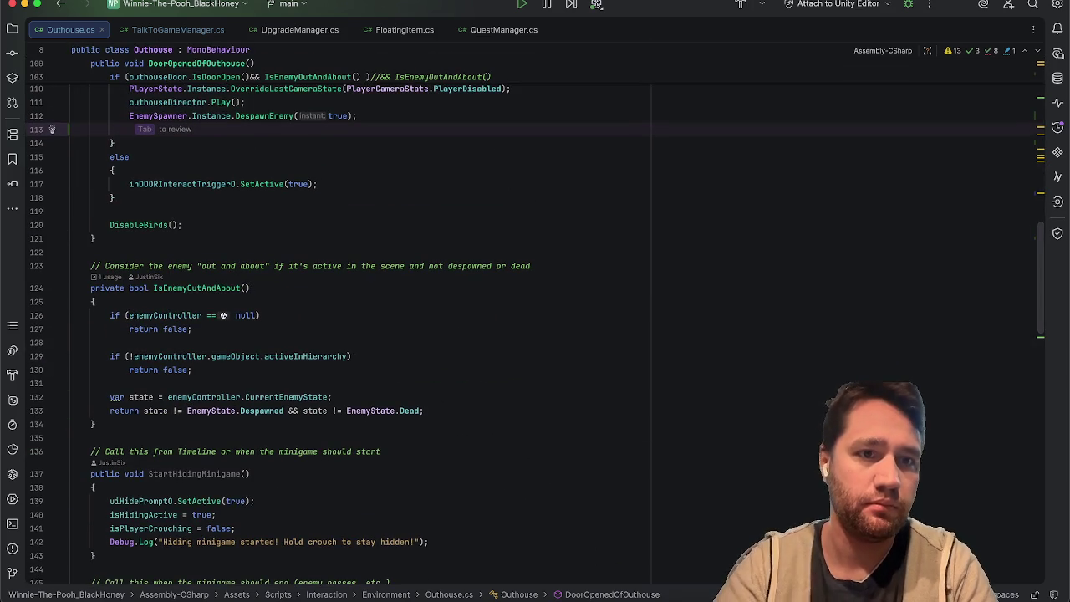
key("Return")
type("bloodSplatterSprites.")
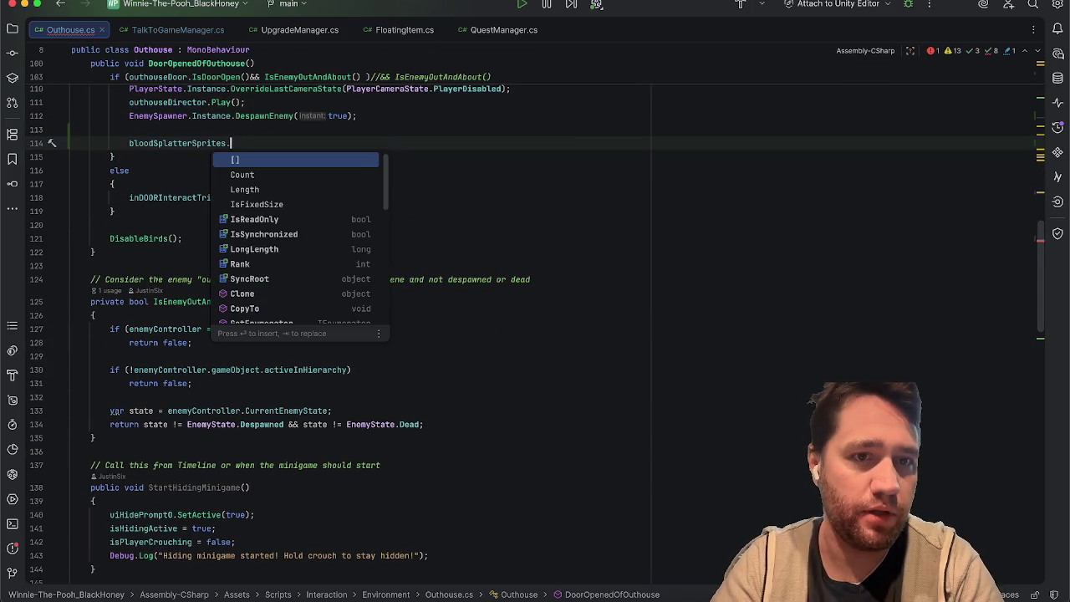
key("Escape")
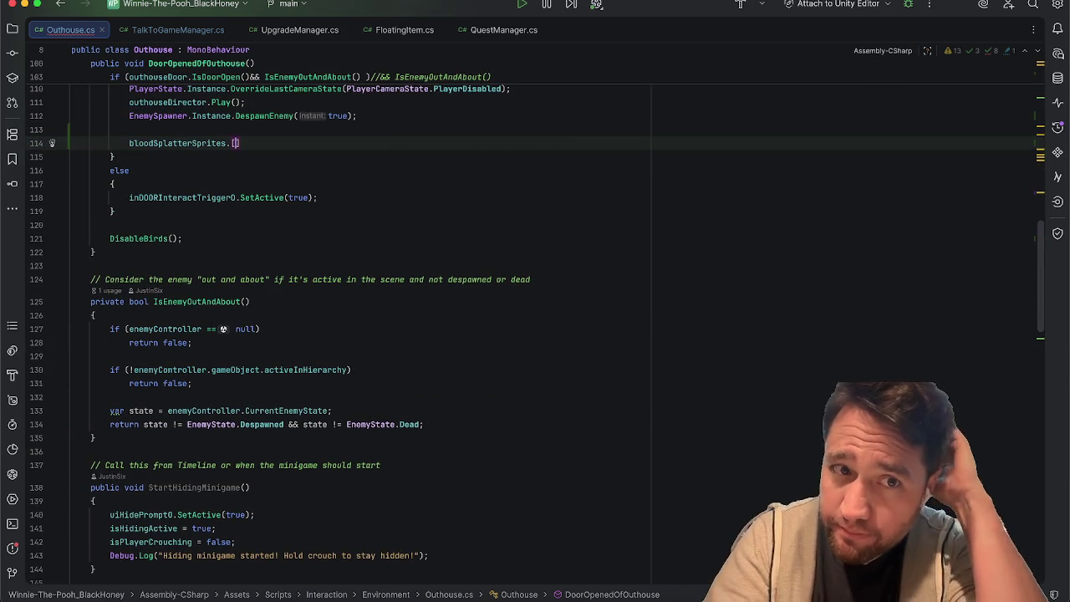
key("BackSpace")
type("Rando")
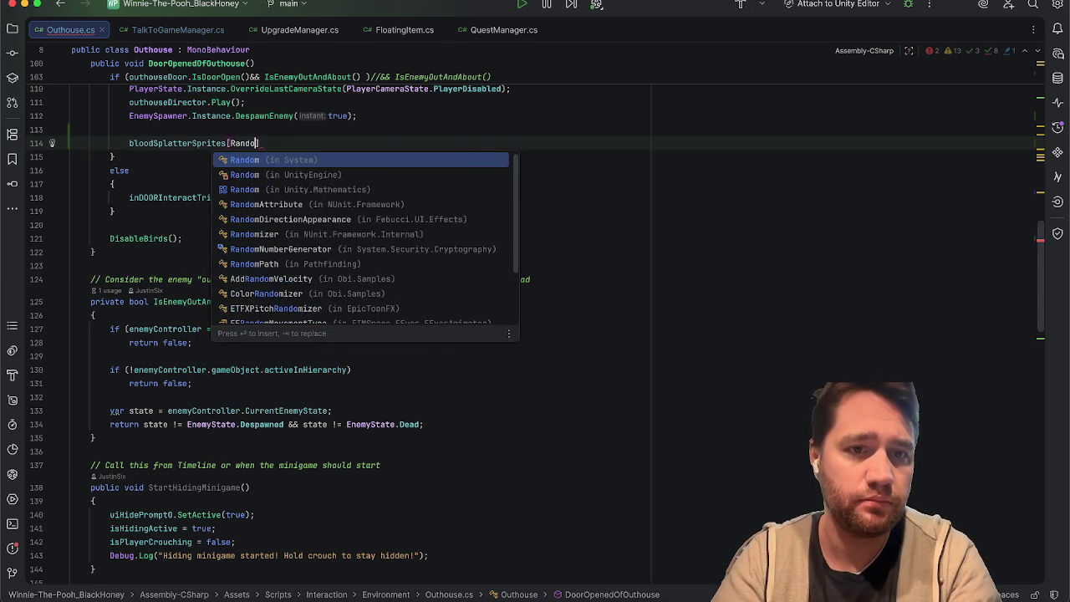
key("BackSpace")
key("BackSpace")
key("BackSpace")
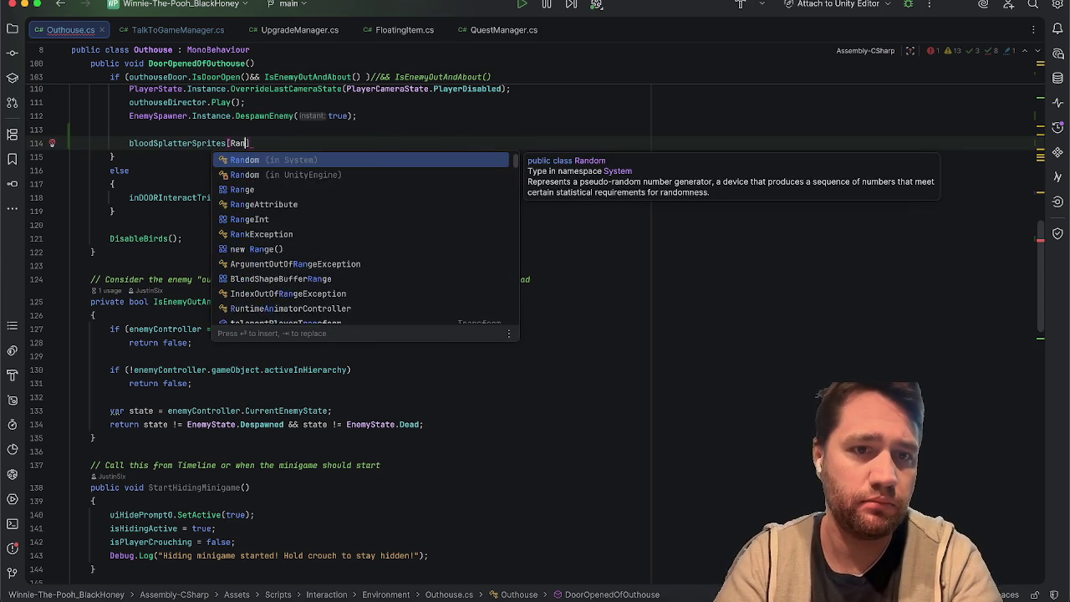
type("UnityEnign")
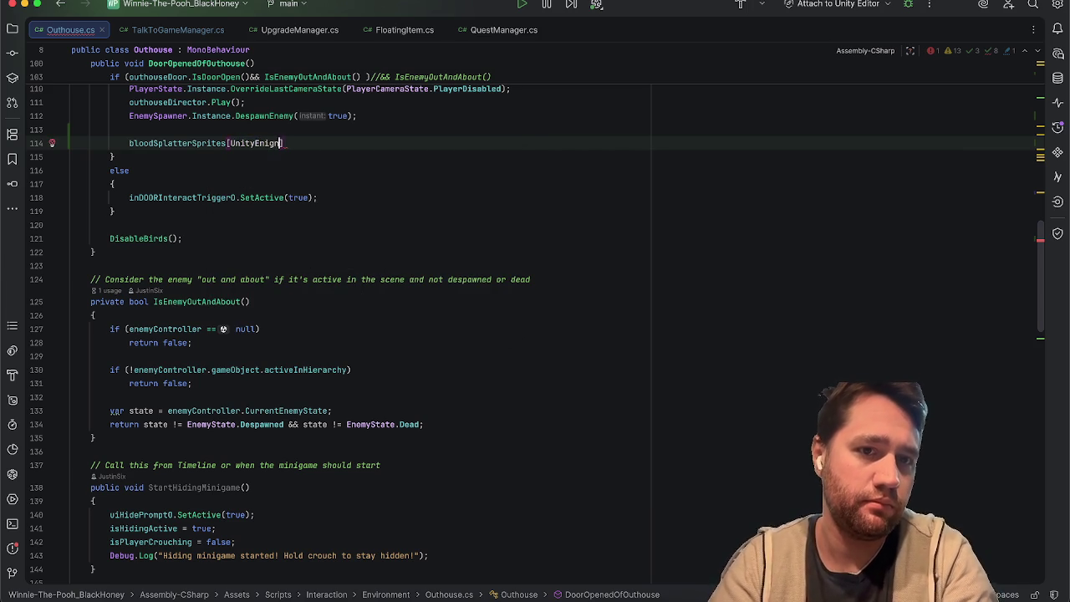
key("BackSpace")
key("BackSpace")
key("BackSpace")
type("gine.Rando")
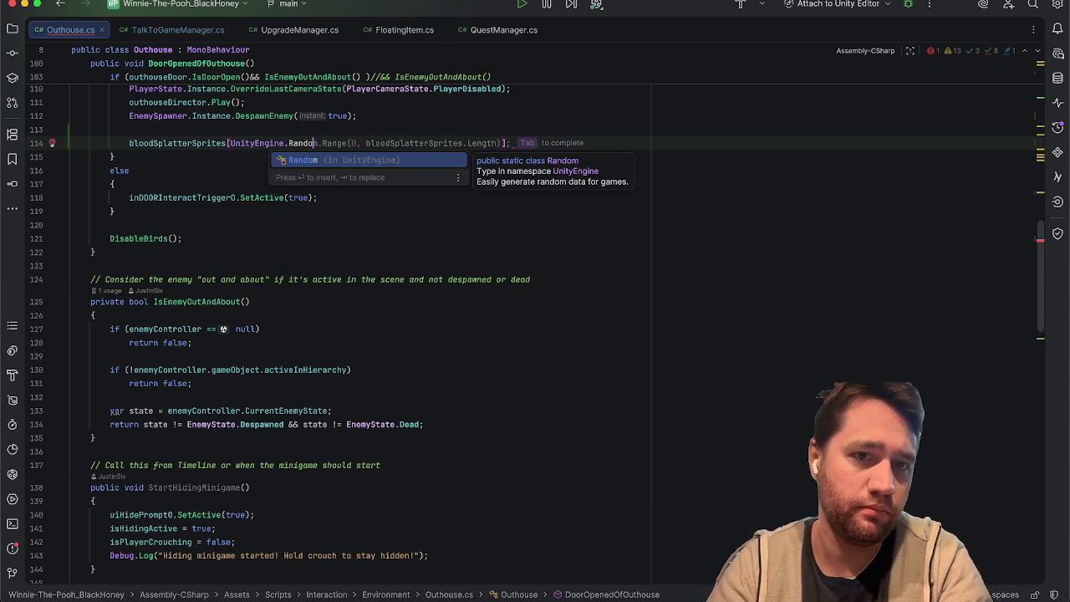
key("Tab")
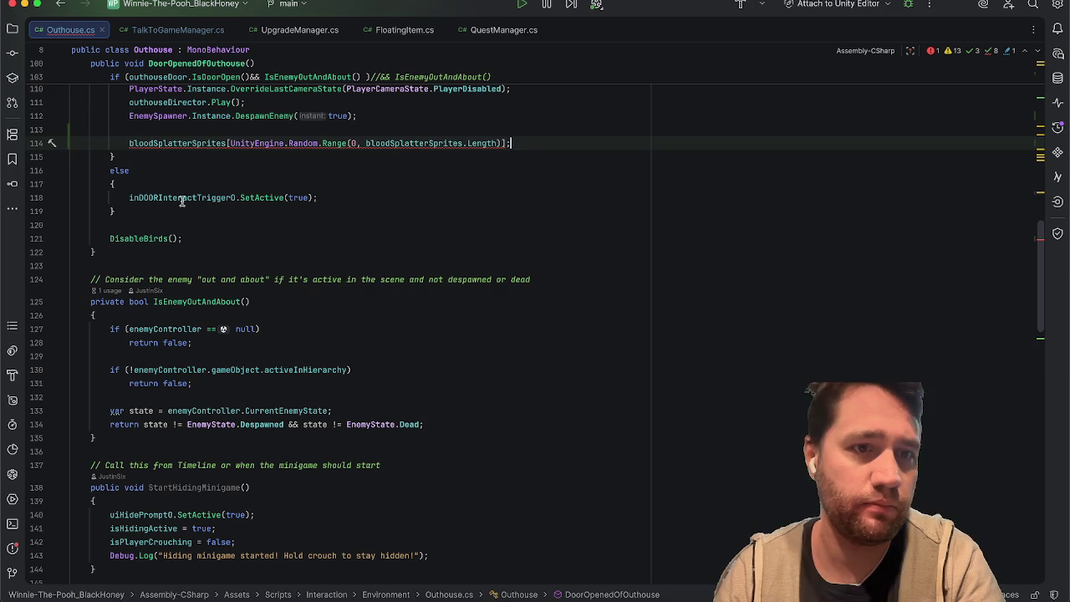
Prefix line 114 with 'bloodSplatterImage.sprite = ' and remove the extra space
left_click(125, 143)
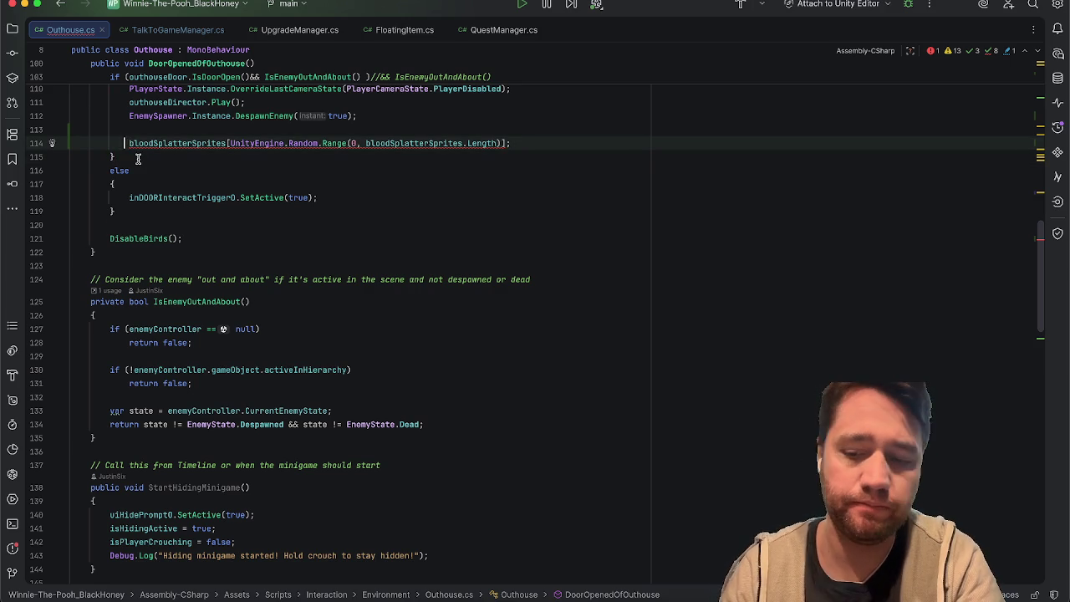
scroll(335, 318, "up", 15)
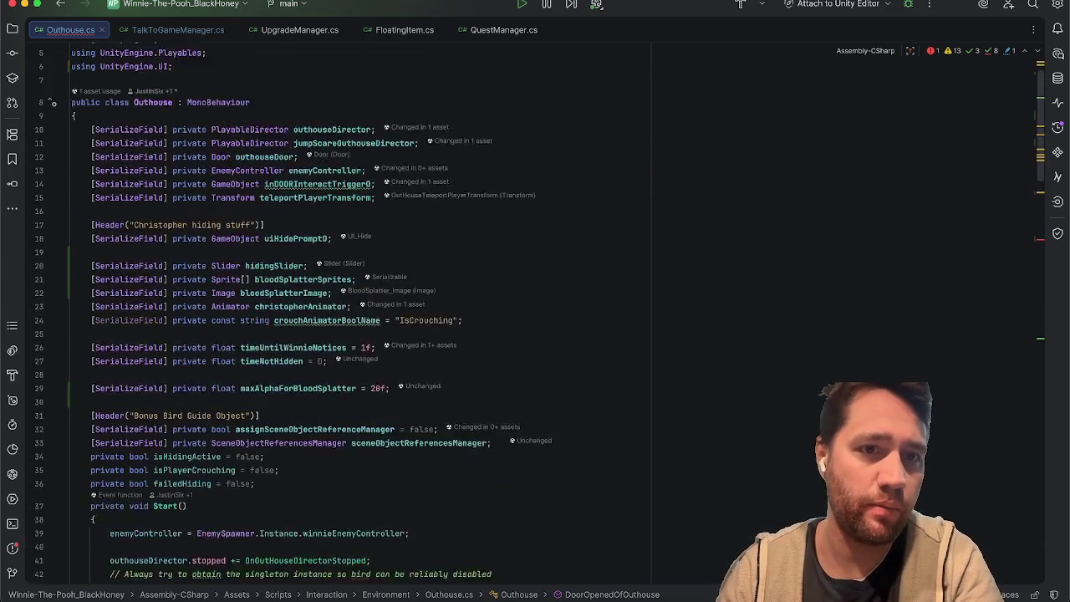
scroll(334, 318, "down", 10)
scroll(535, 326, "down", 2)
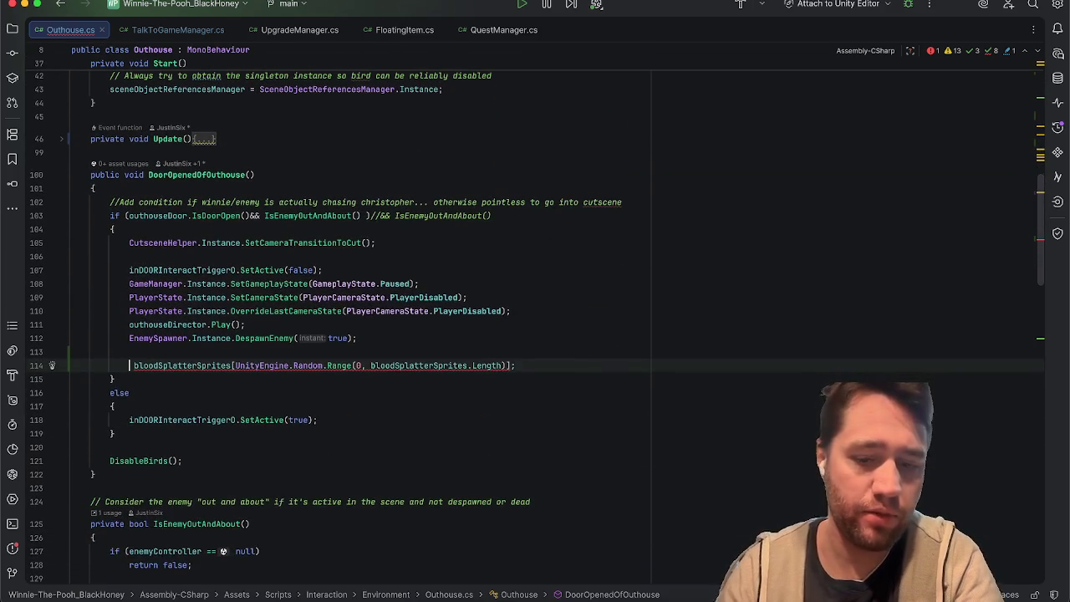
type("bloods")
key("Return")
type(".sp")
key("Return")
type("=")
key("BackSpace")
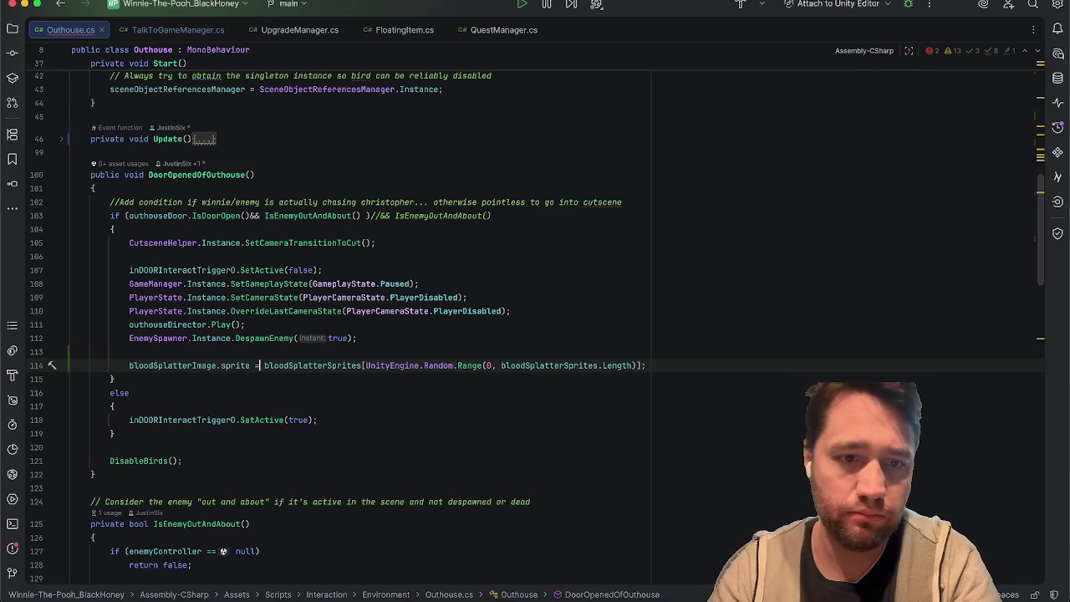
key("Down")
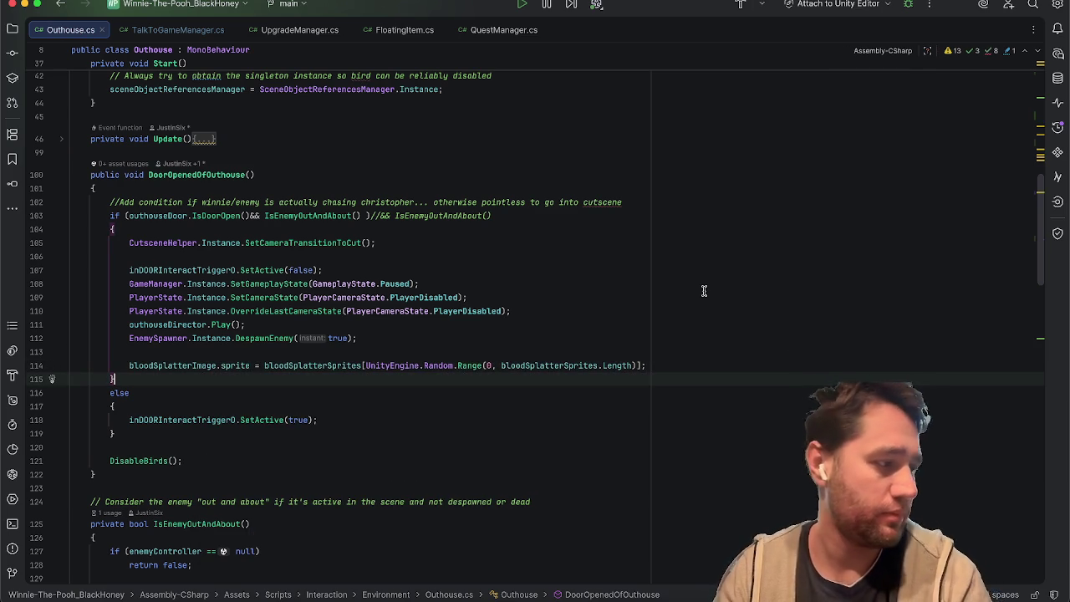
Review the new sprite assignment and its bloodSplatterSprites reference on line 114
left_click(704, 291)
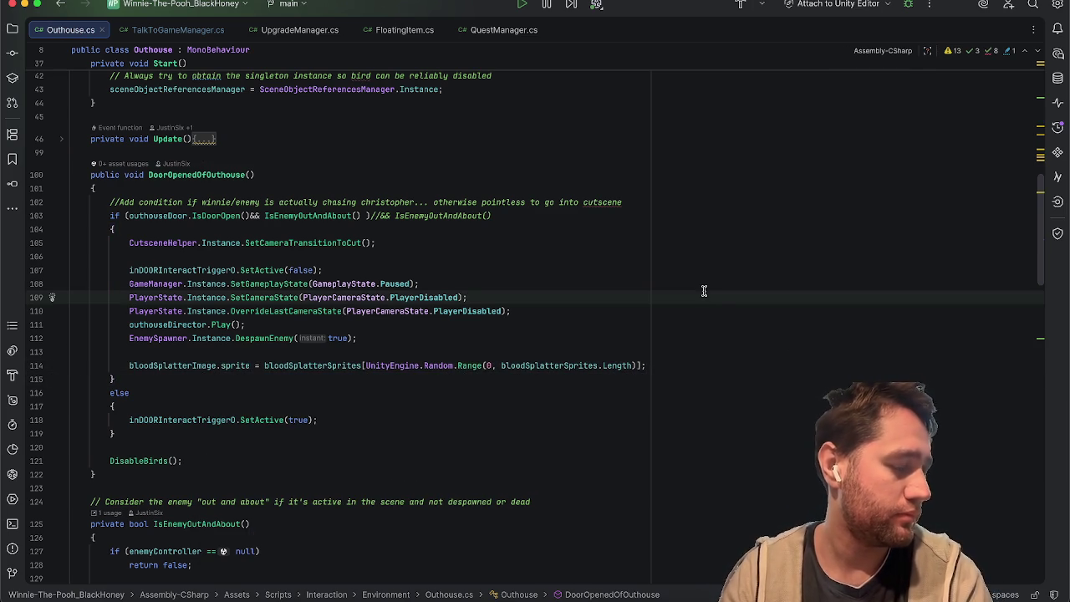
scroll(704, 291, "down", 3)
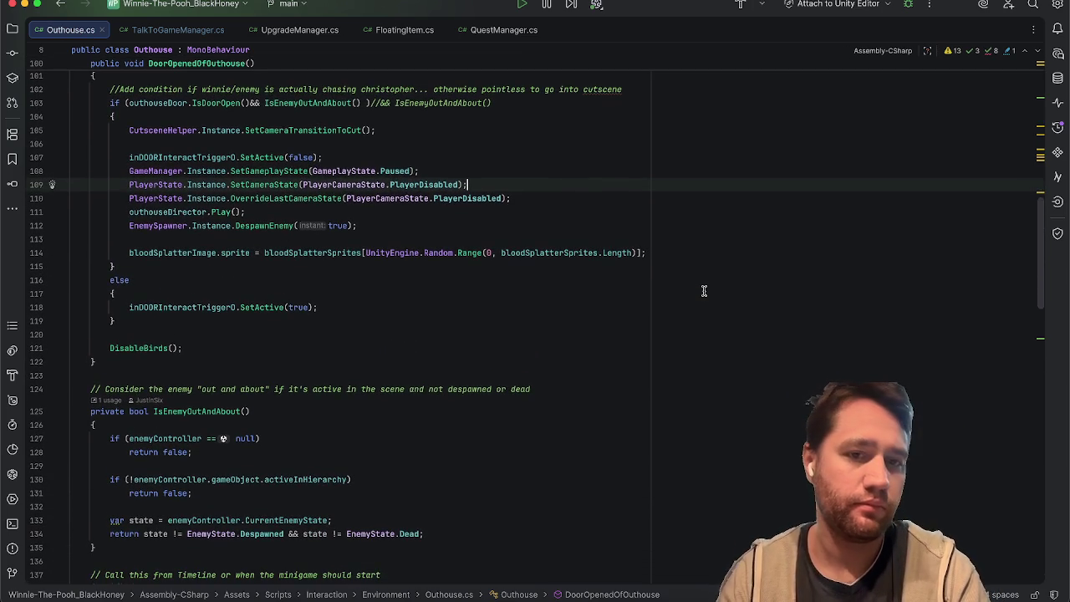
scroll(331, 233, "up", 6)
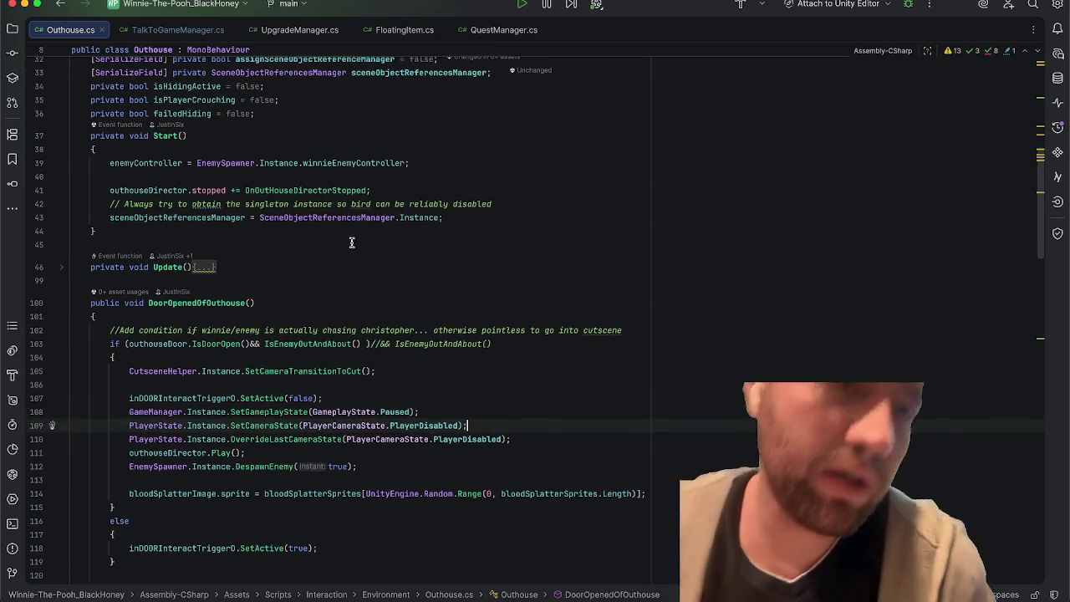
left_click(171, 268)
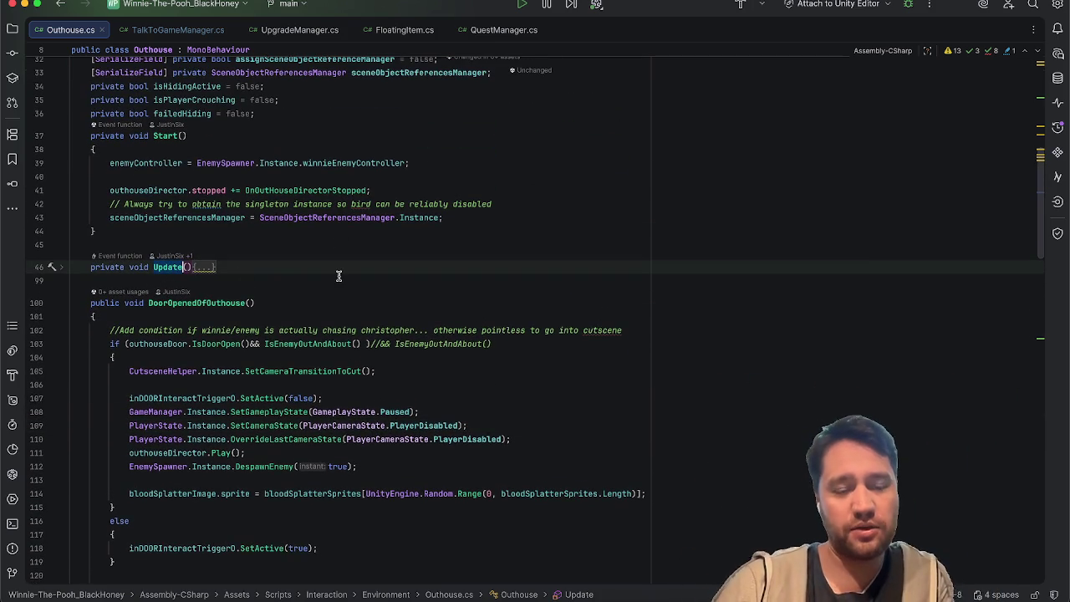
scroll(339, 276, "down", 5)
left_click(322, 298)
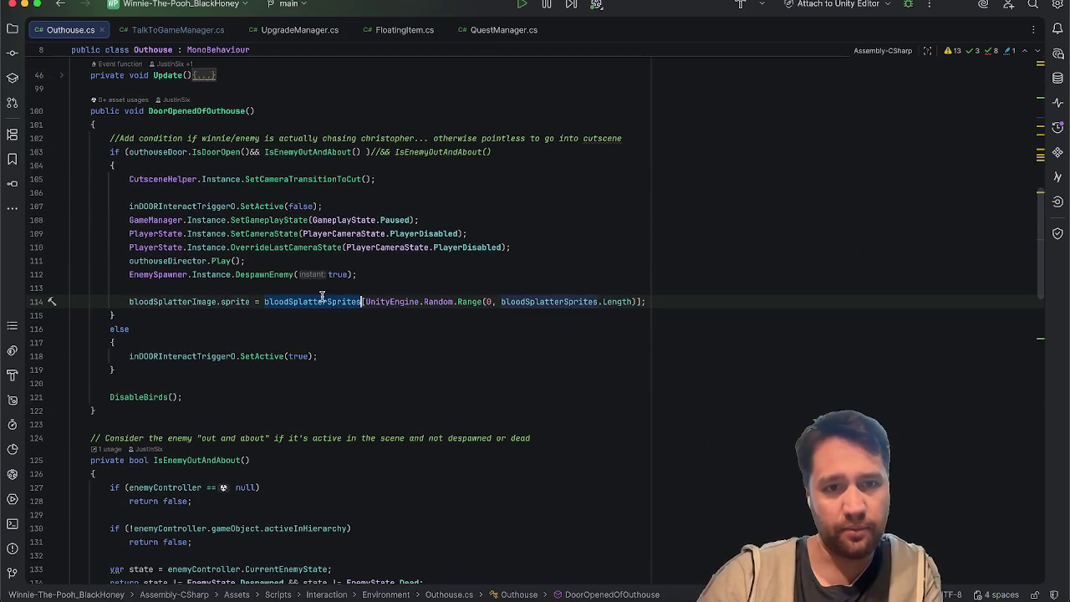
left_click(326, 89)
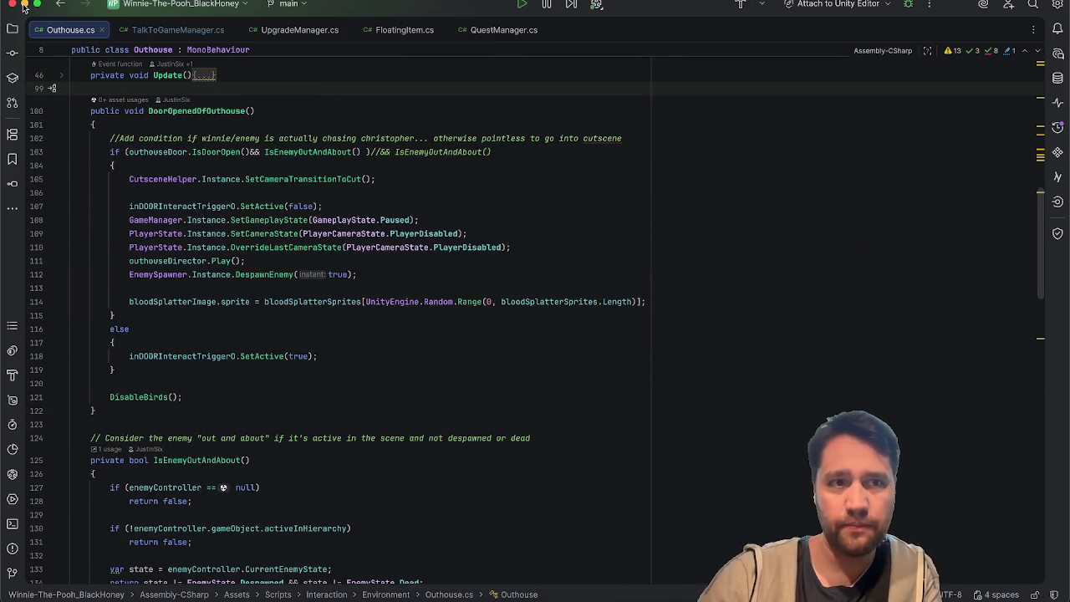
Return to Unity, exit the OutHouse_Hide prefab to the scene, and enter Play mode
left_click(24, 5)
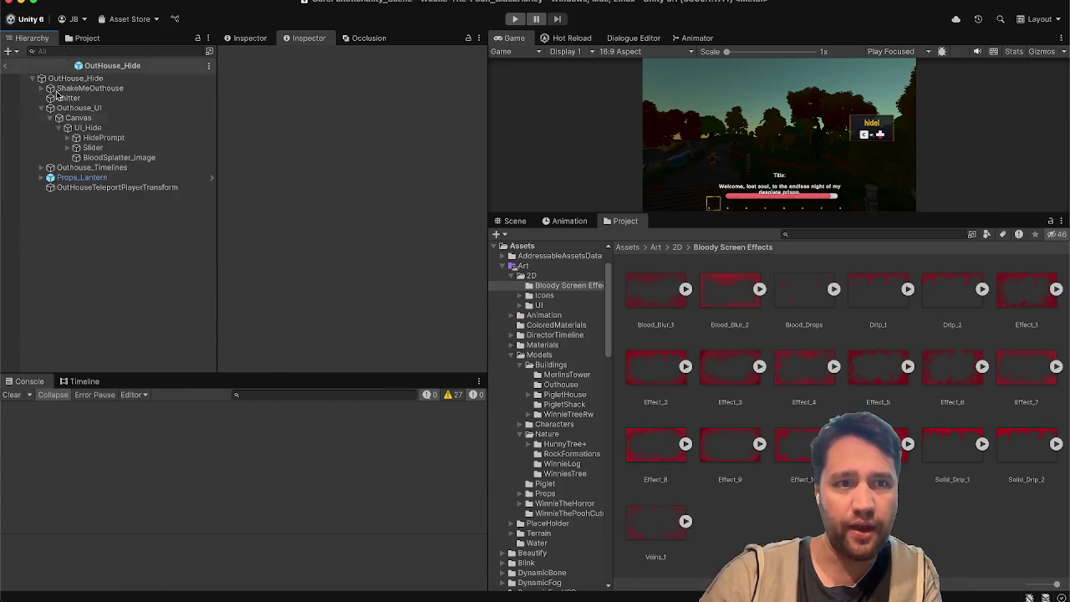
left_click(7, 66)
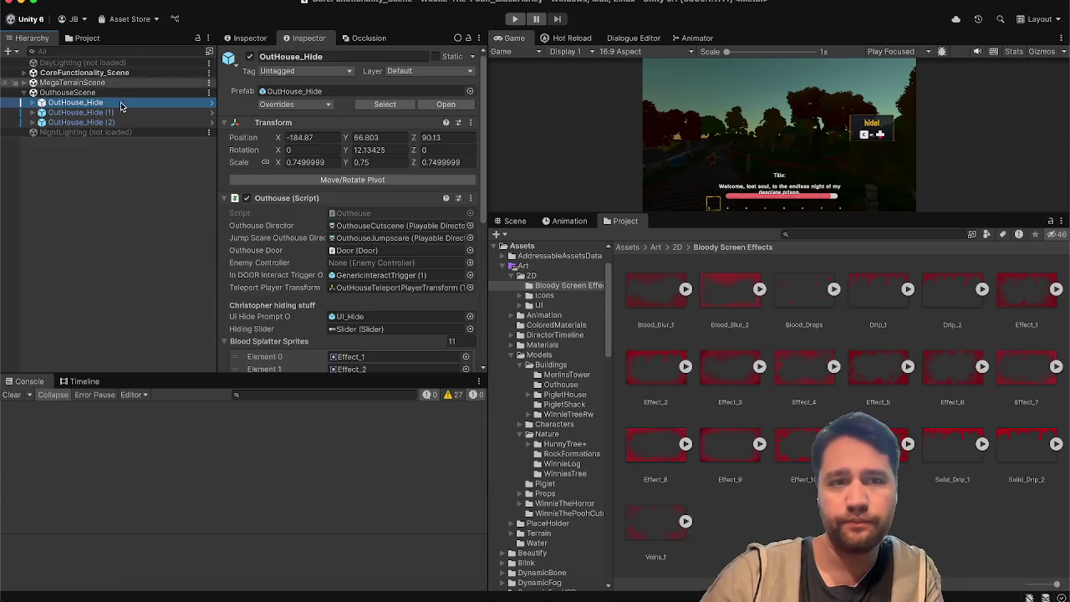
left_click(151, 249)
left_click(515, 20)
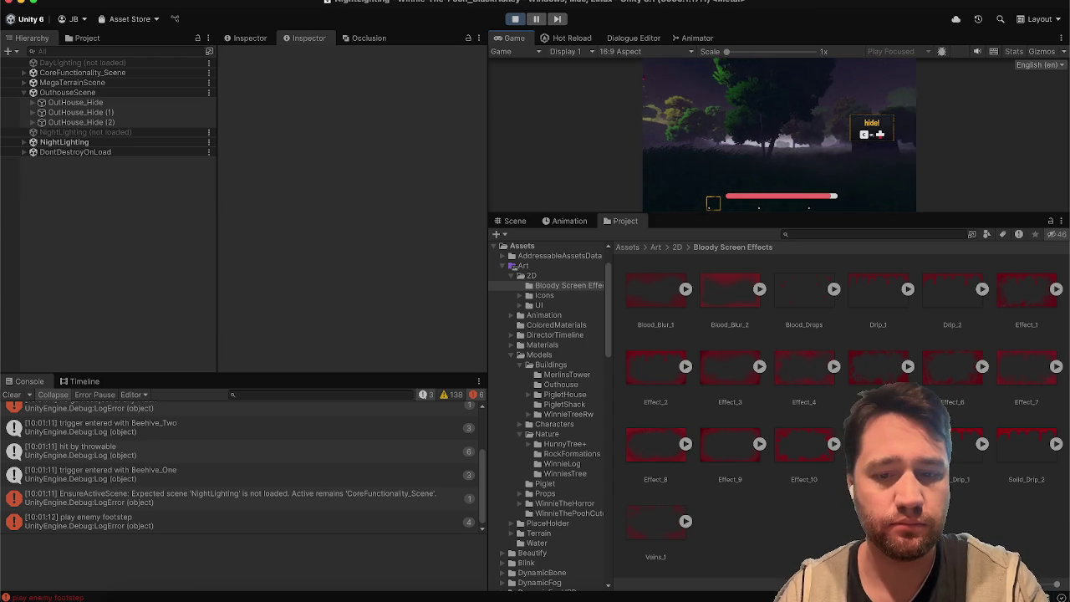
In a maximized Game view, walk into the outhouse and hold C to hide
key("Escape")
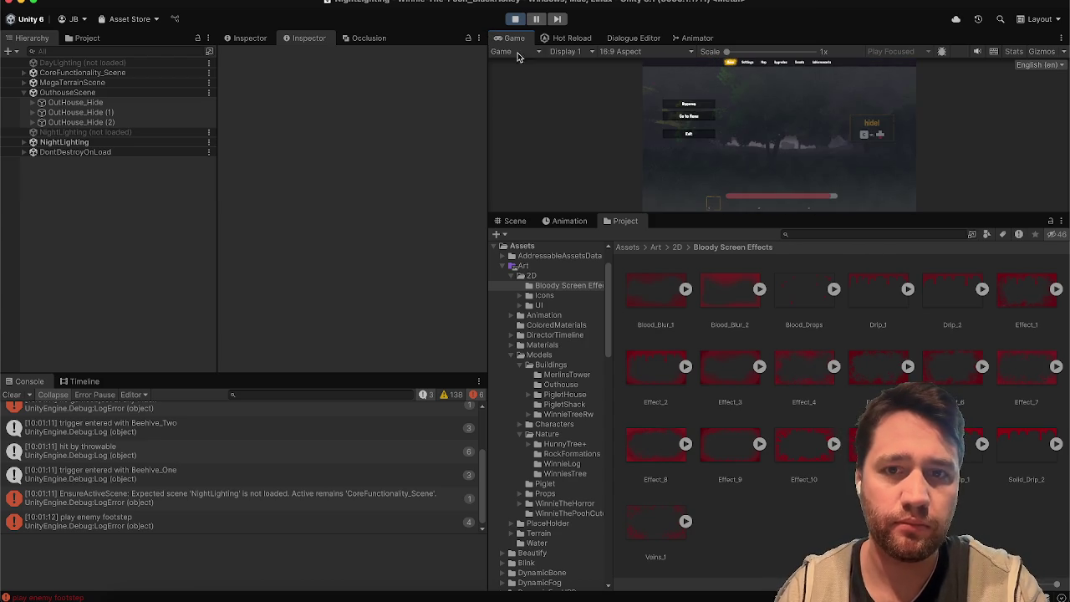
double_click(505, 40)
key("Escape")
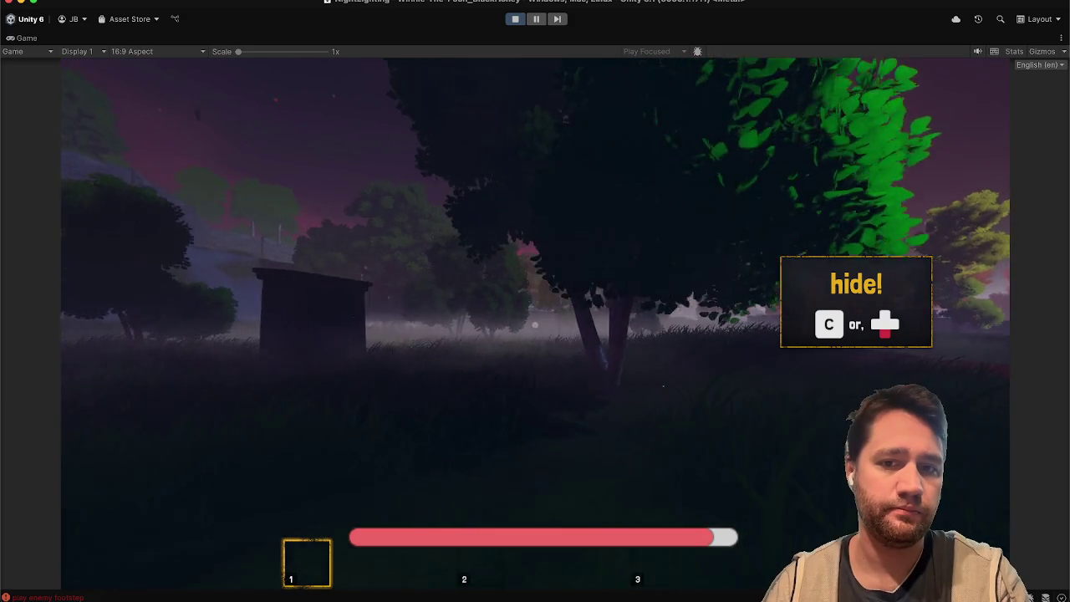
key("c")
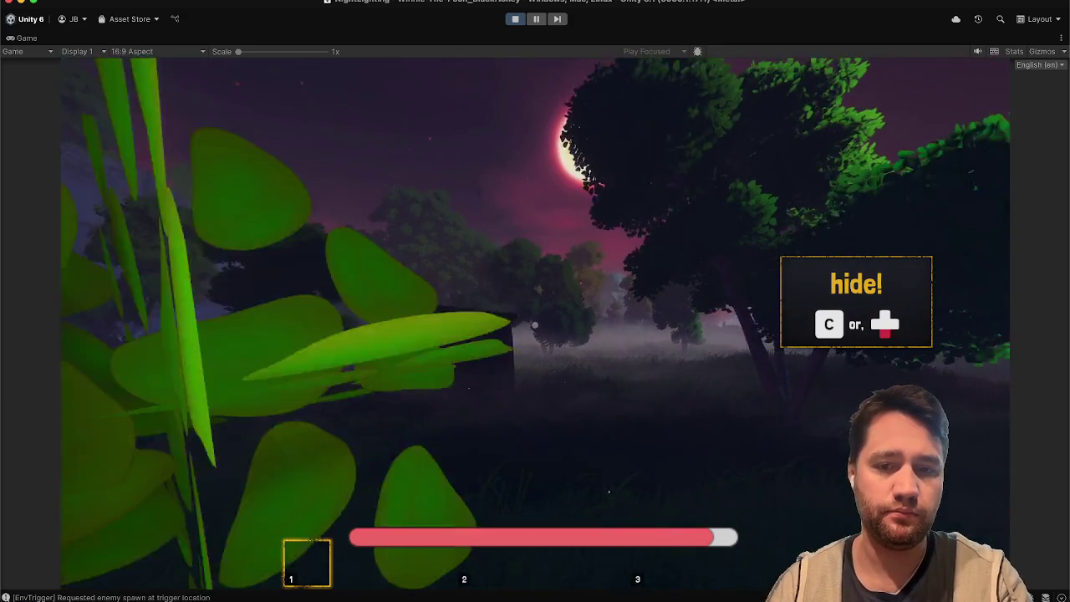
key("c")
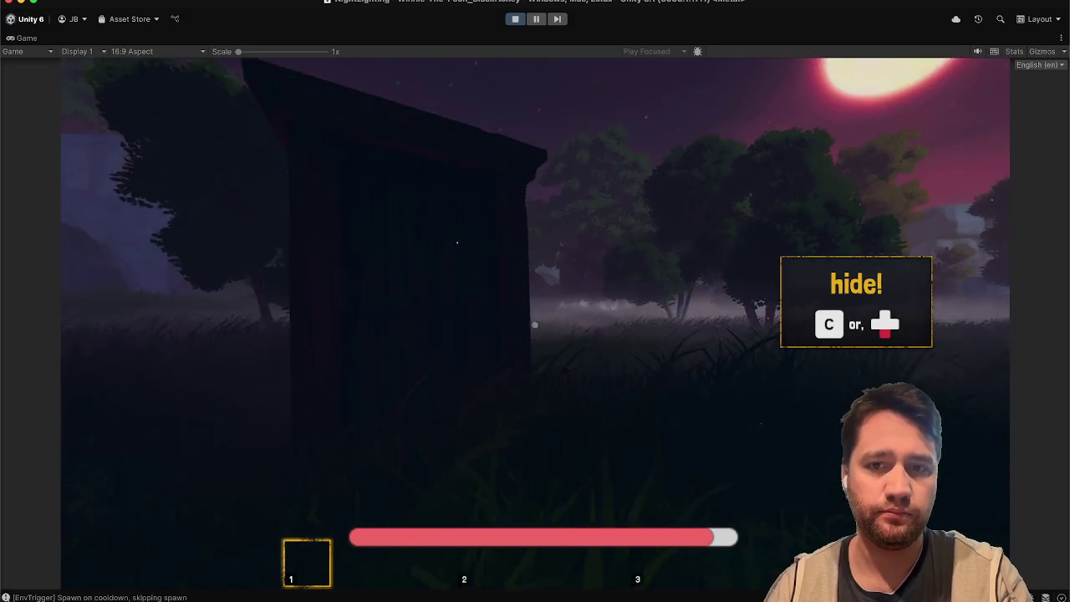
key("c")
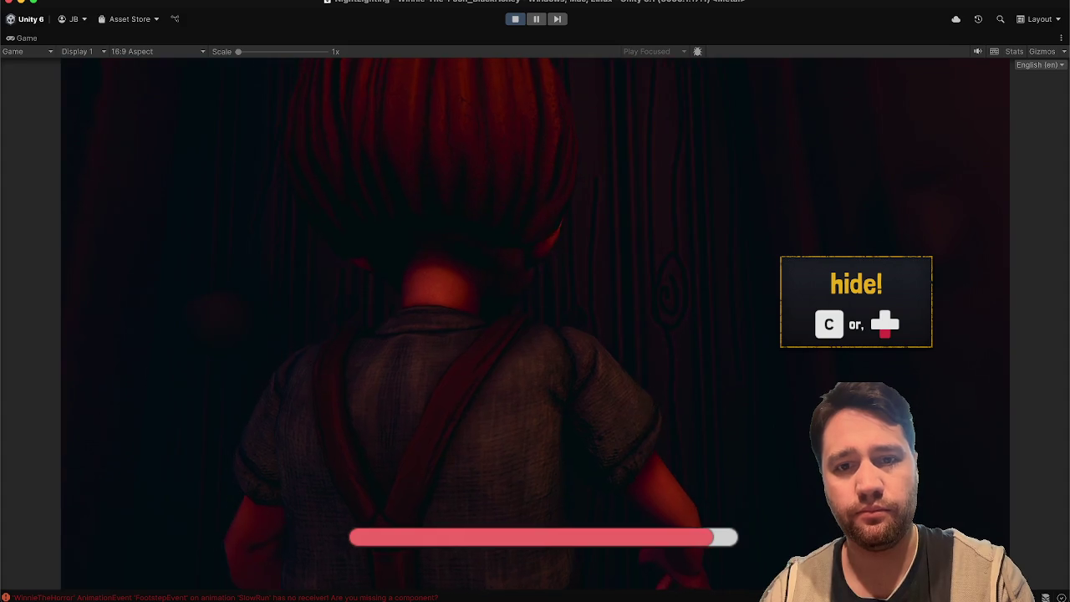
key("c")
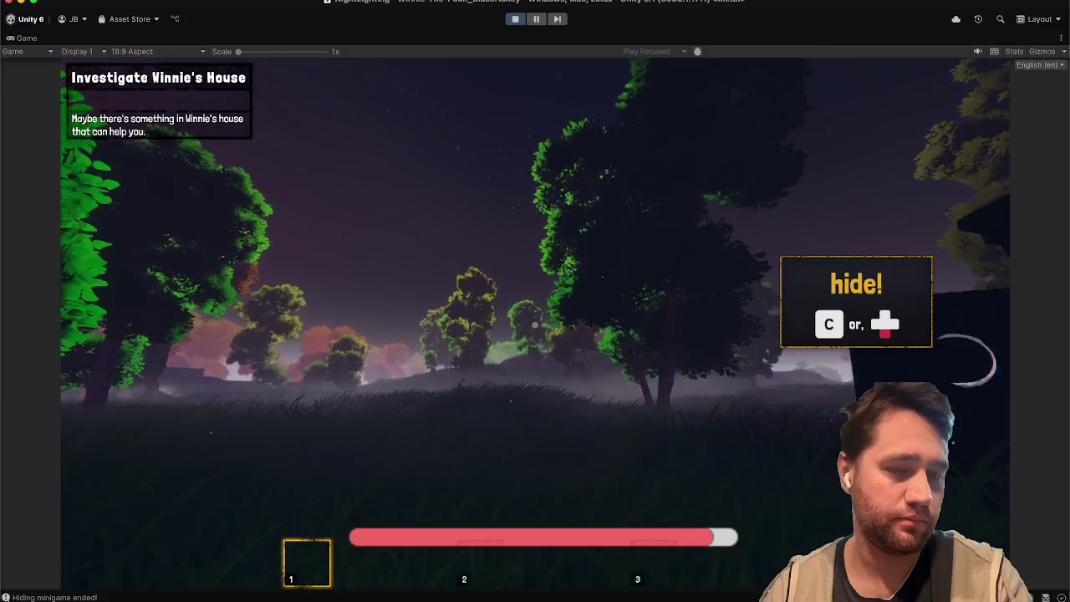
Stop the play test after the minigame ends and clear the Console
key("Escape")
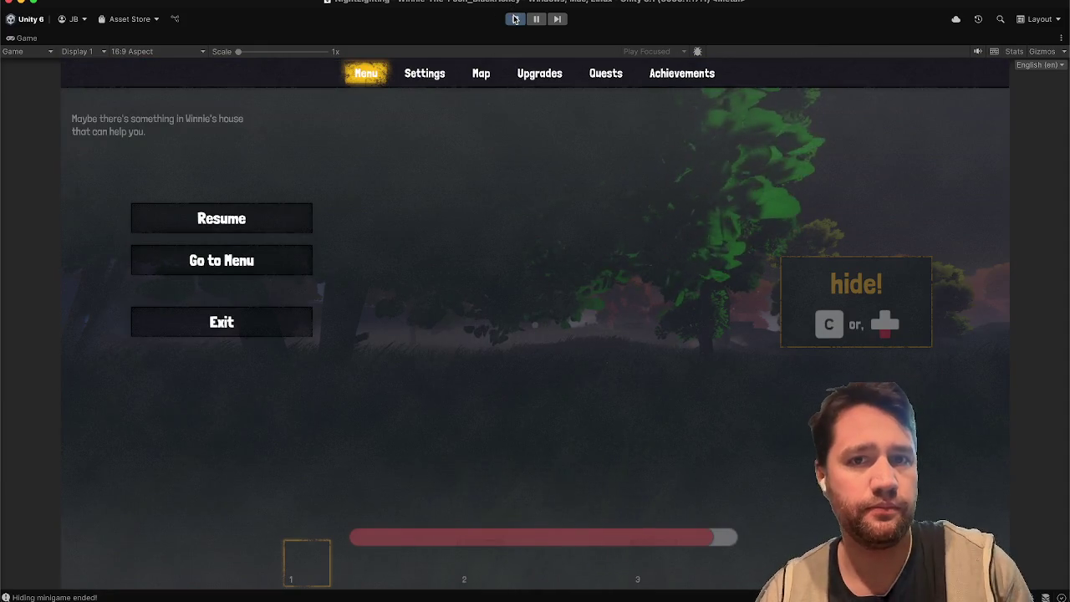
left_click(514, 20)
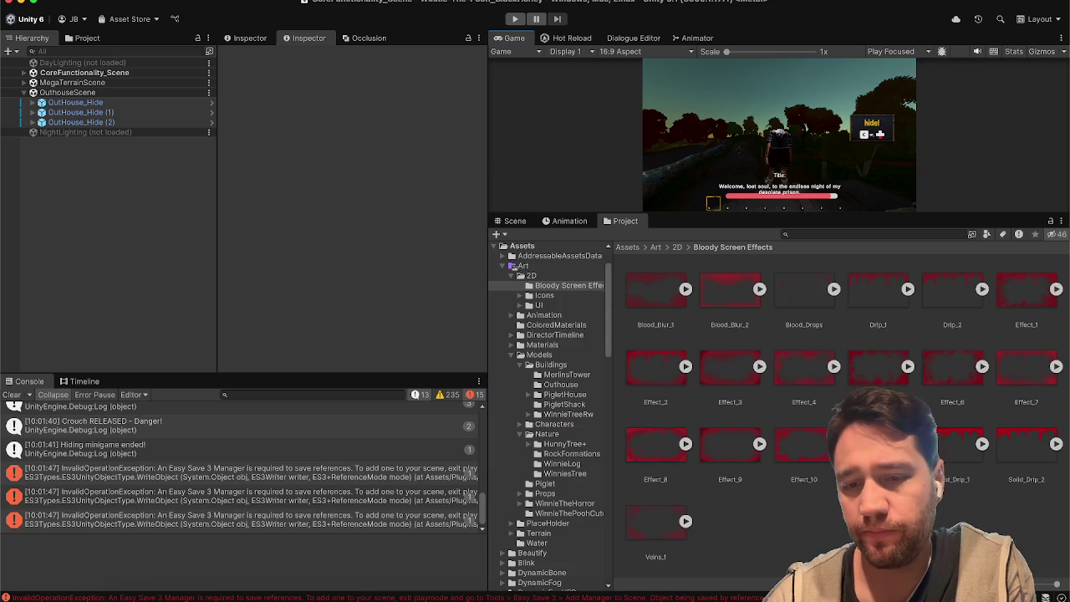
left_click(14, 394)
Scroll Outhouse.cs in Rider to the StartHidingMinigame and EndHidingMinigame methods
key("super+Tab")
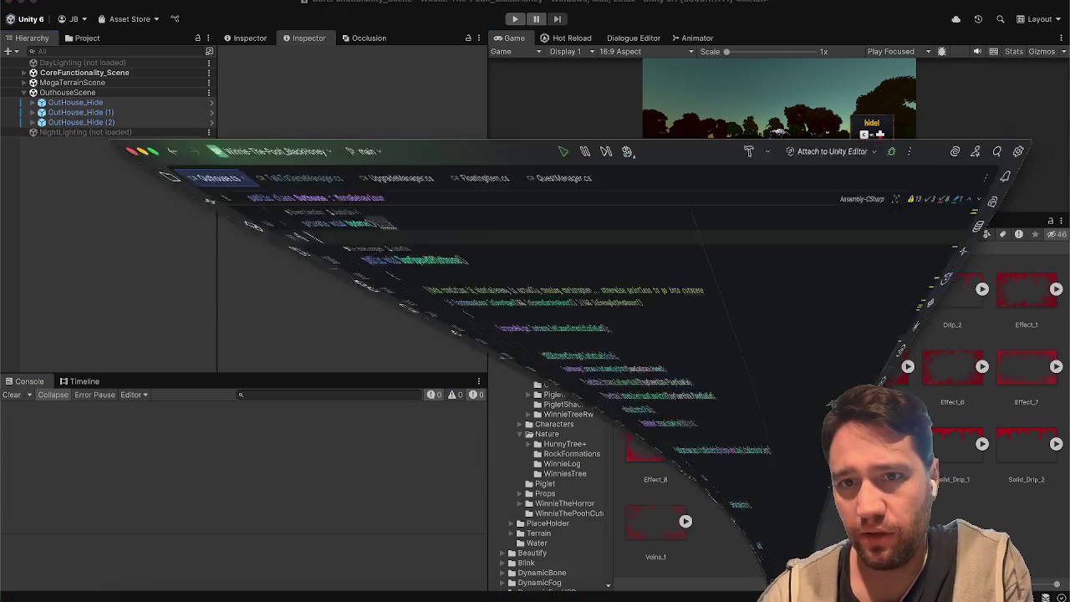
scroll(353, 392, "down", 8)
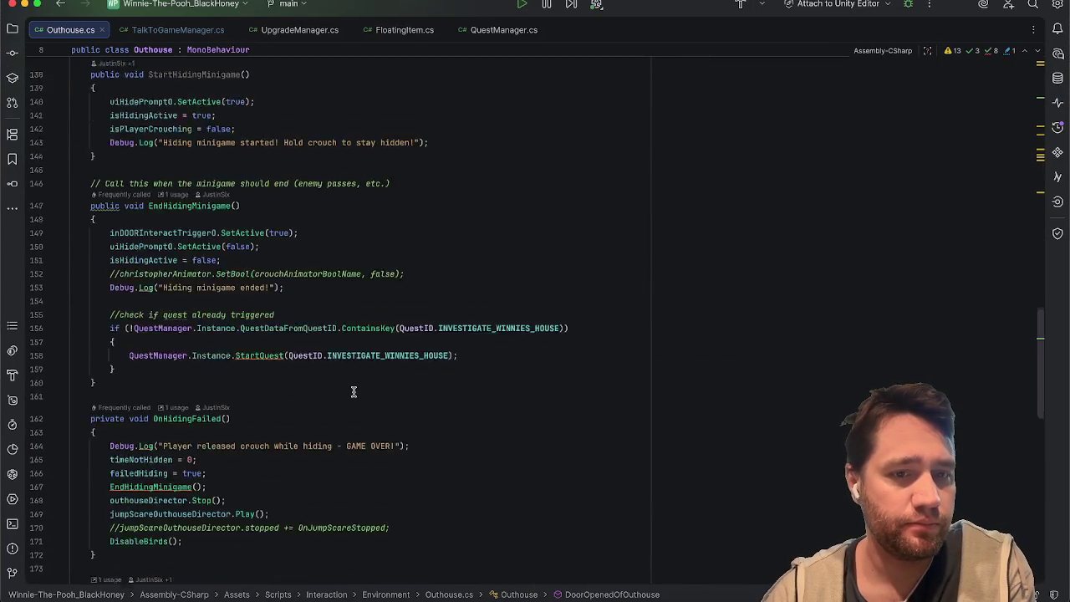
scroll(353, 392, "down", 15)
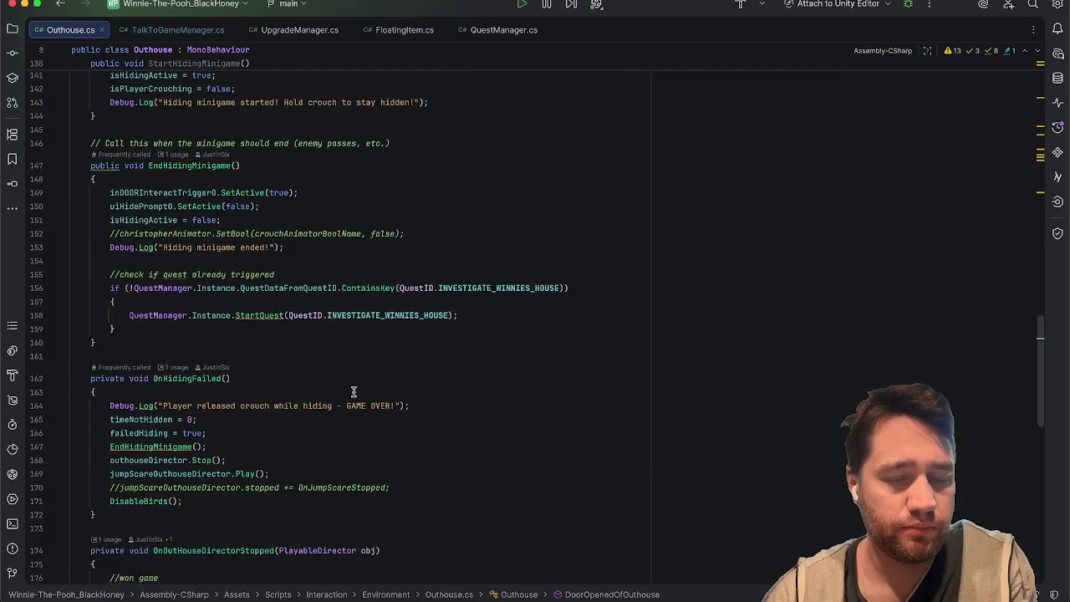
scroll(354, 392, "down", 1)
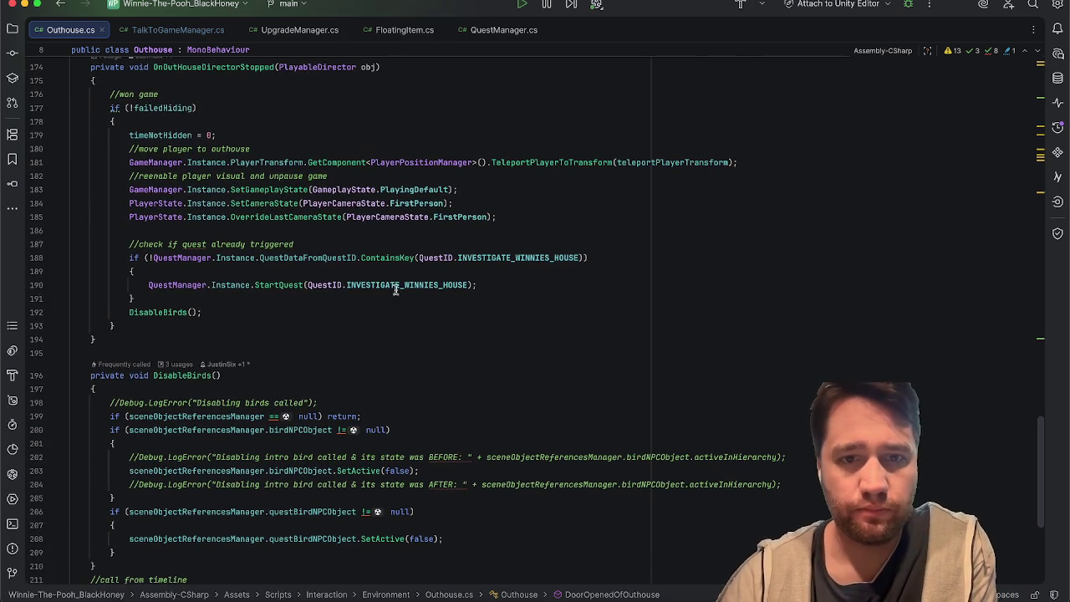
scroll(394, 239, "up", 16)
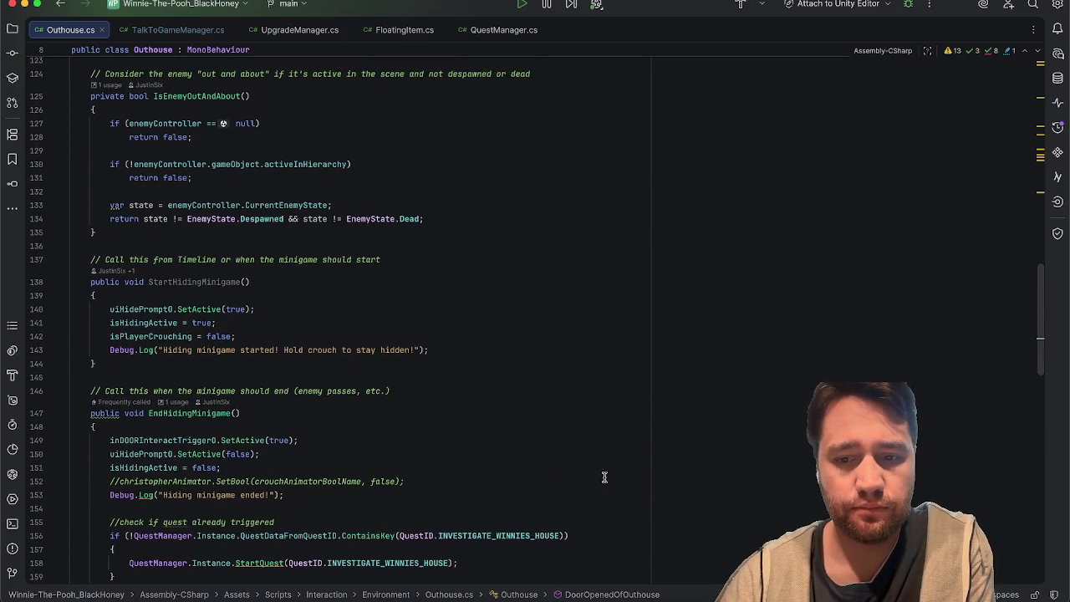